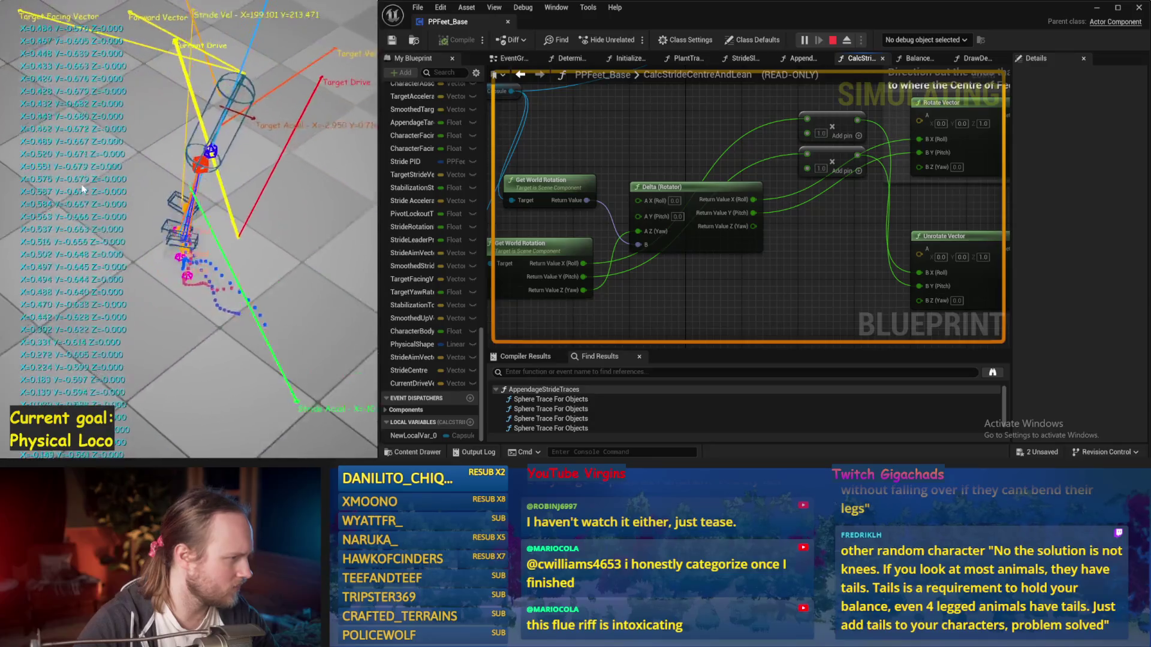
Stop the simulation, add a Combine Rotators node off Get World Rotation, and split its B pin
{"action": "key", "text": "Escape"}
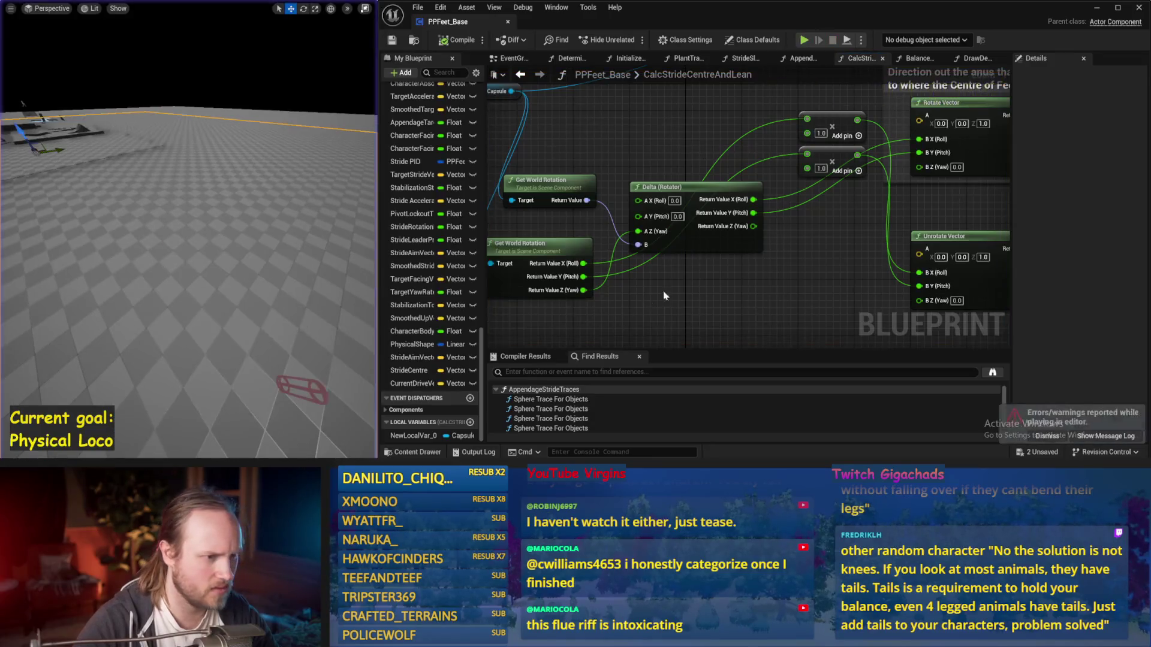
{"action": "mouse_move", "coordinate": [667, 184]}
{"action": "left_mouse_down"}
{"action": "mouse_move", "coordinate": [604, 169]}
{"action": "mouse_move", "coordinate": [655, 151]}
{"action": "left_mouse_up"}
{"action": "type", "text": "c"}
{"action": "left_click", "coordinate": [709, 190]}
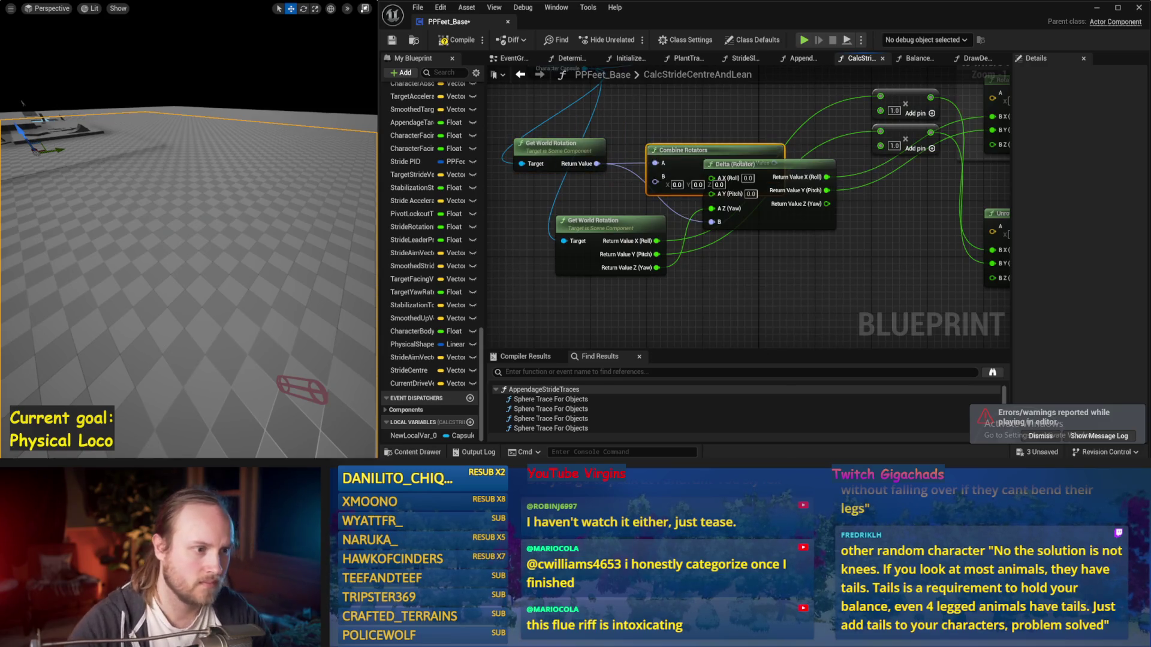
{"action": "right_click", "coordinate": [658, 182]}
{"action": "left_click", "coordinate": [695, 240]}
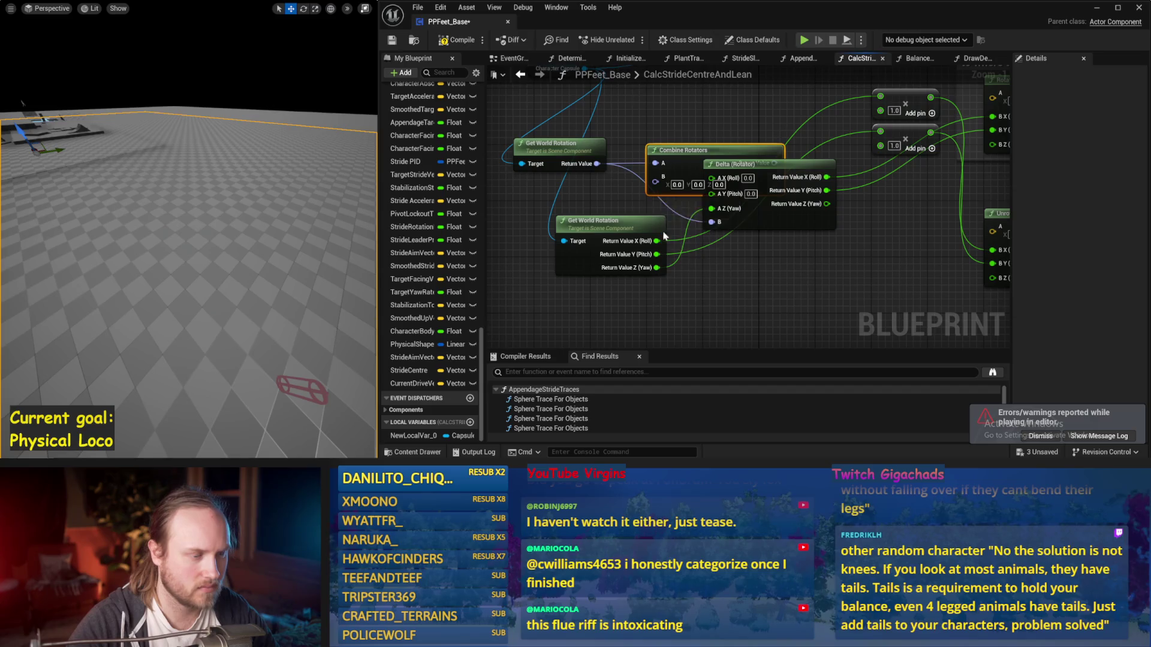
Split the Combine Rotators output, rewire Rotate Vector's B Y (Pitch), save, and simulate
{"action": "mouse_move", "coordinate": [641, 262]}
{"action": "left_mouse_down"}
{"action": "mouse_move", "coordinate": [577, 262]}
{"action": "mouse_move", "coordinate": [656, 209]}
{"action": "mouse_move", "coordinate": [648, 287]}
{"action": "left_mouse_up"}
{"action": "right_click", "coordinate": [658, 202]}
{"action": "left_click", "coordinate": [696, 255]}
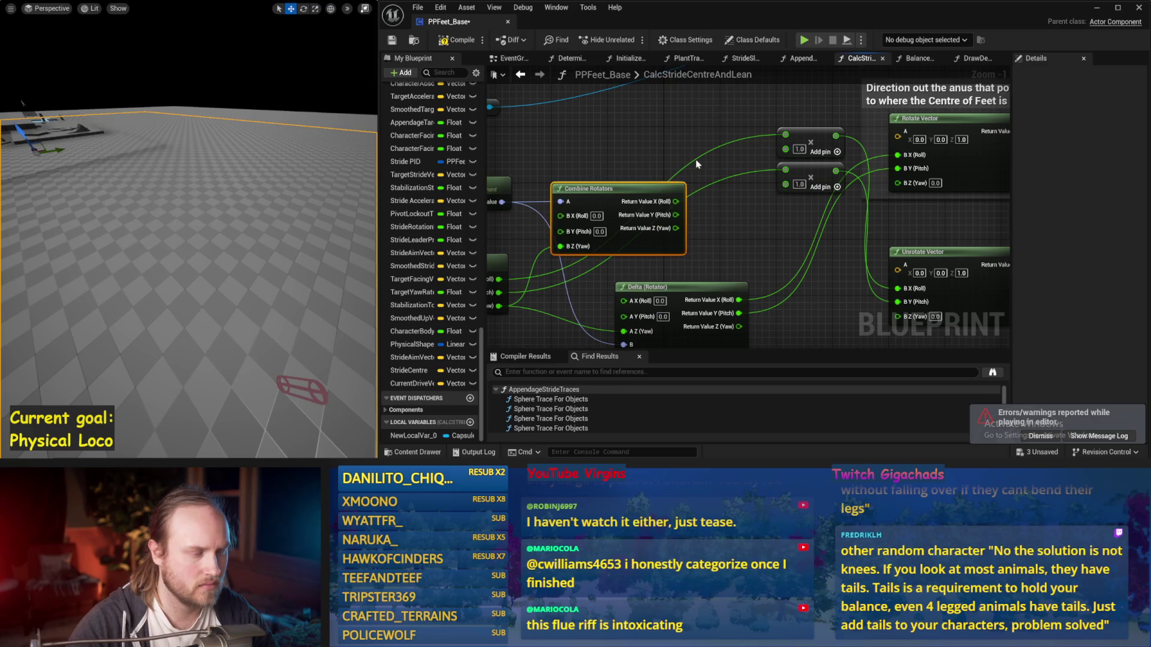
{"action": "left_click_drag", "start_coordinate": [898, 168], "coordinate": [676, 215]}
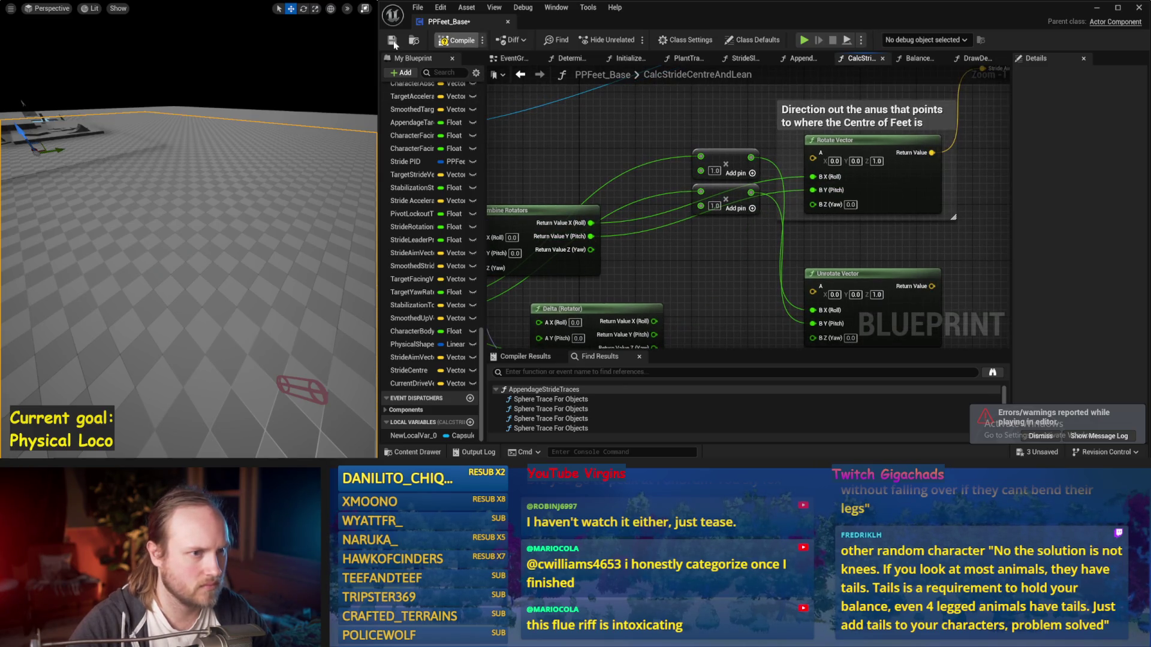
{"action": "left_click", "coordinate": [393, 40]}
{"action": "left_click_drag", "start_coordinate": [715, 207], "coordinate": [715, 306]}
{"action": "key", "text": "alt+s"}
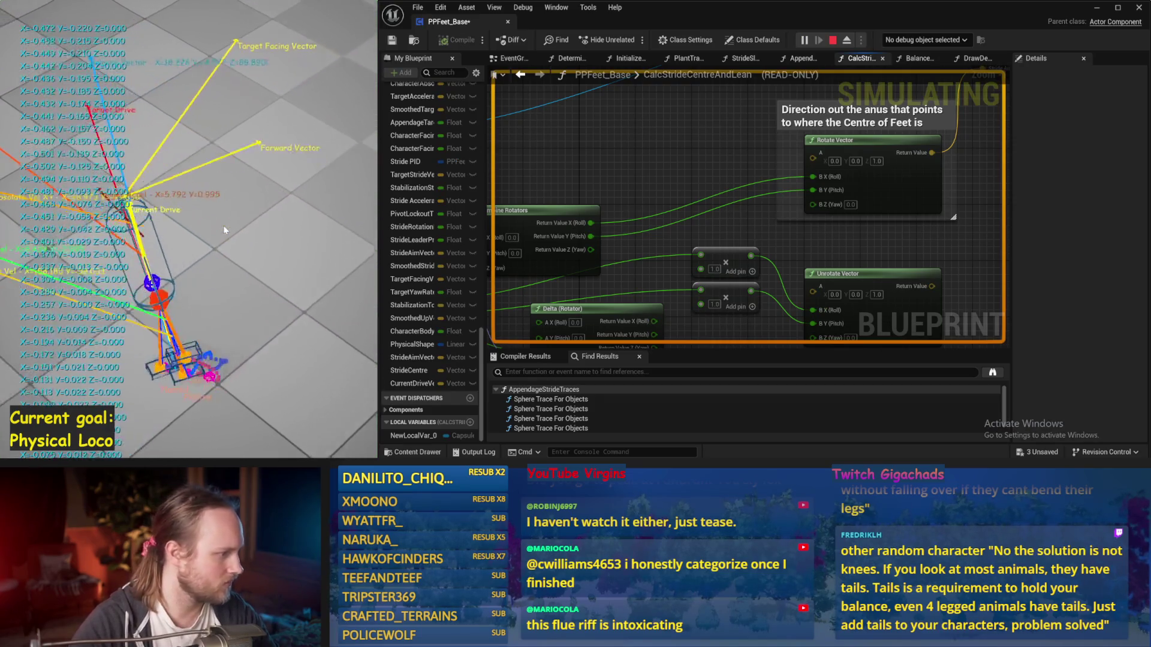
Run two short simulations, save all packages, and disconnect Combine Rotators' A input wire
{"action": "key", "text": "Escape"}
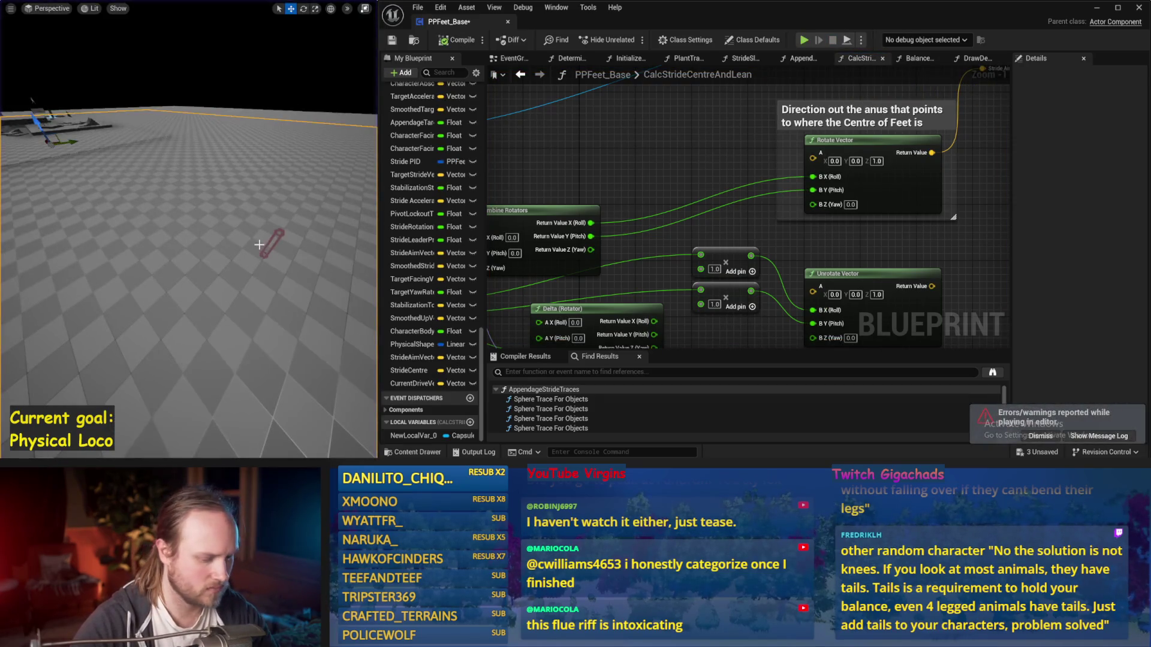
{"action": "key", "text": "alt+s"}
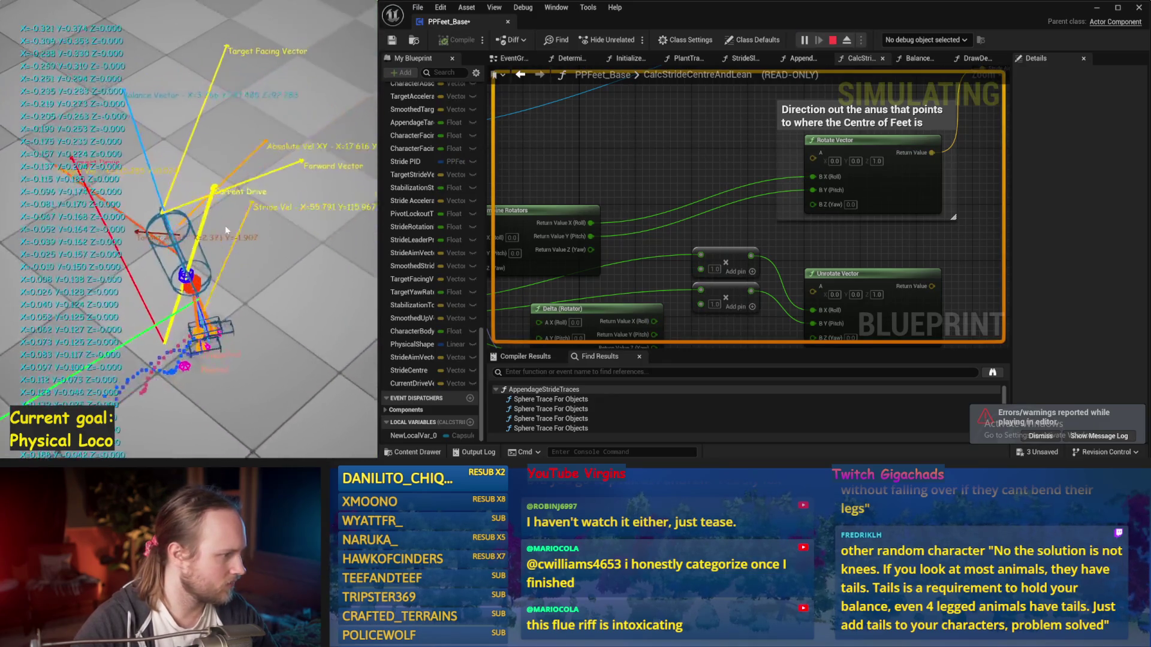
{"action": "key", "text": "Escape"}
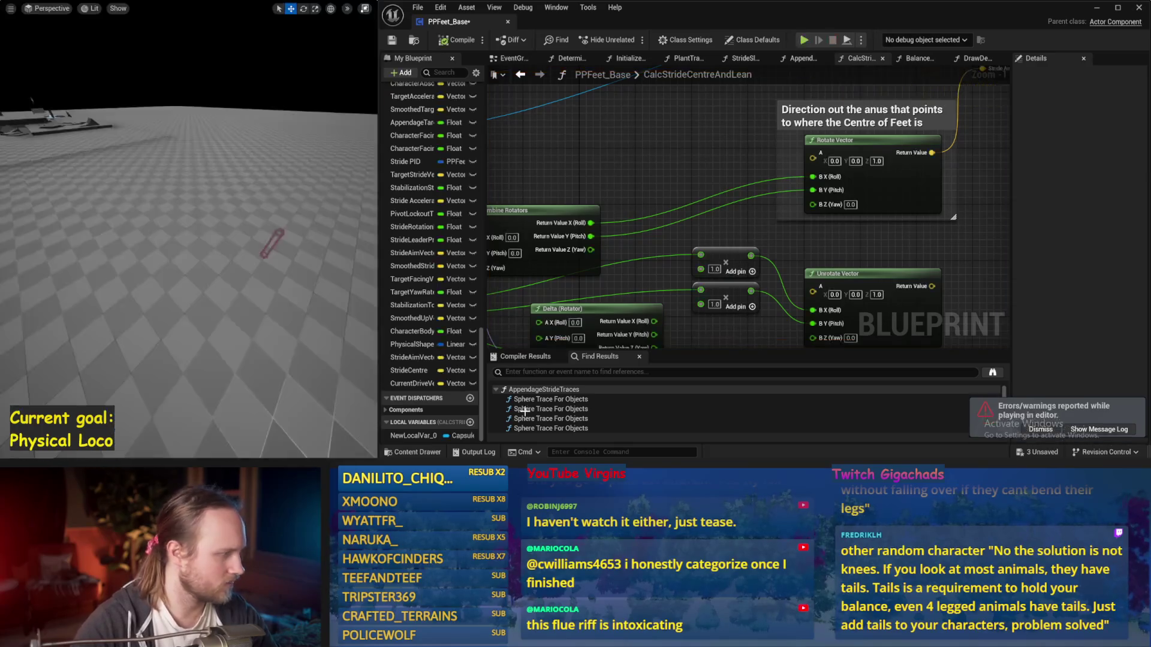
{"action": "key", "text": "ctrl+s"}
{"action": "left_click_drag", "start_coordinate": [632, 280], "coordinate": [745, 327]}
{"action": "left_click_drag", "start_coordinate": [658, 175], "coordinate": [660, 168]}
Split Combine Rotators' A pin into roll, pitch, yaw and delete the top Get World Rotation
{"action": "right_click", "coordinate": [653, 170]}
{"action": "left_click", "coordinate": [684, 221]}
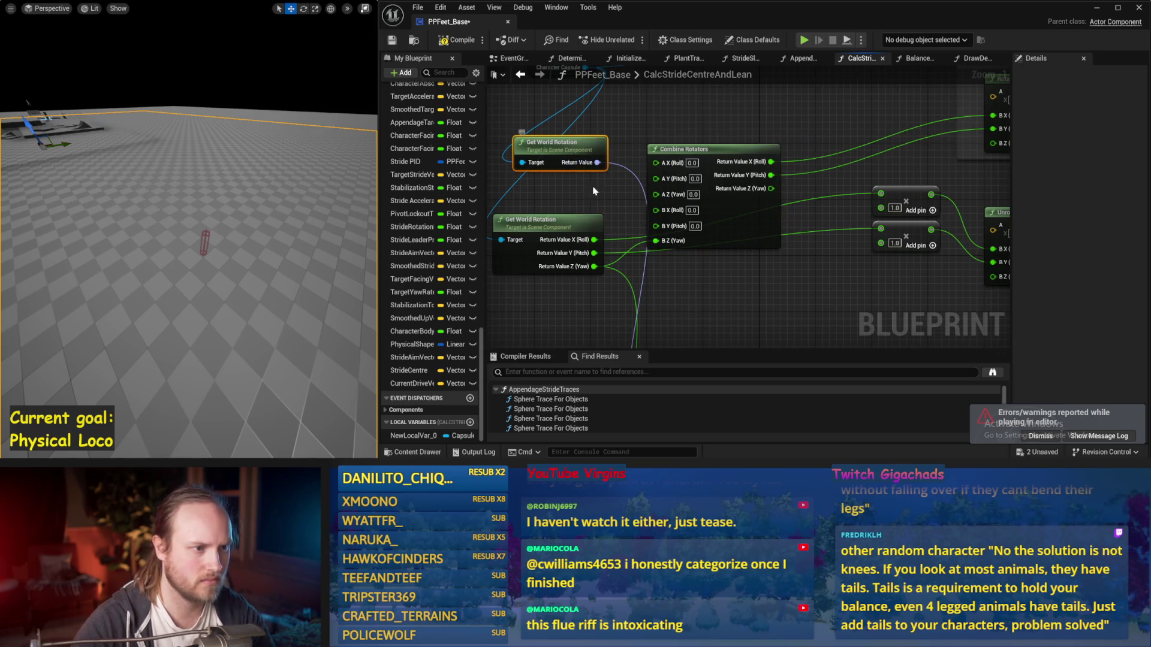
{"action": "key", "text": "Delete"}
{"action": "left_click_drag", "start_coordinate": [683, 149], "coordinate": [711, 128]}
Wire world rotation yaw to A Z, roll to B X, pitch to B Y, then save and simulate
{"action": "left_click_drag", "start_coordinate": [594, 266], "coordinate": [684, 172]}
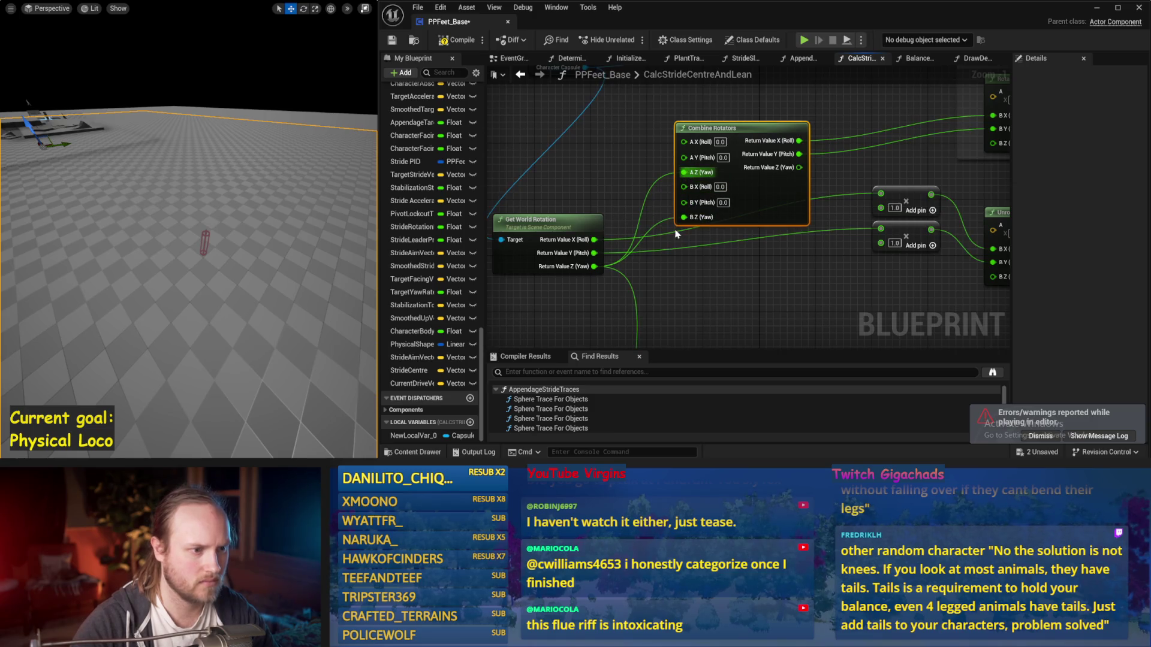
{"action": "left_click_drag", "start_coordinate": [620, 202], "coordinate": [621, 220]}
{"action": "mouse_move", "coordinate": [594, 257]}
{"action": "left_mouse_down"}
{"action": "mouse_move", "coordinate": [685, 204]}
{"action": "mouse_move", "coordinate": [652, 241]}
{"action": "left_mouse_up"}
{"action": "mouse_move", "coordinate": [602, 274]}
{"action": "left_mouse_down"}
{"action": "mouse_move", "coordinate": [668, 255]}
{"action": "mouse_move", "coordinate": [694, 232]}
{"action": "left_mouse_up"}
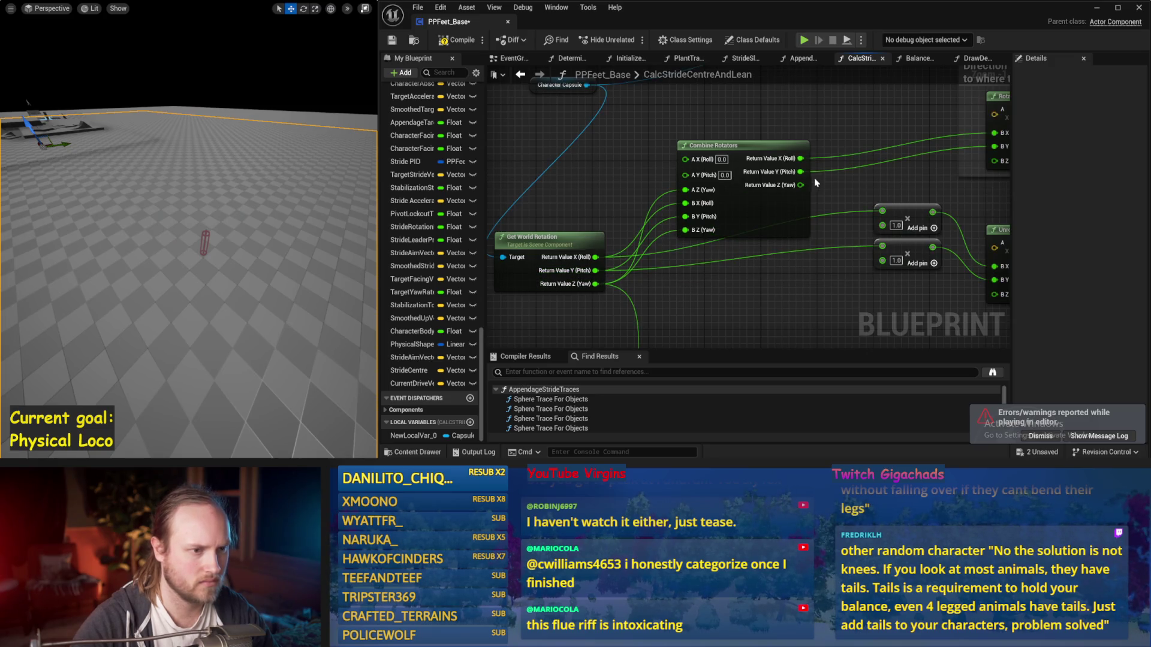
{"action": "left_click_drag", "start_coordinate": [815, 181], "coordinate": [733, 187]}
{"action": "key", "text": "ctrl+s"}
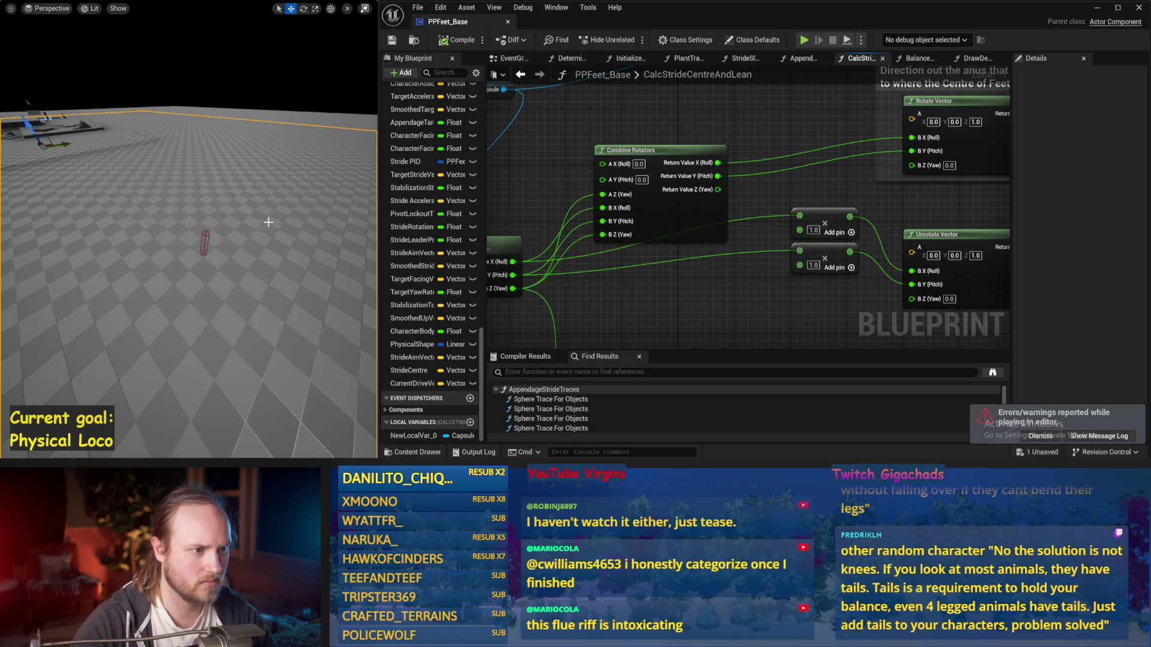
{"action": "left_click_drag", "start_coordinate": [267, 225], "coordinate": [287, 206]}
{"action": "key", "text": "alt+p"}
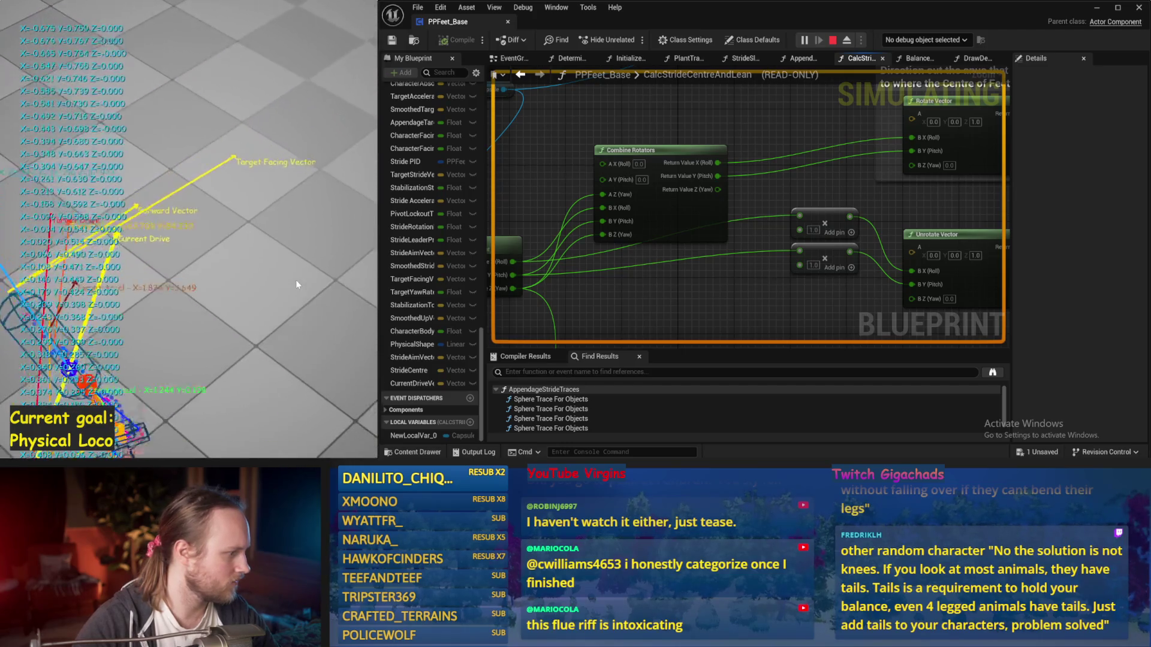
Stop the simulation, move the Delta (Rotator) node up, and split its B pin
{"action": "key", "text": "Escape"}
{"action": "left_click_drag", "start_coordinate": [591, 227], "coordinate": [681, 191]}
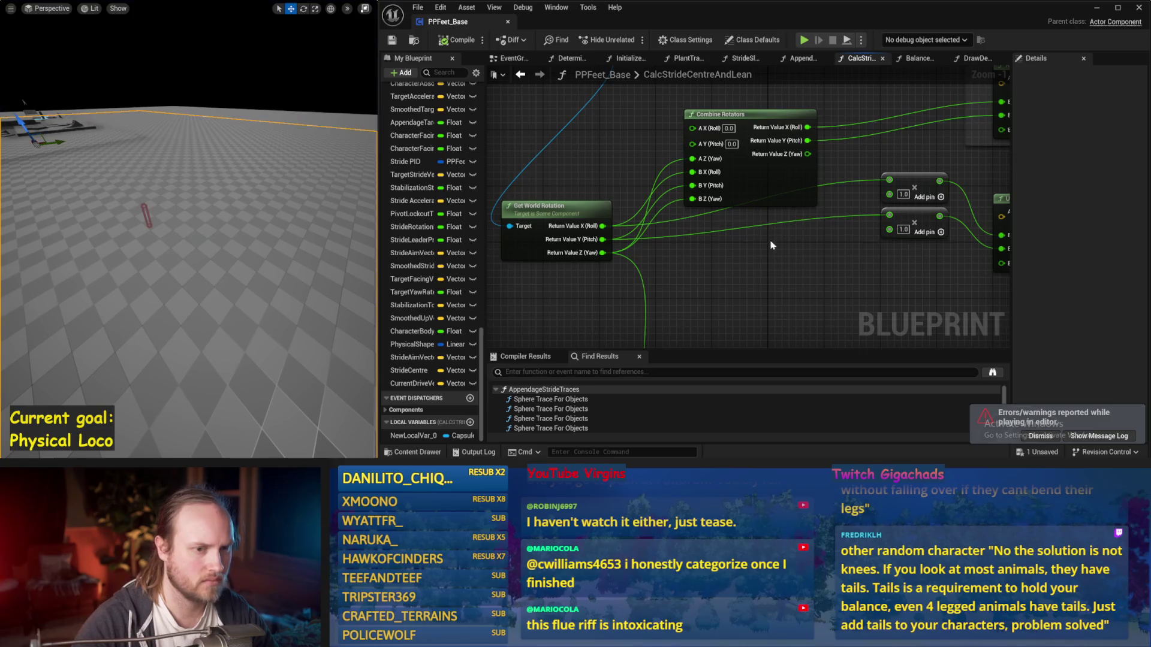
{"action": "left_click_drag", "start_coordinate": [773, 241], "coordinate": [735, 99]}
{"action": "mouse_move", "coordinate": [723, 306]}
{"action": "left_mouse_down"}
{"action": "mouse_move", "coordinate": [745, 152]}
{"action": "mouse_move", "coordinate": [729, 235]}
{"action": "left_mouse_up"}
{"action": "right_click", "coordinate": [688, 151]}
{"action": "left_click", "coordinate": [725, 205]}
{"action": "left_click_drag", "start_coordinate": [713, 139], "coordinate": [698, 201]}
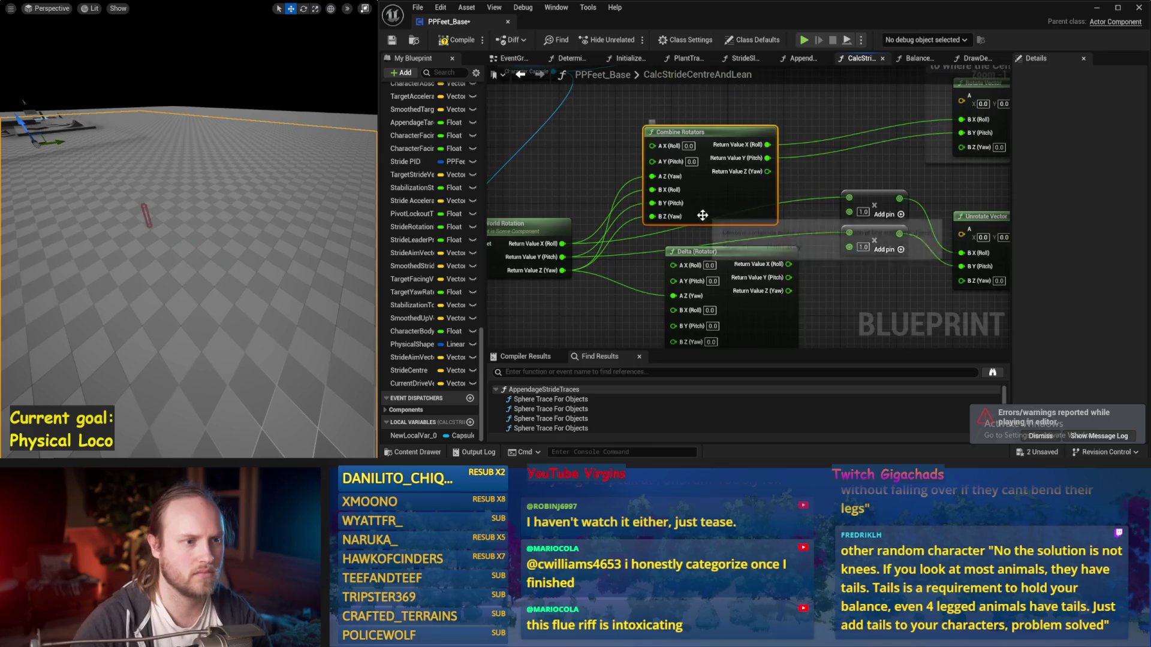
Delete Combine Rotators, wire Delta's Return Value X and Y onward, and save
{"action": "key", "text": "Delete"}
{"action": "left_click_drag", "start_coordinate": [720, 252], "coordinate": [712, 161]}
{"action": "left_click_drag", "start_coordinate": [781, 172], "coordinate": [895, 152]}
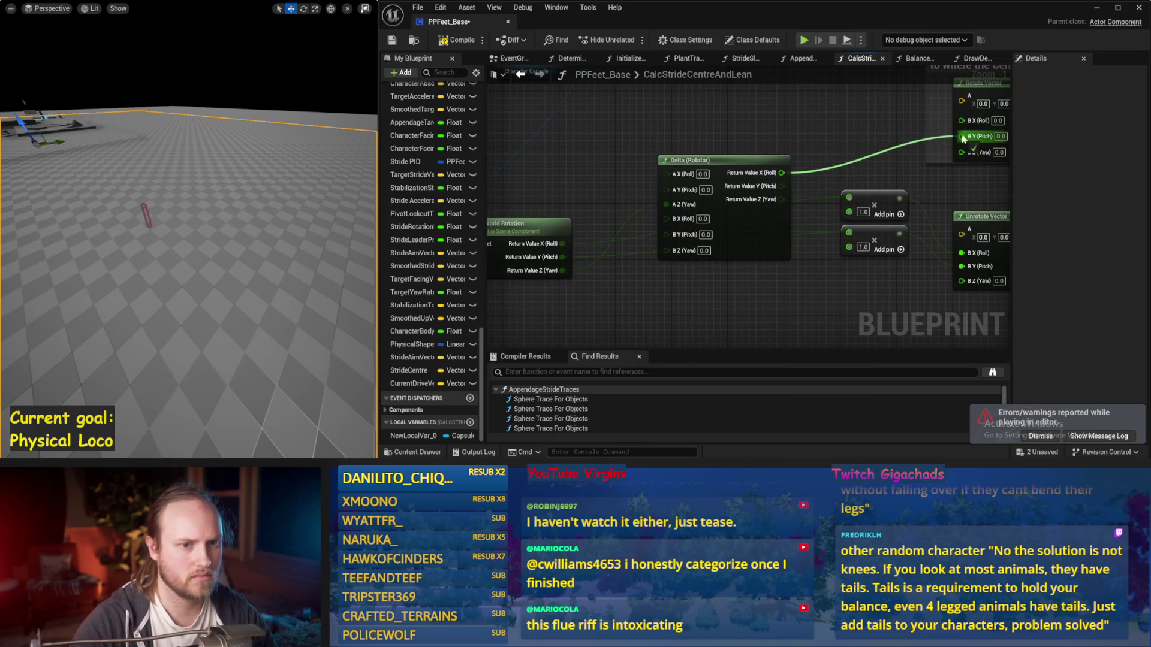
{"action": "left_click_drag", "start_coordinate": [962, 139], "coordinate": [963, 136]}
{"action": "left_click_drag", "start_coordinate": [782, 186], "coordinate": [961, 120]}
{"action": "left_click_drag", "start_coordinate": [720, 160], "coordinate": [798, 132]}
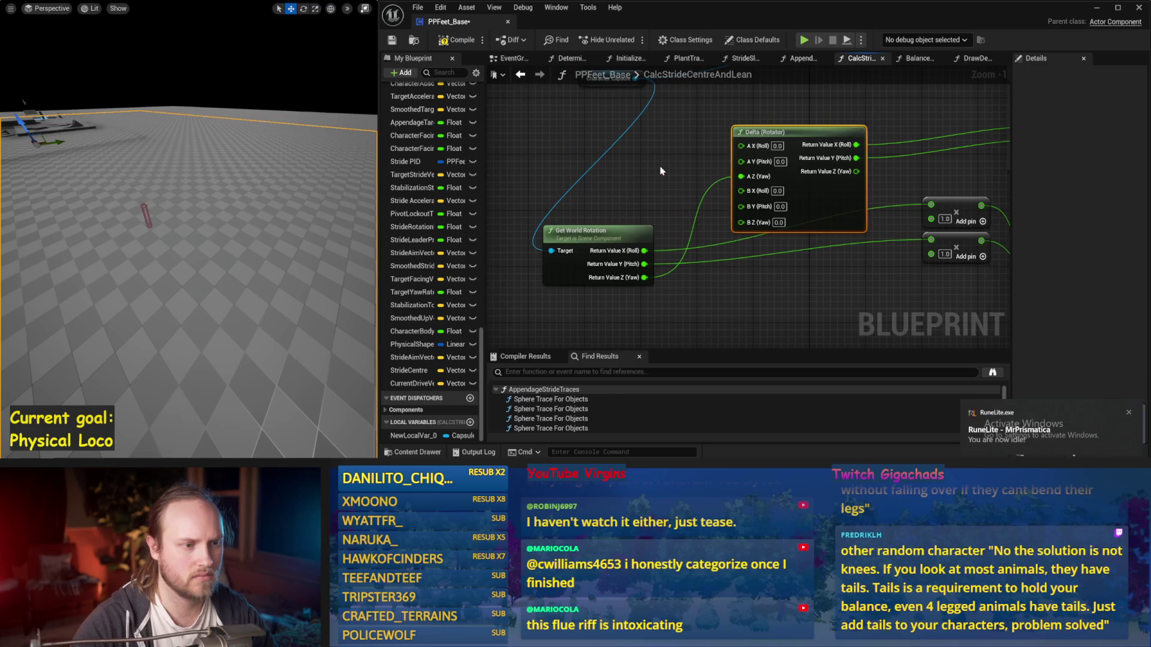
{"action": "key", "text": "ctrl+s"}
{"action": "left_click", "coordinate": [384, 41]}
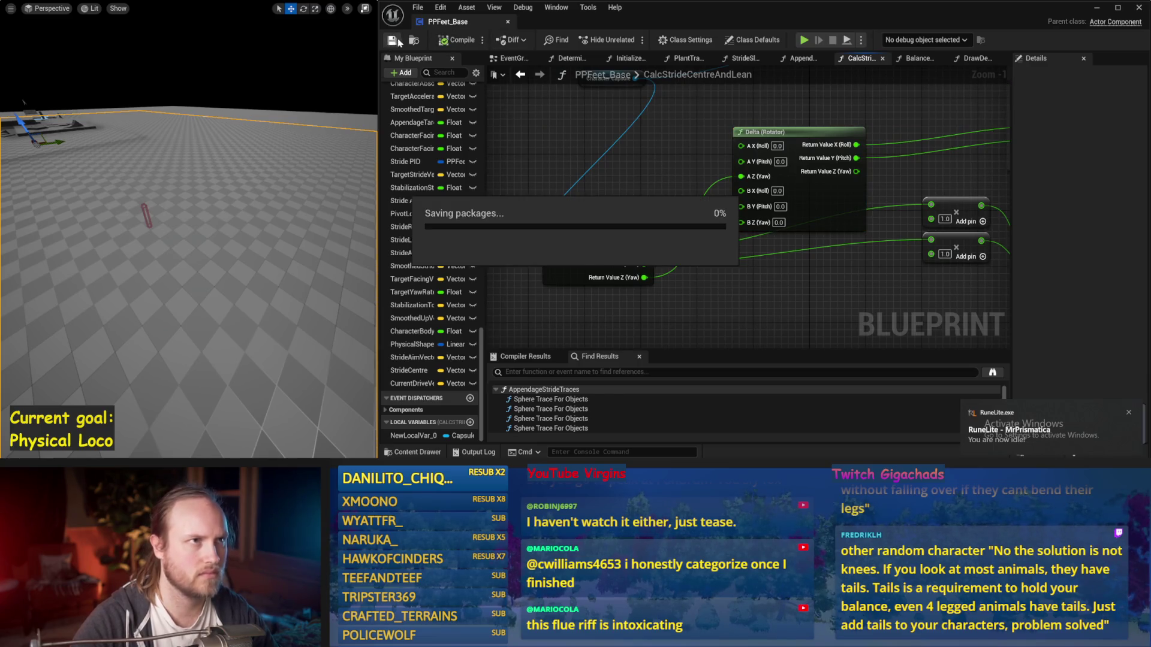
Connect world rotation yaw to Delta's B Z (Yaw), save, and start simulating
{"action": "mouse_move", "coordinate": [637, 233]}
{"action": "left_mouse_down"}
{"action": "mouse_move", "coordinate": [620, 191]}
{"action": "mouse_move", "coordinate": [726, 165]}
{"action": "mouse_move", "coordinate": [747, 146]}
{"action": "left_mouse_up"}
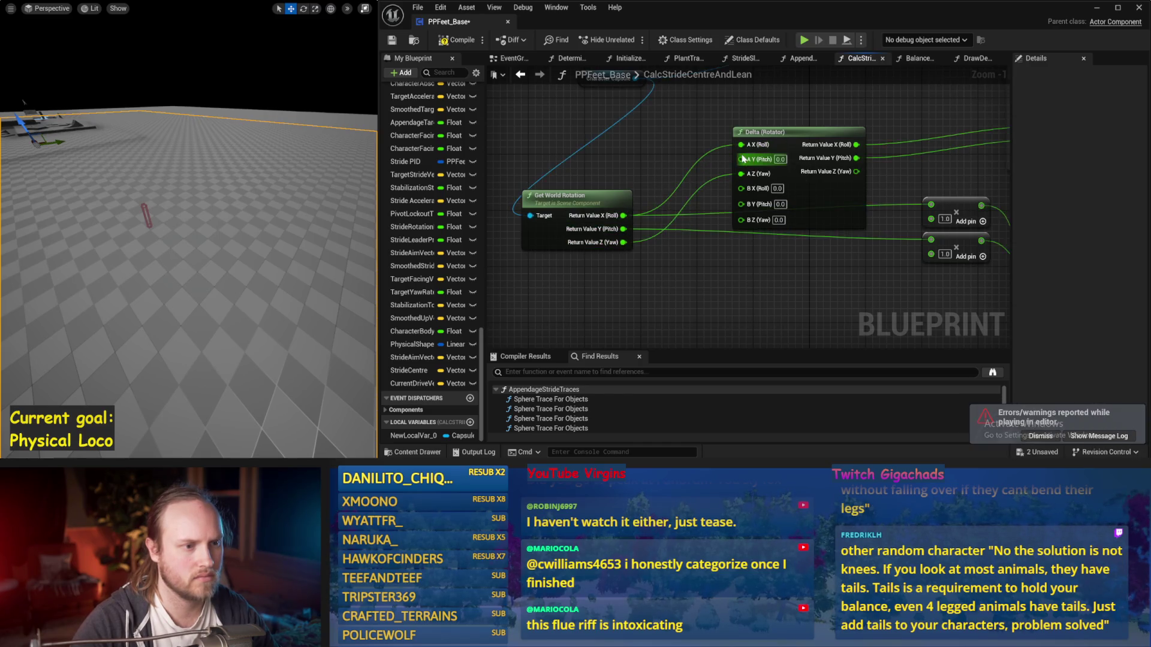
{"action": "left_click_drag", "start_coordinate": [625, 243], "coordinate": [741, 218]}
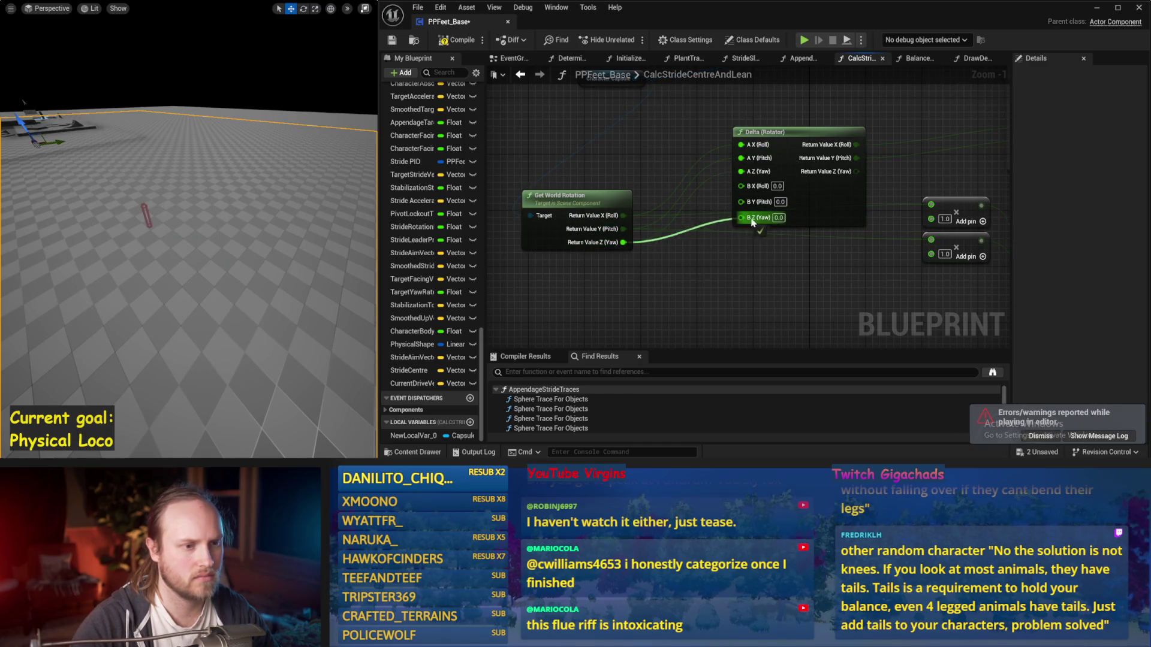
{"action": "left_click", "coordinate": [392, 40]}
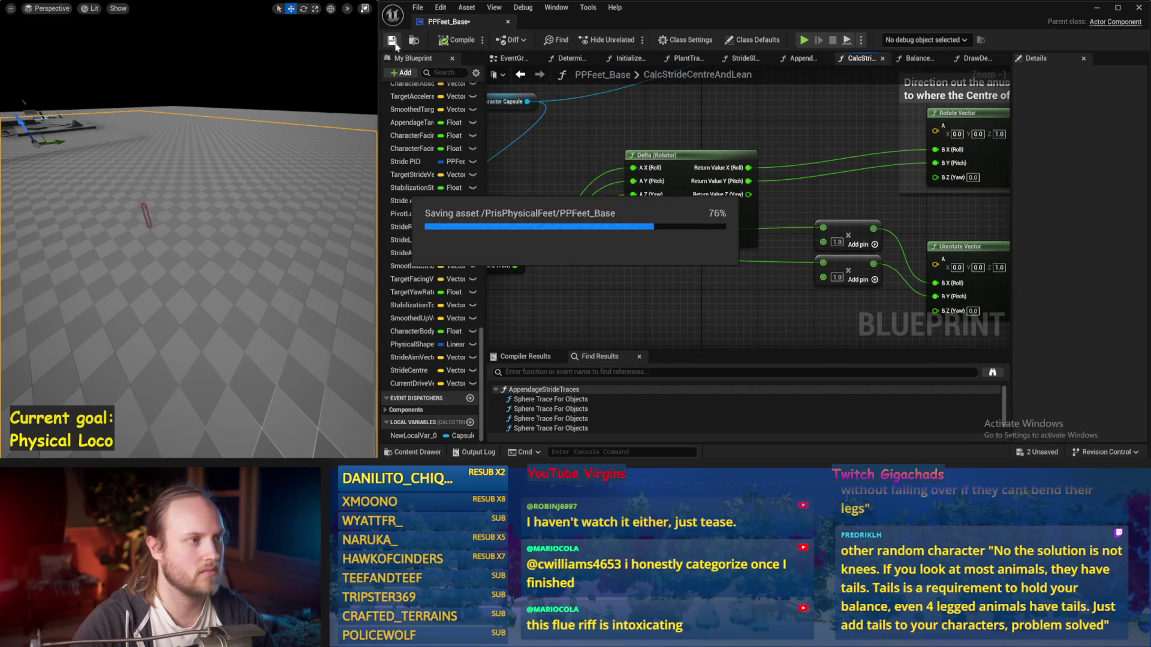
{"action": "key", "text": "alt+s"}
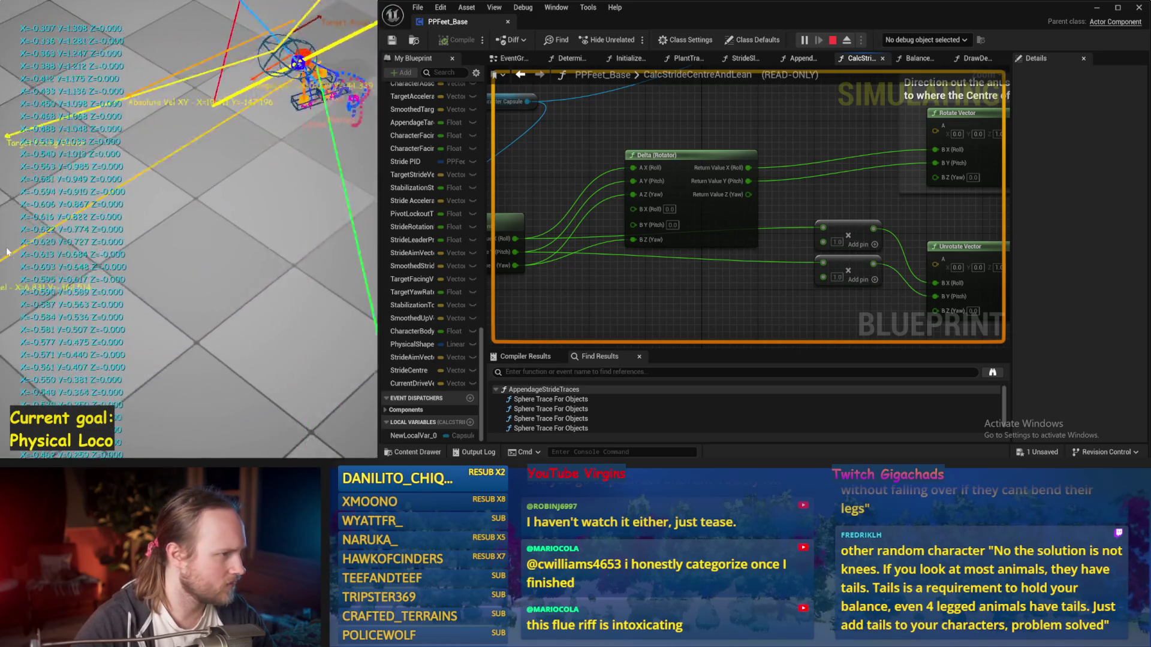
Move the roll and pitch links onto Delta's B X and B Y, break A X and A Y, and save
{"action": "key", "text": "Escape"}
{"action": "left_click_drag", "start_coordinate": [634, 240], "coordinate": [632, 208]}
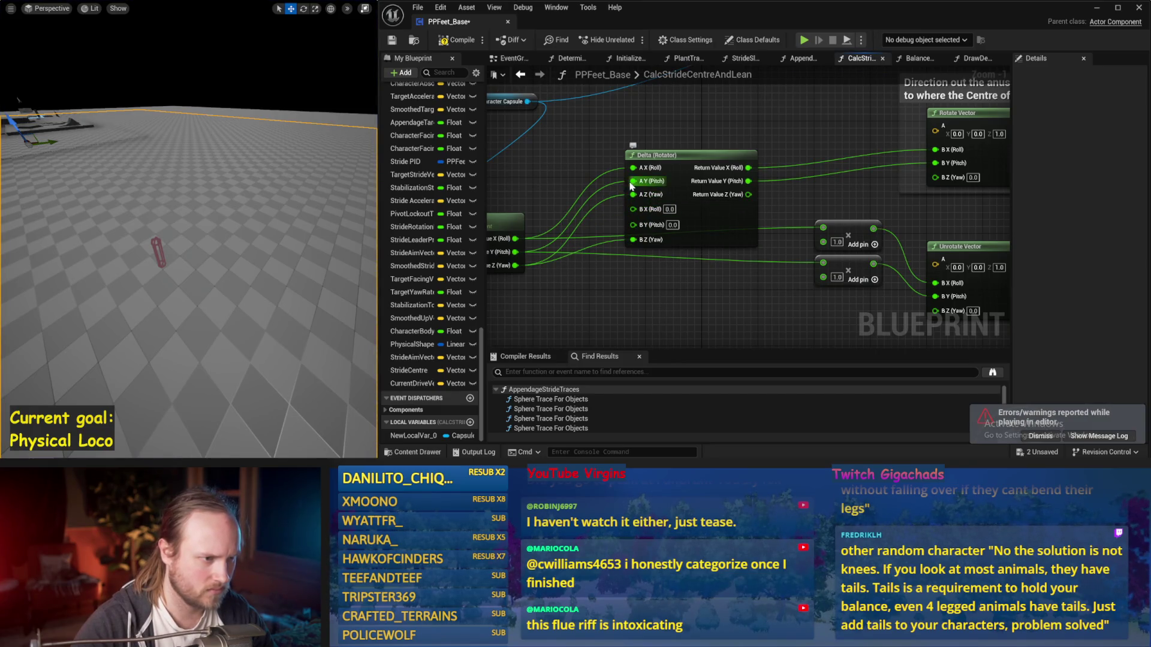
{"action": "left_click_drag", "start_coordinate": [633, 168], "coordinate": [633, 223]}
{"action": "left_click", "coordinate": [633, 181], "text": "alt"}
{"action": "left_click", "coordinate": [633, 168], "text": "alt"}
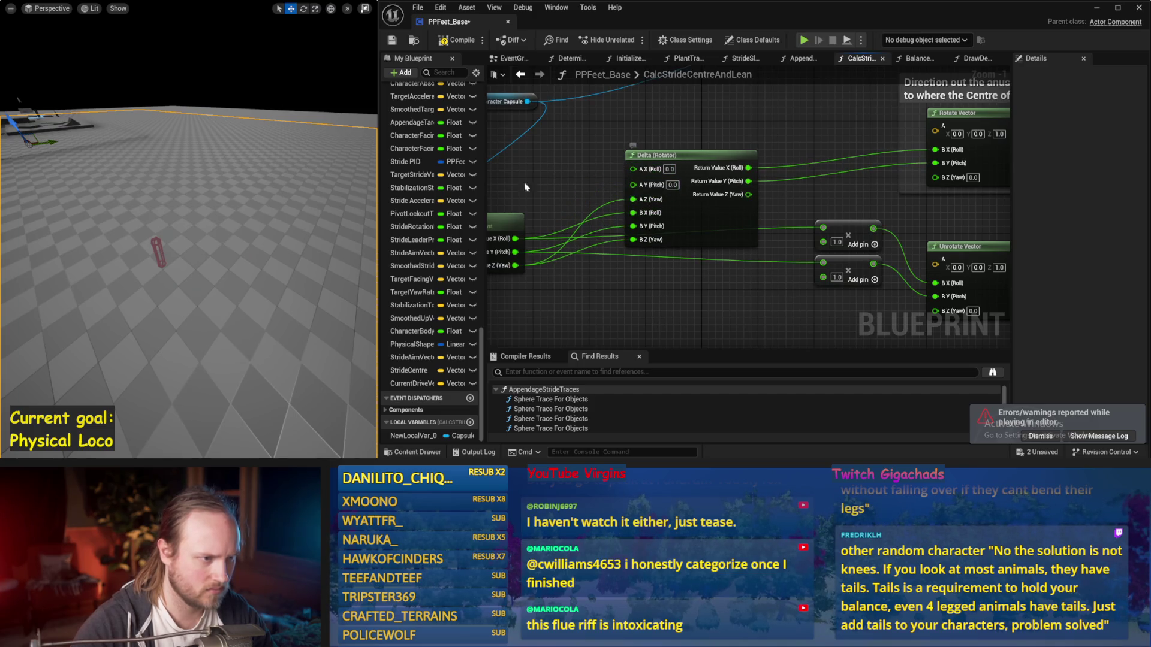
{"action": "left_click", "coordinate": [393, 40]}
Run two test plays of the Delta (Rotator) setup and save all packages
{"action": "key", "text": "alt+p"}
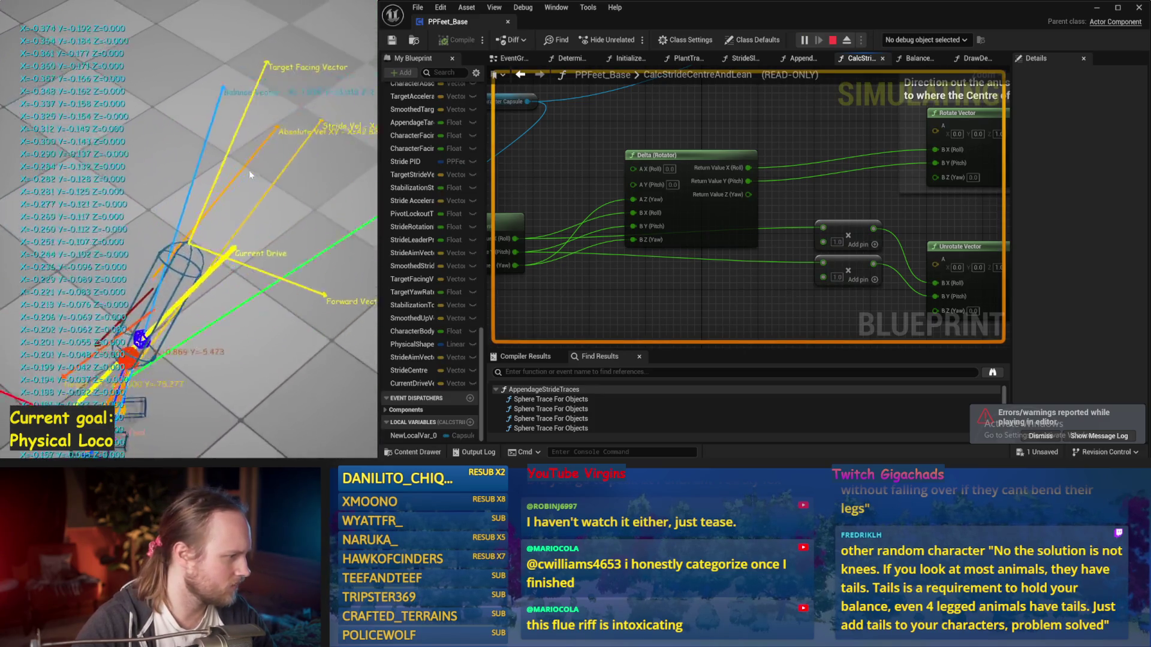
{"action": "key", "text": "Escape"}
{"action": "key", "text": "alt+p"}
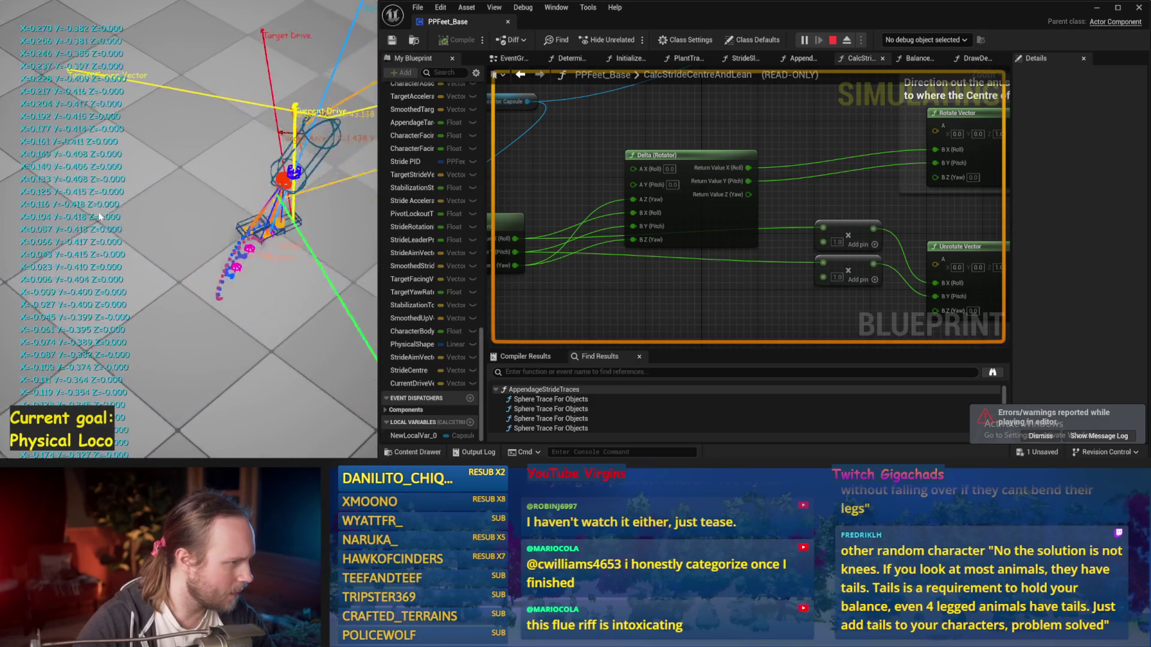
{"action": "key", "text": "Escape"}
{"action": "key", "text": "ctrl+s"}
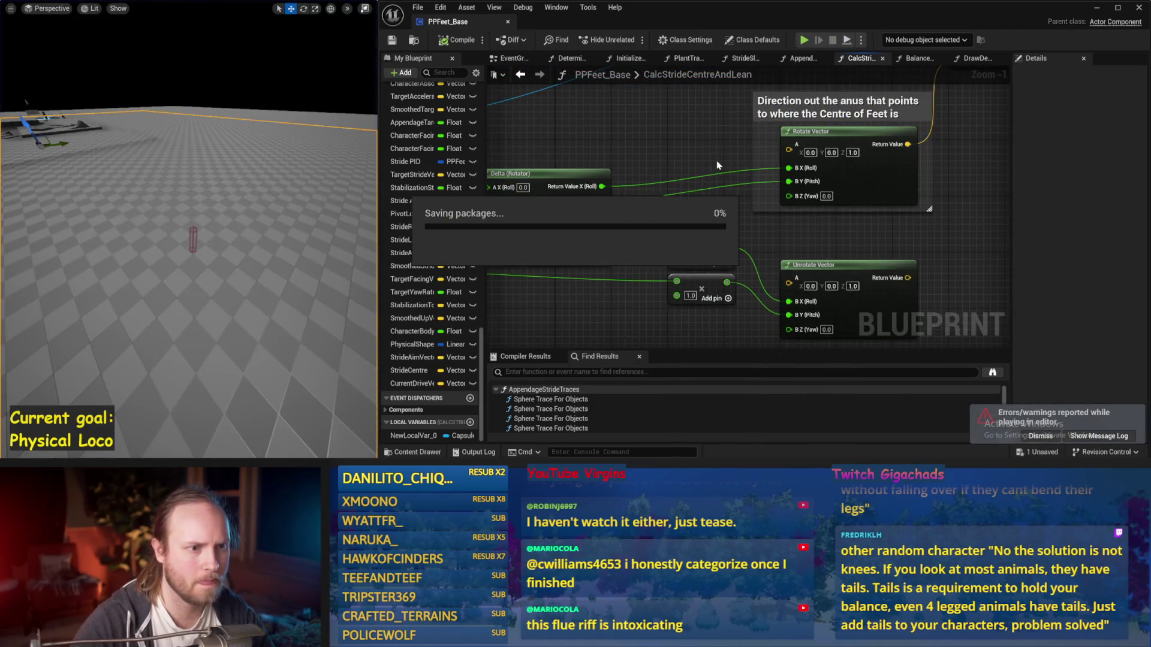
{"action": "left_click_drag", "start_coordinate": [699, 171], "coordinate": [639, 214]}
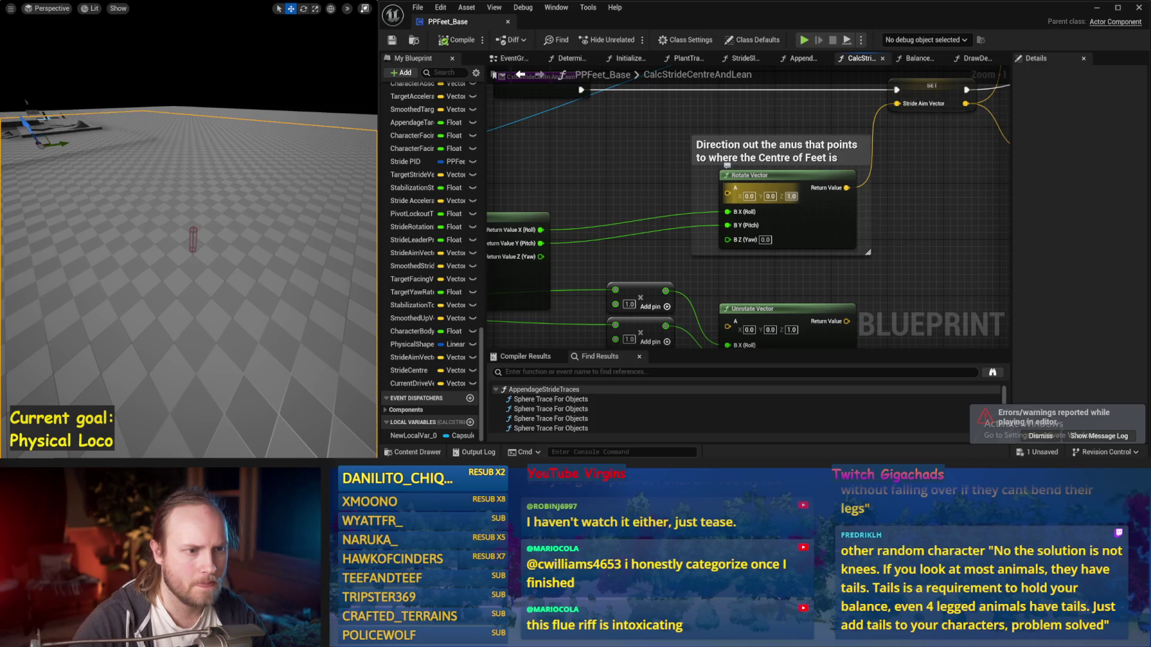
Set Rotate Vector's A Z to -1.0, test it in a simulation, and save PPFeet_Base
{"action": "type", "text": "-1"}
{"action": "key", "text": "Return"}
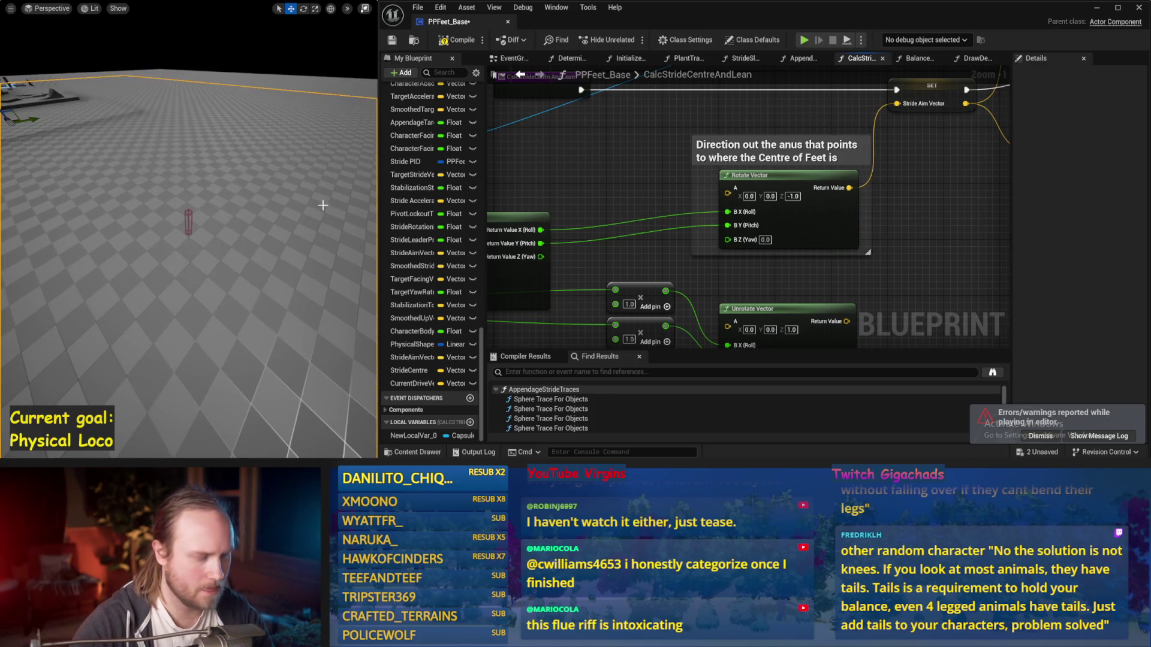
{"action": "key", "text": "alt+p"}
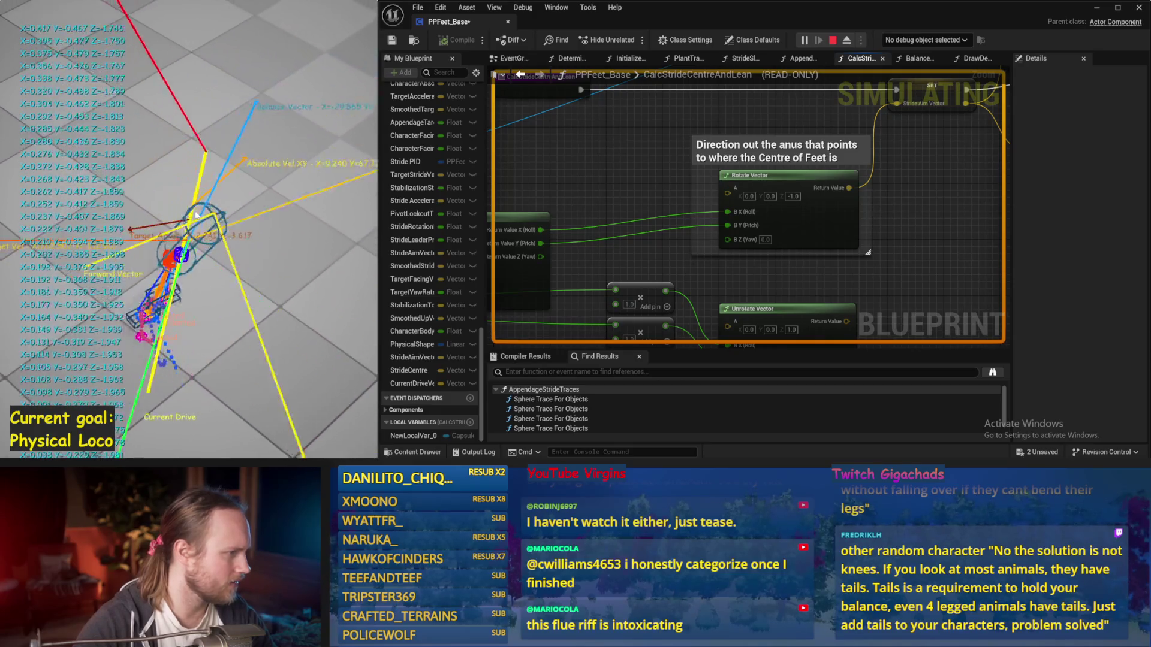
{"action": "key", "text": "Escape"}
{"action": "key", "text": "ctrl+s"}
{"action": "scroll", "coordinate": [651, 189], "scroll_direction": "down", "scroll_amount": 1}
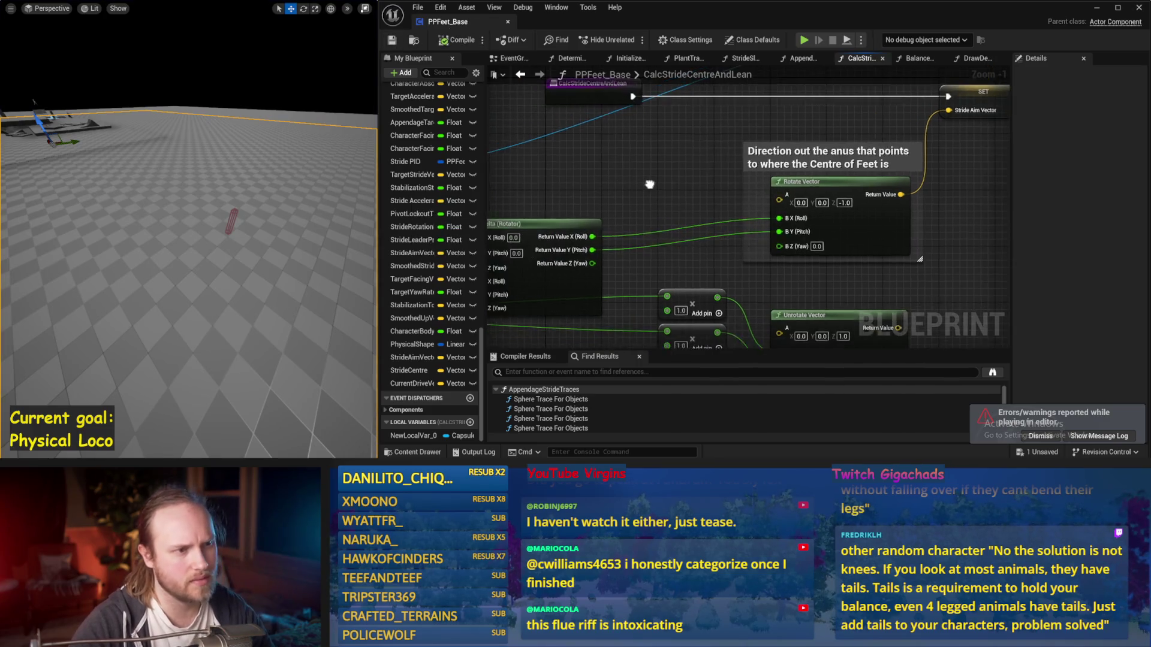
{"action": "left_click_drag", "start_coordinate": [654, 178], "coordinate": [747, 228]}
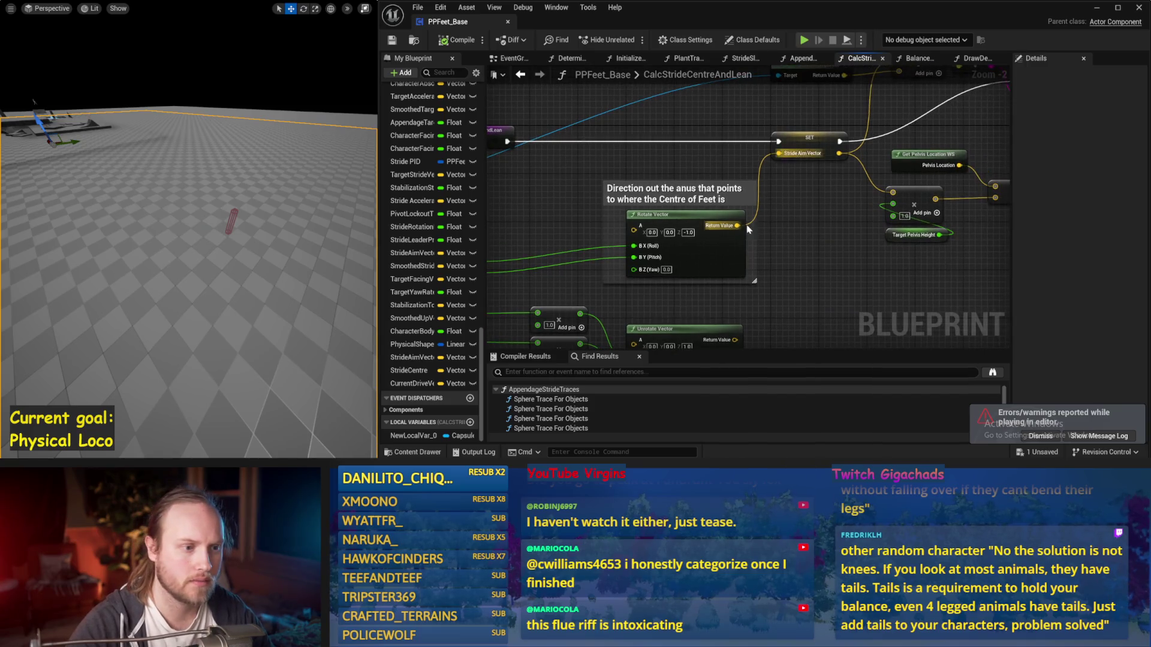
Save, then navigate the graph and select the Delta (Rotator) node fed by Get World Rotation
{"action": "left_click", "coordinate": [392, 40]}
{"action": "mouse_move", "coordinate": [817, 252]}
{"action": "left_mouse_down"}
{"action": "mouse_move", "coordinate": [822, 215]}
{"action": "mouse_move", "coordinate": [675, 254]}
{"action": "left_mouse_up"}
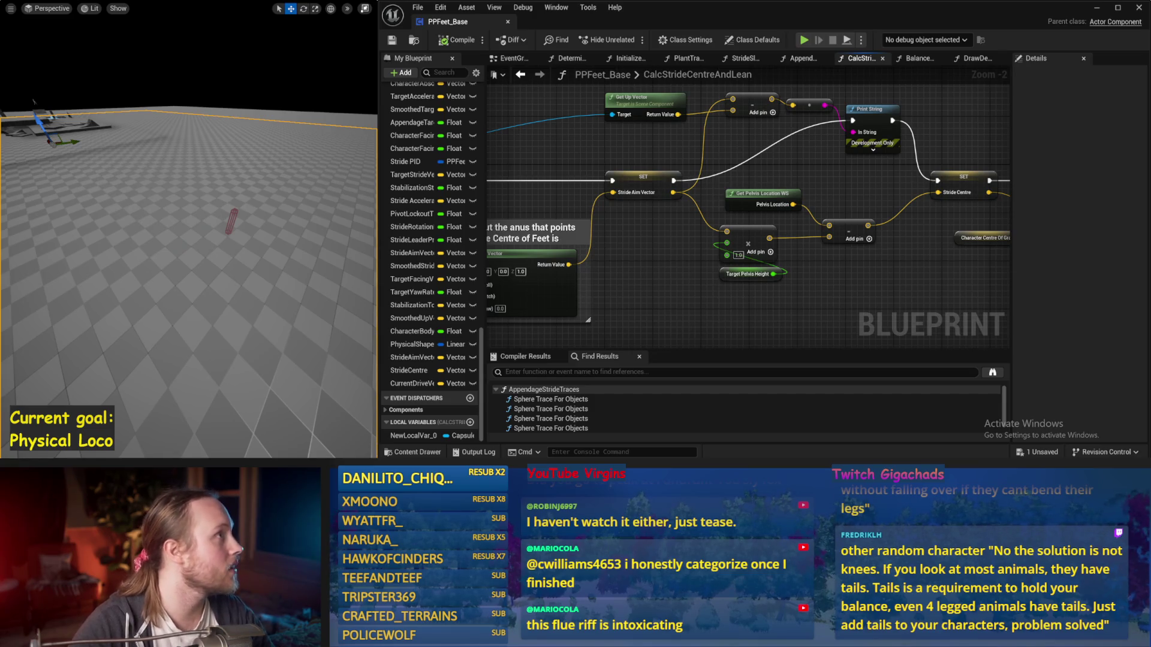
{"action": "left_click_drag", "start_coordinate": [491, 142], "coordinate": [455, 123]}
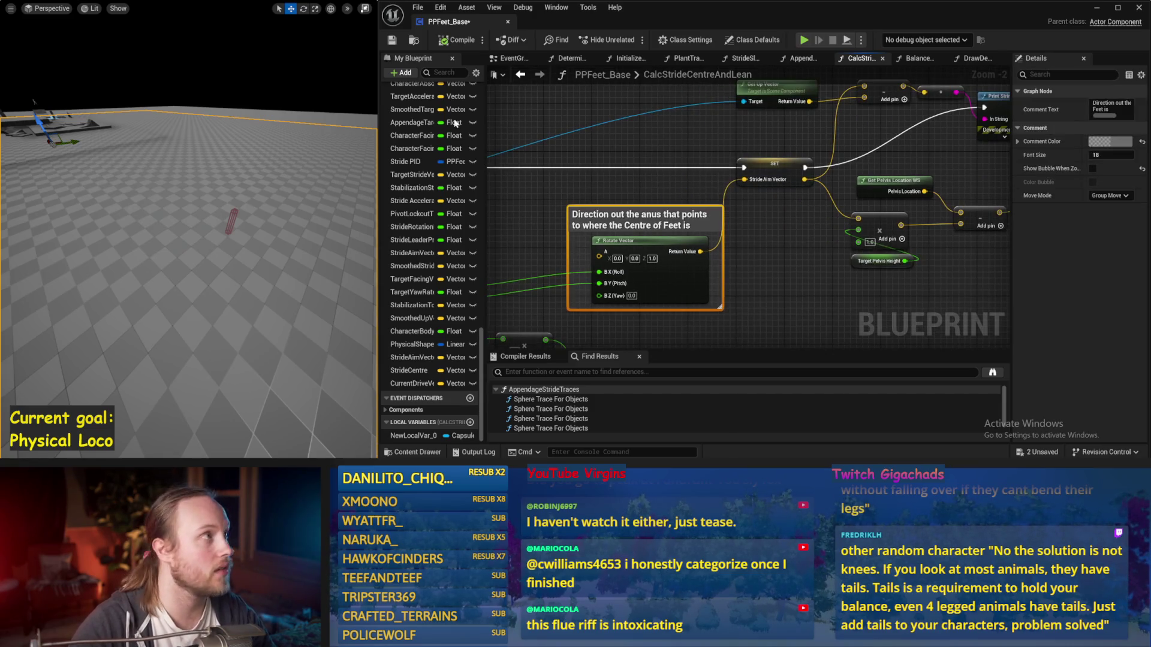
{"action": "left_click", "coordinate": [455, 110]}
{"action": "left_click", "coordinate": [621, 161]}
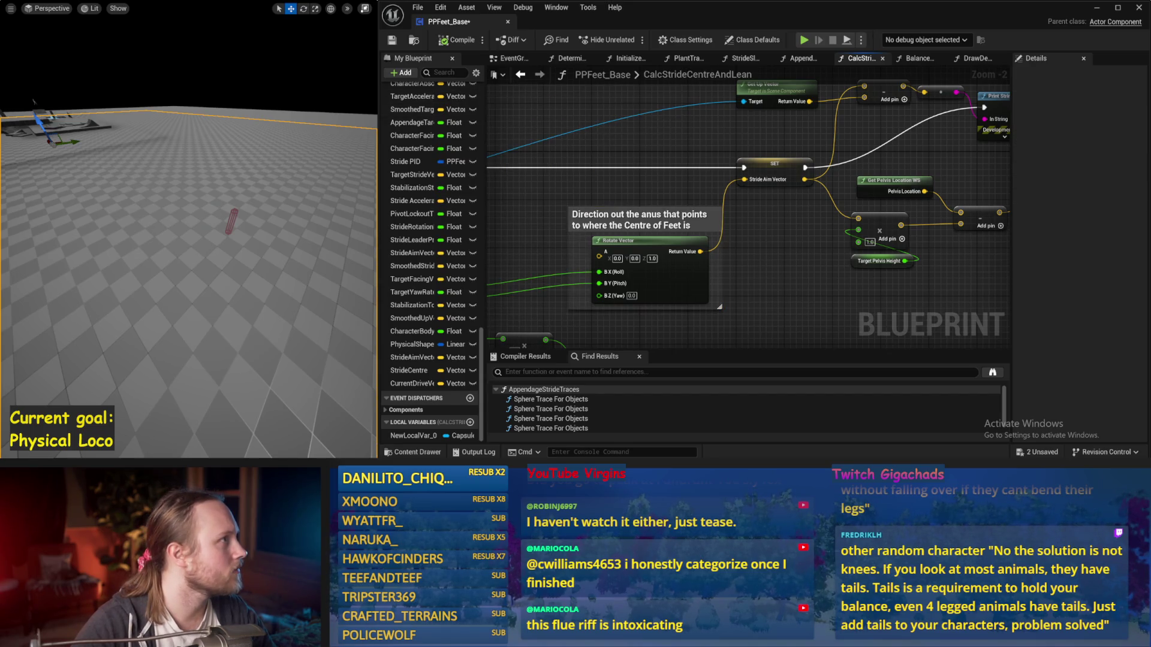
{"action": "mouse_move", "coordinate": [591, 164]}
{"action": "left_mouse_down"}
{"action": "mouse_move", "coordinate": [693, 173]}
{"action": "mouse_move", "coordinate": [665, 171]}
{"action": "left_mouse_up"}
{"action": "scroll", "coordinate": [665, 171], "scroll_direction": "down", "scroll_amount": 1}
{"action": "mouse_move", "coordinate": [751, 240]}
{"action": "left_mouse_down"}
{"action": "mouse_move", "coordinate": [739, 207]}
{"action": "mouse_move", "coordinate": [765, 221]}
{"action": "mouse_move", "coordinate": [722, 194]}
{"action": "left_mouse_up"}
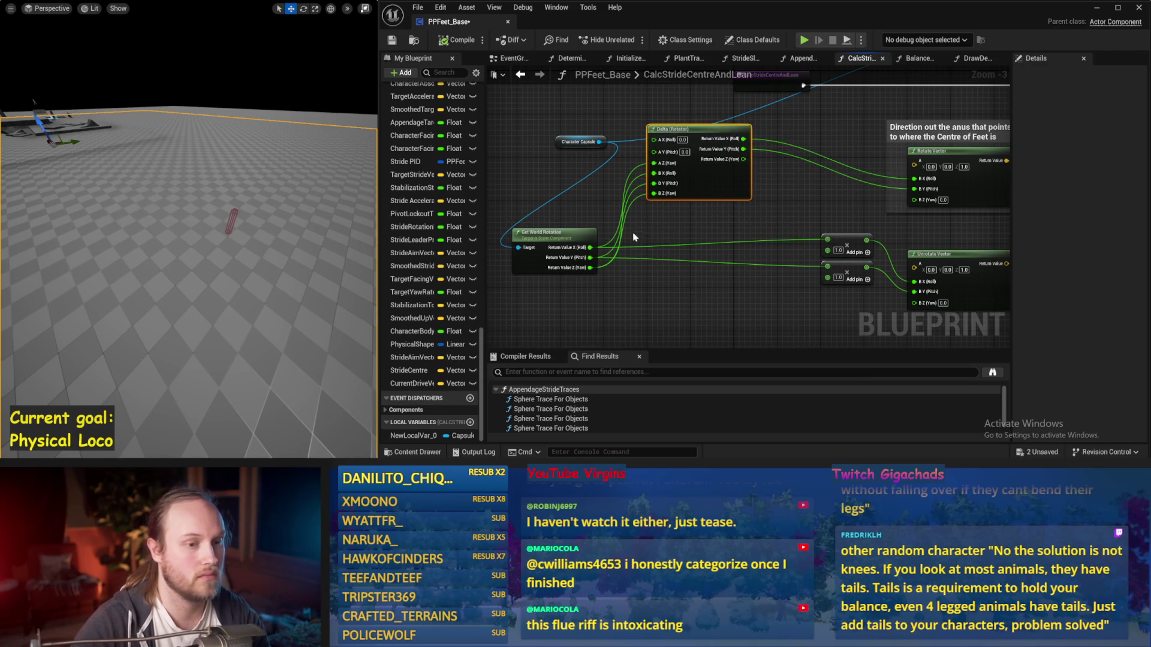
Replace Delta (Rotator) with a Make Rotator taking the world rotation's roll and pitch
{"action": "key", "text": "Delete"}
{"action": "right_click", "coordinate": [698, 210]}
{"action": "type", "text": "make rotat"}
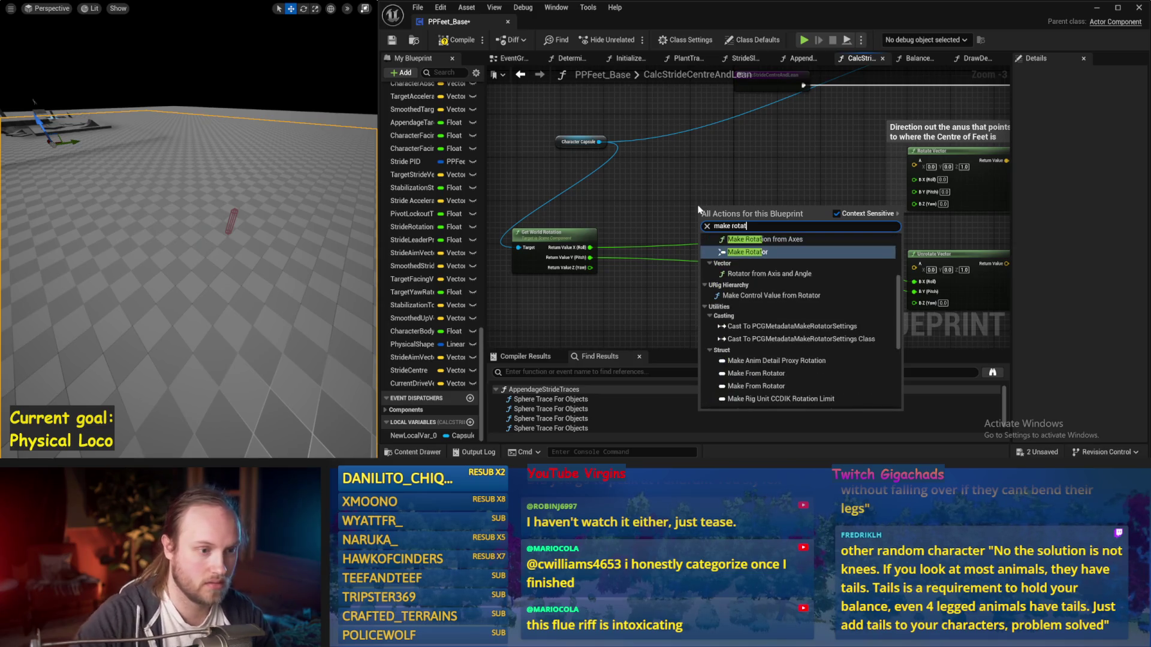
{"action": "key", "text": "Return"}
{"action": "left_click_drag", "start_coordinate": [728, 244], "coordinate": [728, 192]}
{"action": "mouse_move", "coordinate": [590, 247]}
{"action": "left_mouse_down"}
{"action": "mouse_move", "coordinate": [662, 279]}
{"action": "mouse_move", "coordinate": [681, 188]}
{"action": "mouse_move", "coordinate": [704, 173]}
{"action": "left_mouse_up"}
{"action": "left_click_drag", "start_coordinate": [698, 183], "coordinate": [635, 231]}
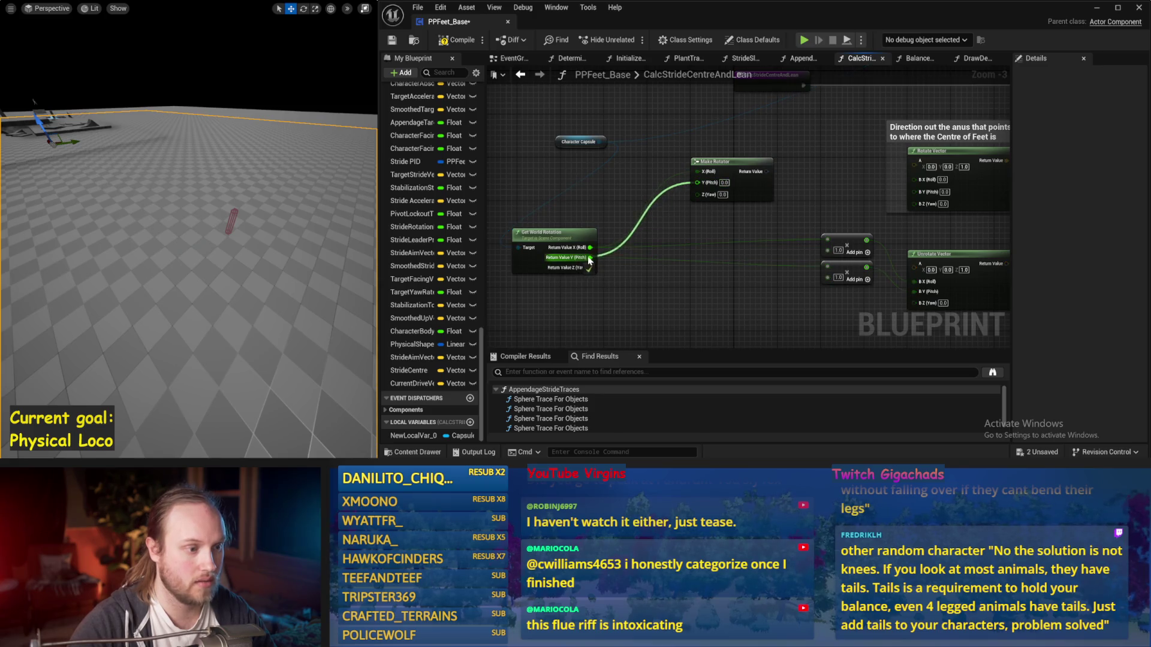
{"action": "left_click_drag", "start_coordinate": [589, 261], "coordinate": [590, 258]}
{"action": "scroll", "coordinate": [709, 211], "scroll_direction": "up", "scroll_amount": 1}
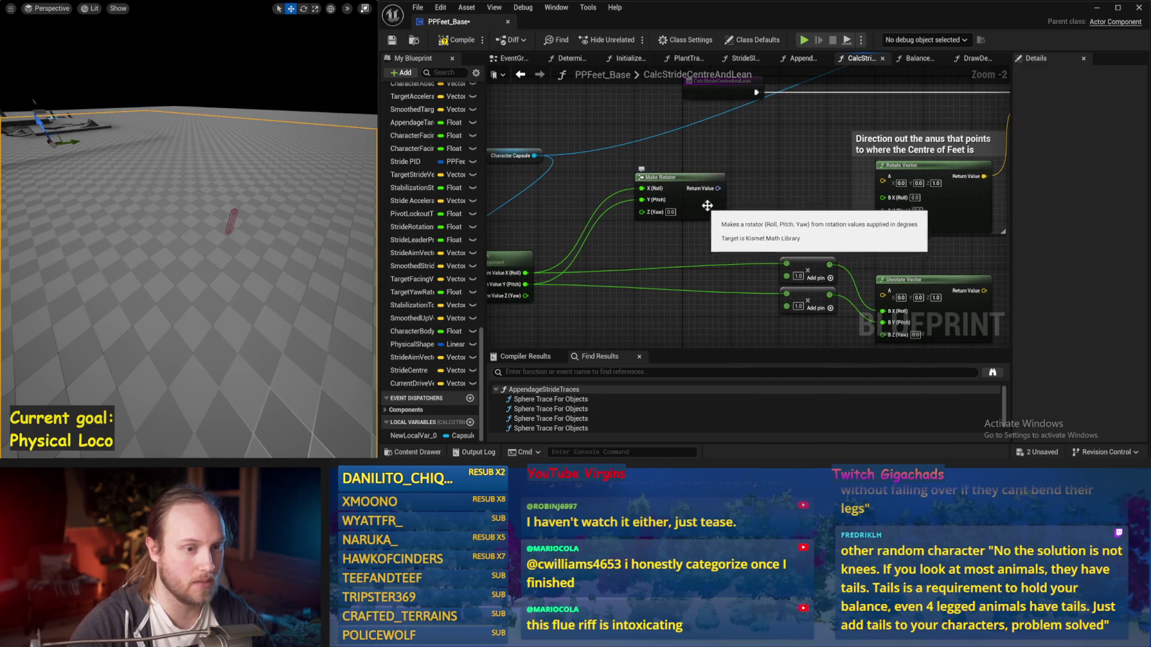
Split Make Rotator's output into Rotate Vector B X and B Y, compile, and simulate
{"action": "right_click", "coordinate": [718, 189]}
{"action": "left_click", "coordinate": [753, 243]}
{"action": "left_click_drag", "start_coordinate": [738, 188], "coordinate": [787, 194]}
{"action": "left_click_drag", "start_coordinate": [882, 202], "coordinate": [883, 198]}
{"action": "left_click_drag", "start_coordinate": [738, 199], "coordinate": [882, 211]}
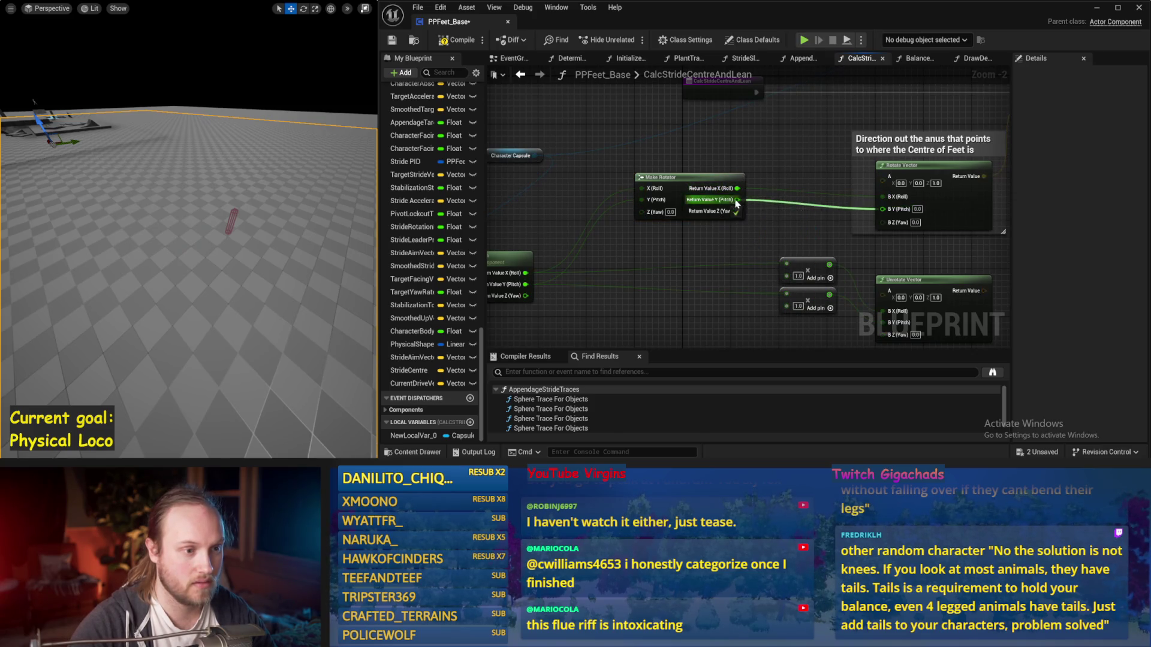
{"action": "left_click", "coordinate": [390, 40]}
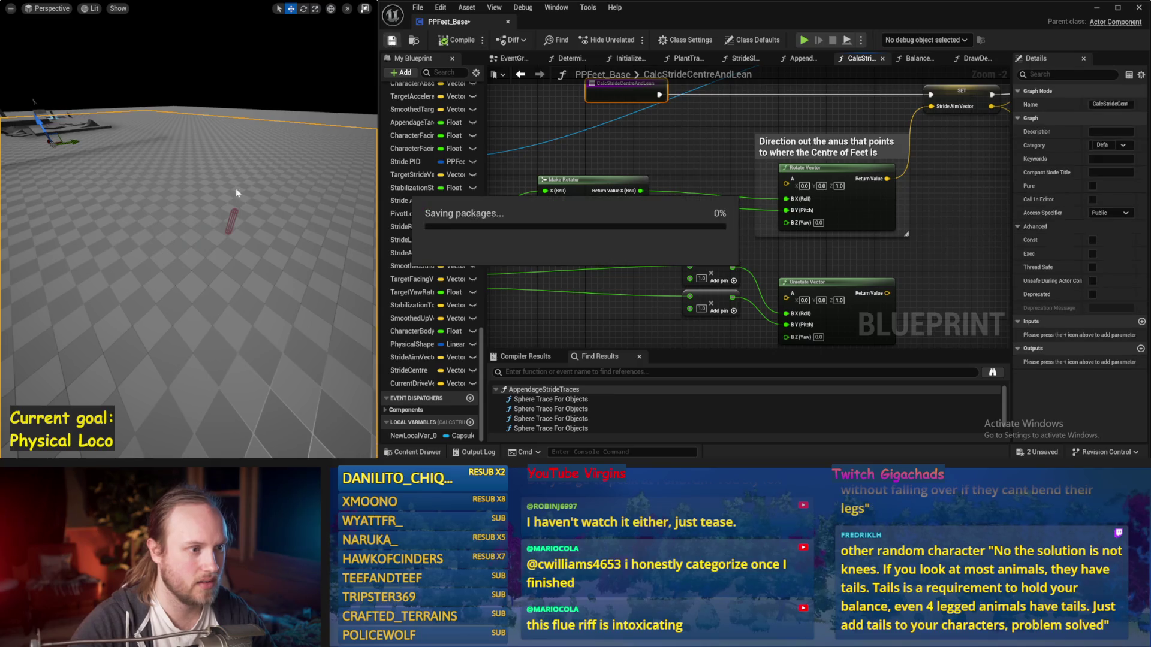
{"action": "key", "text": "alt+s"}
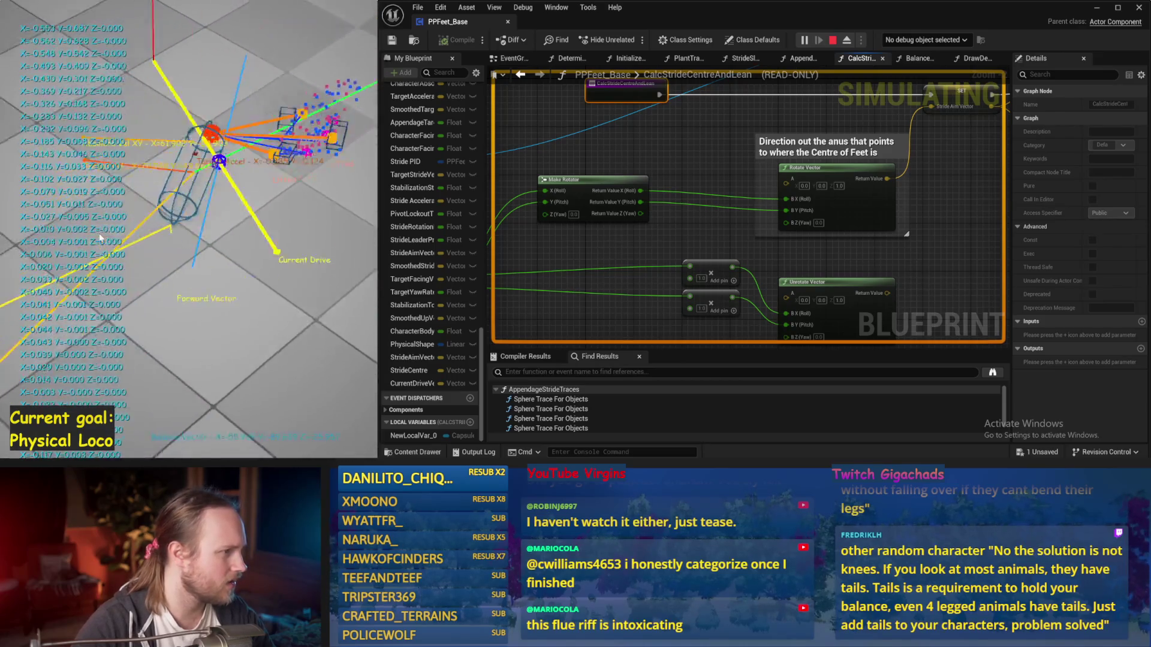
Stop, rerun and end the simulation, then select the two Add nodes and Unrotate Vector
{"action": "key", "text": "Escape"}
{"action": "key", "text": "alt+s"}
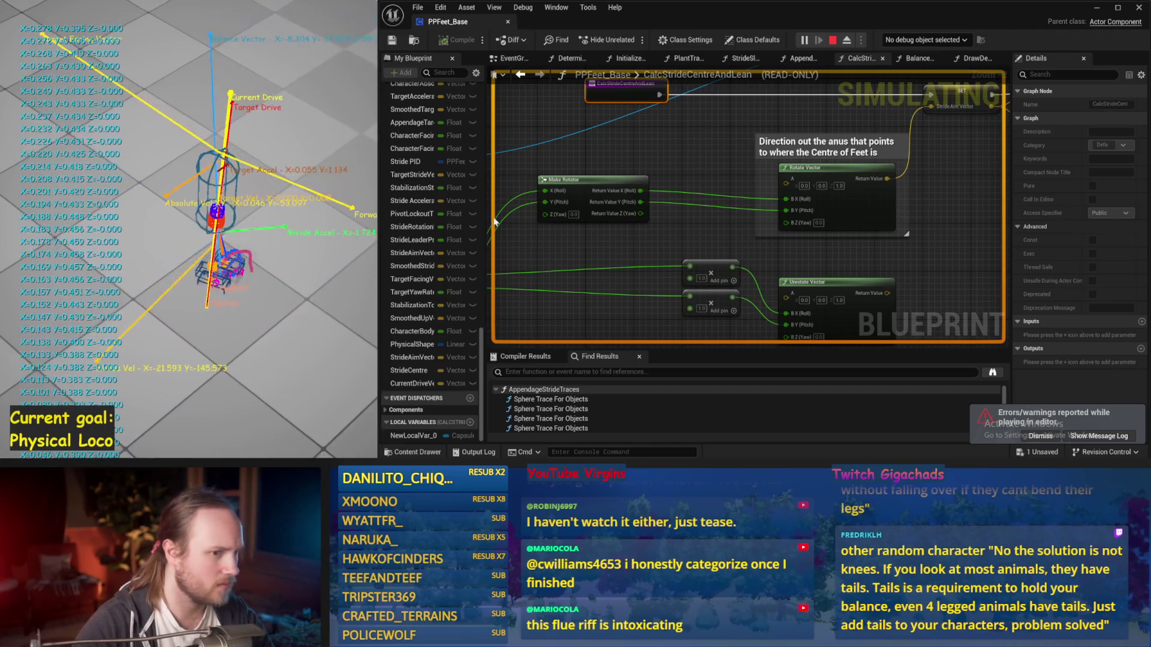
{"action": "key", "text": "Escape"}
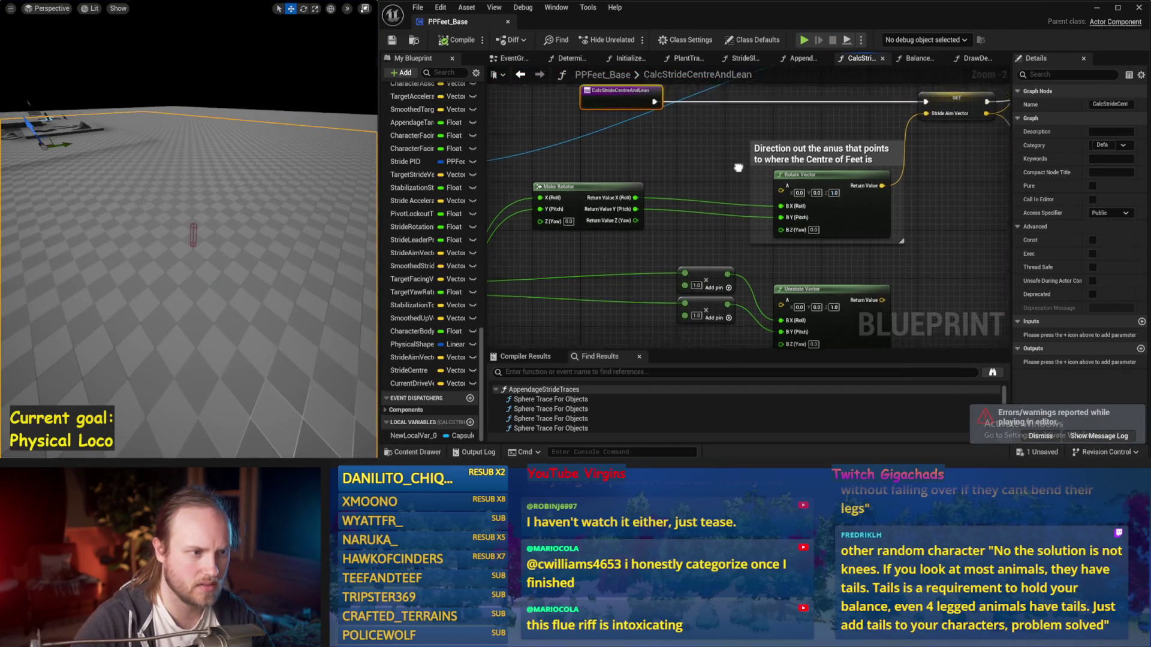
{"action": "mouse_move", "coordinate": [644, 206]}
{"action": "left_mouse_down"}
{"action": "mouse_move", "coordinate": [673, 190]}
{"action": "mouse_move", "coordinate": [490, 207]}
{"action": "mouse_move", "coordinate": [588, 201]}
{"action": "left_mouse_up"}
{"action": "mouse_move", "coordinate": [799, 234]}
{"action": "left_mouse_down"}
{"action": "mouse_move", "coordinate": [542, 305]}
{"action": "mouse_move", "coordinate": [698, 241]}
{"action": "mouse_move", "coordinate": [605, 252]}
{"action": "left_mouse_up"}
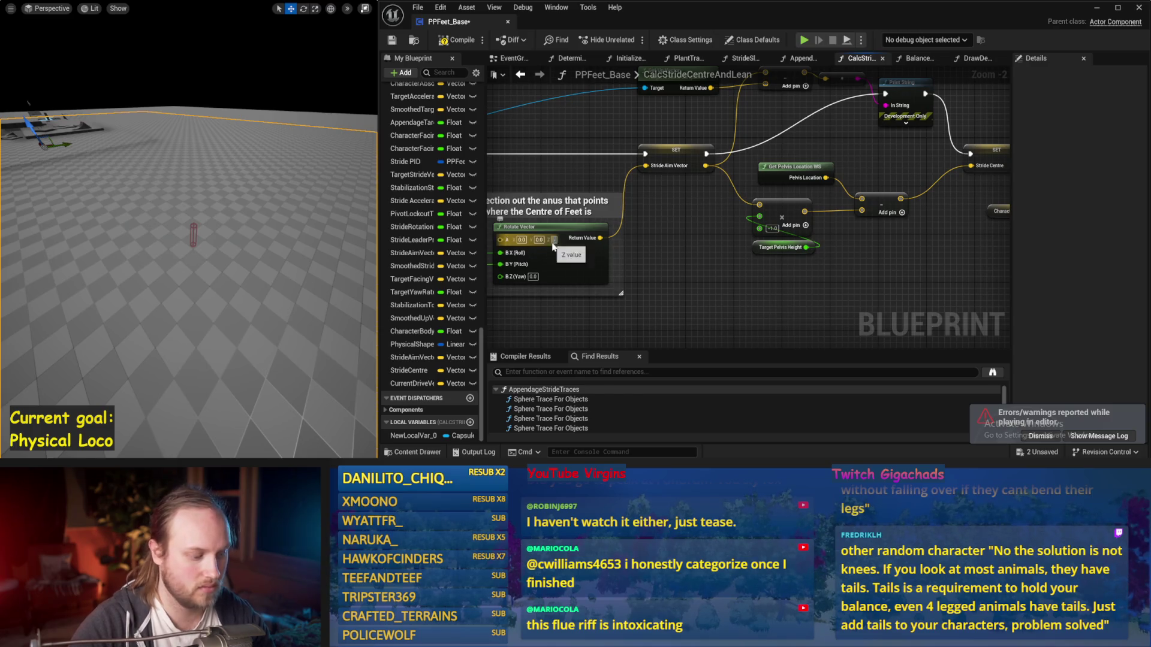
Simulate the feet blueprint once more to check the stride aim, then stop
{"action": "key", "text": "alt+s"}
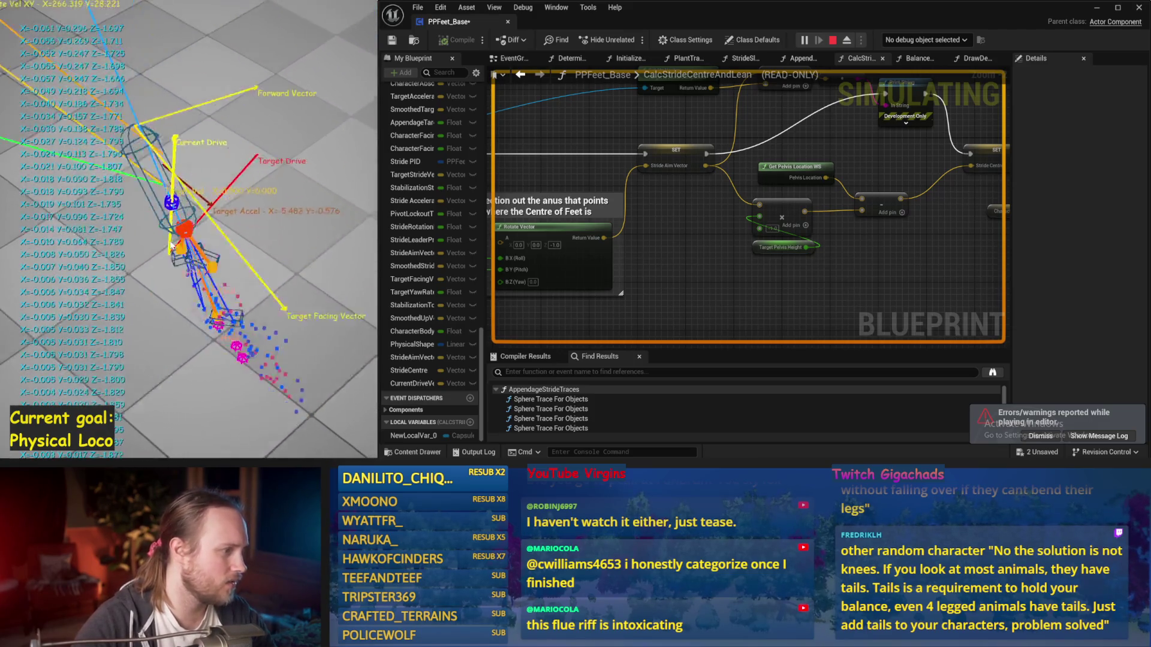
{"action": "key", "text": "Escape"}
Save, then line up Make Rotator beside Get World Rotation and Character Capsule, and compile
{"action": "key", "text": "ctrl+s"}
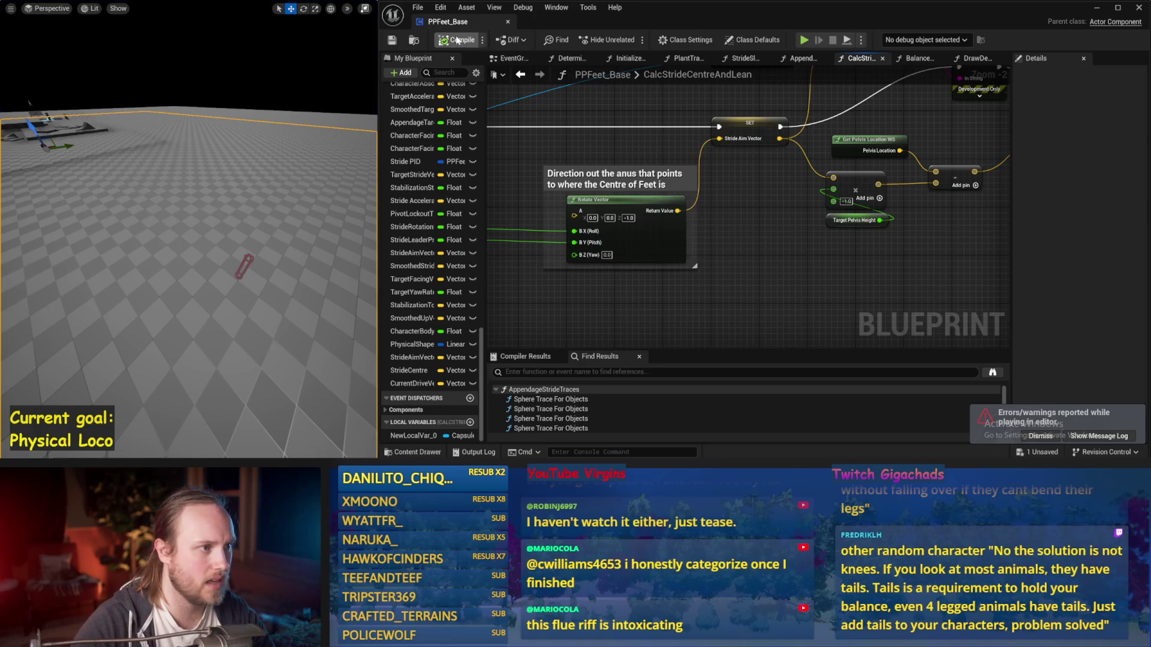
{"action": "mouse_move", "coordinate": [582, 234]}
{"action": "left_mouse_down"}
{"action": "mouse_move", "coordinate": [694, 218]}
{"action": "mouse_move", "coordinate": [875, 243]}
{"action": "left_mouse_up"}
{"action": "left_click_drag", "start_coordinate": [679, 255], "coordinate": [772, 224]}
{"action": "mouse_move", "coordinate": [799, 152]}
{"action": "left_mouse_down"}
{"action": "mouse_move", "coordinate": [669, 222]}
{"action": "mouse_move", "coordinate": [746, 155]}
{"action": "mouse_move", "coordinate": [730, 231]}
{"action": "left_mouse_up"}
{"action": "mouse_move", "coordinate": [553, 216]}
{"action": "left_mouse_down"}
{"action": "mouse_move", "coordinate": [577, 210]}
{"action": "mouse_move", "coordinate": [635, 151]}
{"action": "left_mouse_up"}
{"action": "scroll", "coordinate": [639, 233], "scroll_direction": "down", "scroll_amount": 1}
{"action": "left_click_drag", "start_coordinate": [639, 232], "coordinate": [682, 213]}
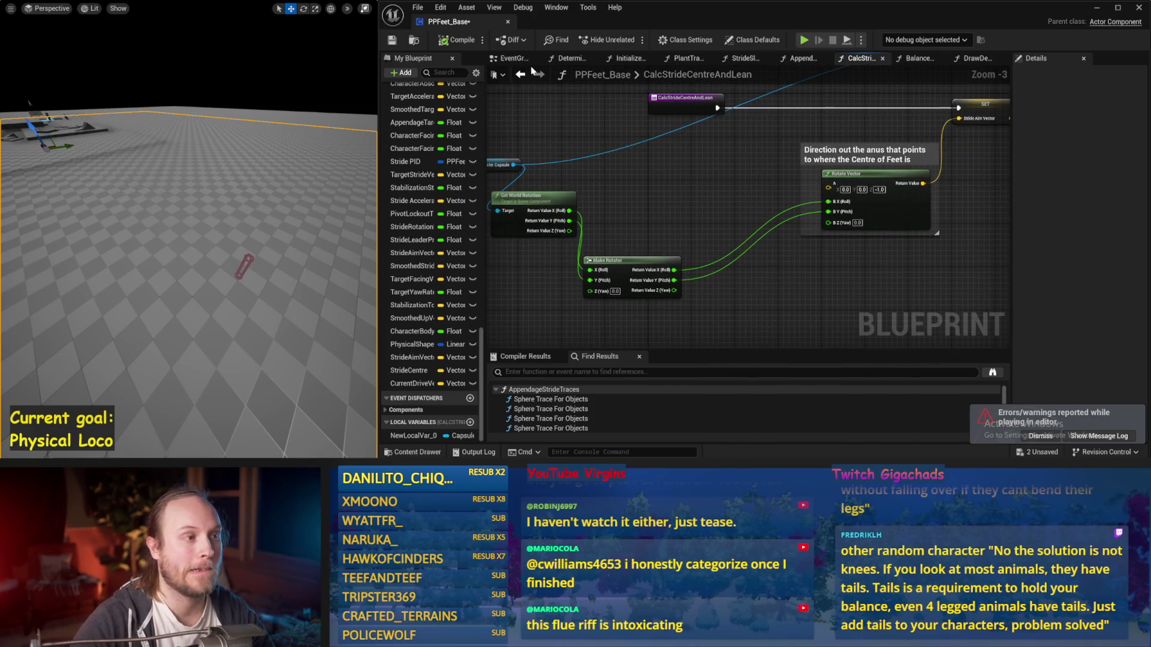
{"action": "left_click", "coordinate": [442, 41]}
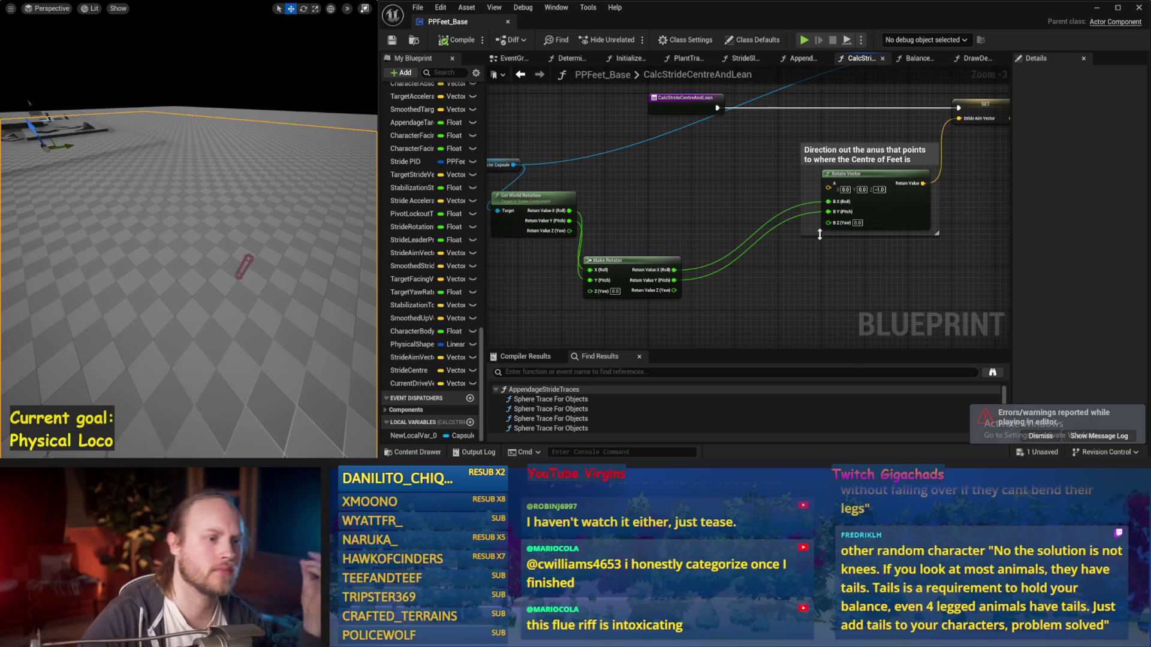
Move Make Rotator up beside Rotate Vector and save the blueprint
{"action": "mouse_move", "coordinate": [716, 278]}
{"action": "left_mouse_down"}
{"action": "mouse_move", "coordinate": [574, 262]}
{"action": "mouse_move", "coordinate": [587, 313]}
{"action": "left_mouse_up"}
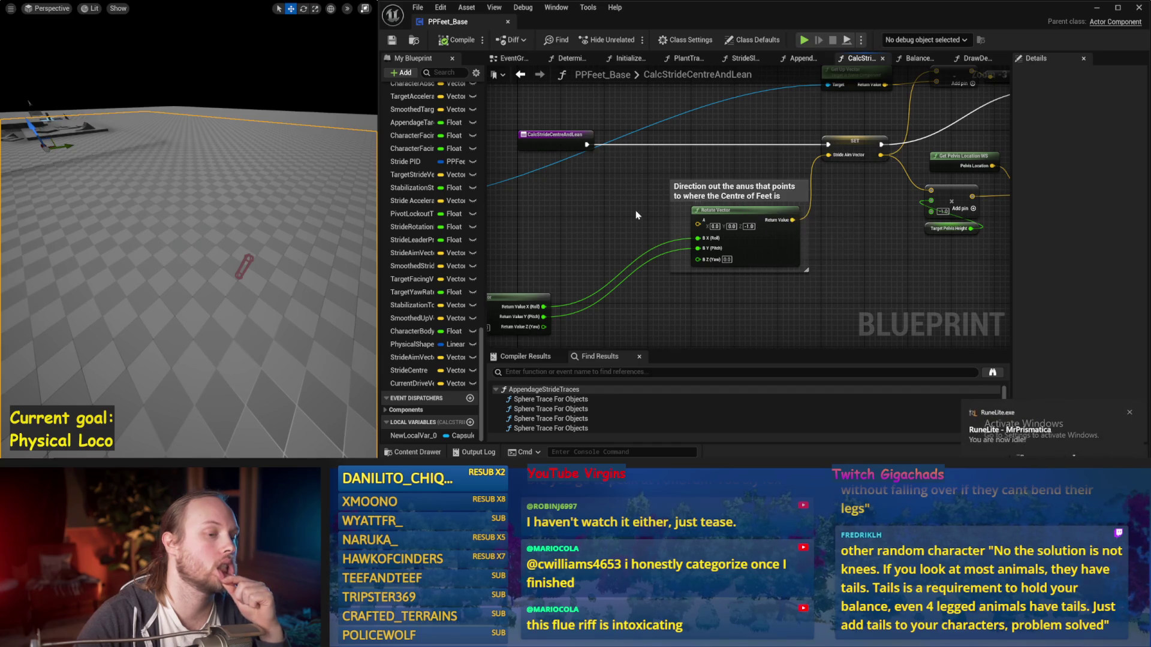
{"action": "left_click_drag", "start_coordinate": [639, 220], "coordinate": [776, 199]}
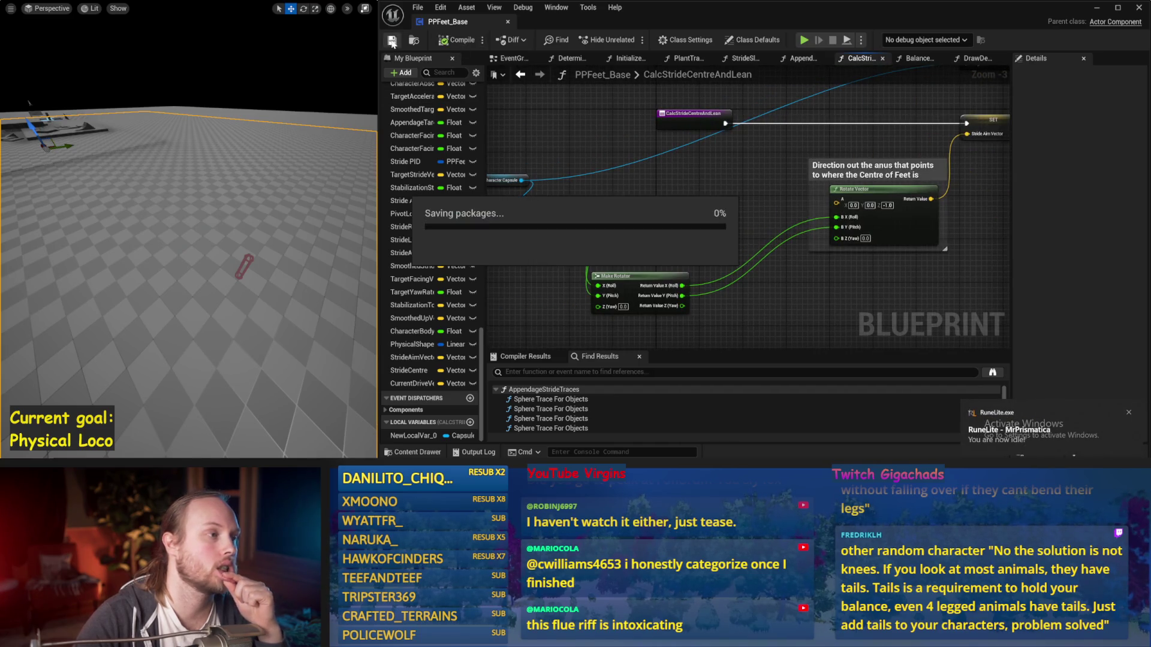
{"action": "left_click_drag", "start_coordinate": [964, 324], "coordinate": [916, 307]}
{"action": "left_click_drag", "start_coordinate": [600, 262], "coordinate": [654, 202]}
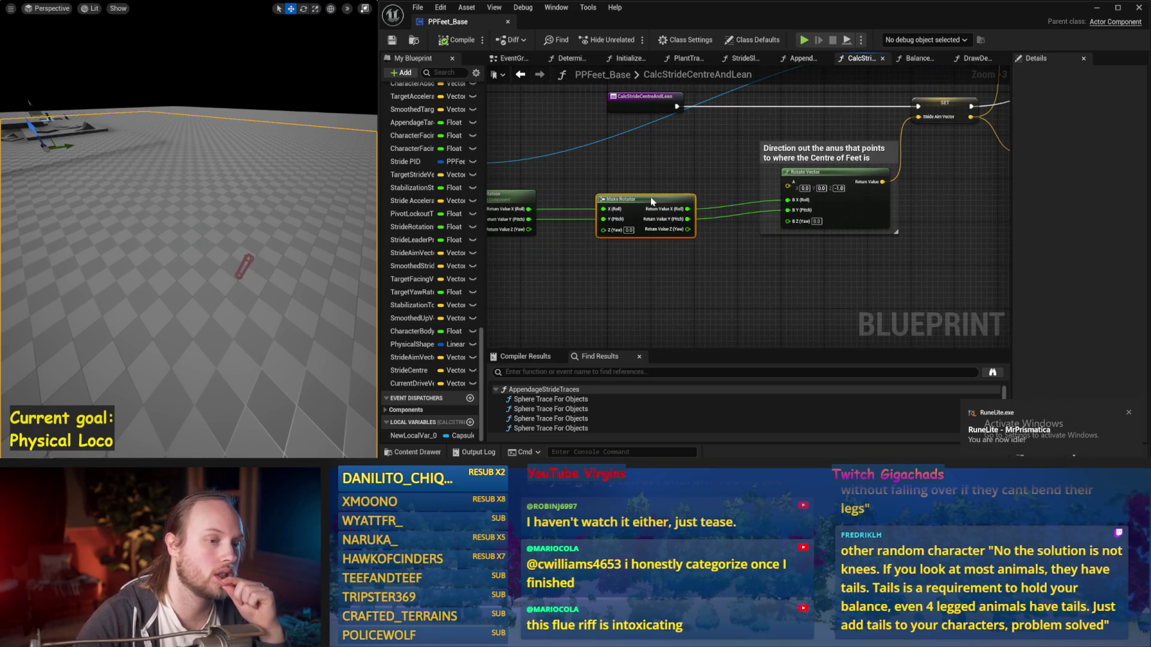
{"action": "left_click", "coordinate": [393, 40]}
Shift Character Capsule down-left and Make Rotator down-right, save, and start a new simulation
{"action": "left_click_drag", "start_coordinate": [486, 199], "coordinate": [646, 216]}
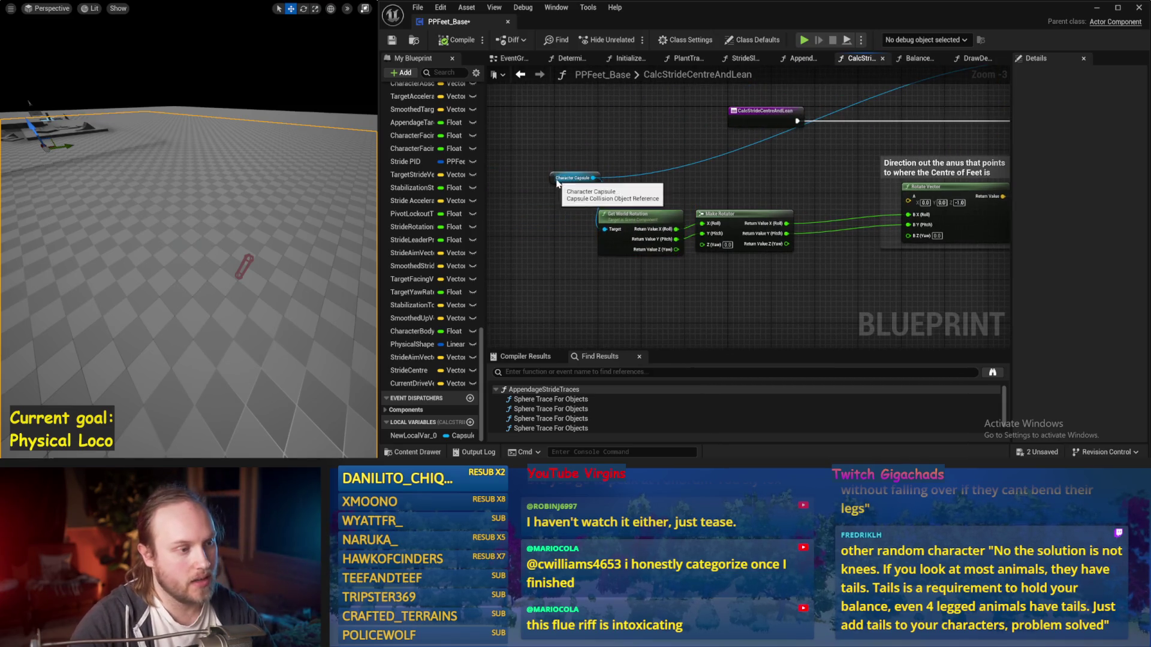
{"action": "left_click_drag", "start_coordinate": [557, 183], "coordinate": [538, 218]}
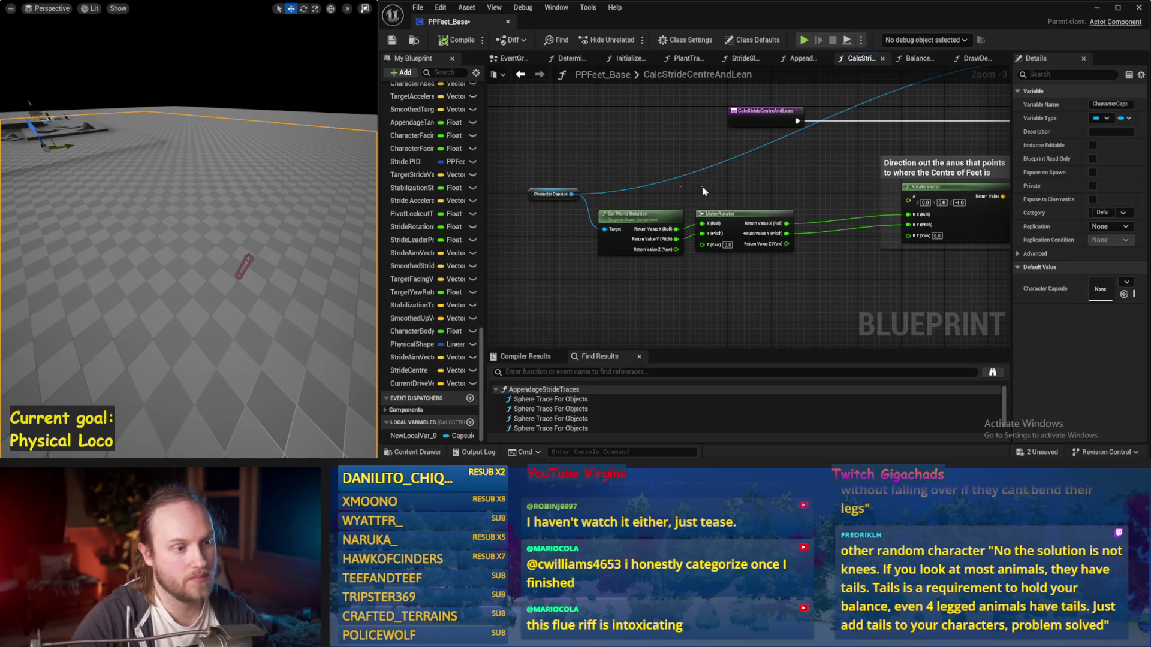
{"action": "left_click_drag", "start_coordinate": [738, 236], "coordinate": [750, 275]}
{"action": "mouse_move", "coordinate": [748, 201]}
{"action": "left_mouse_down"}
{"action": "mouse_move", "coordinate": [689, 226]}
{"action": "mouse_move", "coordinate": [771, 205]}
{"action": "left_mouse_up"}
{"action": "left_click", "coordinate": [393, 40]}
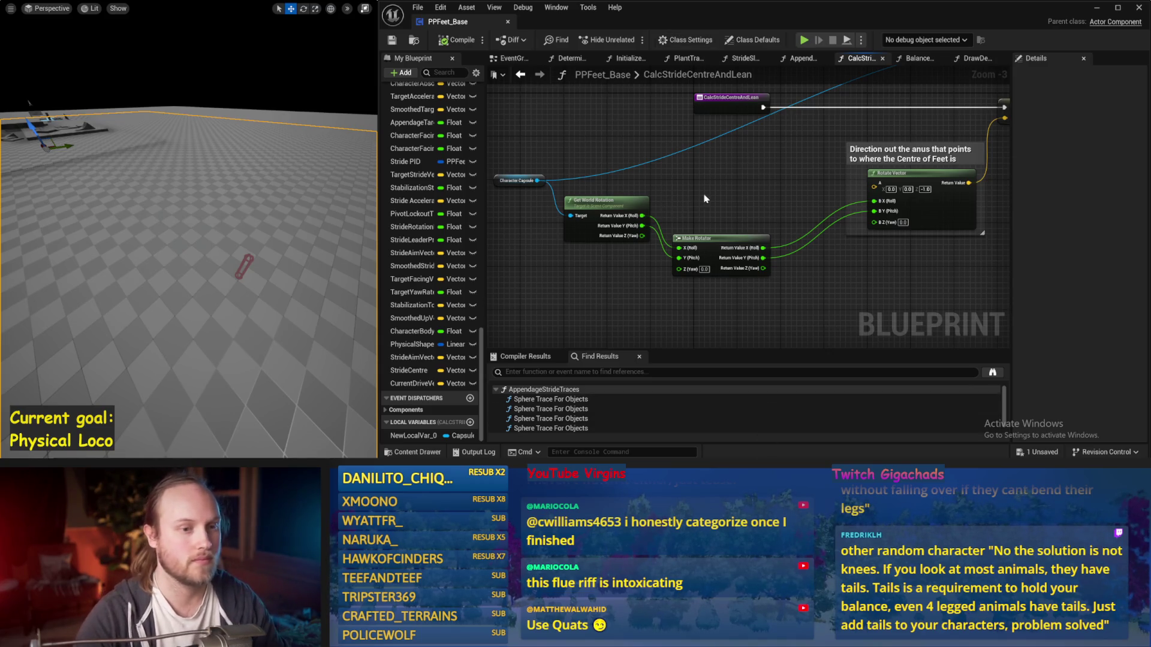
{"action": "left_click_drag", "start_coordinate": [695, 228], "coordinate": [683, 232]}
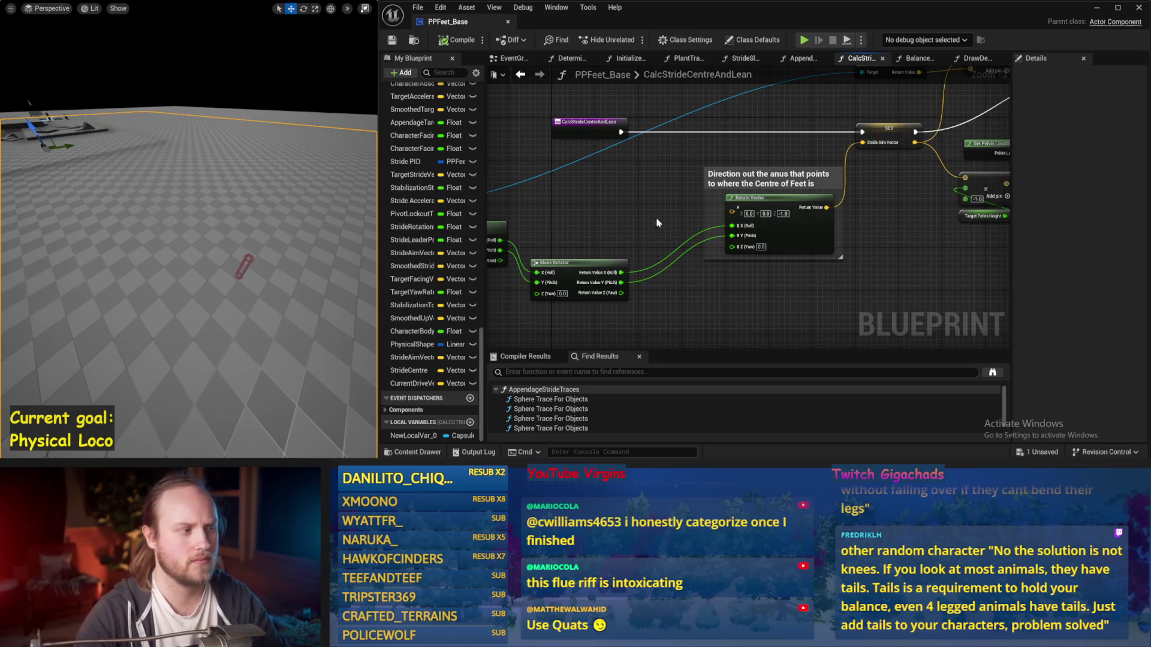
{"action": "key", "text": "alt+s"}
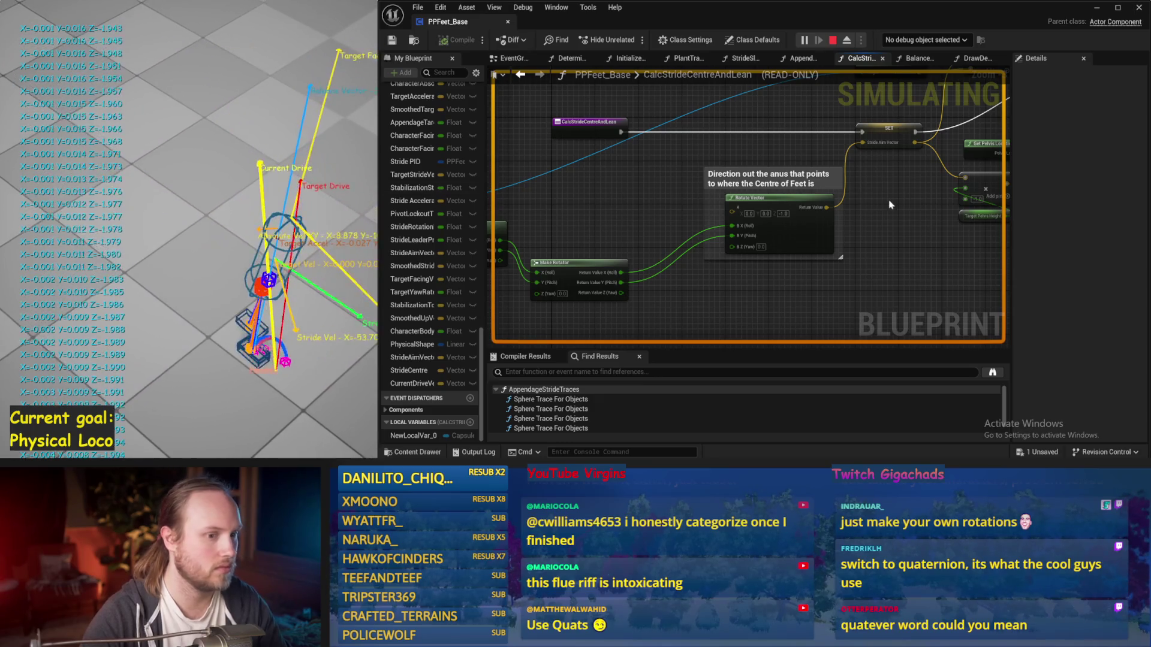
Stop the simulation, pan to the Stride Aim Vector SET node, and simulate again
{"action": "key", "text": "Escape"}
{"action": "left_click_drag", "start_coordinate": [771, 278], "coordinate": [879, 232]}
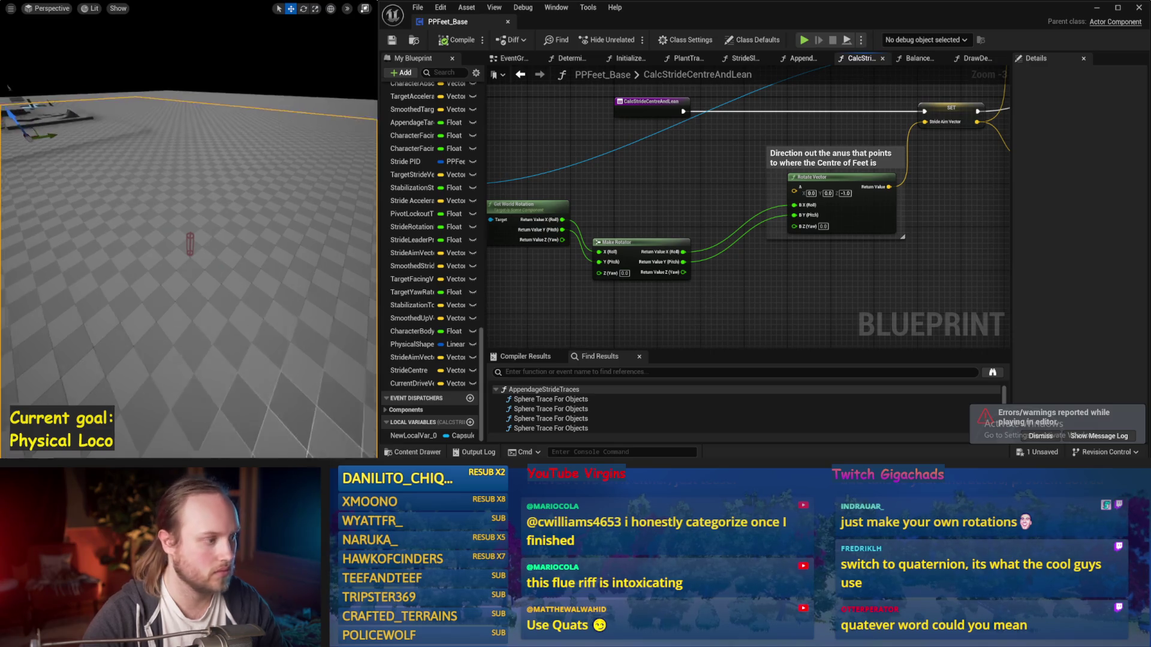
{"action": "key", "text": "alt+s"}
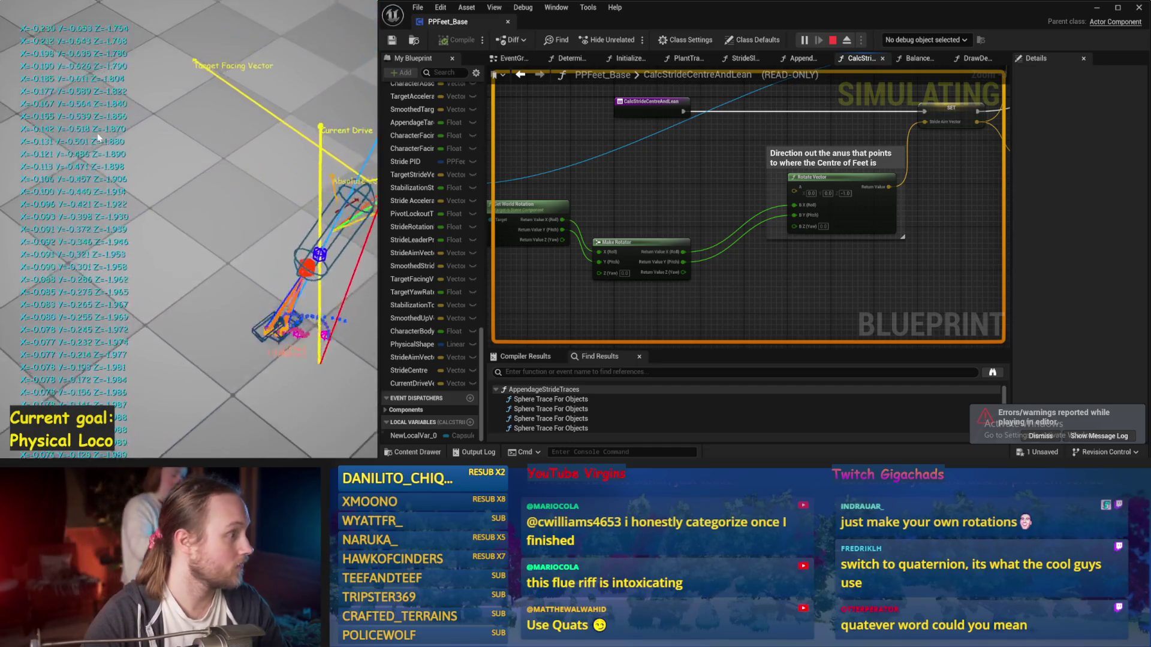
{"action": "key", "text": "Escape"}
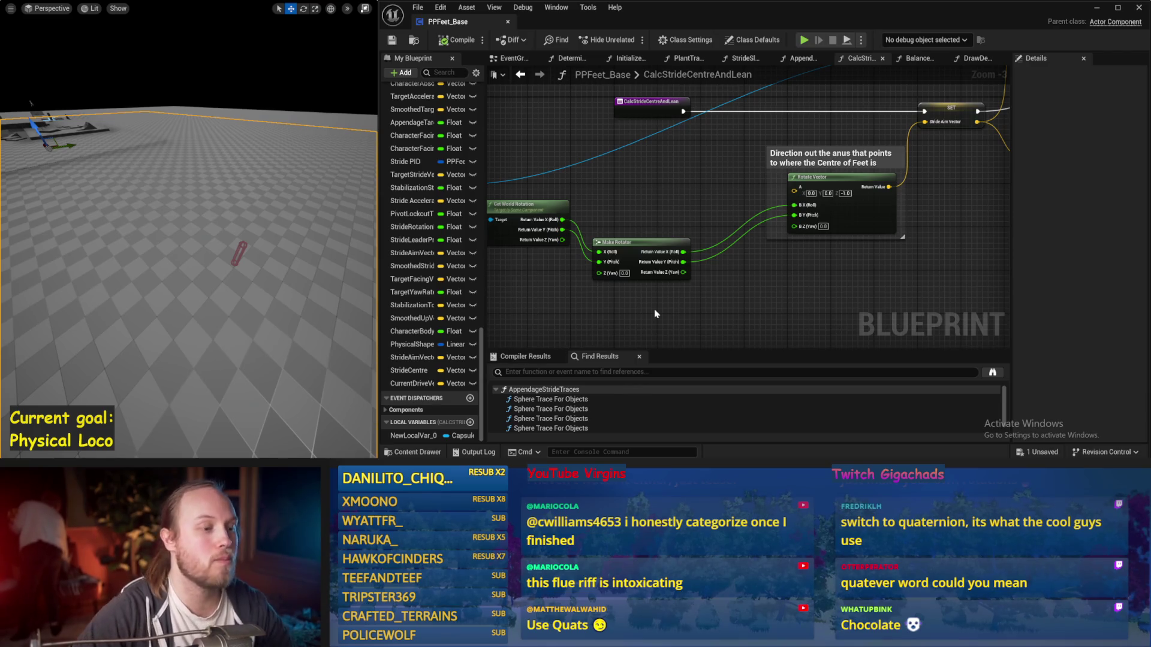
Save the PPFeet_Base blueprint and run a brief test simulation
{"action": "left_click_drag", "start_coordinate": [655, 313], "coordinate": [712, 286]}
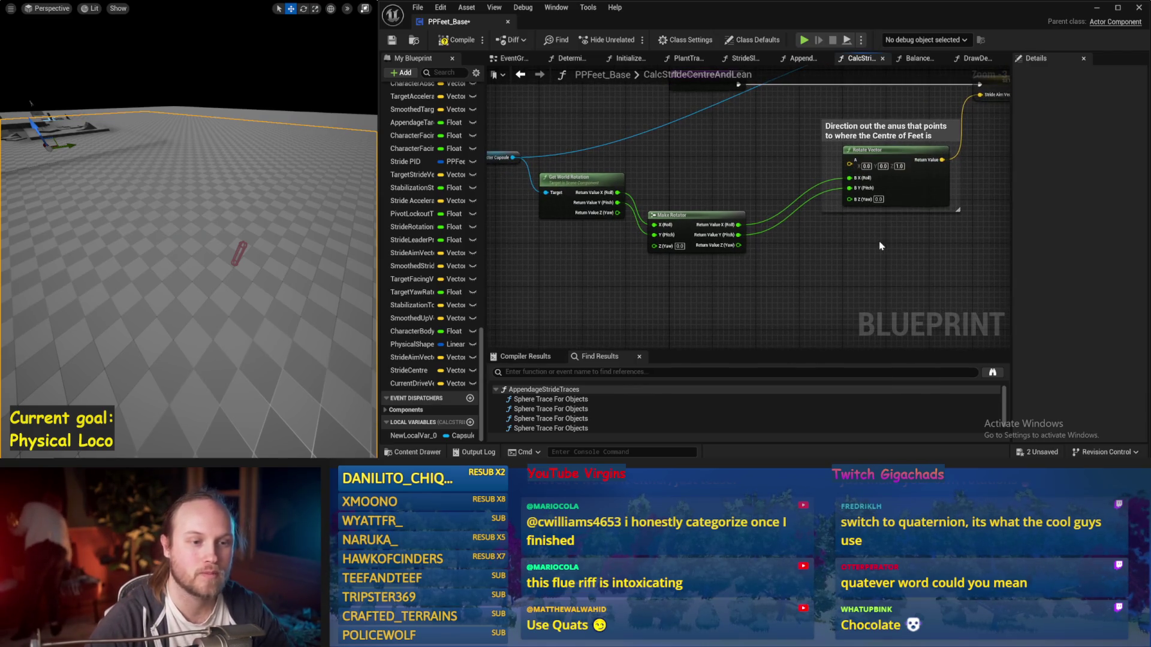
{"action": "left_click_drag", "start_coordinate": [879, 242], "coordinate": [683, 278]}
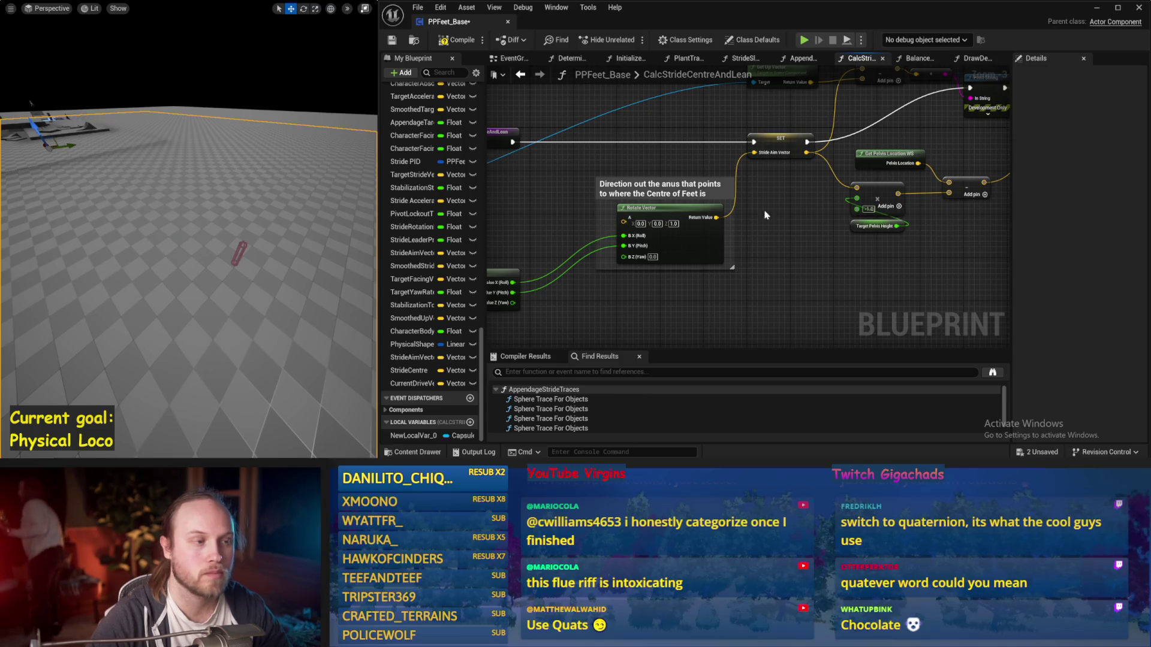
{"action": "left_click", "coordinate": [394, 46]}
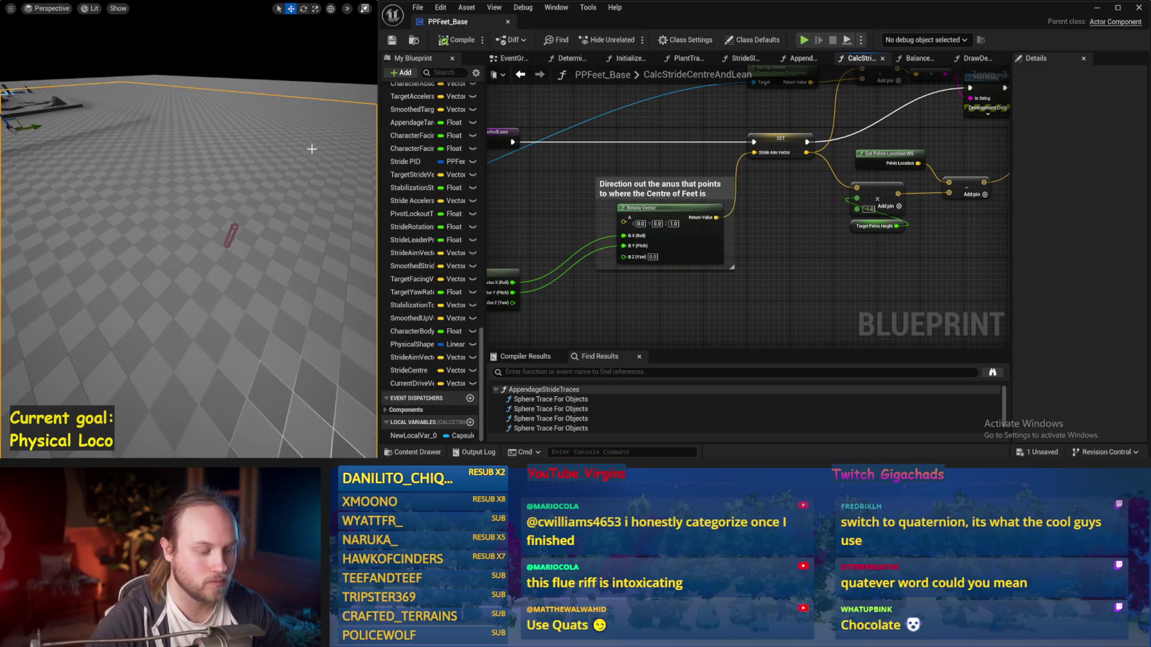
{"action": "key", "text": "alt+p"}
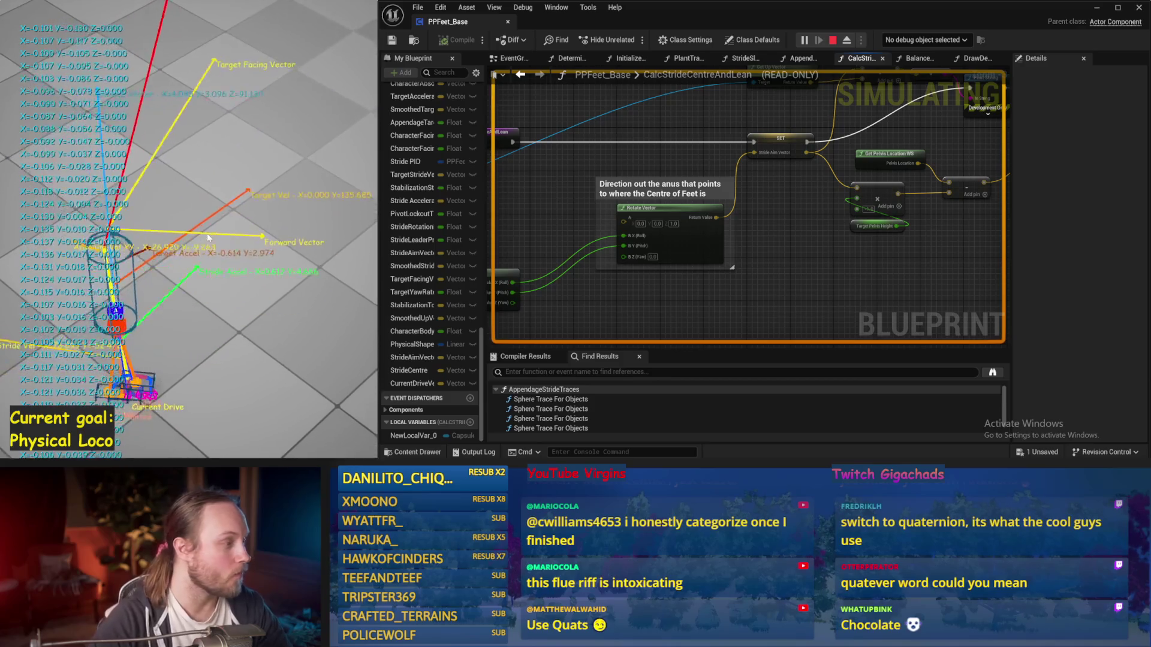
{"action": "key", "text": "Escape"}
Select the comment box and Rotate Vector node, then save with Ctrl+S
{"action": "left_click_drag", "start_coordinate": [764, 296], "coordinate": [806, 245]}
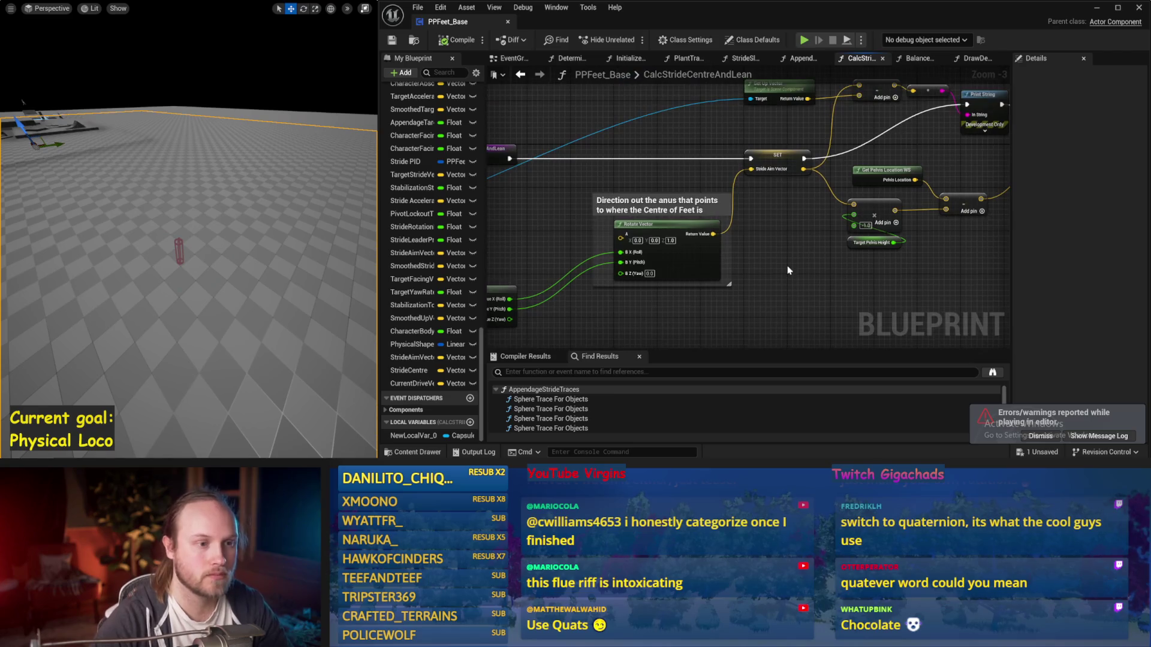
{"action": "mouse_move", "coordinate": [798, 268]}
{"action": "left_mouse_down"}
{"action": "mouse_move", "coordinate": [765, 160]}
{"action": "mouse_move", "coordinate": [725, 201]}
{"action": "left_mouse_up"}
{"action": "key", "text": "ctrl+s"}
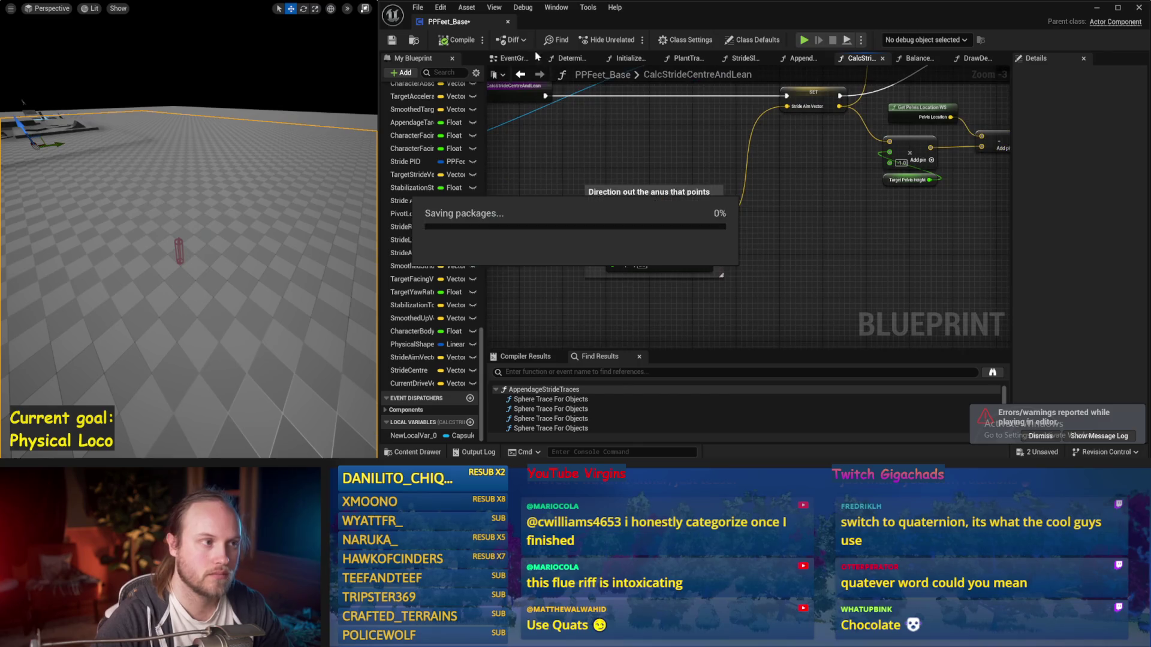
Confirm saving the PPFeet_Base package in the Saving packages dialog
{"action": "left_click", "coordinate": [385, 45]}
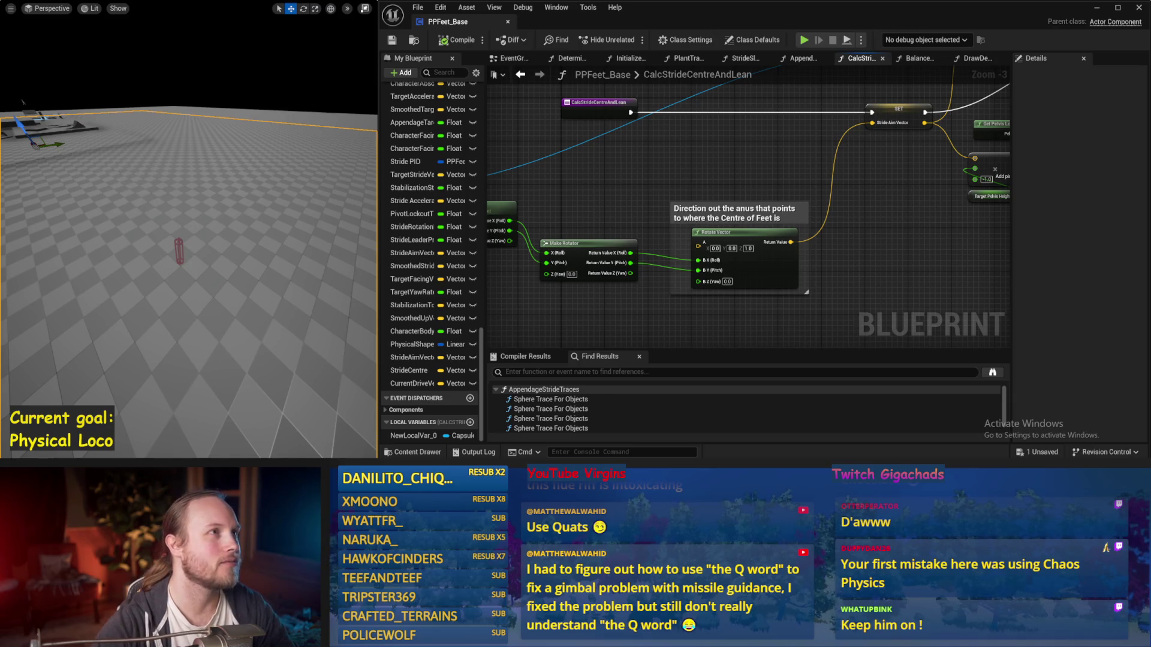
Nudge Make Rotator slightly left and down near Rotate Vector, saving repeatedly
{"action": "left_click_drag", "start_coordinate": [803, 324], "coordinate": [728, 283]}
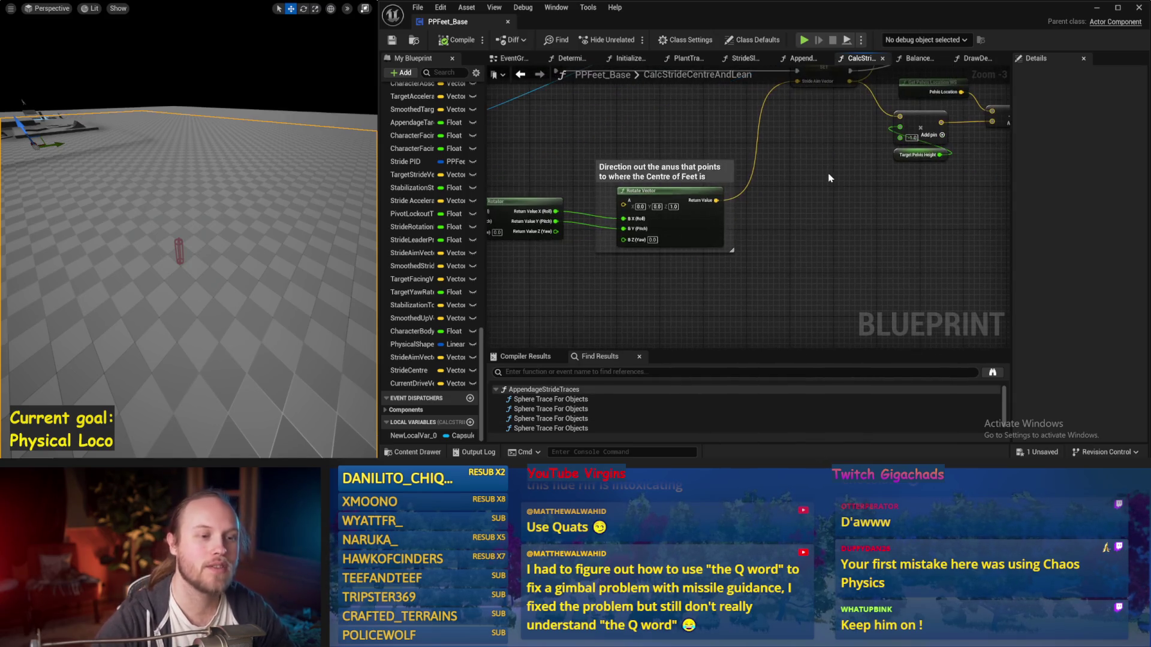
{"action": "left_click", "coordinate": [392, 40]}
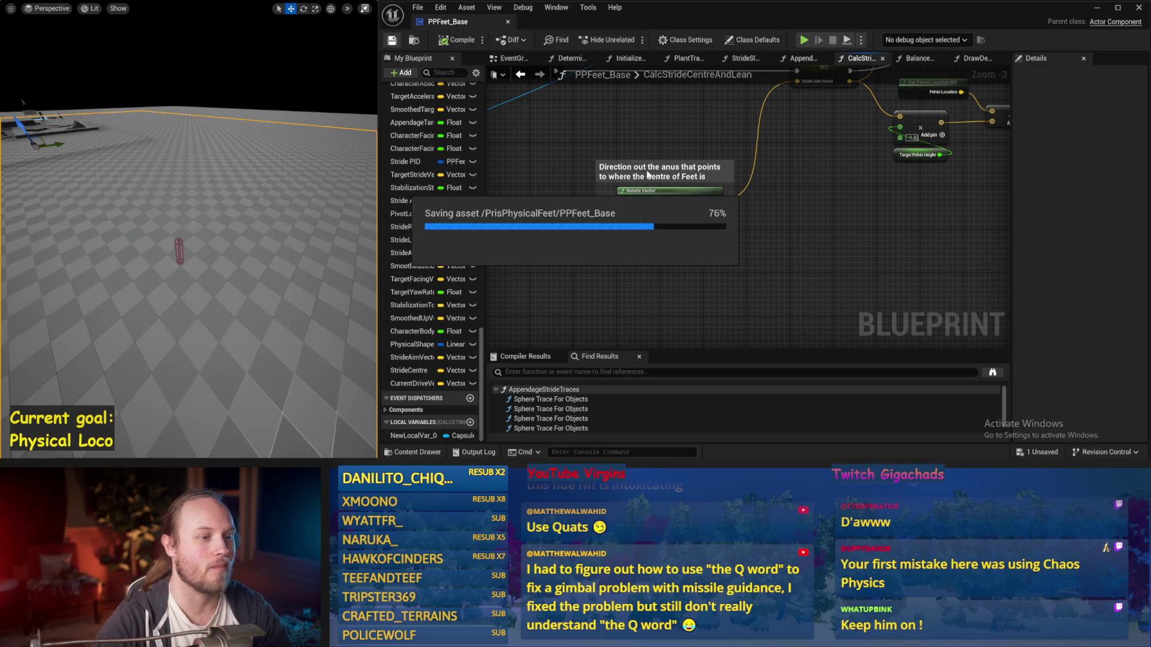
{"action": "mouse_move", "coordinate": [672, 140]}
{"action": "left_mouse_down"}
{"action": "mouse_move", "coordinate": [742, 158]}
{"action": "mouse_move", "coordinate": [801, 151]}
{"action": "left_mouse_up"}
{"action": "key", "text": "ctrl+s"}
{"action": "left_click_drag", "start_coordinate": [637, 157], "coordinate": [633, 172]}
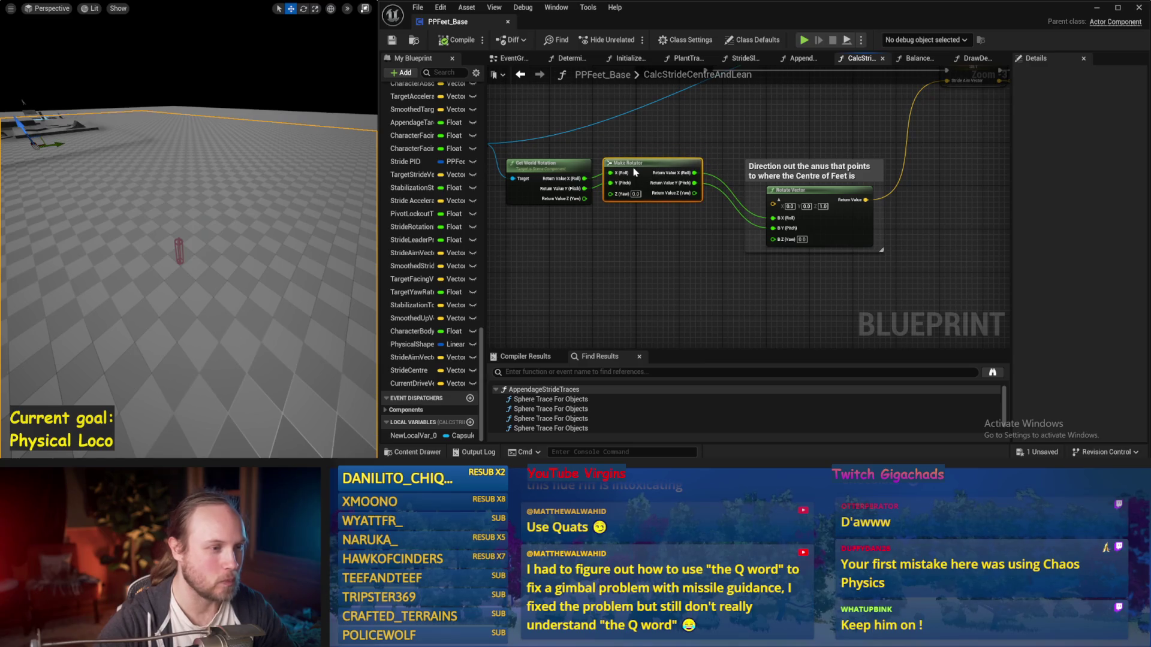
{"action": "left_click_drag", "start_coordinate": [645, 249], "coordinate": [696, 250]}
{"action": "key", "text": "ctrl+s"}
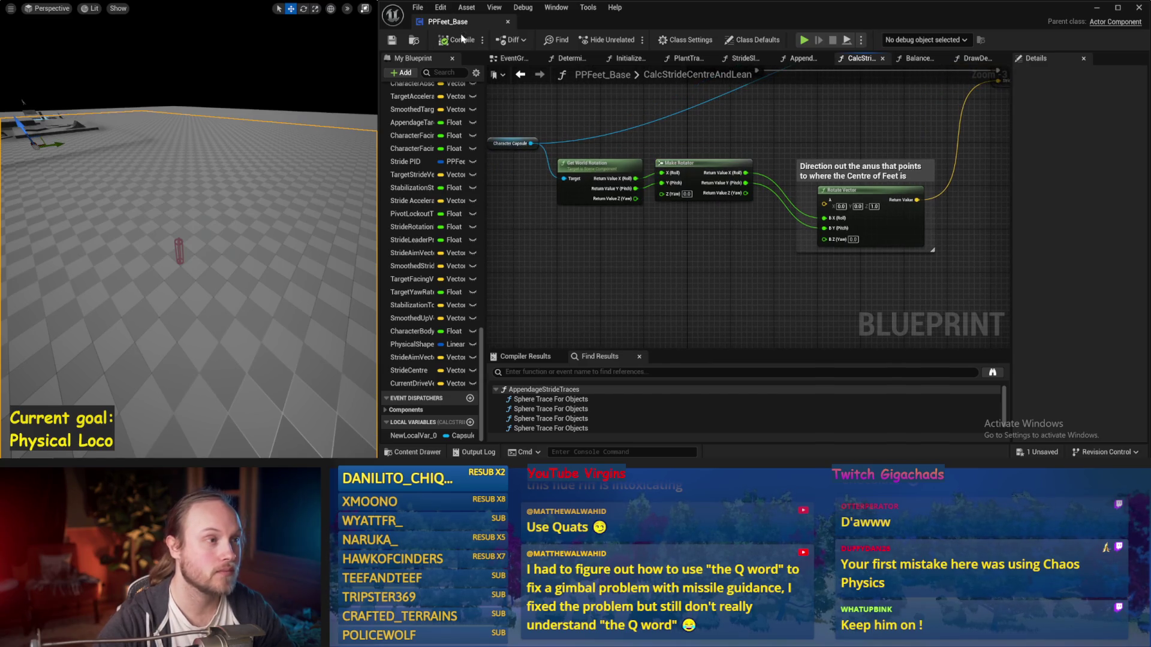
{"action": "left_click", "coordinate": [392, 41]}
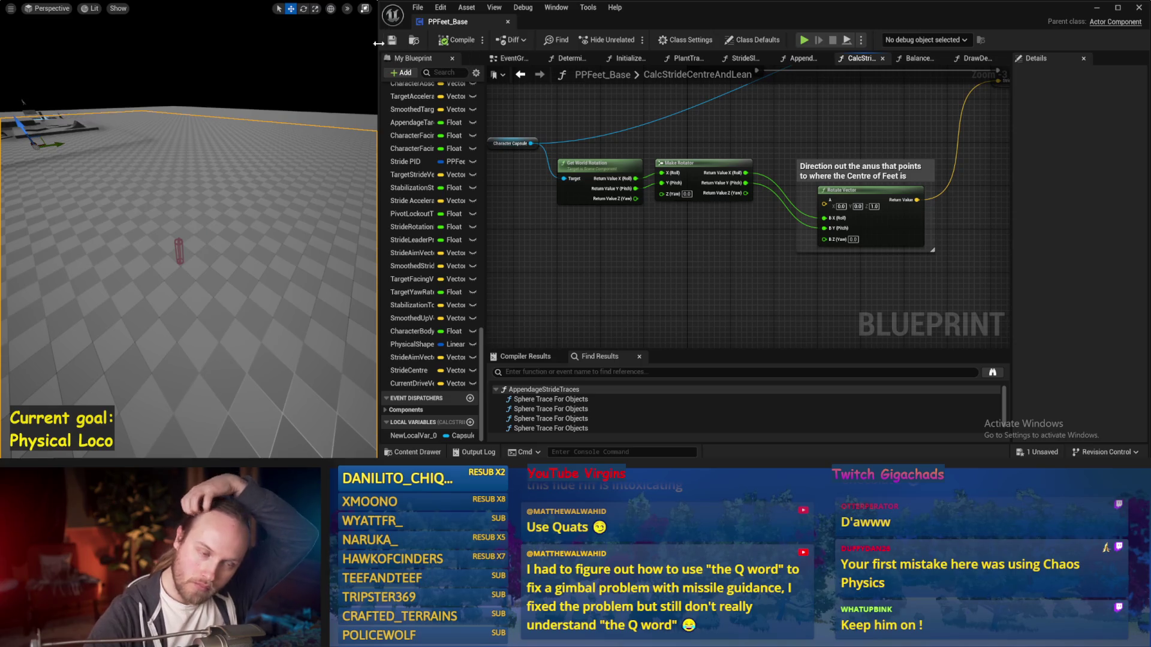
Review the entry, SET, pelvis and capsule rotation nodes, then save again
{"action": "left_click_drag", "start_coordinate": [582, 222], "coordinate": [571, 262]}
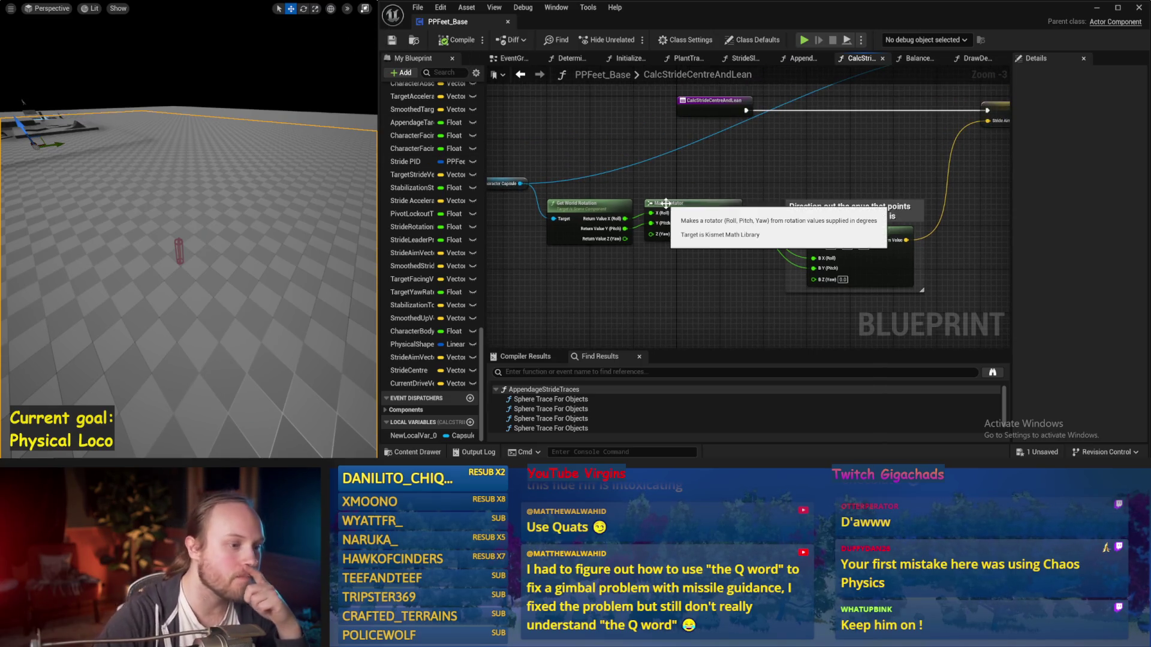
{"action": "left_click_drag", "start_coordinate": [704, 175], "coordinate": [602, 179]}
{"action": "left_click_drag", "start_coordinate": [729, 207], "coordinate": [829, 152]}
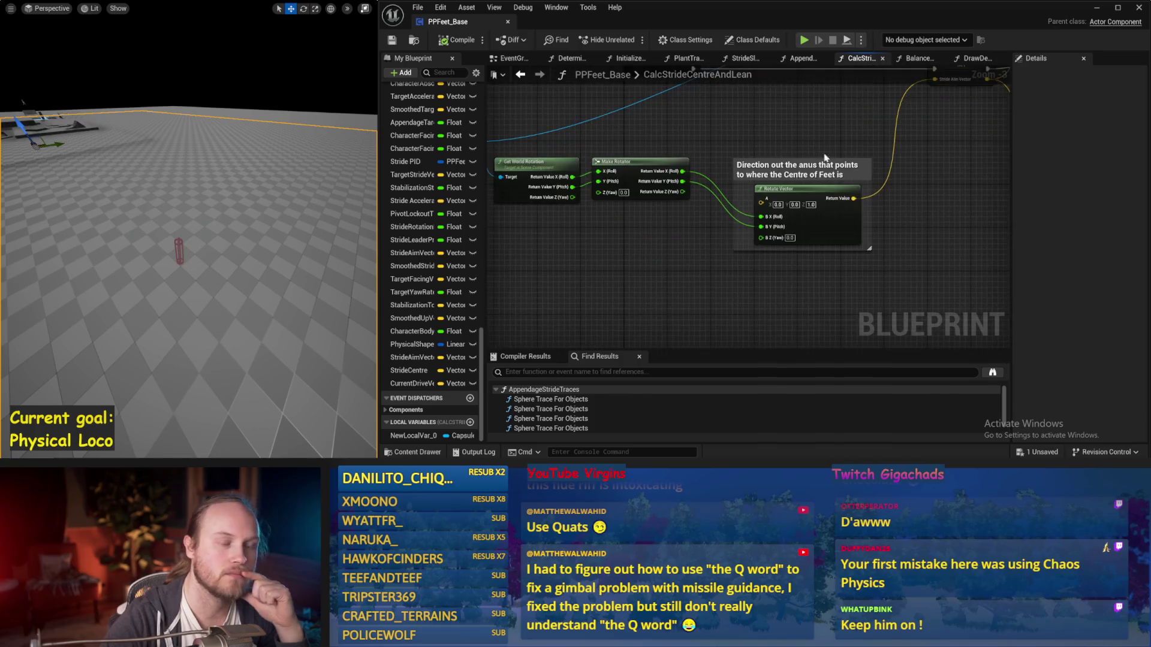
{"action": "mouse_move", "coordinate": [695, 240]}
{"action": "left_mouse_down"}
{"action": "mouse_move", "coordinate": [634, 267]}
{"action": "mouse_move", "coordinate": [804, 266]}
{"action": "mouse_move", "coordinate": [742, 238]}
{"action": "left_mouse_up"}
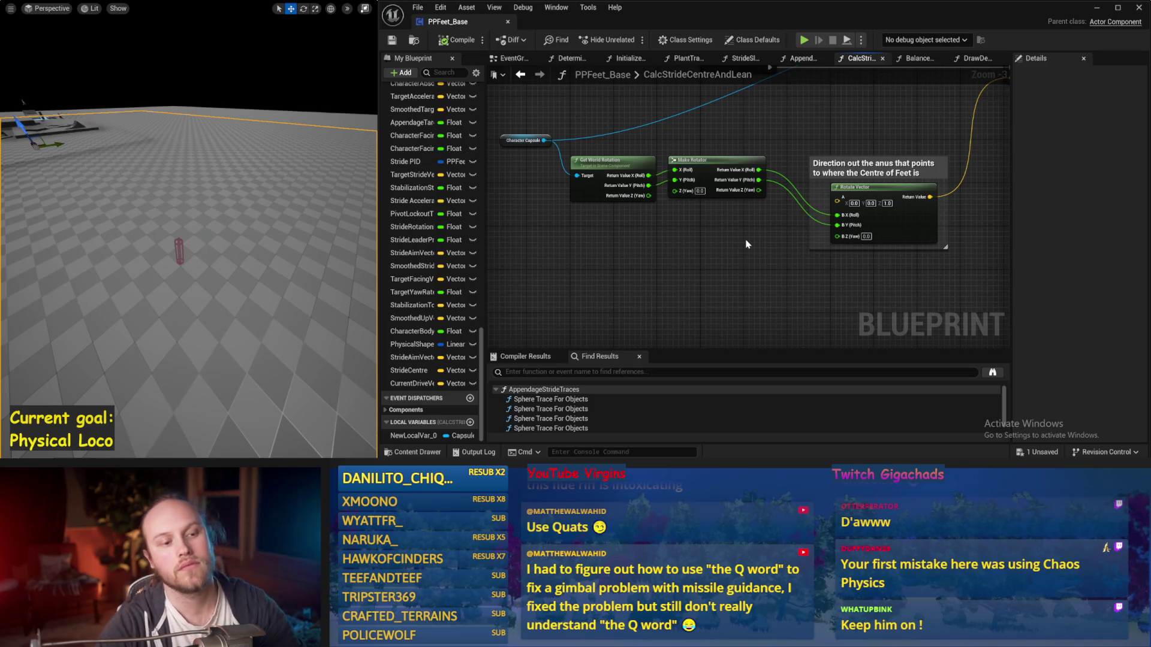
{"action": "key", "text": "ctrl+s"}
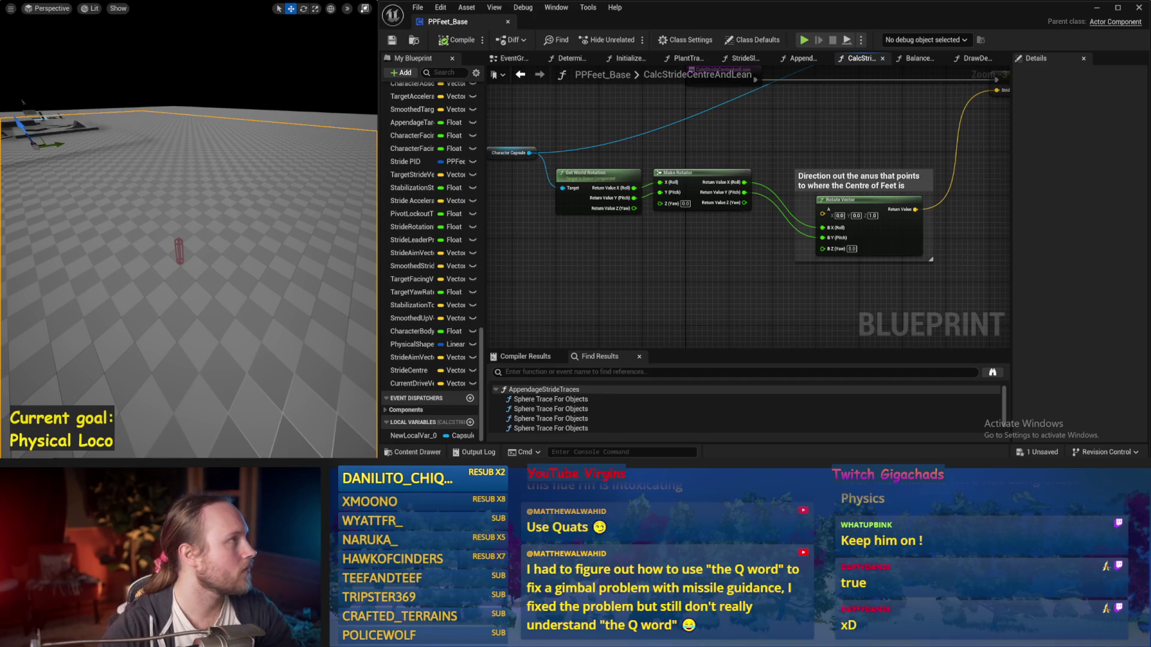
Recentre on the Stride Aim Vector rotation nodes and run a quick test simulation
{"action": "left_click_drag", "start_coordinate": [658, 232], "coordinate": [596, 247]}
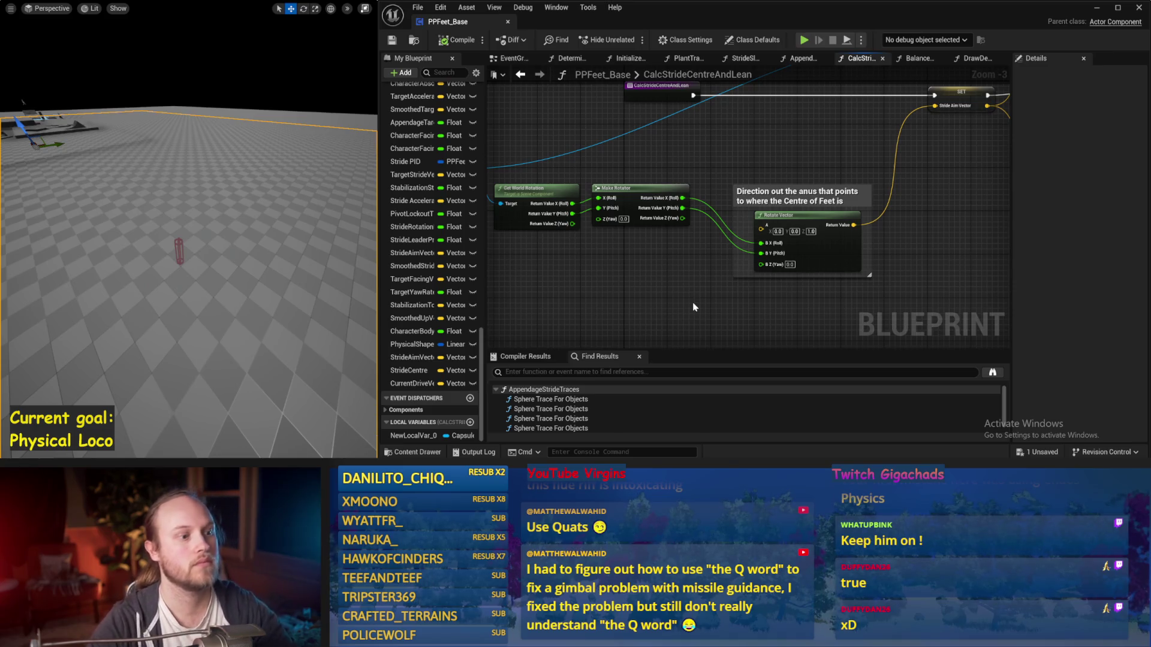
{"action": "left_click_drag", "start_coordinate": [679, 296], "coordinate": [704, 266]}
{"action": "left_click_drag", "start_coordinate": [706, 188], "coordinate": [771, 257]}
{"action": "key", "text": "Escape"}
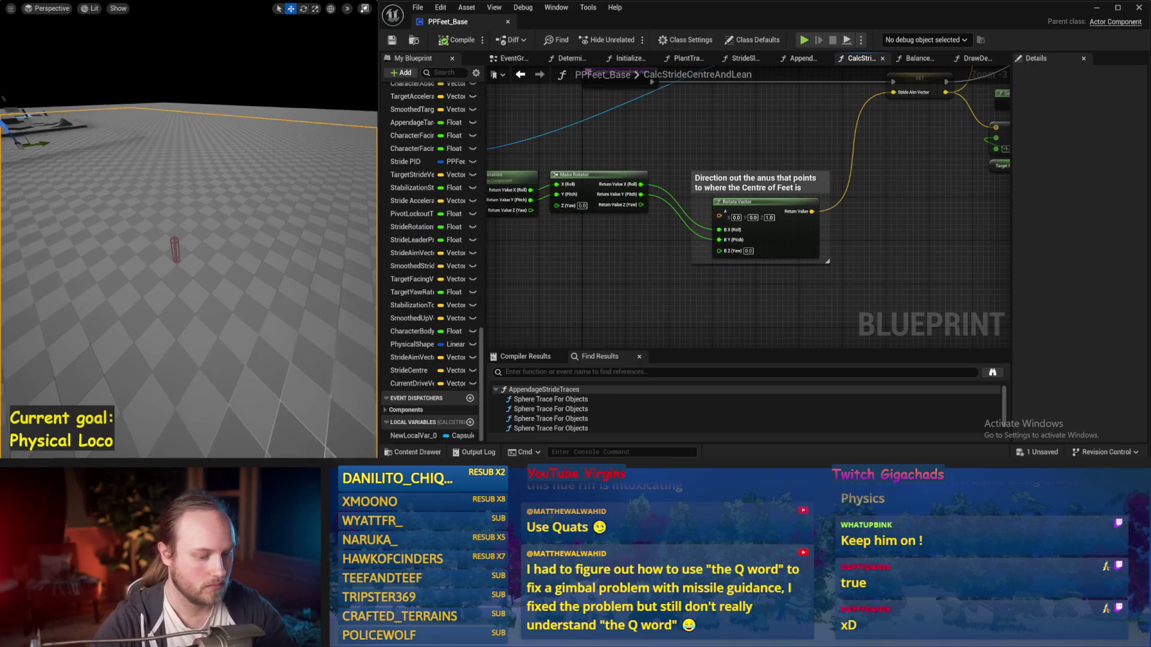
{"action": "key", "text": "alt+p"}
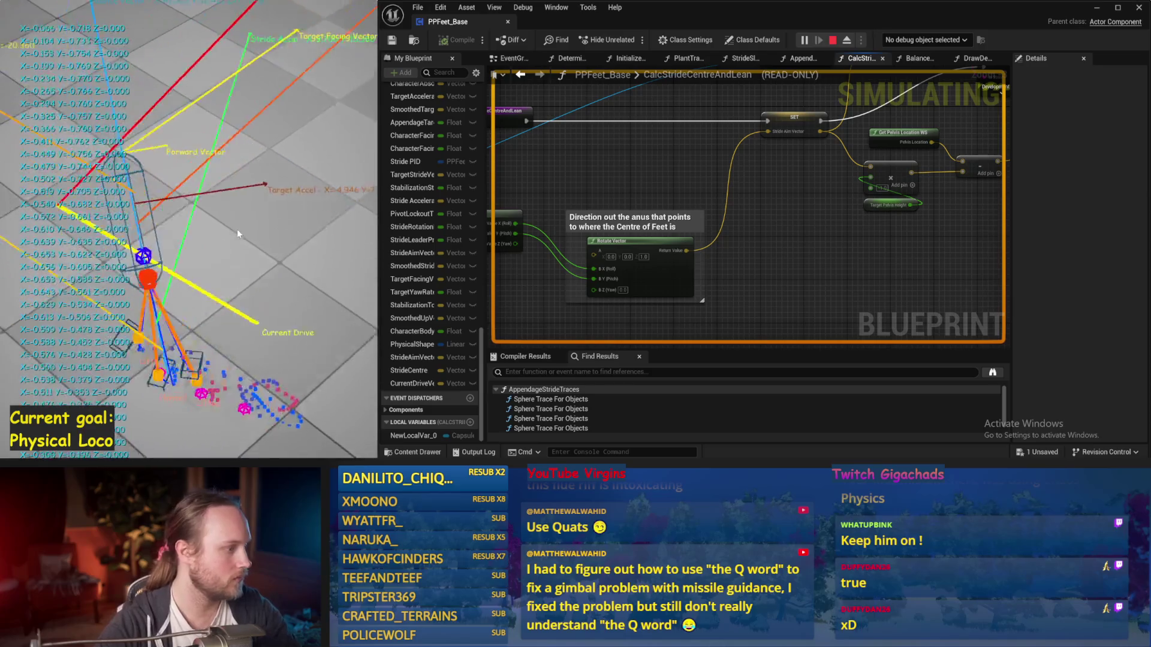
{"action": "key", "text": "Escape"}
Move Get World Rotation and Make Rotator down-left, then select only Make Rotator
{"action": "left_click_drag", "start_coordinate": [804, 190], "coordinate": [877, 173]}
{"action": "left_click_drag", "start_coordinate": [754, 199], "coordinate": [556, 301]}
{"action": "mouse_move", "coordinate": [603, 236]}
{"action": "left_mouse_down"}
{"action": "mouse_move", "coordinate": [593, 285]}
{"action": "mouse_move", "coordinate": [583, 280]}
{"action": "left_mouse_up"}
{"action": "left_click", "coordinate": [660, 215]}
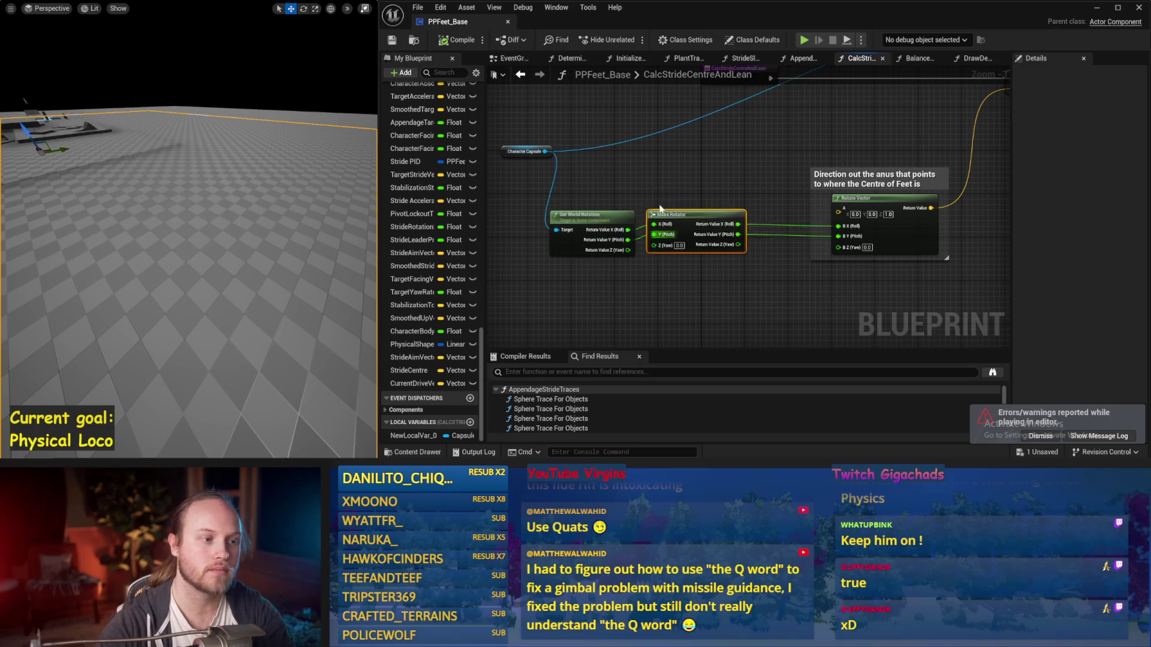
Replace Make Rotator with a new Unrotate Vector node near Get World Rotation
{"action": "key", "text": "Delete"}
{"action": "left_click_drag", "start_coordinate": [635, 216], "coordinate": [641, 193]}
{"action": "right_click", "coordinate": [714, 223]}
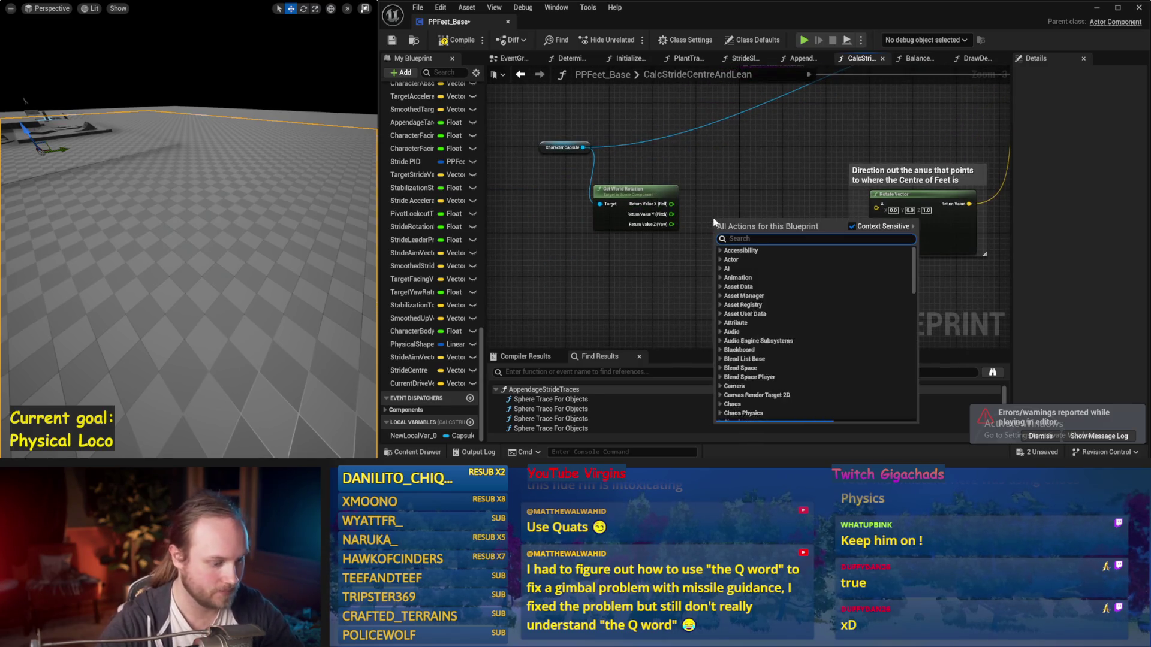
{"action": "type", "text": "delta"}
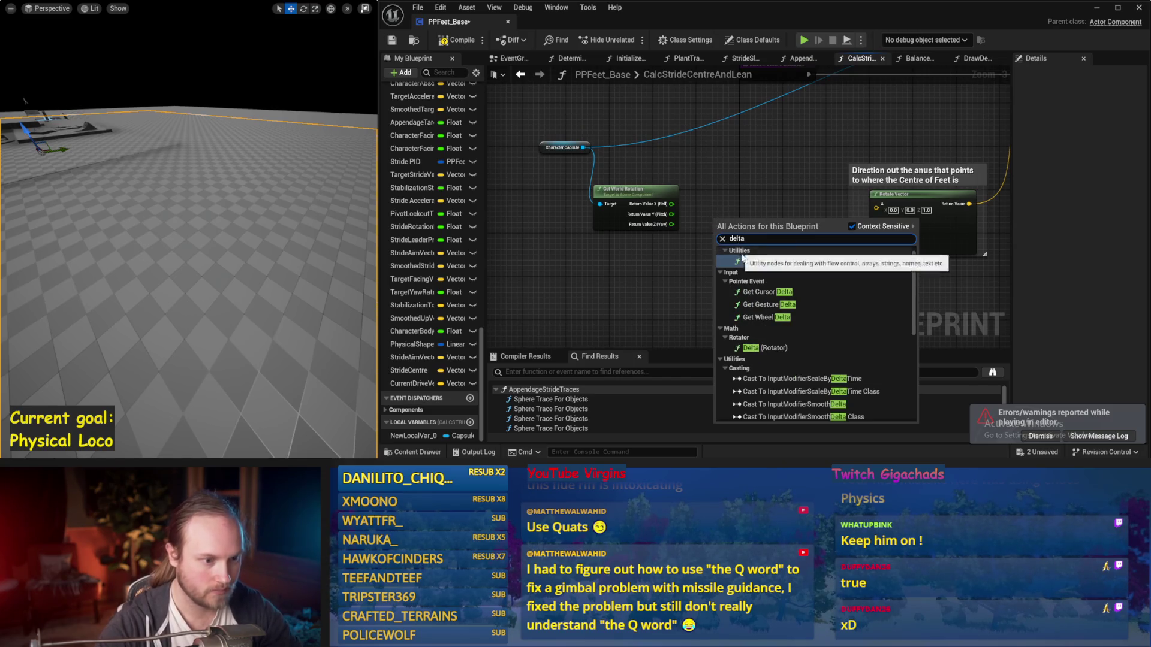
{"action": "type", "text": " rota"}
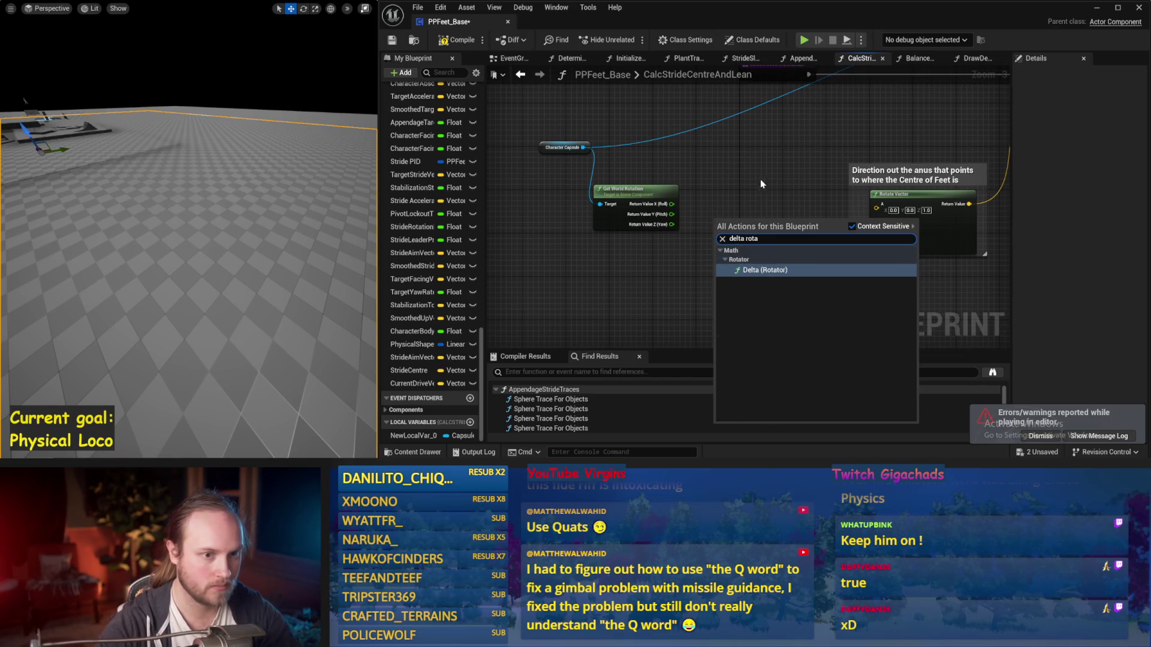
{"action": "key", "text": "Escape"}
{"action": "right_click", "coordinate": [764, 184]}
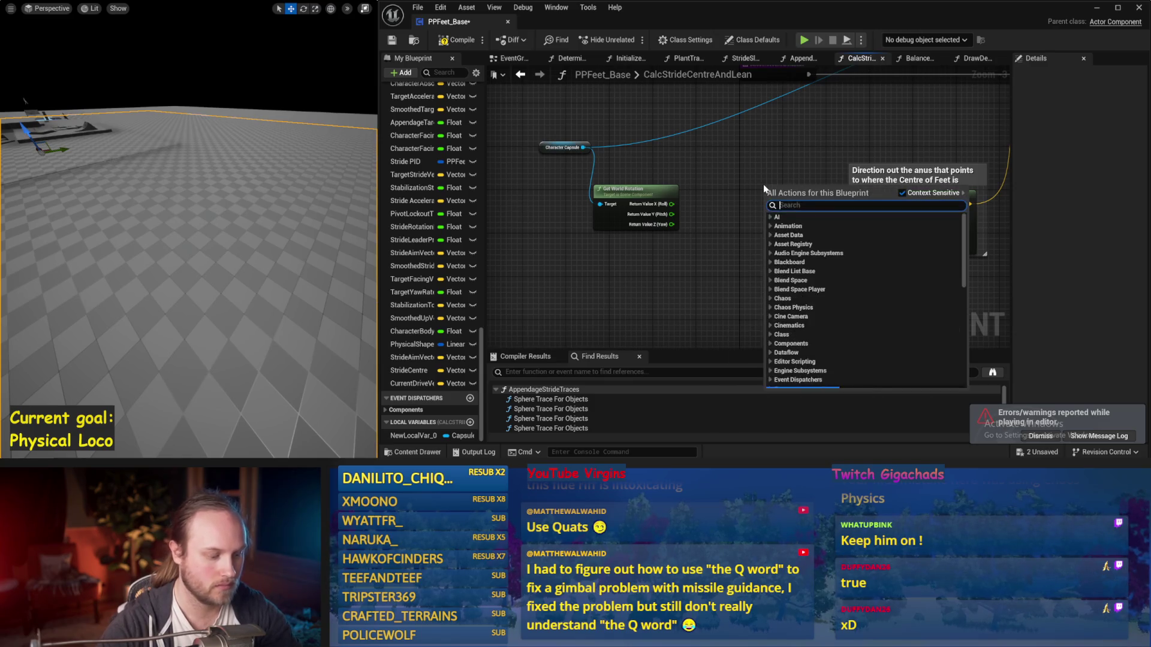
{"action": "type", "text": "unrota"}
{"action": "left_click", "coordinate": [817, 259]}
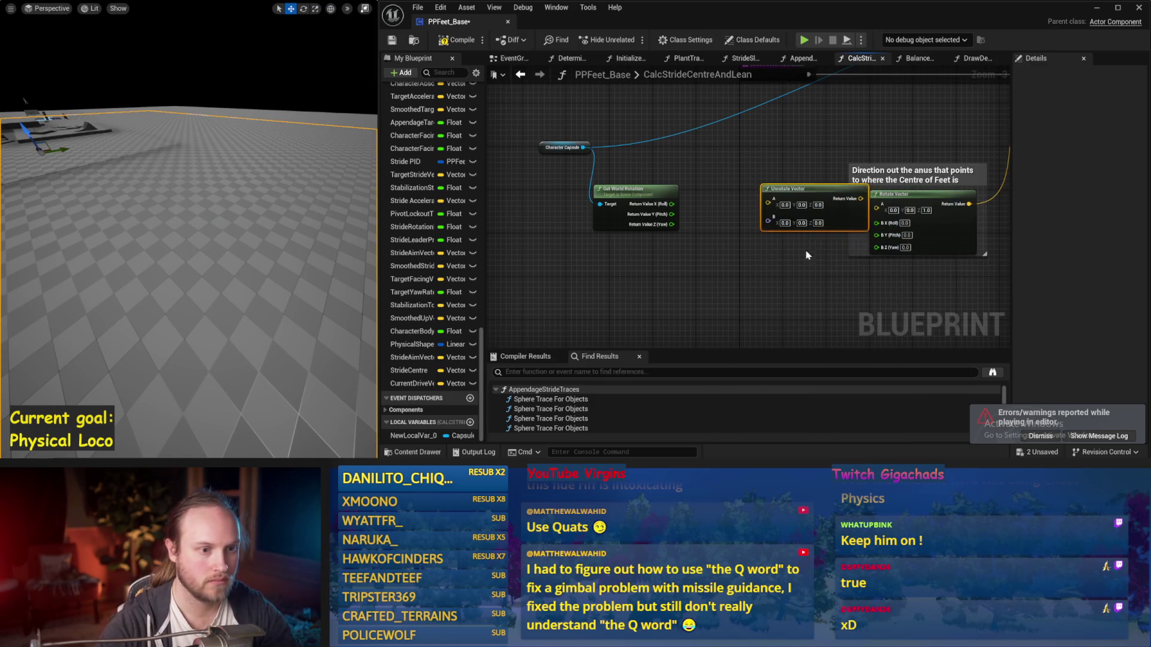
Set Unrotate Vector A.Z to 1, split B from world rotation, feed Stride Aim Vector, and simulate
{"action": "mouse_move", "coordinate": [780, 232]}
{"action": "left_mouse_down"}
{"action": "mouse_move", "coordinate": [744, 251]}
{"action": "mouse_move", "coordinate": [740, 204]}
{"action": "left_mouse_up"}
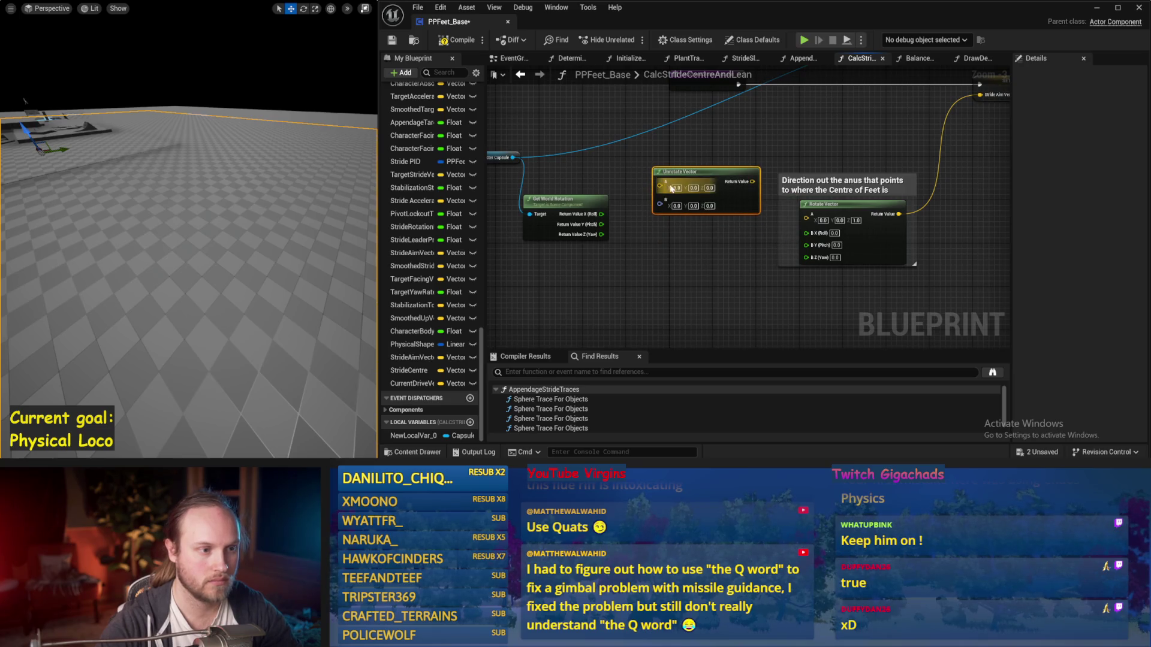
{"action": "type", "text": "1"}
{"action": "key", "text": "Return"}
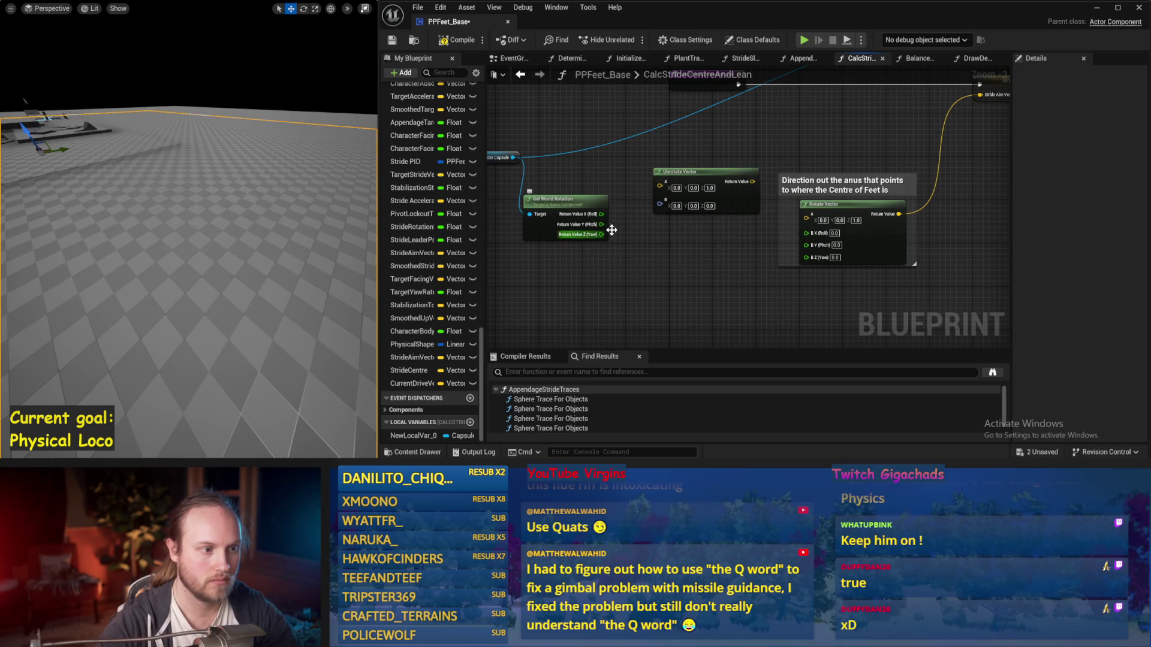
{"action": "right_click", "coordinate": [763, 208]}
{"action": "left_click", "coordinate": [798, 263]}
{"action": "mouse_move", "coordinate": [705, 219]}
{"action": "left_mouse_down"}
{"action": "mouse_move", "coordinate": [763, 204]}
{"action": "mouse_move", "coordinate": [705, 228]}
{"action": "left_mouse_up"}
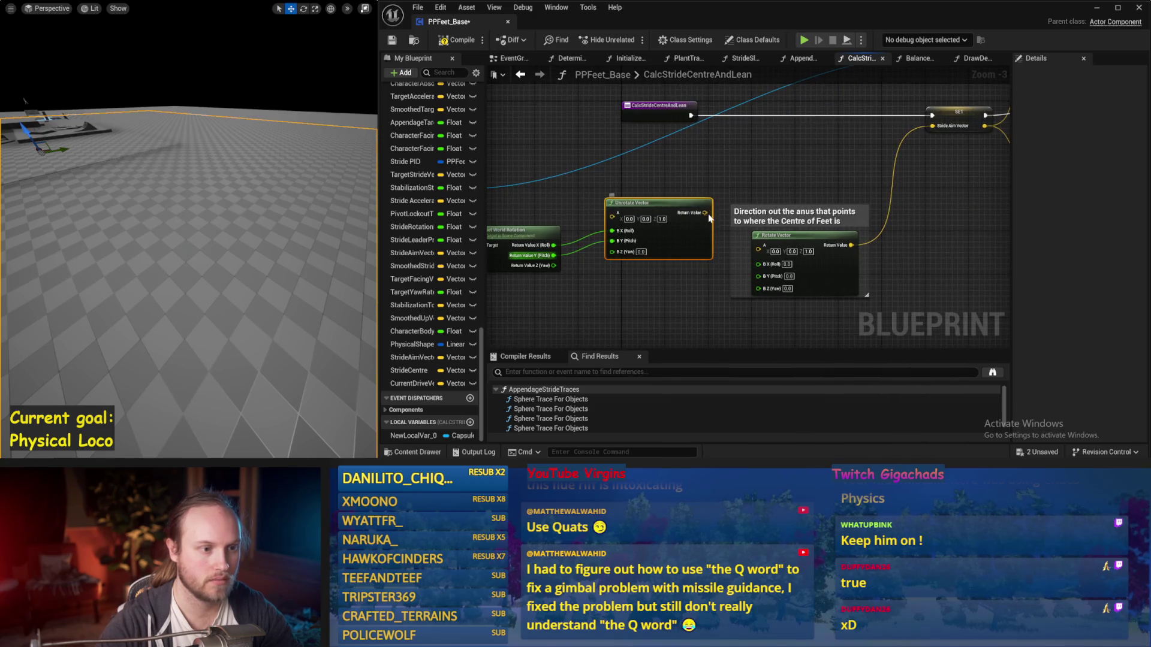
{"action": "left_click_drag", "start_coordinate": [852, 245], "coordinate": [705, 213], "text": "ctrl"}
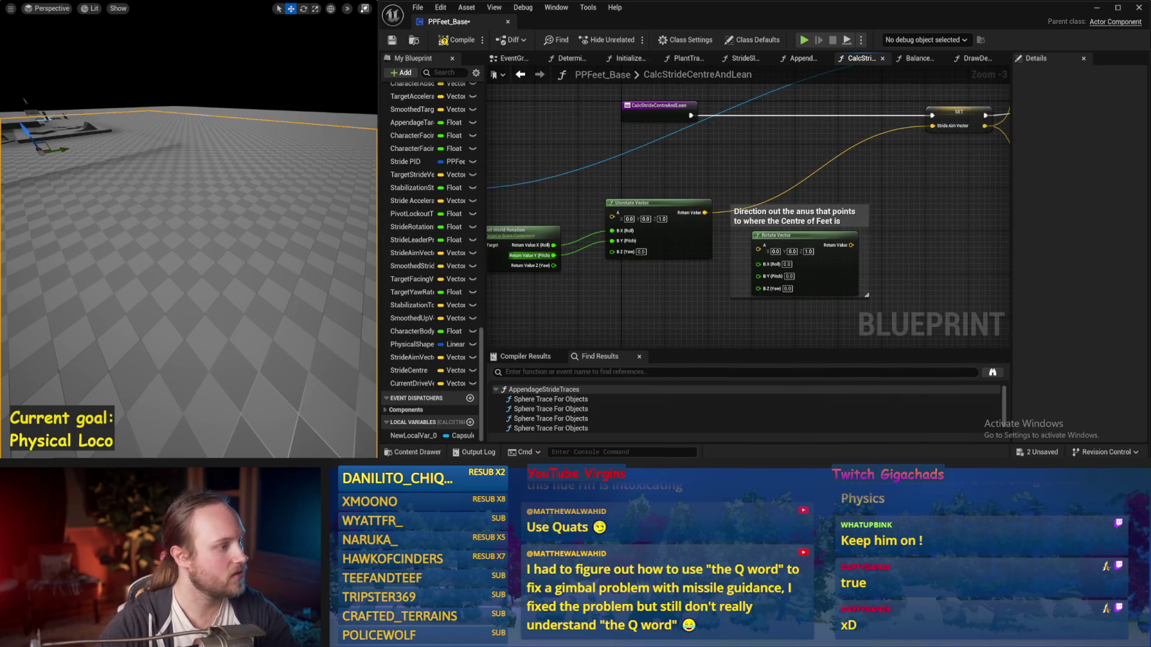
{"action": "key", "text": "alt+s"}
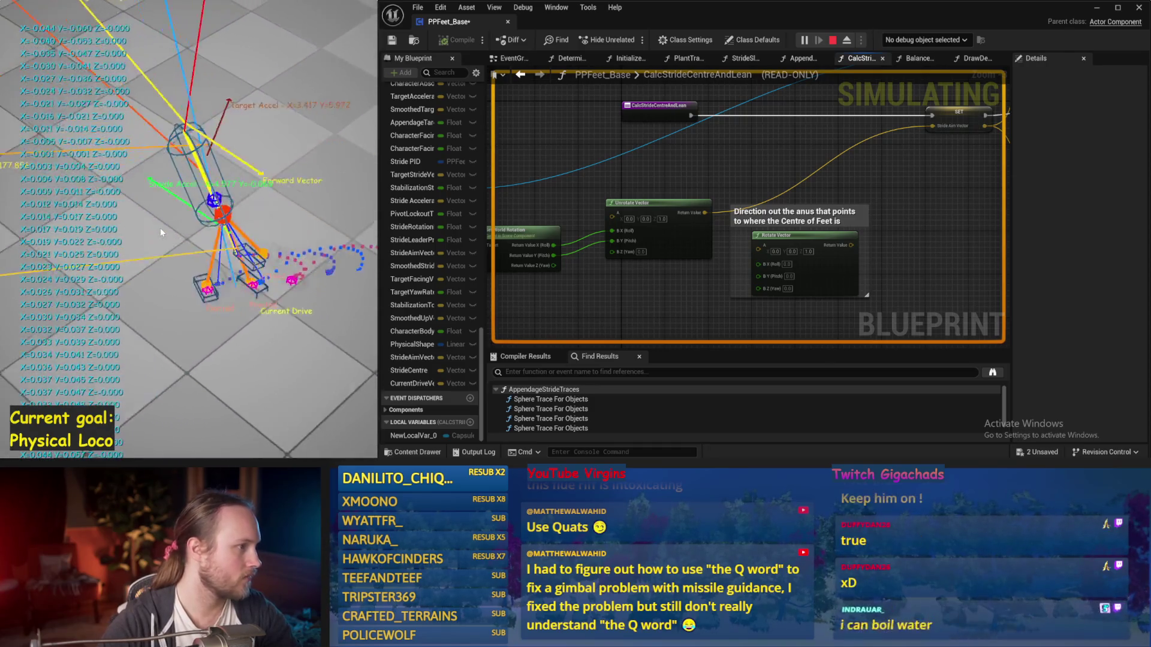
{"action": "key", "text": "ctrl+s"}
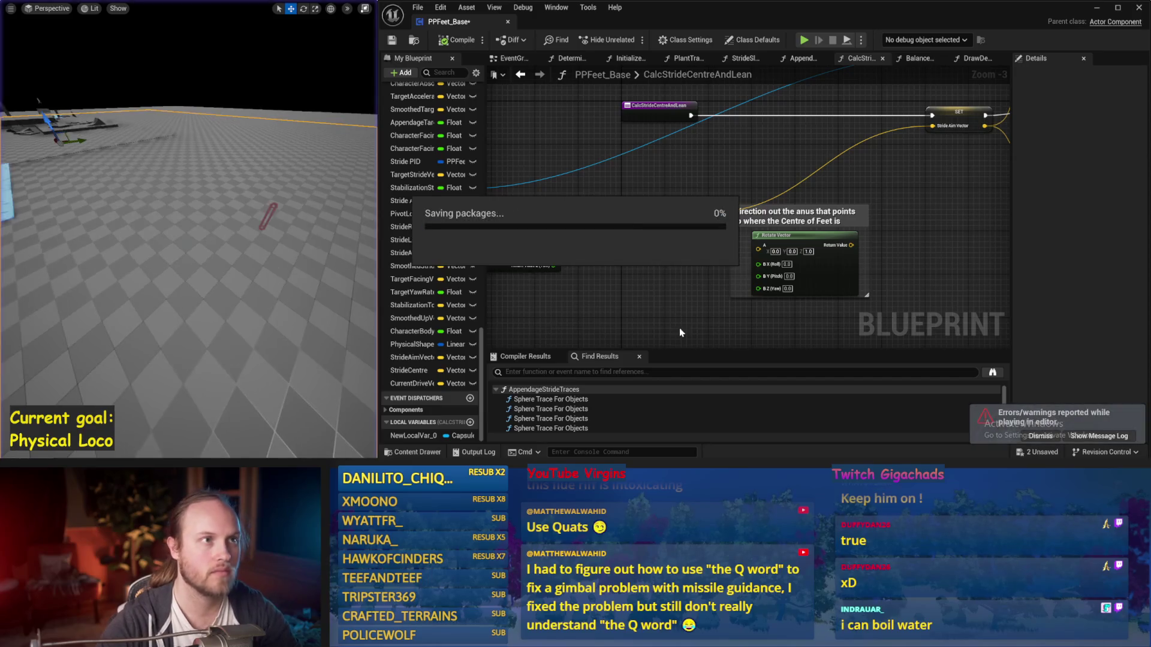
Reconnect Stride Aim Vector to the Rotate Vector Return Value and save
{"action": "left_click_drag", "start_coordinate": [678, 328], "coordinate": [670, 239]}
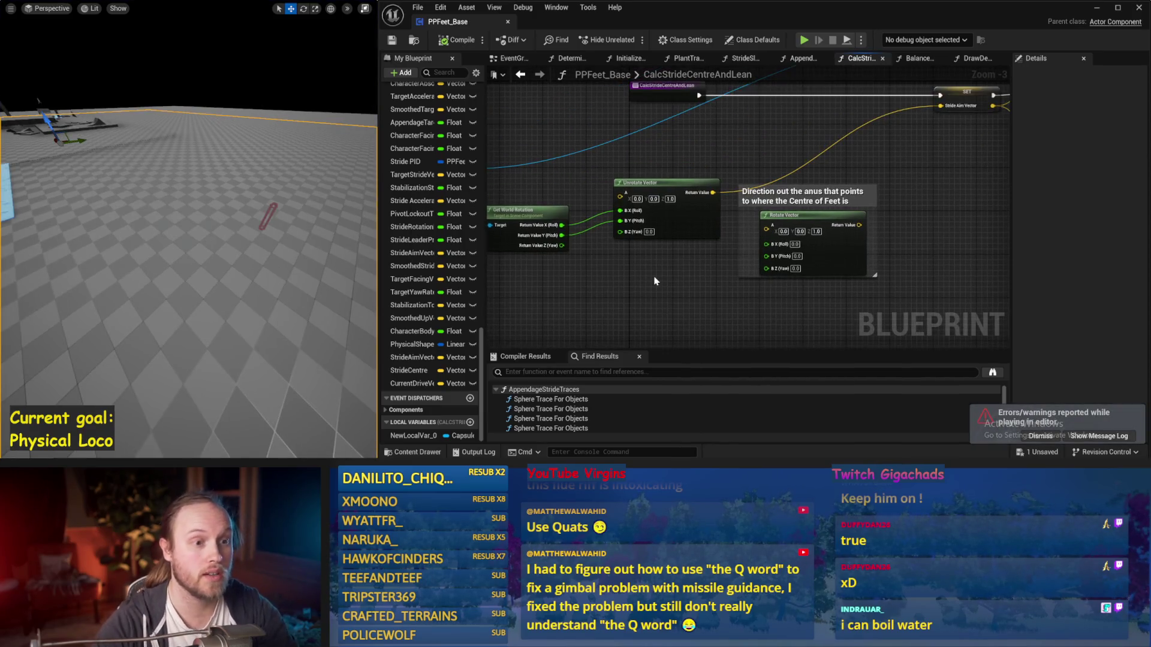
{"action": "mouse_move", "coordinate": [691, 229]}
{"action": "left_mouse_down"}
{"action": "mouse_move", "coordinate": [692, 193]}
{"action": "mouse_move", "coordinate": [596, 239]}
{"action": "mouse_move", "coordinate": [632, 239]}
{"action": "mouse_move", "coordinate": [650, 205]}
{"action": "left_mouse_up"}
{"action": "mouse_move", "coordinate": [698, 160]}
{"action": "left_mouse_down"}
{"action": "mouse_move", "coordinate": [839, 200]}
{"action": "mouse_move", "coordinate": [844, 225]}
{"action": "left_mouse_up"}
{"action": "left_click_drag", "start_coordinate": [673, 272], "coordinate": [651, 237]}
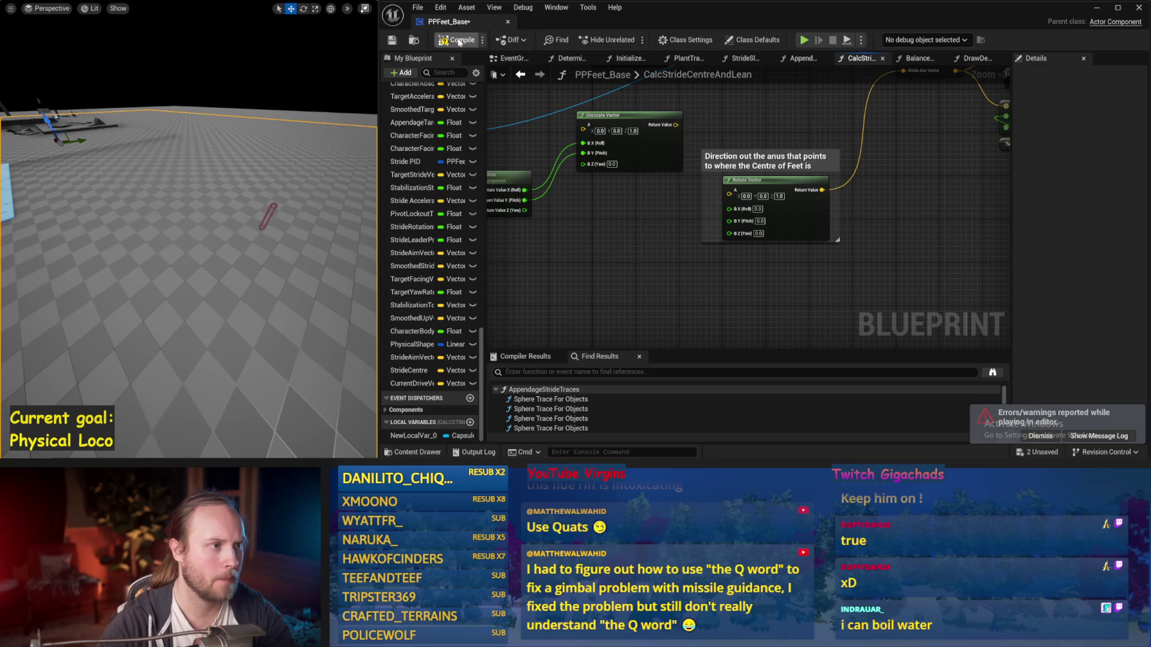
{"action": "left_click", "coordinate": [400, 40]}
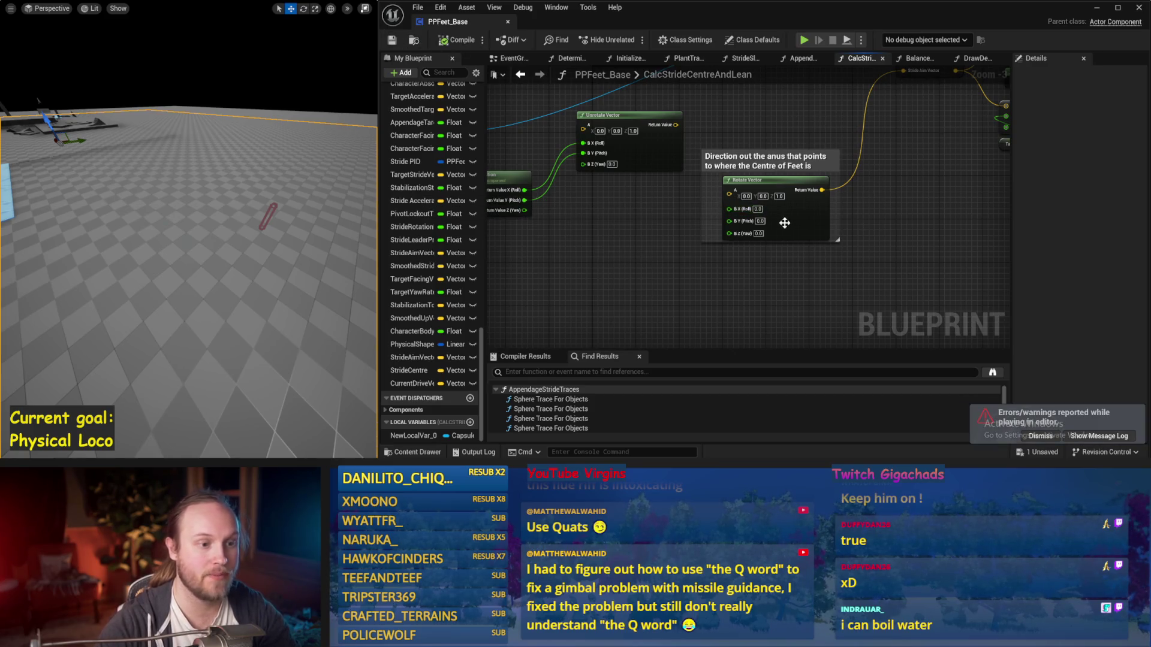
{"action": "type", "text": "45"}
Test a 45 pitch on Rotate Vector over several simulations, then reset pitch to 0
{"action": "key", "text": "Return"}
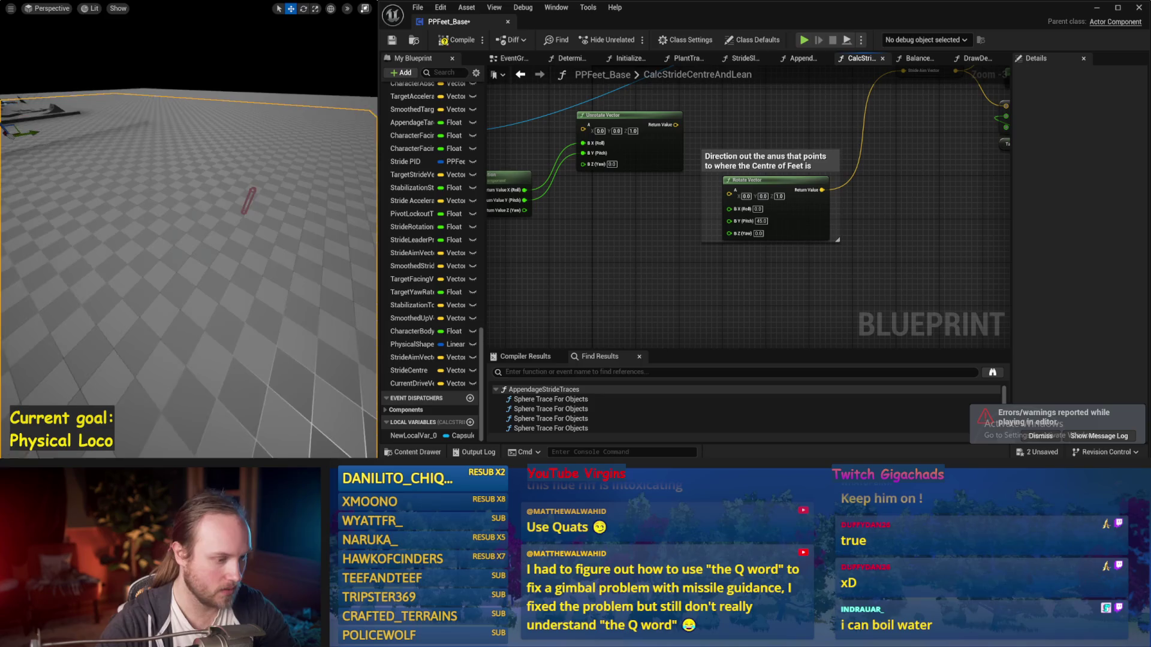
{"action": "key", "text": "alt+s"}
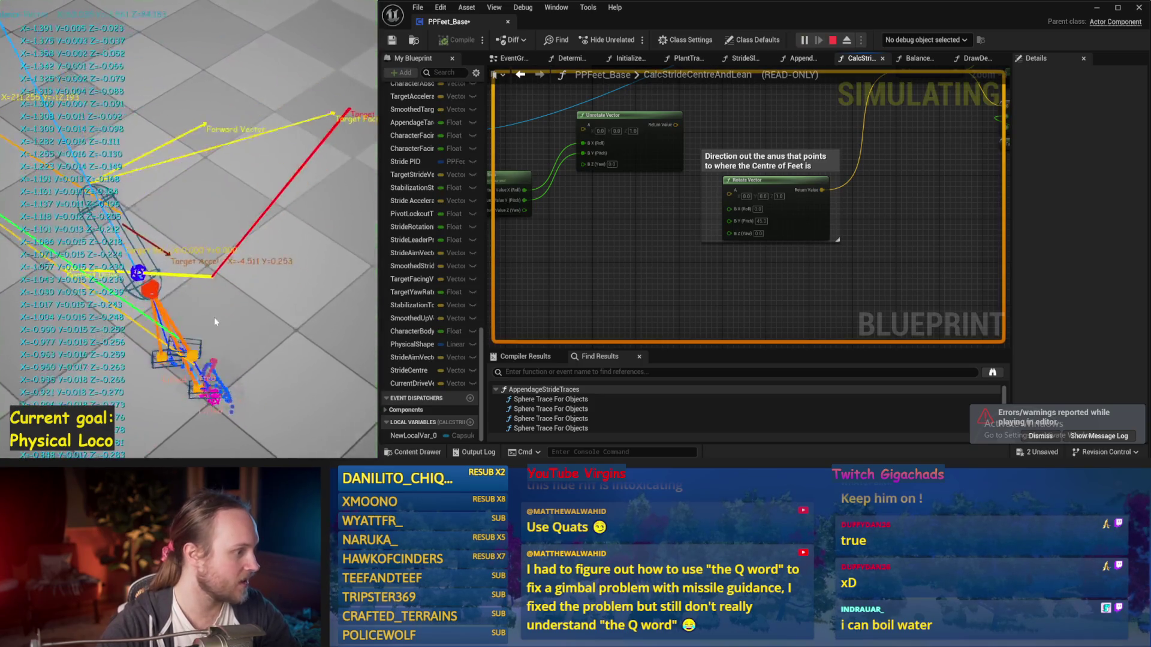
{"action": "key", "text": "Escape"}
{"action": "key", "text": "alt+s"}
{"action": "key", "text": "Escape"}
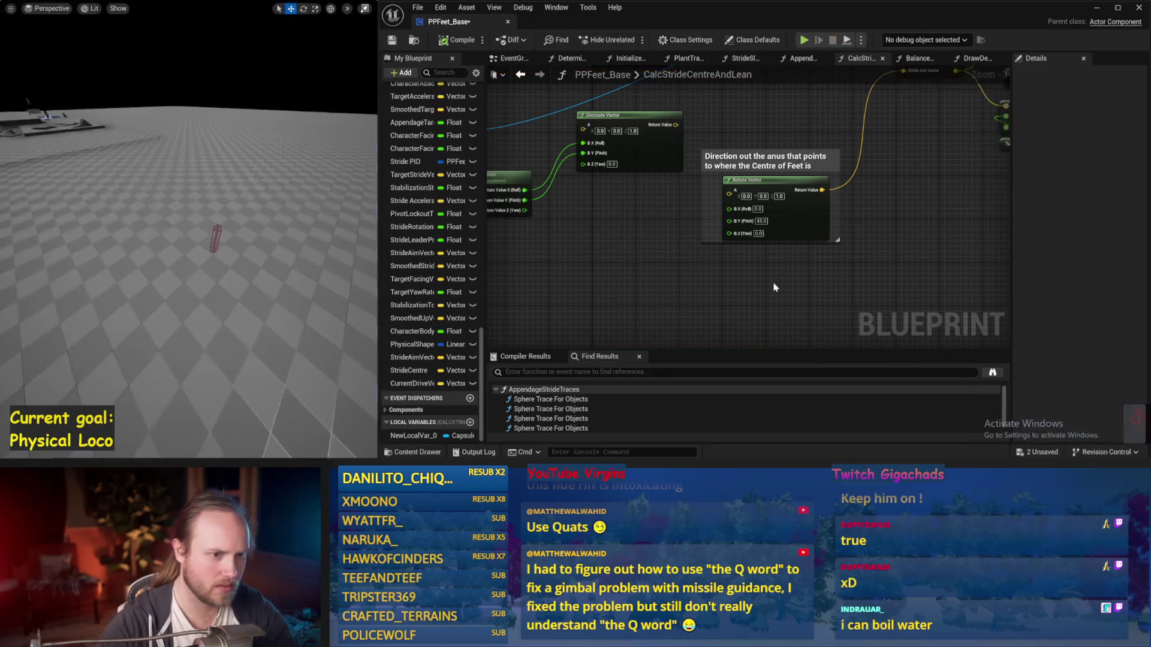
{"action": "key", "text": "alt+s"}
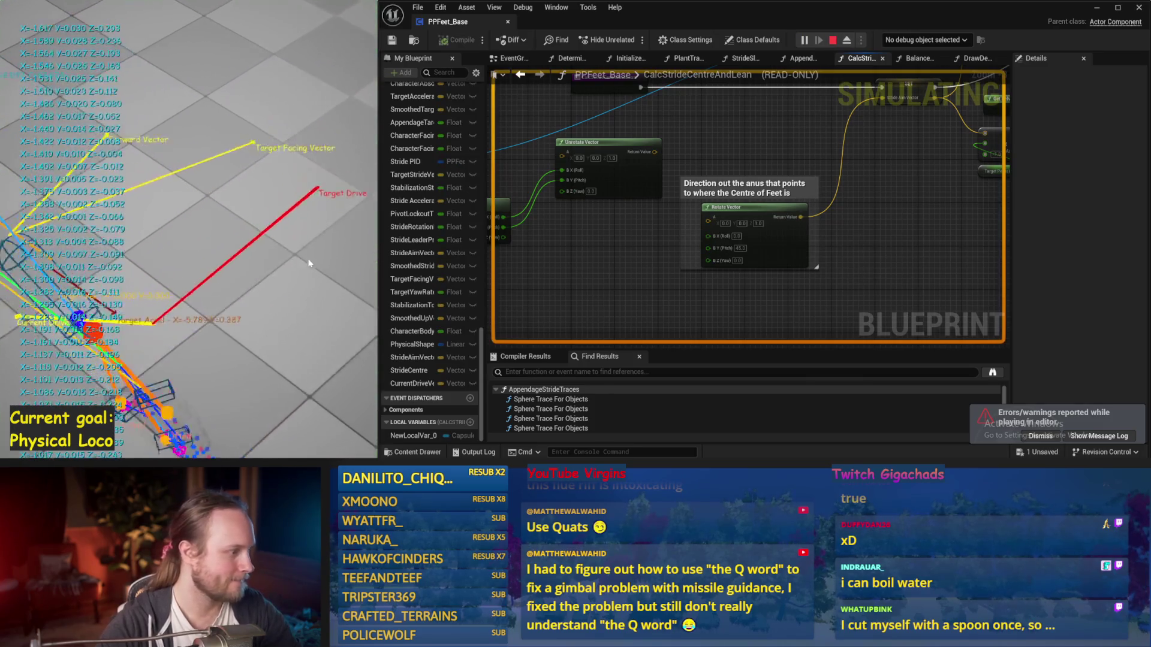
{"action": "key", "text": "Escape"}
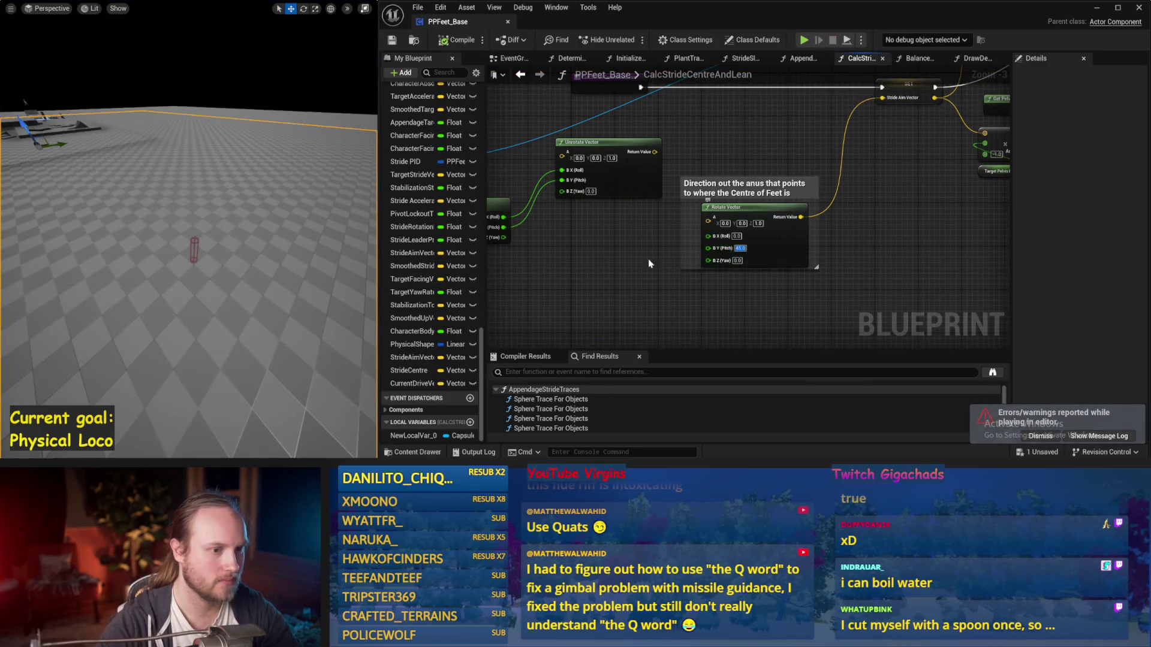
{"action": "left_click", "coordinate": [300, 220]}
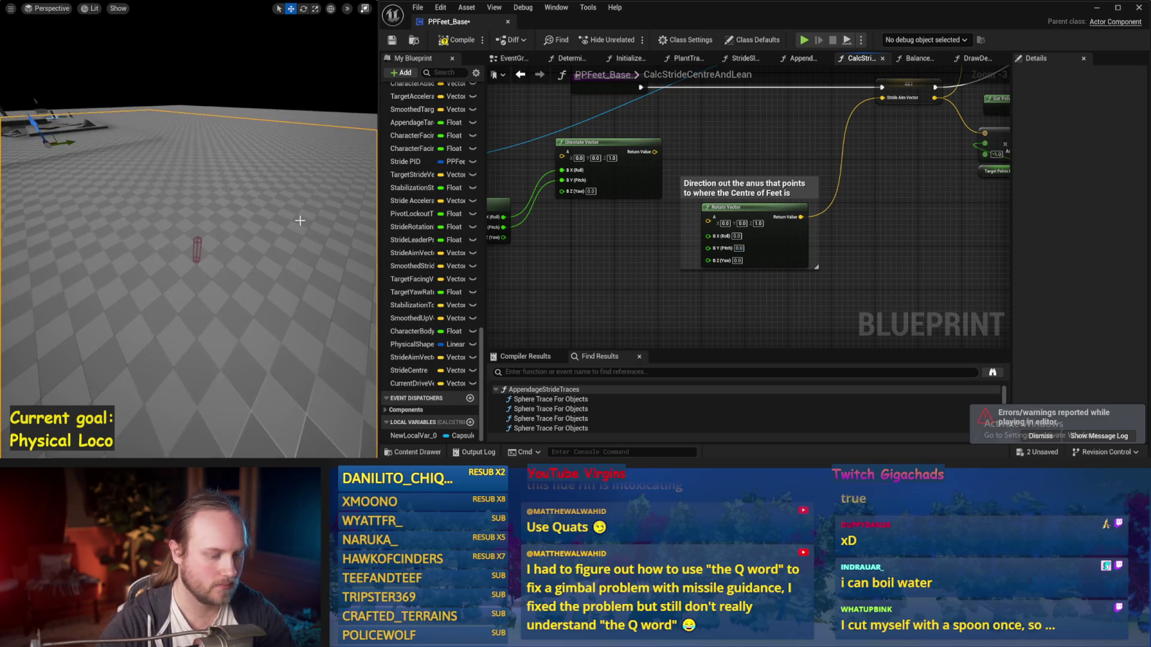
Simulate with pitch reset, then set Rotate Vector input A.Z to -1.0
{"action": "key", "text": "alt+s"}
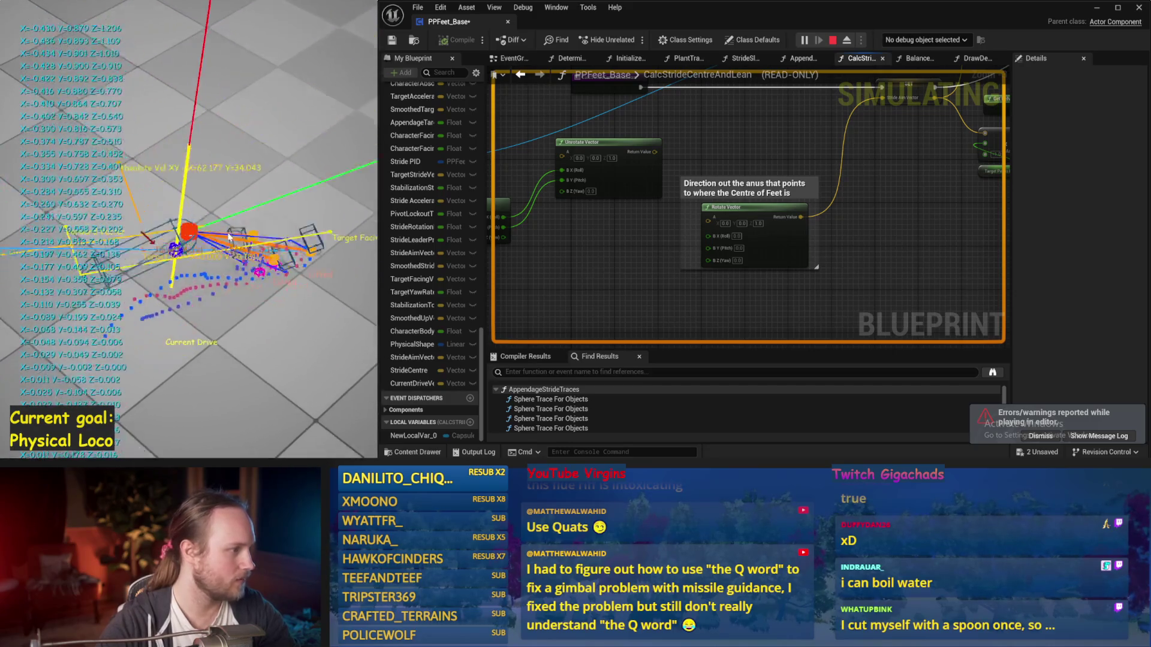
{"action": "key", "text": "Escape"}
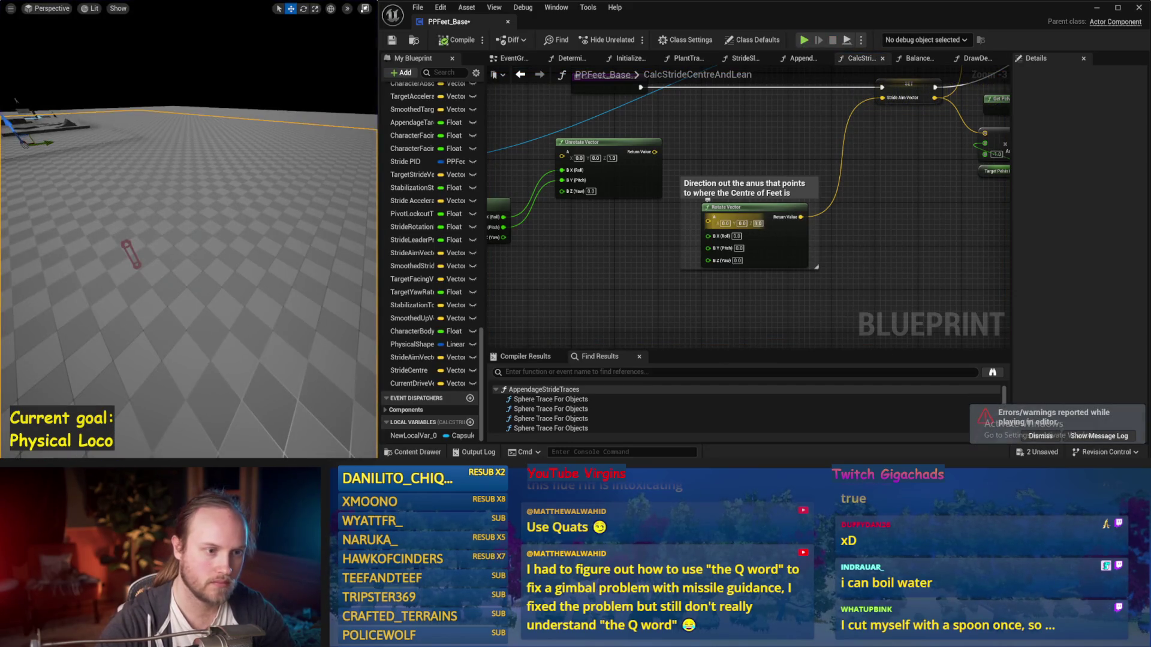
{"action": "type", "text": "1"}
{"action": "key", "text": "Return"}
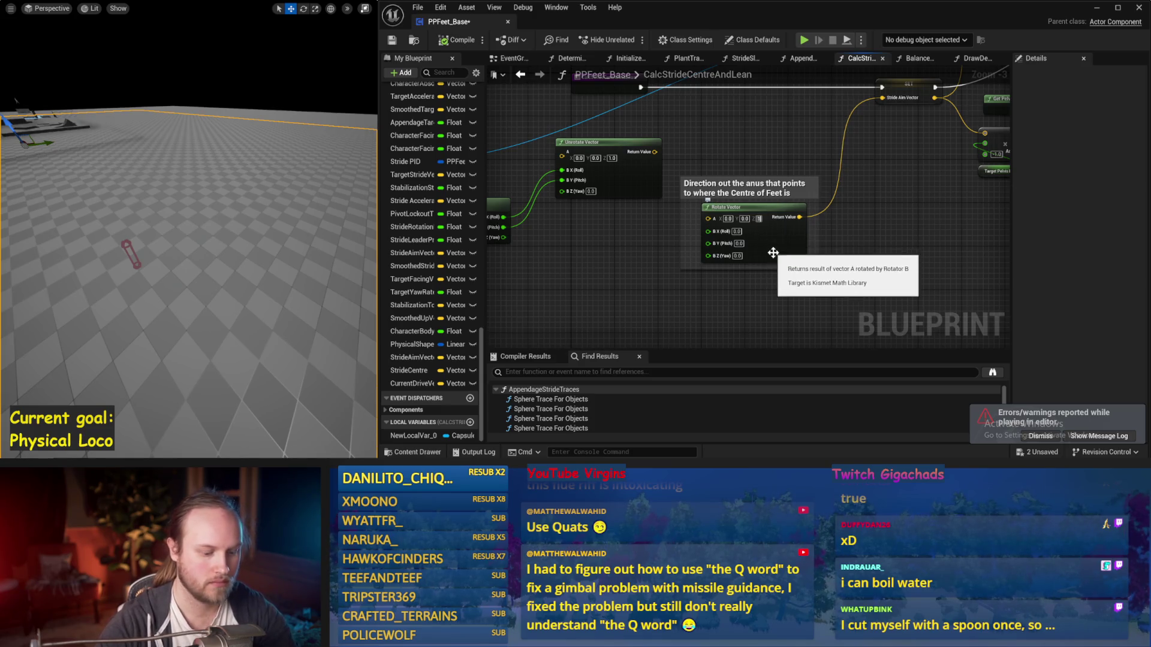
{"action": "key", "text": "Return"}
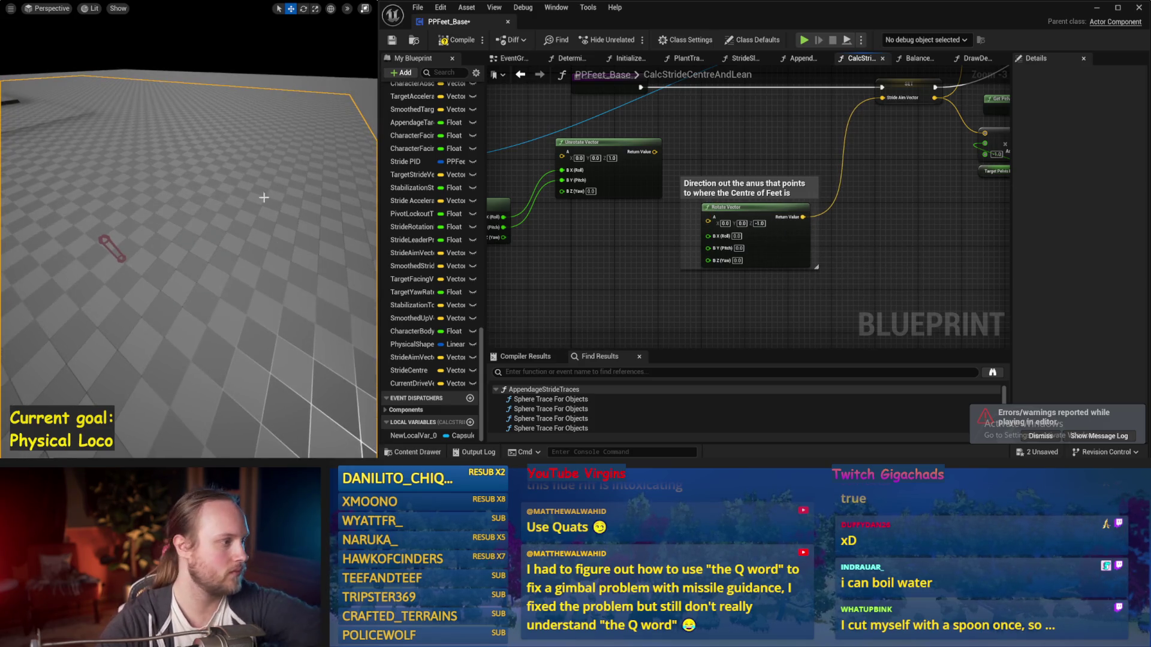
Test the downward-pointing vector in simulation, save, and simulate once more
{"action": "key", "text": "alt+s"}
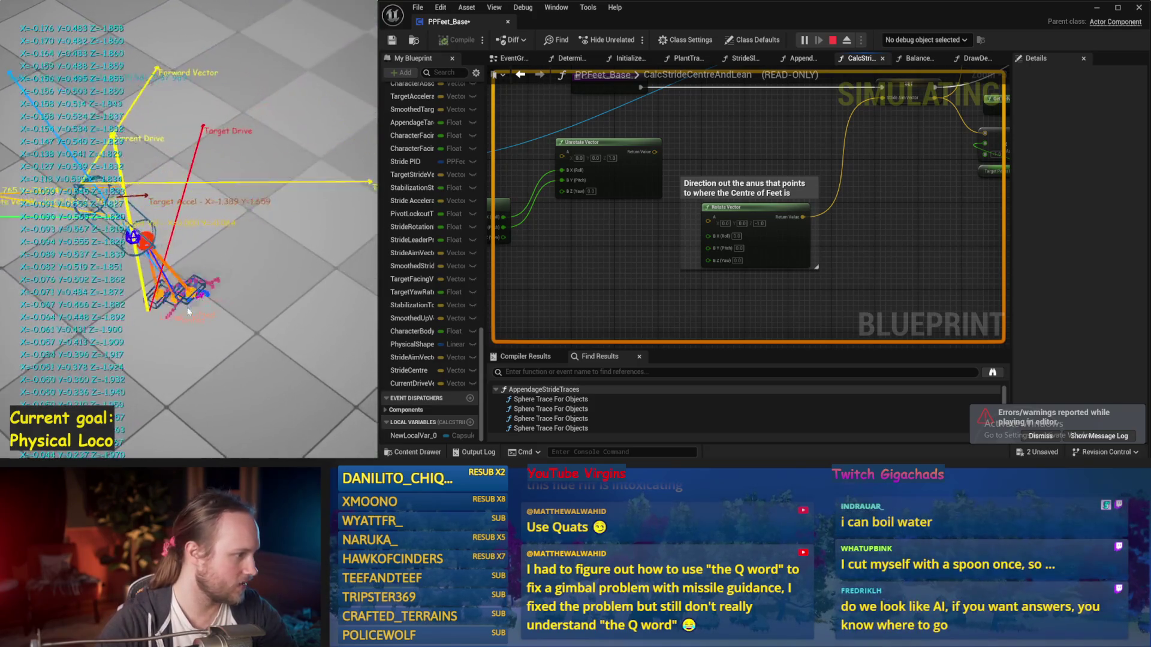
{"action": "key", "text": "Escape"}
{"action": "key", "text": "ctrl+s"}
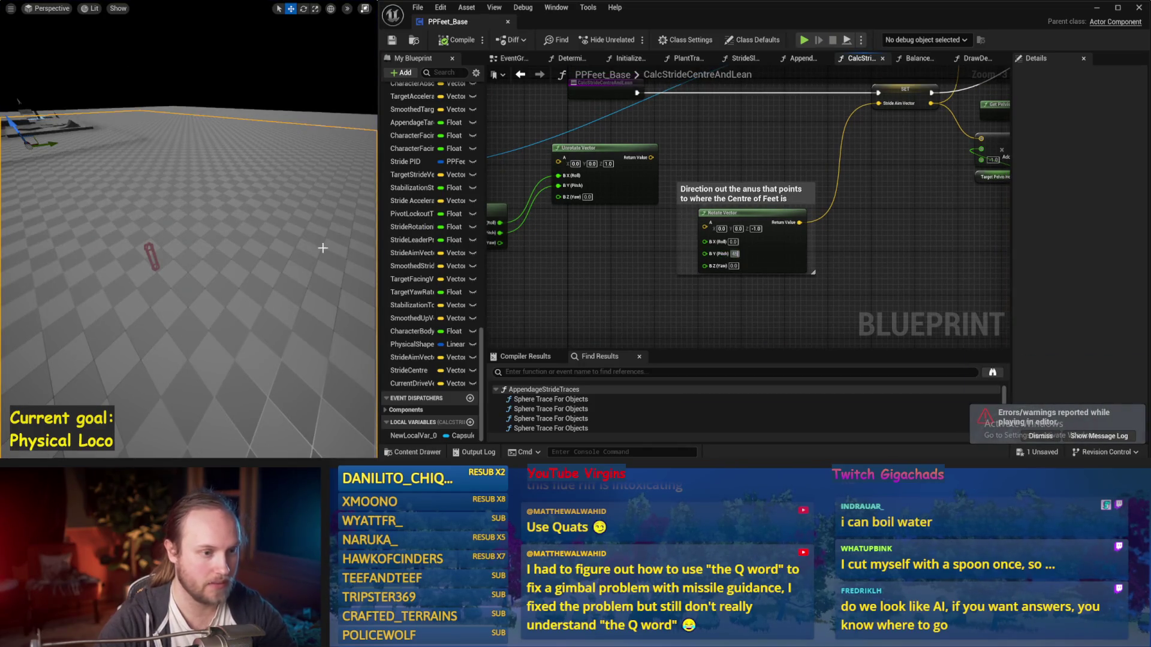
{"action": "key", "text": "alt+s"}
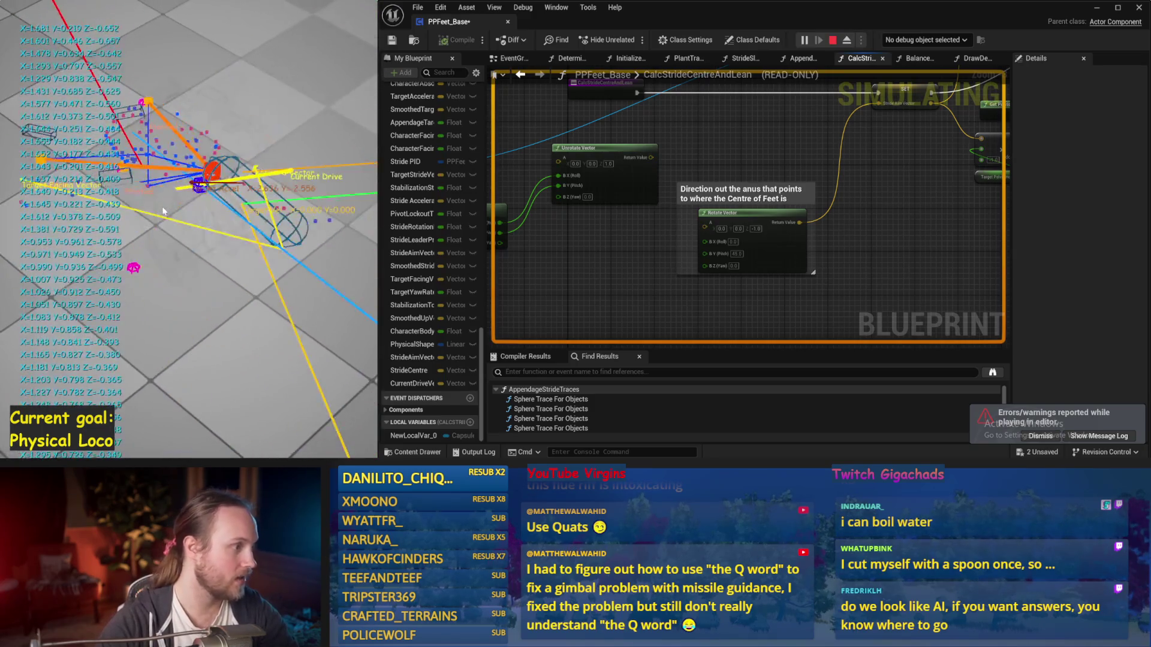
{"action": "key", "text": "Escape"}
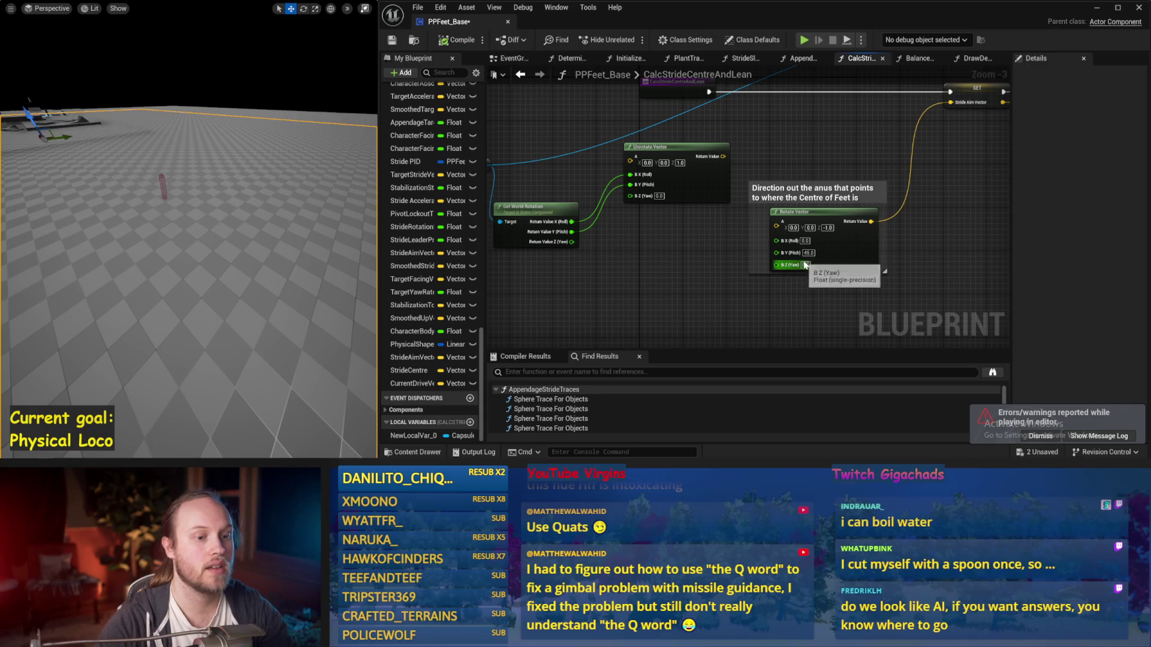
Test a 45 yaw on Rotate Vector in simulation and save the blueprint
{"action": "left_click_drag", "start_coordinate": [247, 202], "coordinate": [267, 213]}
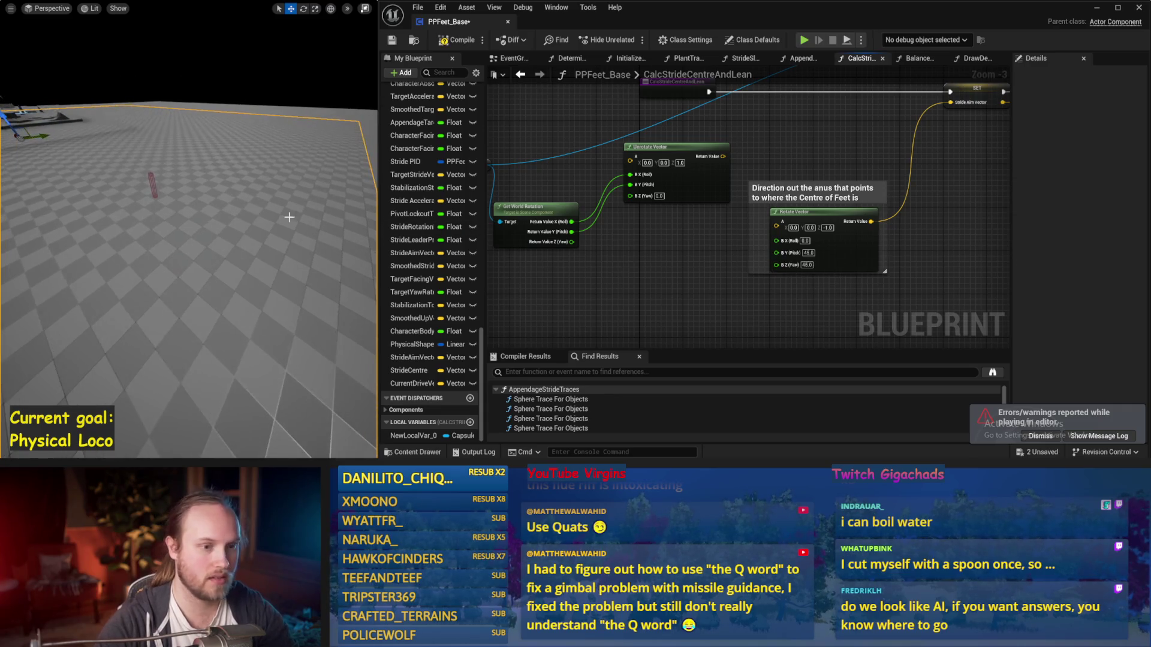
{"action": "key", "text": "alt+p"}
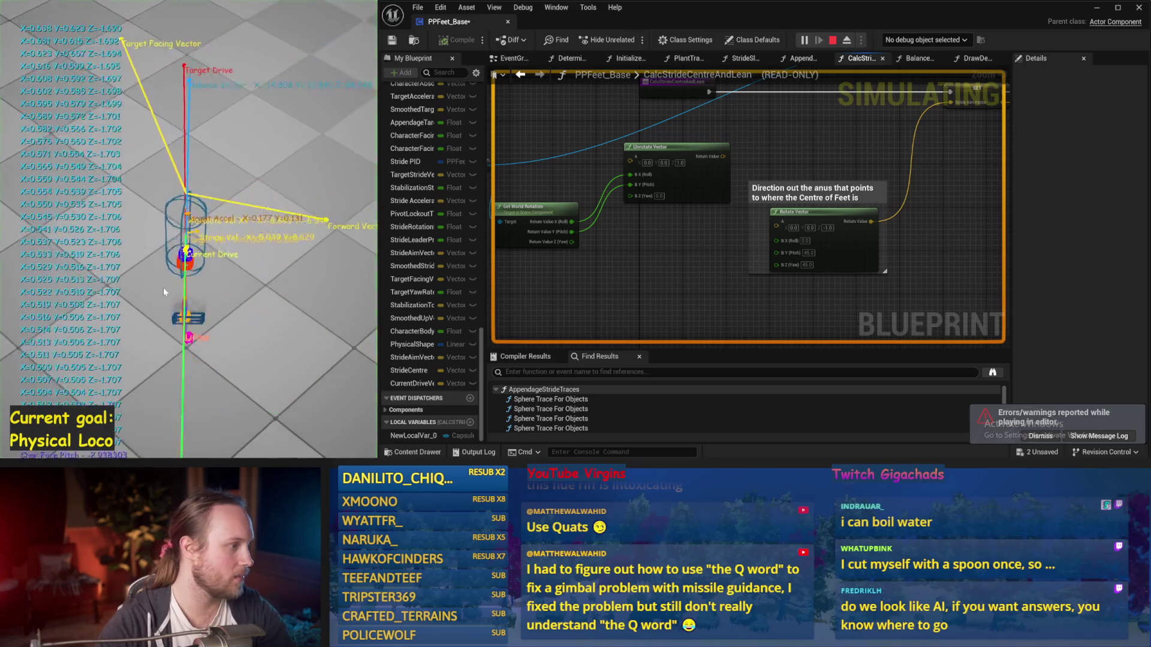
{"action": "key", "text": "Escape"}
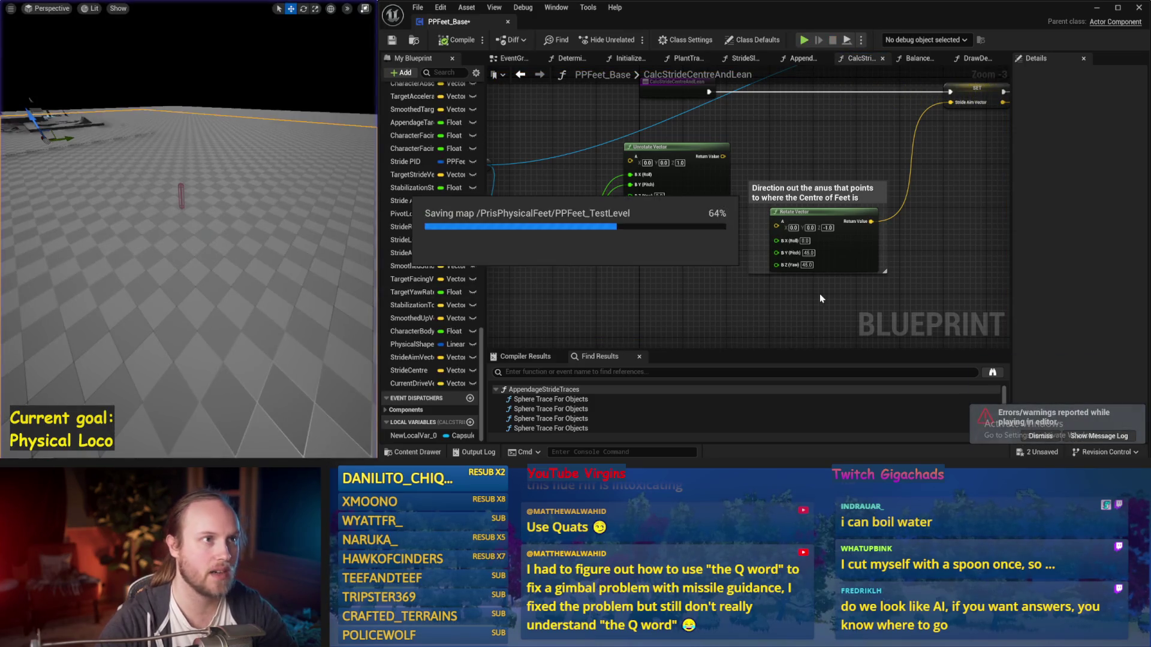
{"action": "mouse_move", "coordinate": [703, 280]}
{"action": "left_mouse_down"}
{"action": "mouse_move", "coordinate": [716, 221]}
{"action": "mouse_move", "coordinate": [672, 258]}
{"action": "left_mouse_up"}
{"action": "key", "text": "ctrl+s"}
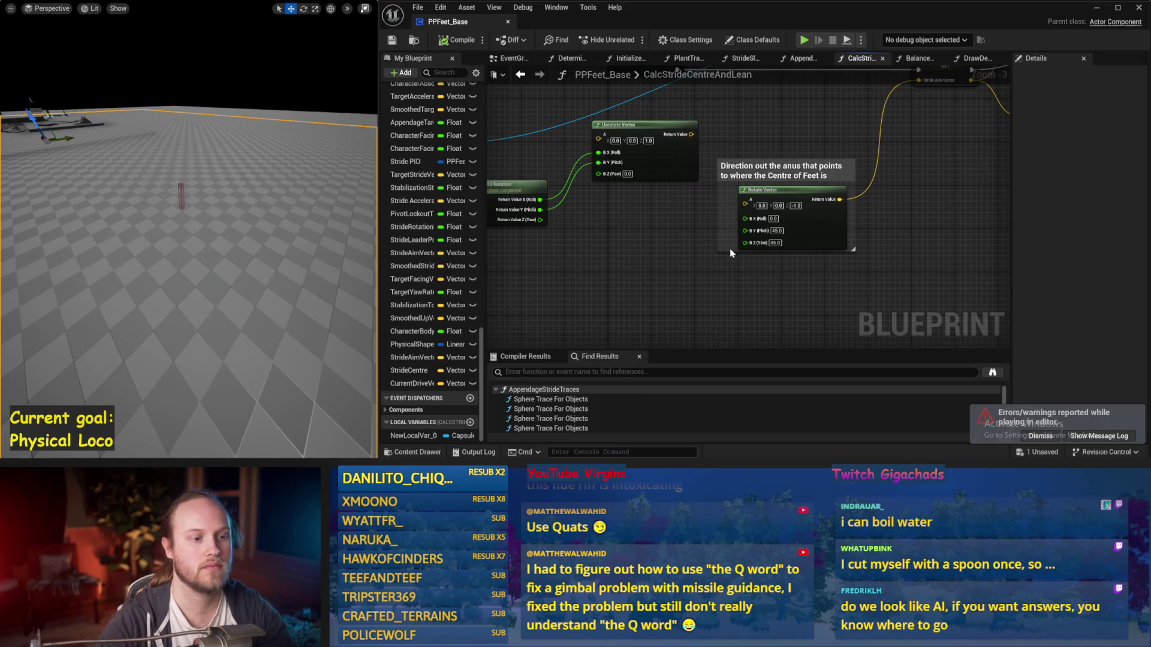
Make the comment box taller around Rotate Vector and compile
{"action": "left_click_drag", "start_coordinate": [734, 252], "coordinate": [747, 289]}
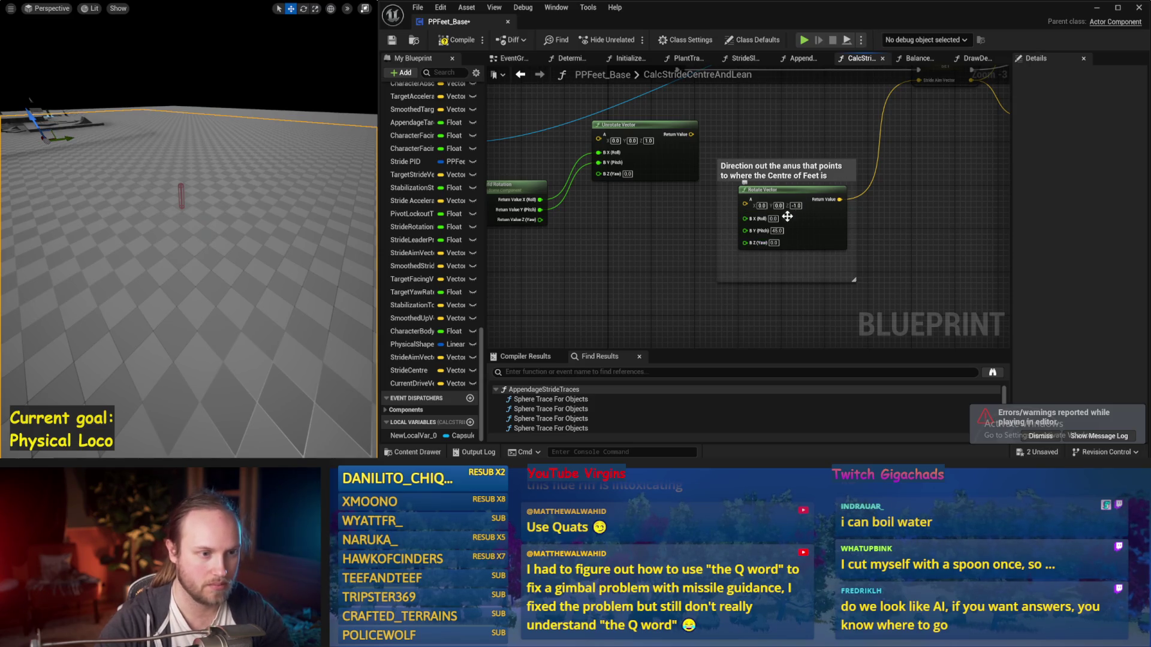
{"action": "left_click_drag", "start_coordinate": [630, 227], "coordinate": [705, 235]}
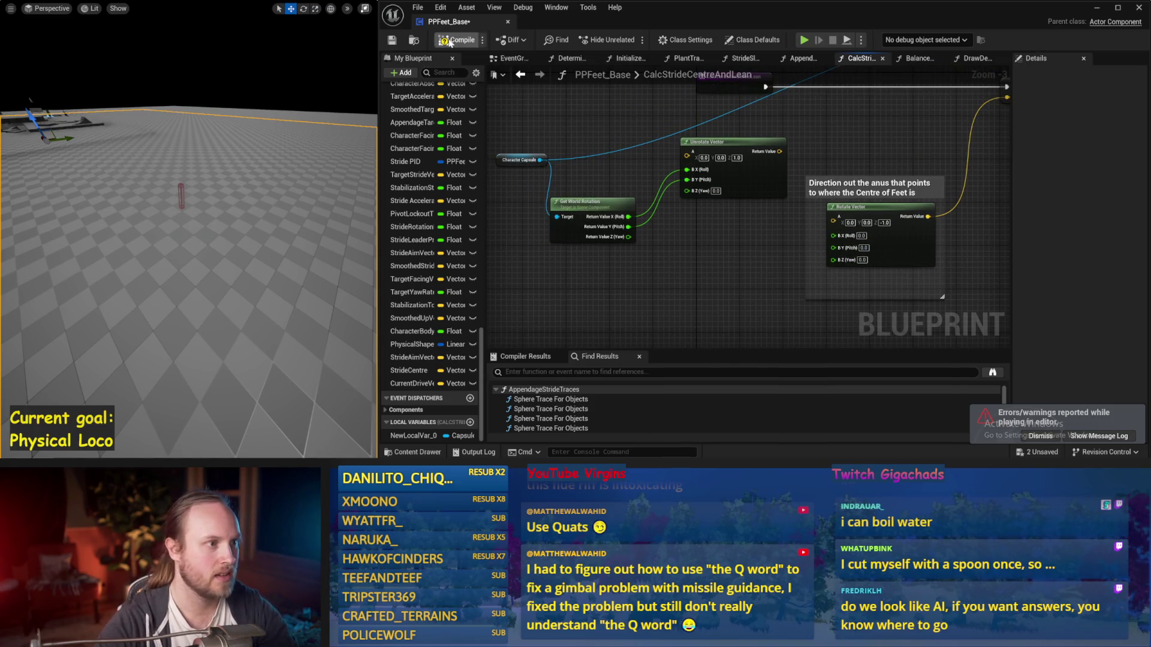
{"action": "left_click", "coordinate": [387, 43]}
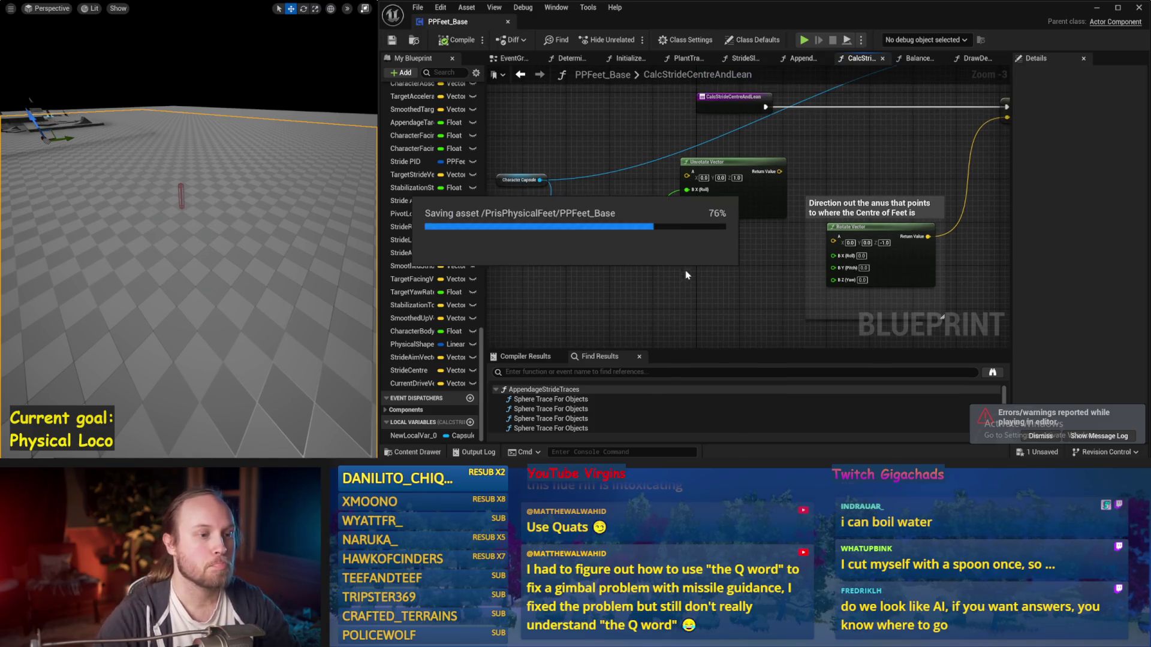
Move Unrotate Vector and Get World Rotation up beside the Character Capsule node in a compact chain
{"action": "mouse_move", "coordinate": [753, 212]}
{"action": "left_mouse_down"}
{"action": "mouse_move", "coordinate": [723, 270]}
{"action": "mouse_move", "coordinate": [751, 195]}
{"action": "left_mouse_up"}
{"action": "mouse_move", "coordinate": [508, 170]}
{"action": "left_mouse_down"}
{"action": "mouse_move", "coordinate": [584, 153]}
{"action": "mouse_move", "coordinate": [555, 236]}
{"action": "mouse_move", "coordinate": [563, 194]}
{"action": "left_mouse_up"}
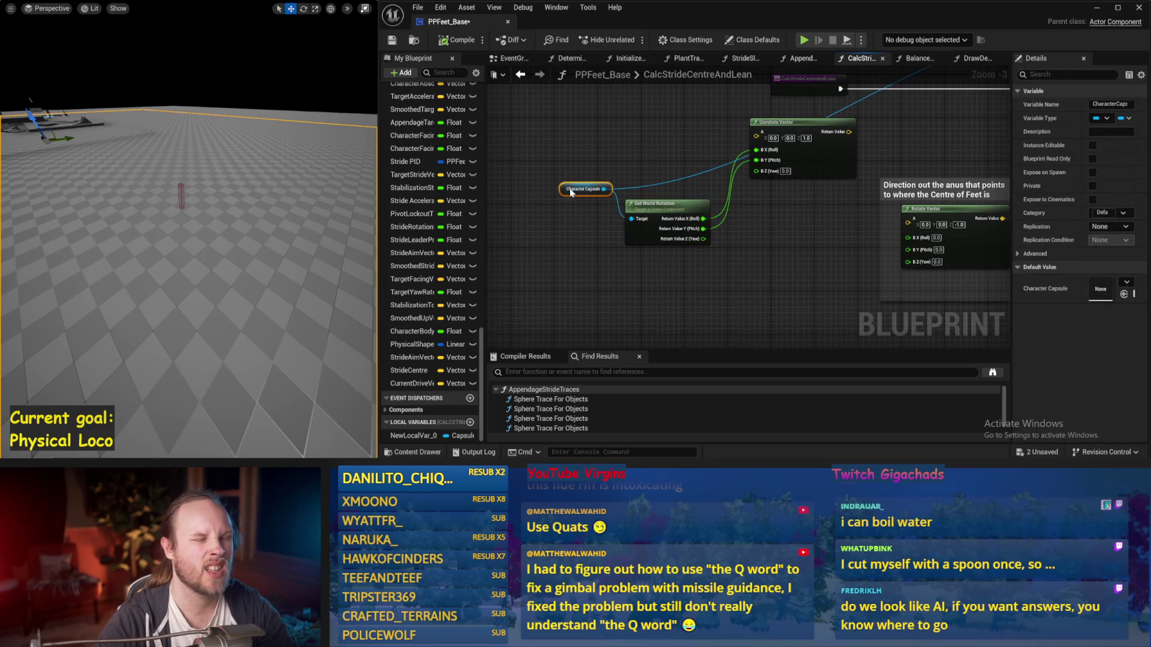
{"action": "left_click", "coordinate": [633, 165]}
{"action": "left_click_drag", "start_coordinate": [632, 165], "coordinate": [550, 181]}
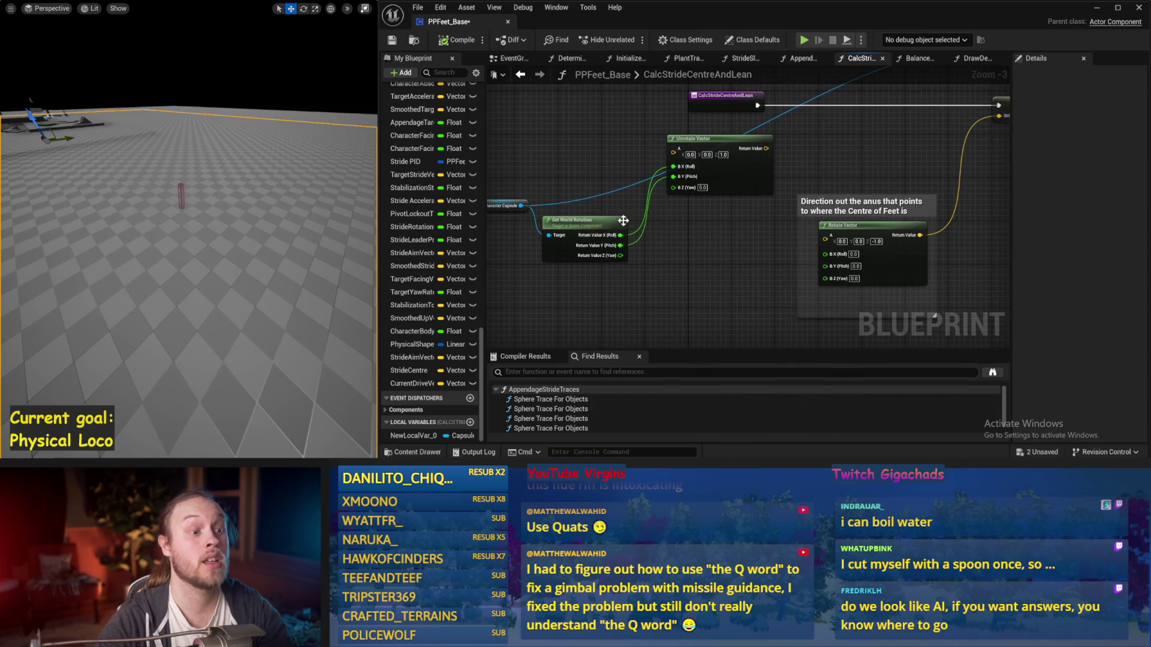
{"action": "left_click_drag", "start_coordinate": [608, 224], "coordinate": [608, 216]}
{"action": "mouse_move", "coordinate": [690, 220]}
{"action": "left_mouse_down"}
{"action": "mouse_move", "coordinate": [727, 246]}
{"action": "mouse_move", "coordinate": [750, 224]}
{"action": "left_mouse_up"}
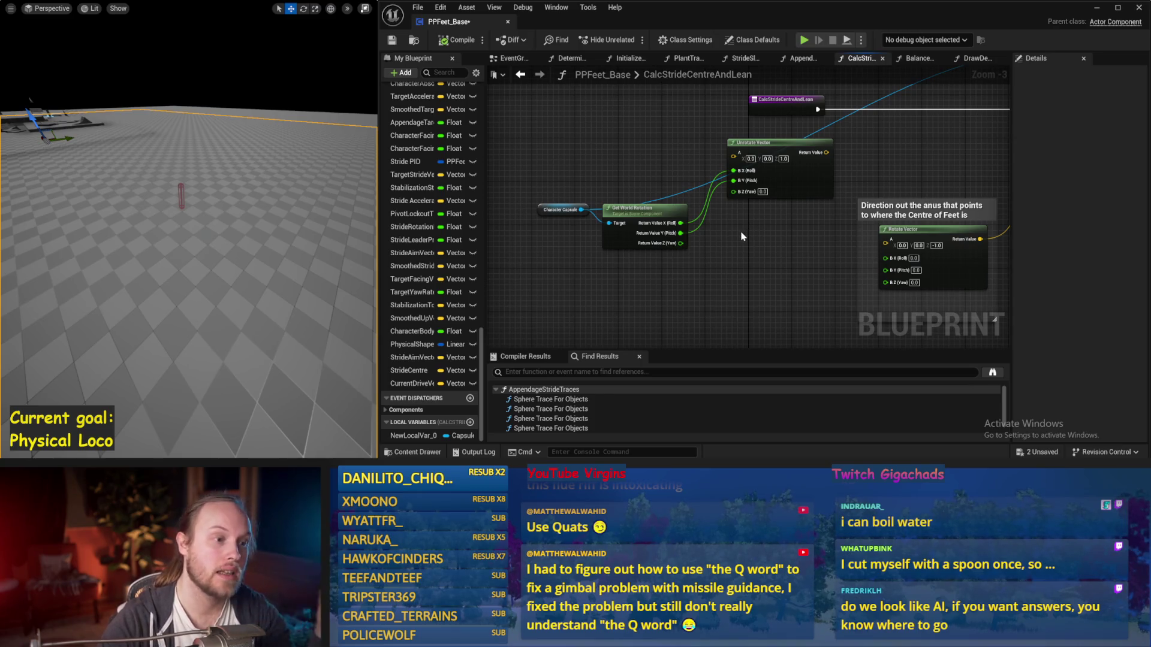
{"action": "left_click_drag", "start_coordinate": [629, 236], "coordinate": [634, 176]}
{"action": "left_click", "coordinate": [638, 246]}
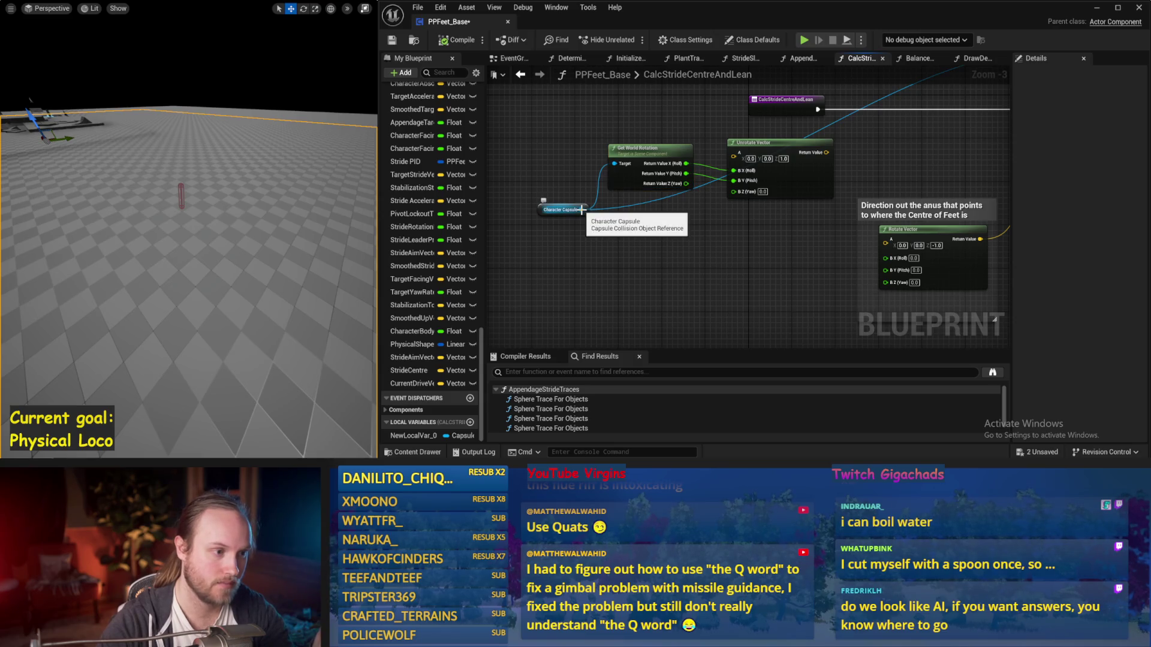
{"action": "left_click_drag", "start_coordinate": [581, 209], "coordinate": [602, 261]}
Add a Get Up Vector node from Character Capsule and feed it into a Dot product node
{"action": "type", "text": "up vector"}
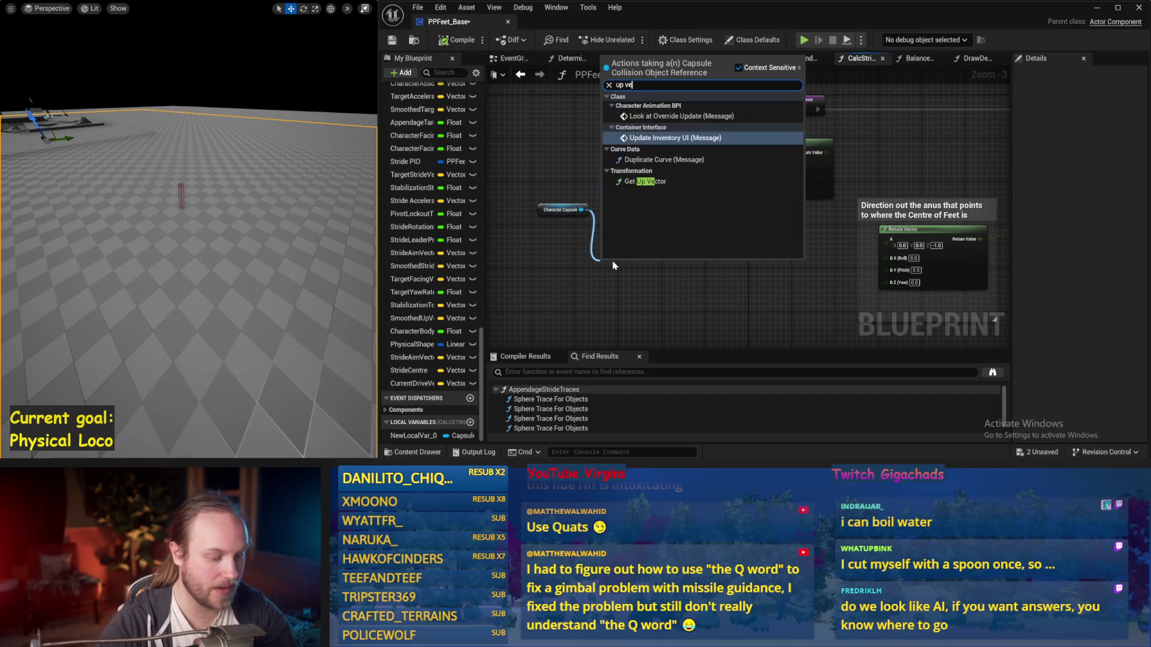
{"action": "key", "text": "Return"}
{"action": "mouse_move", "coordinate": [639, 234]}
{"action": "left_mouse_down"}
{"action": "mouse_move", "coordinate": [642, 215]}
{"action": "mouse_move", "coordinate": [690, 240]}
{"action": "left_mouse_up"}
{"action": "type", "text": "dot"}
{"action": "key", "text": "Return"}
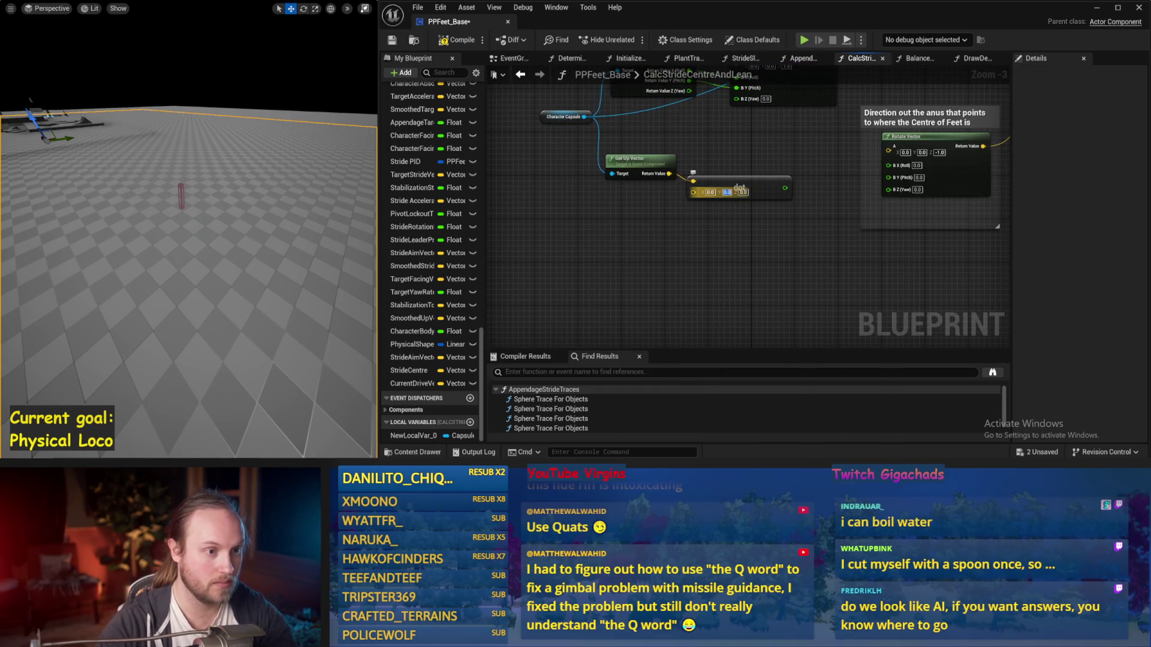
{"action": "scroll", "coordinate": [694, 180], "scroll_direction": "up", "scroll_amount": 1}
{"action": "left_click", "coordinate": [694, 233]}
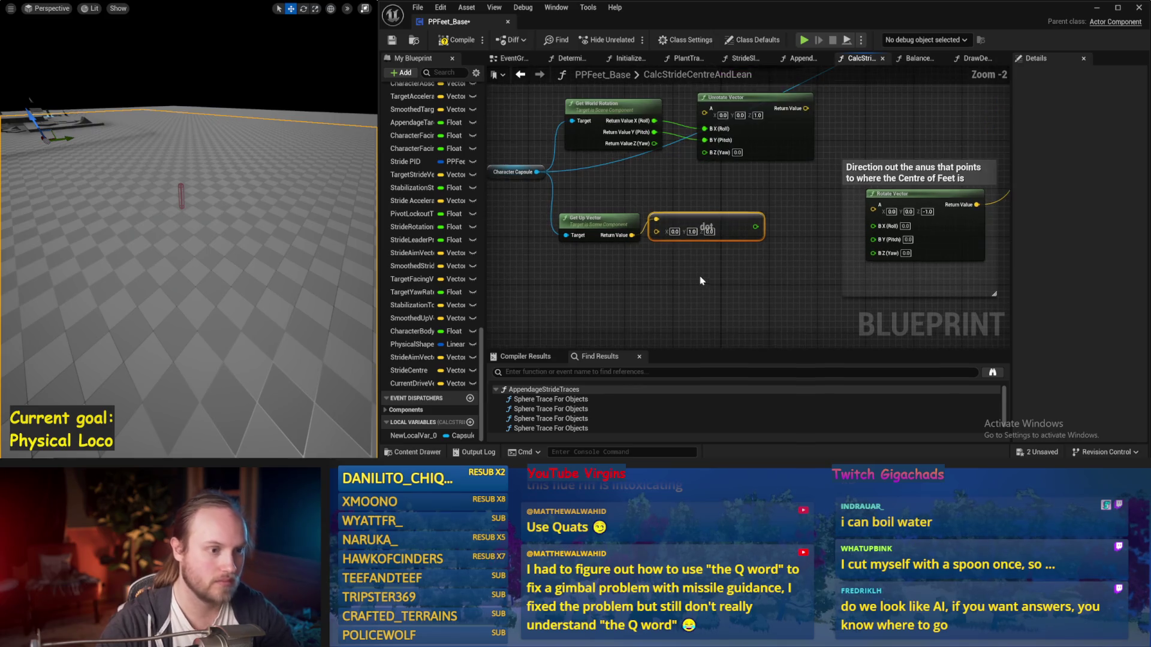
Add an Acos (Degrees) node after the Dot product result
{"action": "mouse_move", "coordinate": [702, 219]}
{"action": "left_mouse_down"}
{"action": "mouse_move", "coordinate": [666, 273]}
{"action": "mouse_move", "coordinate": [756, 289]}
{"action": "left_mouse_up"}
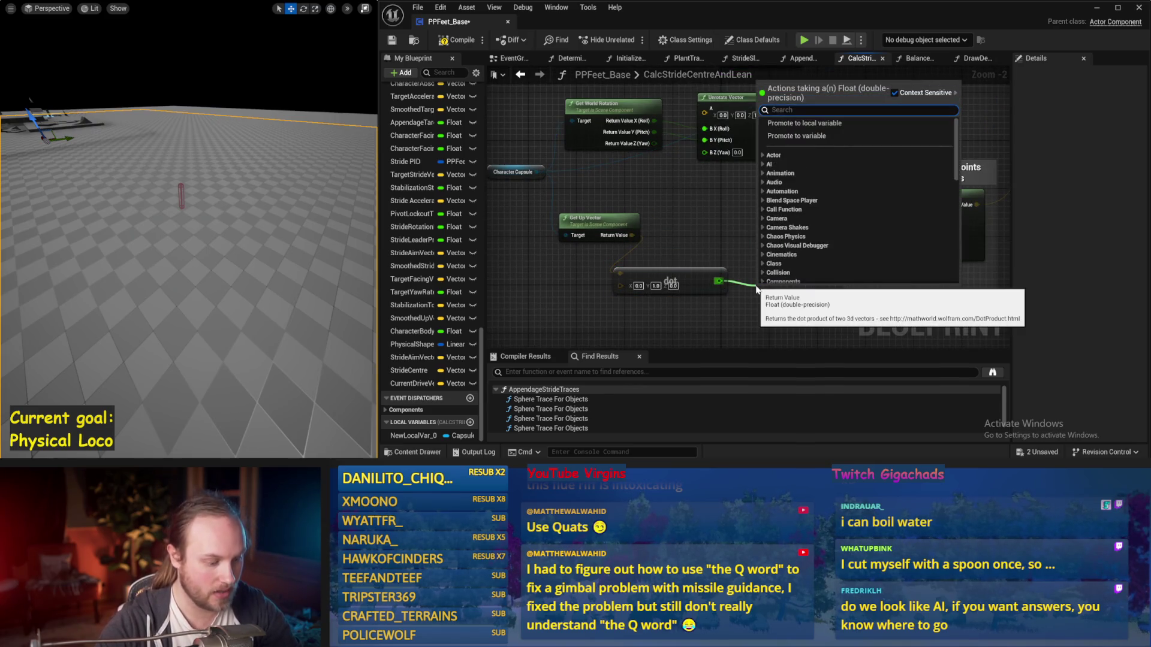
{"action": "type", "text": "aca"}
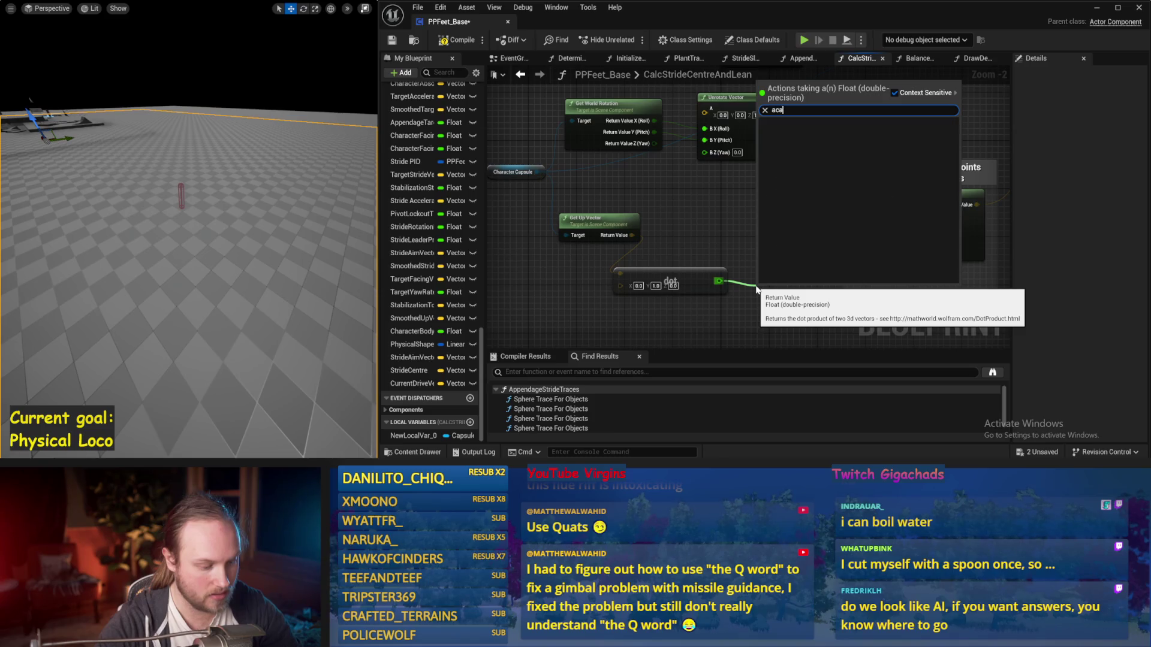
{"action": "key", "text": "BackSpace"}
{"action": "type", "text": "os"}
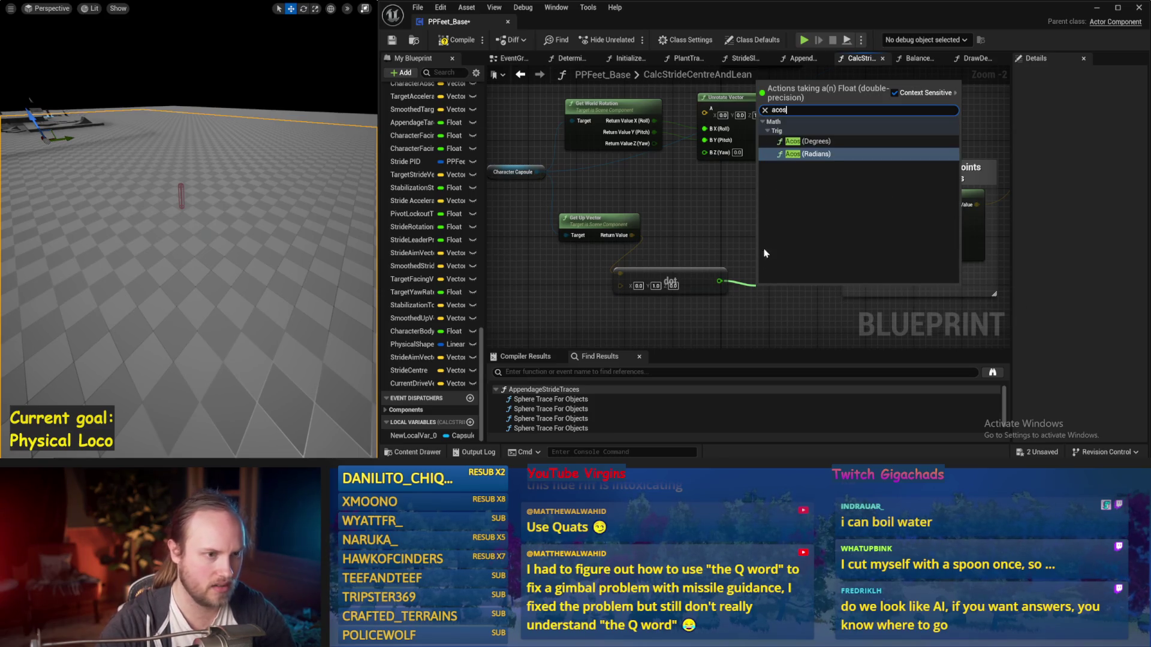
{"action": "left_click", "coordinate": [806, 141]}
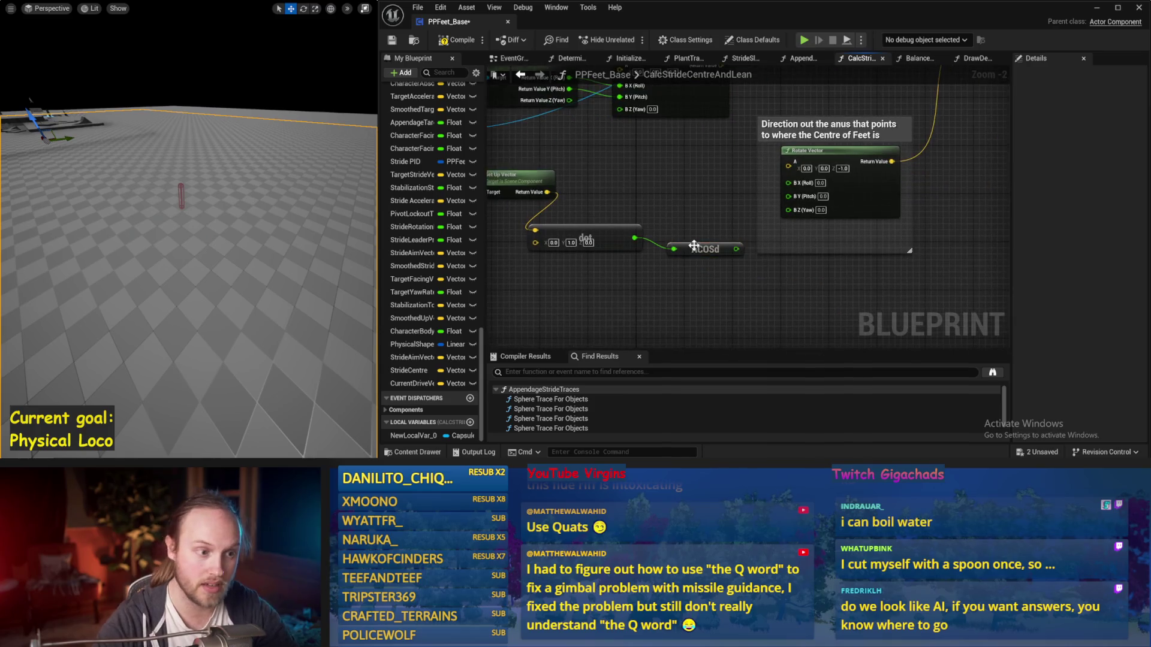
{"action": "mouse_move", "coordinate": [729, 244]}
{"action": "left_mouse_down"}
{"action": "mouse_move", "coordinate": [739, 171]}
{"action": "mouse_move", "coordinate": [750, 206]}
{"action": "left_mouse_up"}
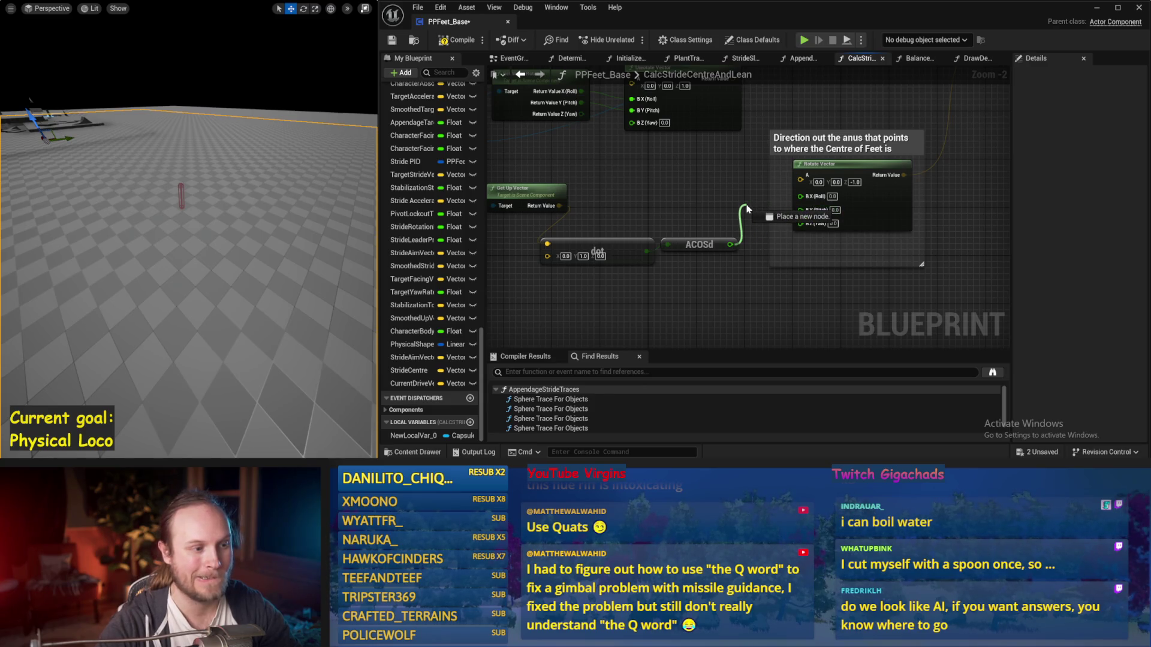
{"action": "left_click_drag", "start_coordinate": [742, 207], "coordinate": [729, 244]}
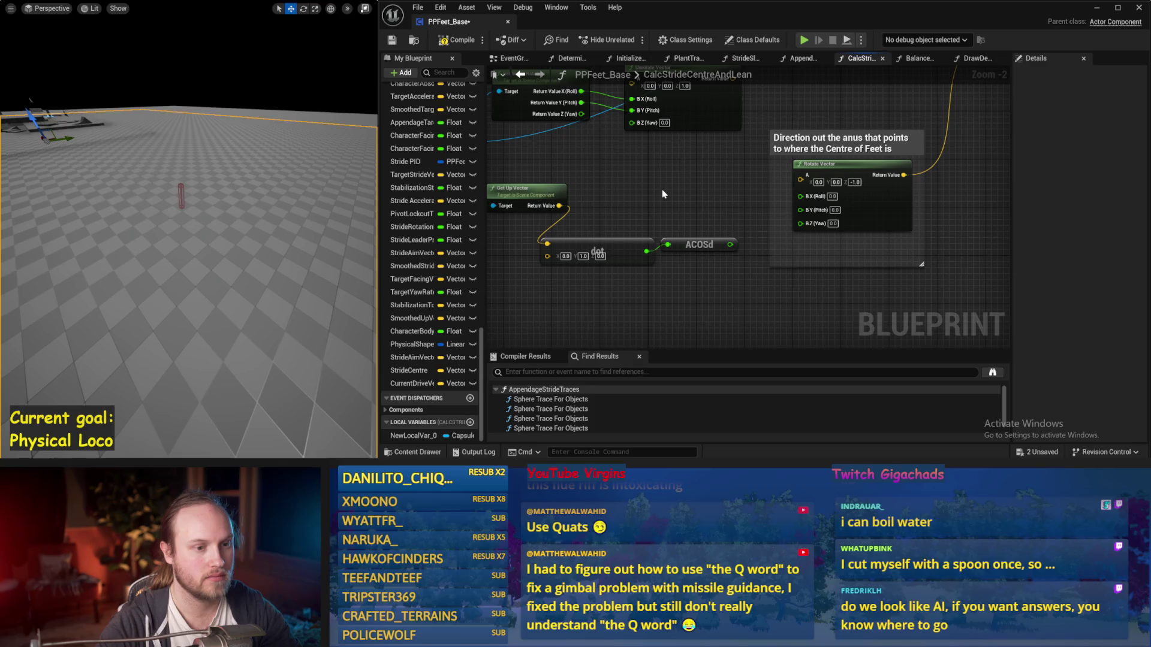
Move the Dot and ACOSd nodes up-left, then delete the Get Up Vector node
{"action": "left_click_drag", "start_coordinate": [662, 193], "coordinate": [755, 225]}
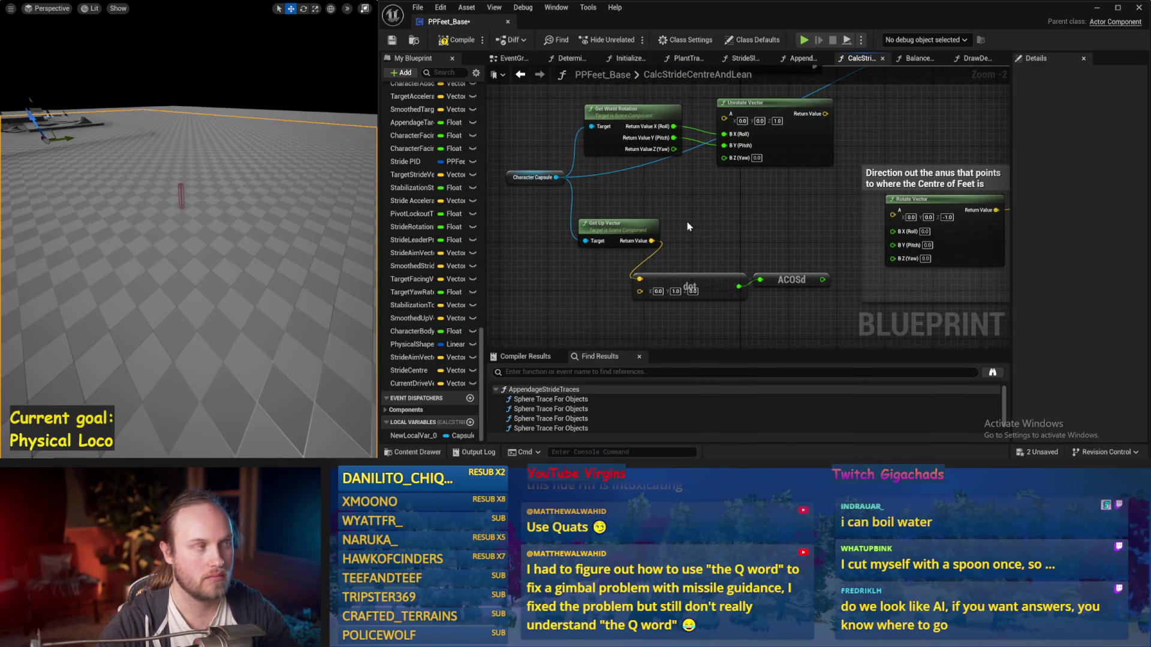
{"action": "mouse_move", "coordinate": [728, 290]}
{"action": "left_mouse_down"}
{"action": "mouse_move", "coordinate": [679, 278]}
{"action": "mouse_move", "coordinate": [737, 220]}
{"action": "left_mouse_up"}
{"action": "left_click", "coordinate": [659, 188]}
{"action": "left_click_drag", "start_coordinate": [660, 188], "coordinate": [678, 192]}
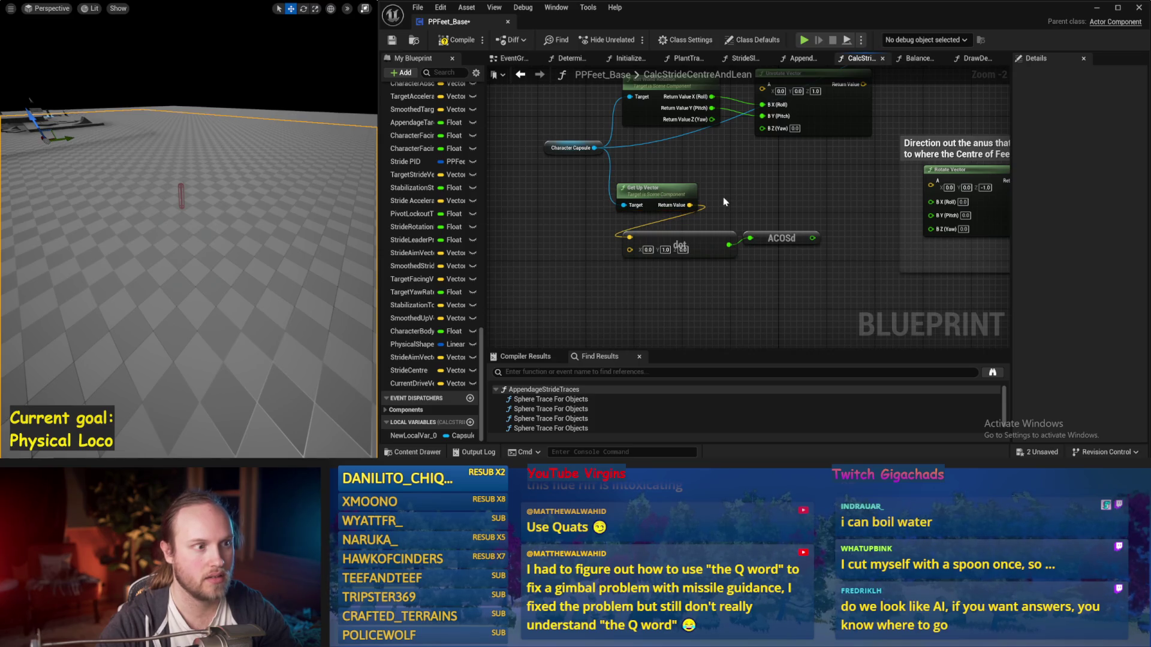
{"action": "key", "text": "Delete"}
Delete the Dot and ACOSd nodes and nudge Unrotate Vector into place
{"action": "mouse_move", "coordinate": [593, 147]}
{"action": "left_mouse_down"}
{"action": "mouse_move", "coordinate": [830, 289]}
{"action": "mouse_move", "coordinate": [619, 226]}
{"action": "left_mouse_up"}
{"action": "key", "text": "Escape"}
{"action": "key", "text": "Delete"}
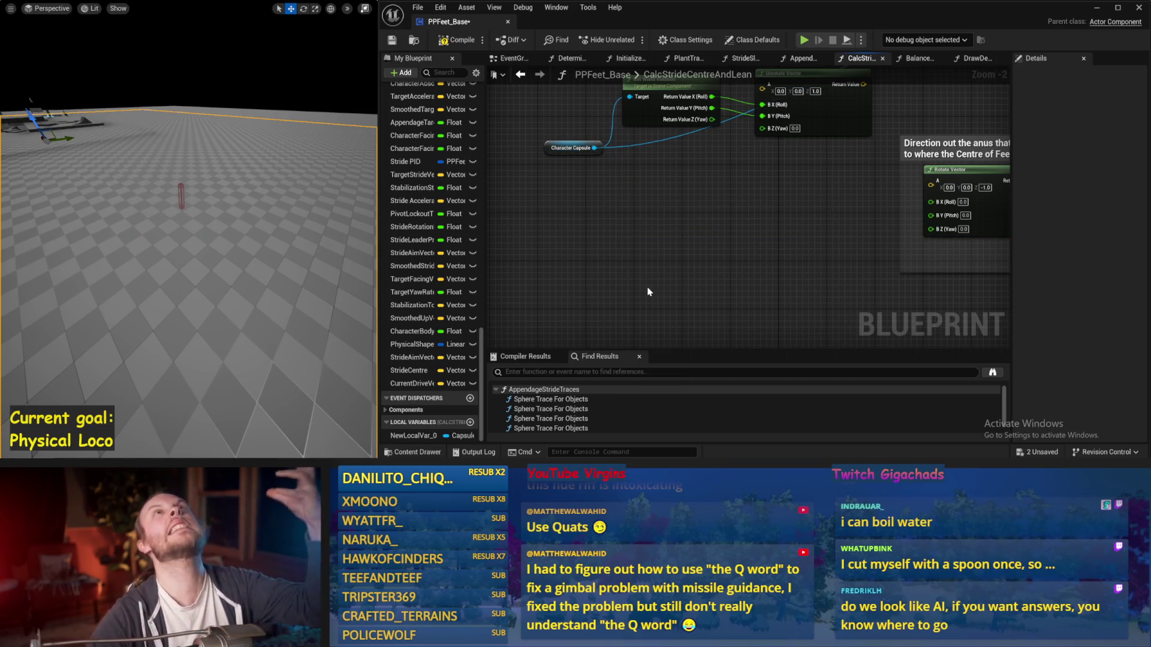
{"action": "mouse_move", "coordinate": [833, 212]}
{"action": "left_mouse_down"}
{"action": "mouse_move", "coordinate": [653, 218]}
{"action": "mouse_move", "coordinate": [772, 285]}
{"action": "left_mouse_up"}
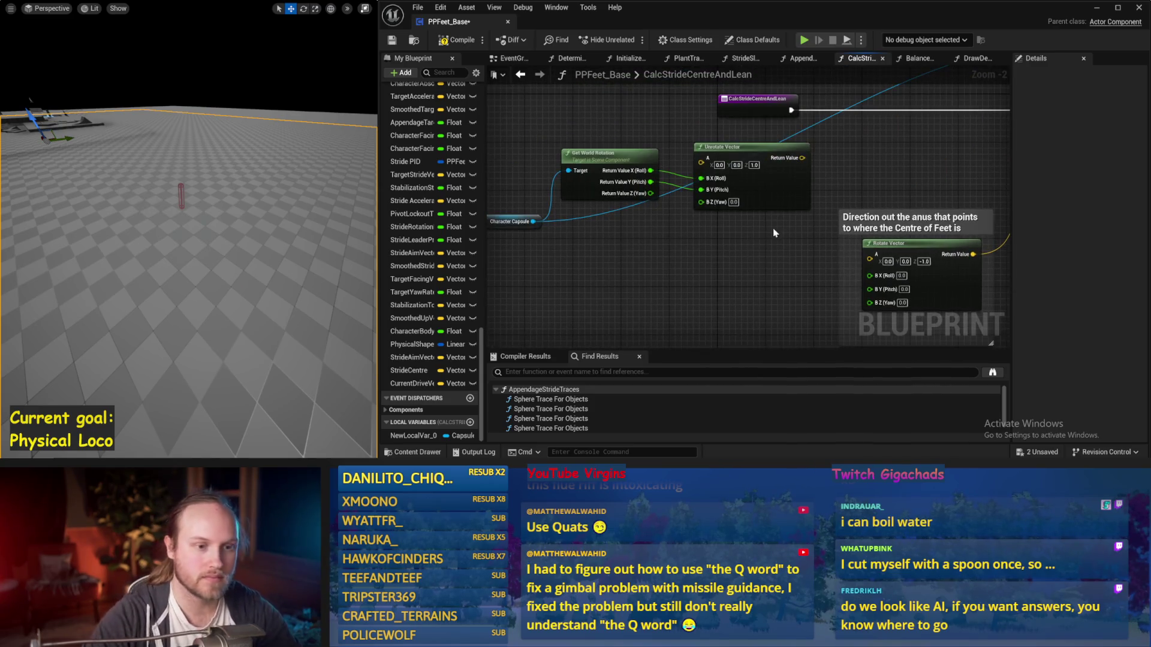
{"action": "mouse_move", "coordinate": [766, 236]}
{"action": "left_mouse_down"}
{"action": "mouse_move", "coordinate": [660, 219]}
{"action": "mouse_move", "coordinate": [766, 197]}
{"action": "mouse_move", "coordinate": [741, 203]}
{"action": "left_mouse_up"}
{"action": "scroll", "coordinate": [827, 162], "scroll_direction": "down", "scroll_amount": 1}
{"action": "left_click_drag", "start_coordinate": [742, 257], "coordinate": [755, 221]}
Compile and save the PPFeet_Base blueprint
{"action": "left_click", "coordinate": [446, 40]}
{"action": "left_click", "coordinate": [387, 40]}
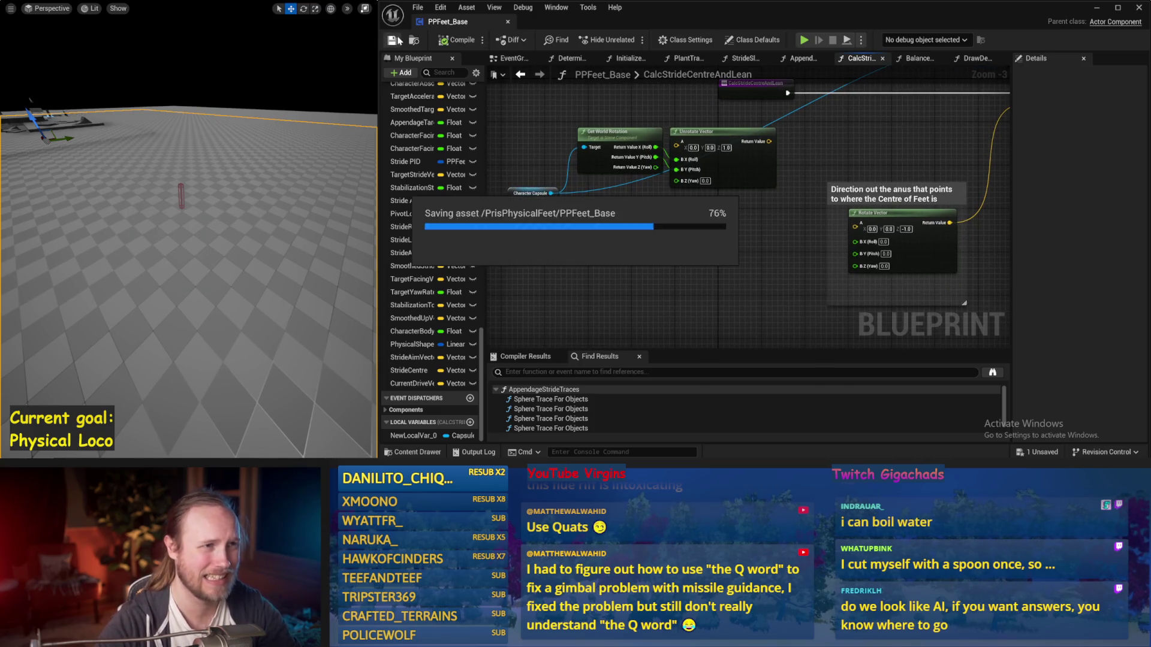
{"action": "left_click_drag", "start_coordinate": [641, 198], "coordinate": [643, 229]}
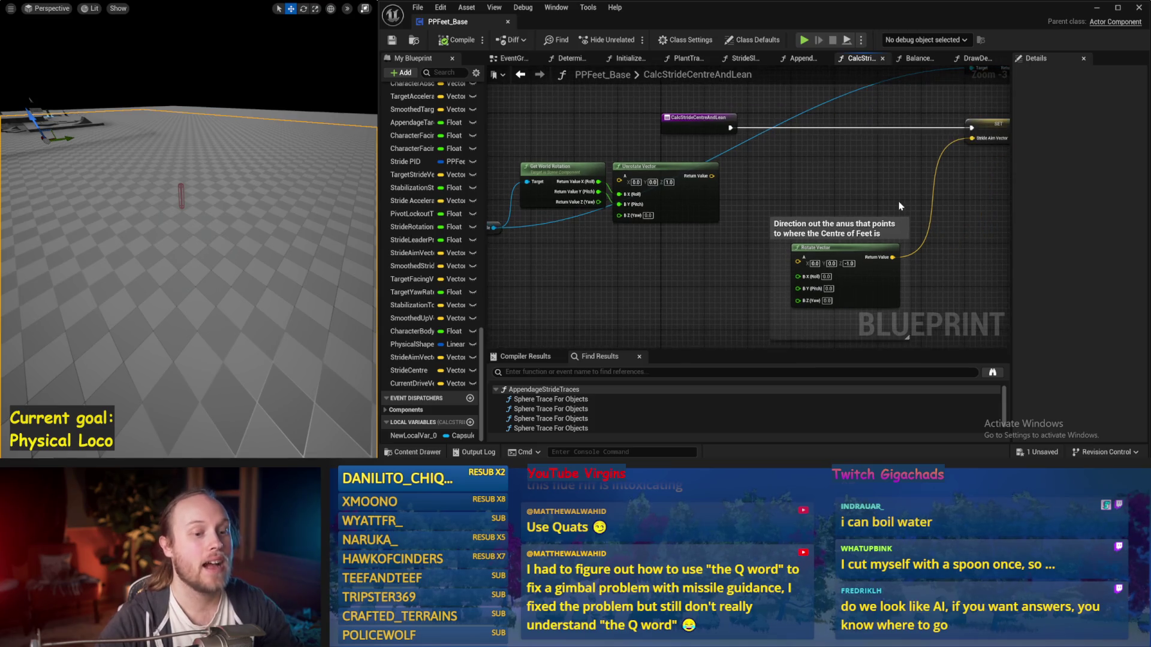
{"action": "left_click", "coordinate": [893, 223]}
{"action": "scroll", "coordinate": [893, 228], "scroll_direction": "up", "scroll_amount": 5}
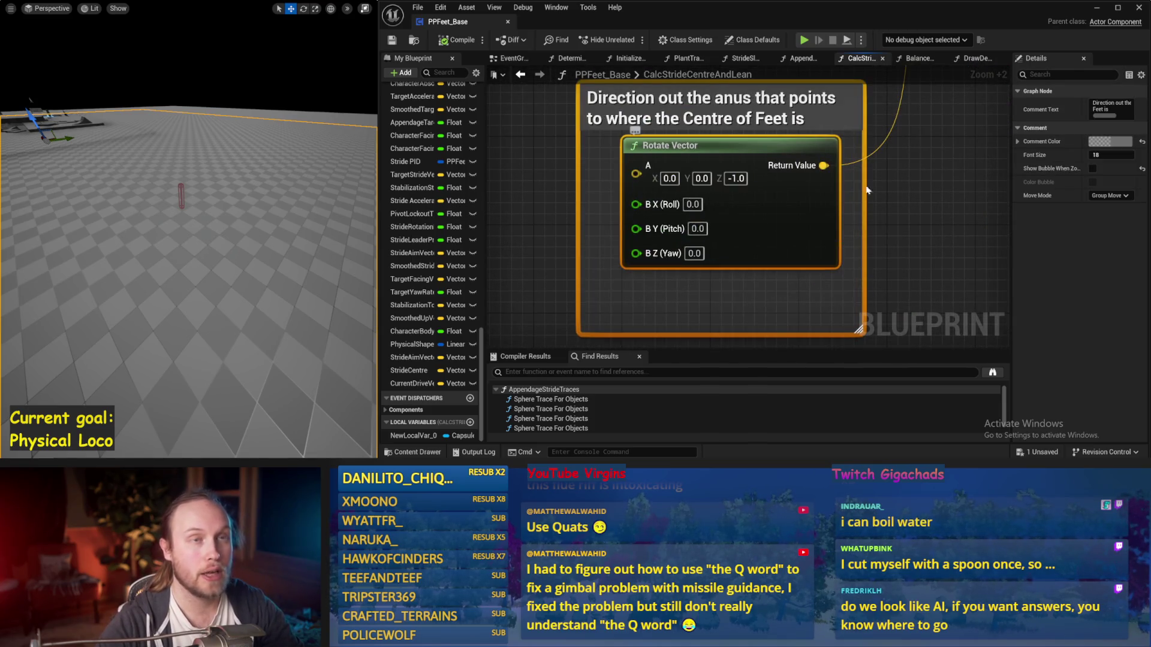
{"action": "left_click", "coordinate": [914, 184]}
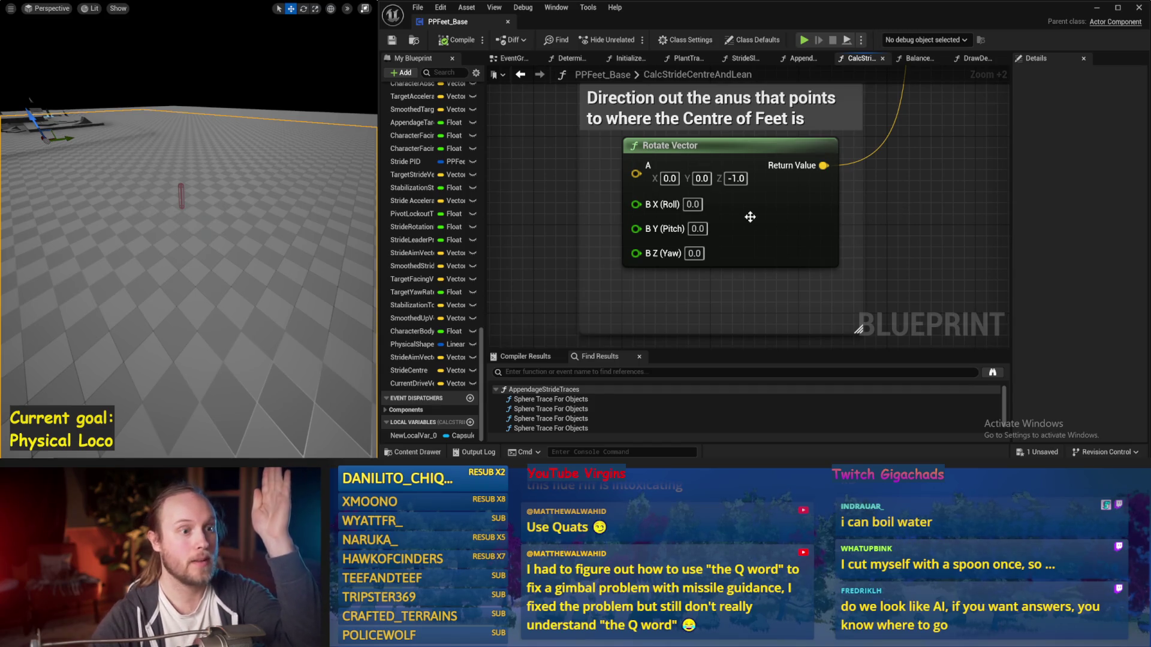
{"action": "left_click", "coordinate": [750, 216]}
{"action": "scroll", "coordinate": [750, 216], "scroll_direction": "down", "scroll_amount": 5}
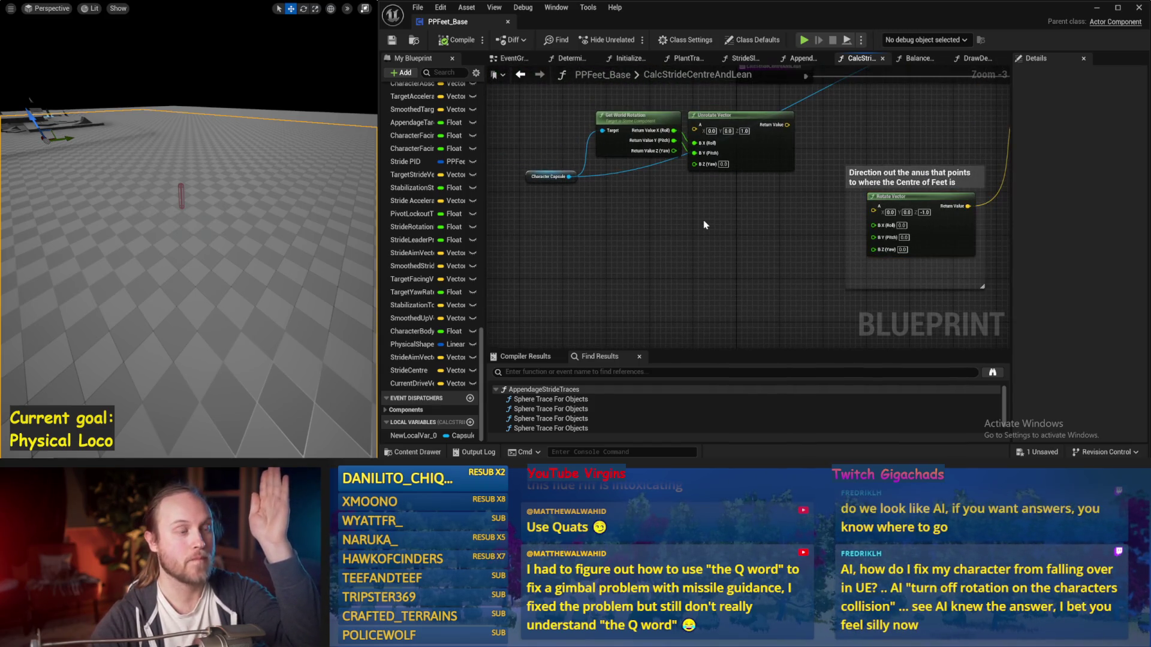
Reposition the Character Capsule node and save the blueprint again with Ctrl+S
{"action": "left_click_drag", "start_coordinate": [537, 203], "coordinate": [537, 256]}
{"action": "left_click", "coordinate": [678, 254]}
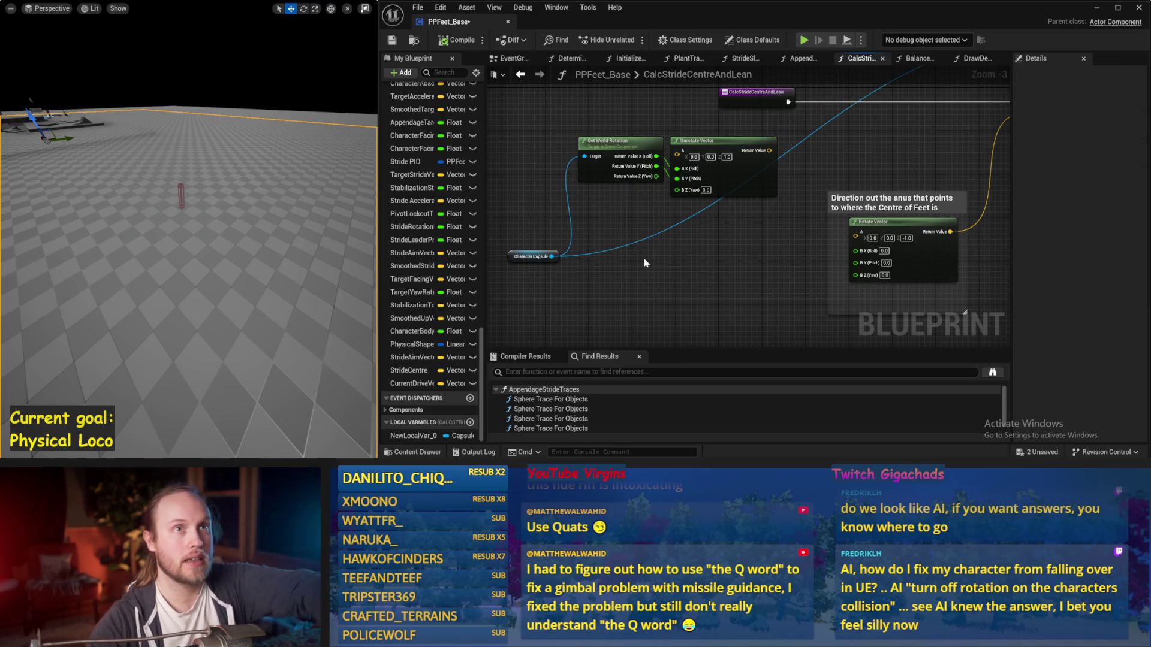
{"action": "left_click", "coordinate": [585, 262]}
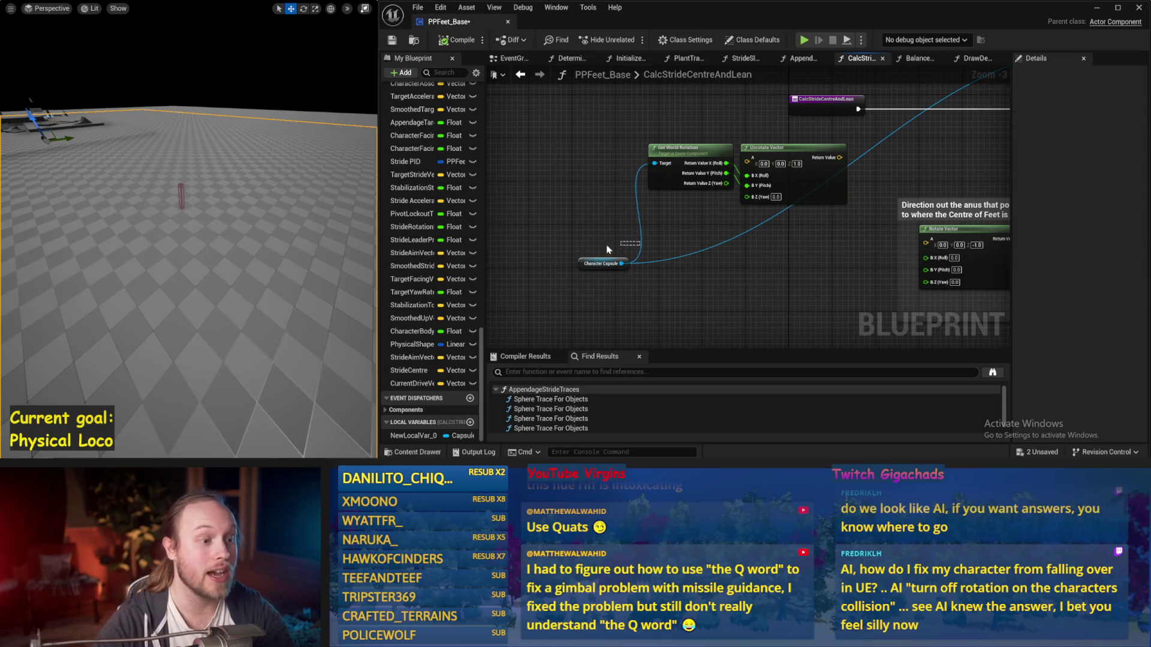
{"action": "mouse_move", "coordinate": [583, 260]}
{"action": "left_mouse_down"}
{"action": "mouse_move", "coordinate": [636, 294]}
{"action": "mouse_move", "coordinate": [610, 240]}
{"action": "left_mouse_up"}
{"action": "key", "text": "ctrl+s"}
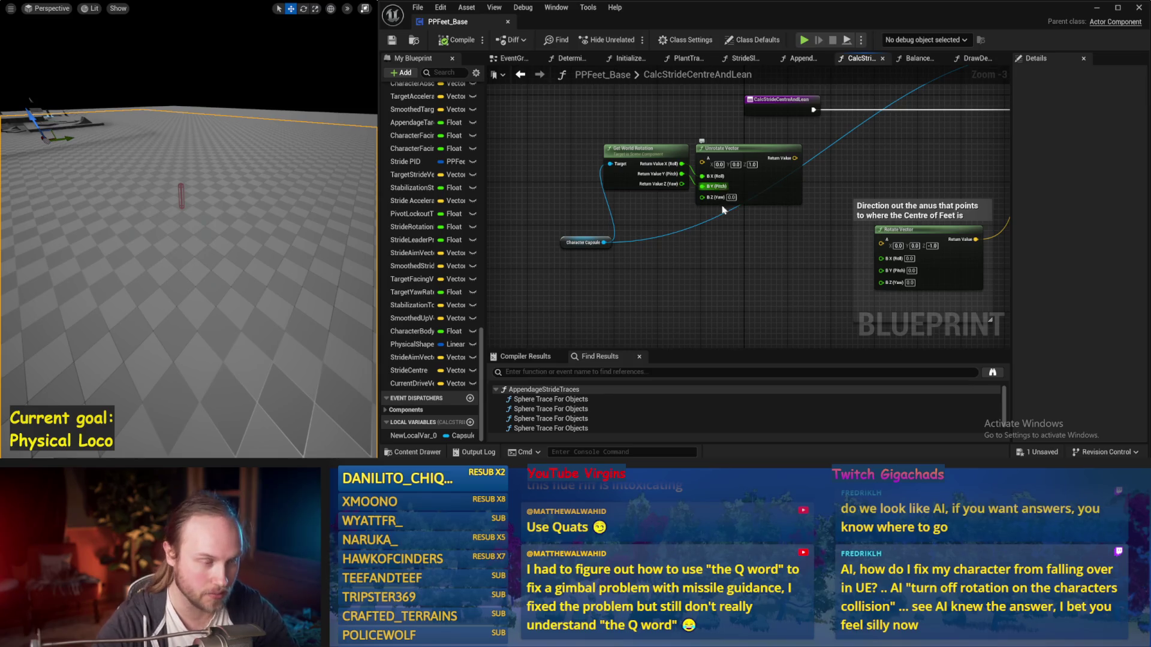
{"action": "left_click_drag", "start_coordinate": [723, 242], "coordinate": [689, 263]}
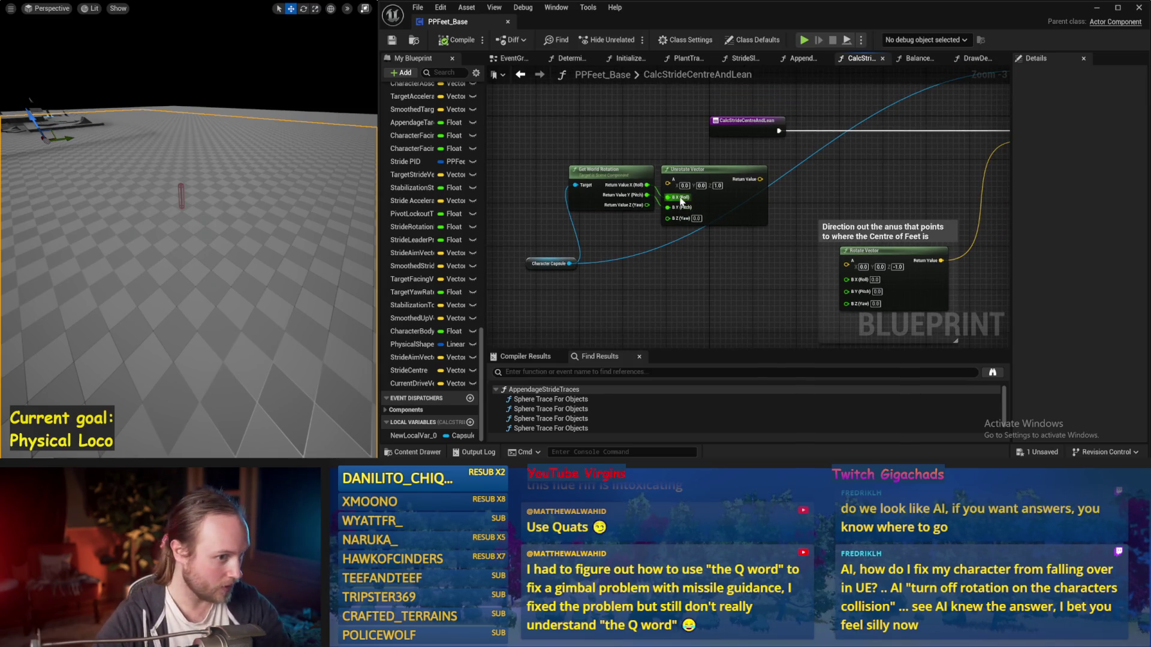
Switch to the full level editor and focus the viewport on PPFeet_TestPlayer
{"action": "left_click", "coordinate": [550, 264]}
{"action": "left_click", "coordinate": [603, 306]}
{"action": "left_click", "coordinate": [287, 249]}
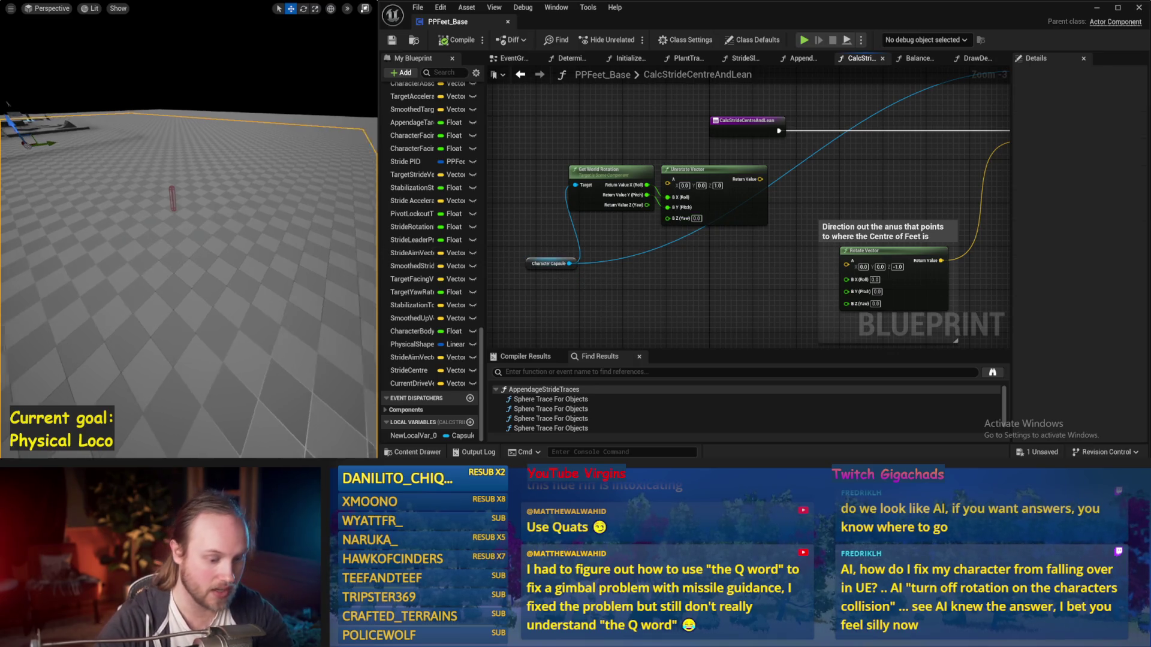
{"action": "key", "text": "F11"}
{"action": "double_click", "coordinate": [336, 168]}
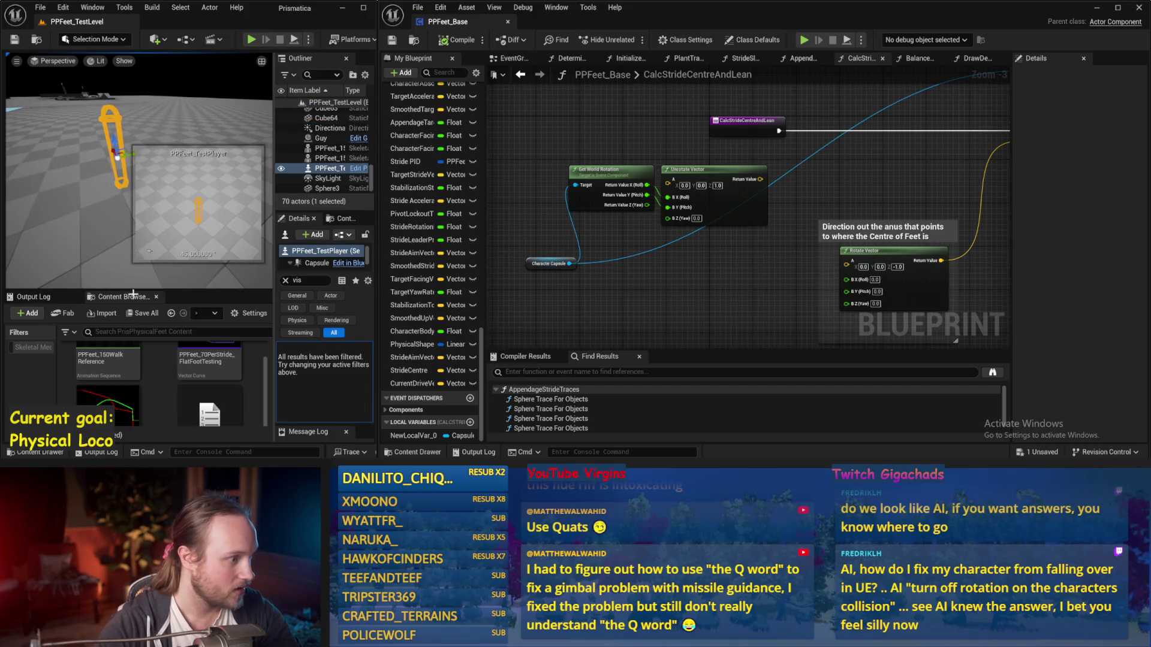
Set the capsule's rotation space to World, tilt it with the rotate gizmo, then reset it
{"action": "left_click", "coordinate": [286, 281]}
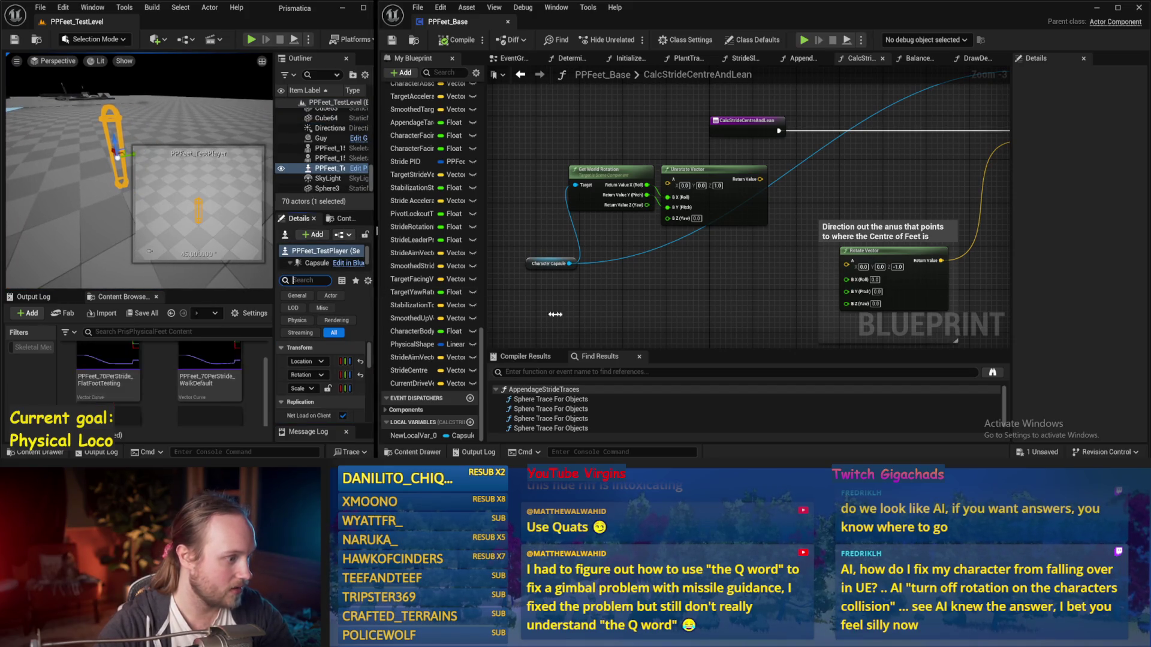
{"action": "left_click_drag", "start_coordinate": [379, 239], "coordinate": [573, 240]}
{"action": "left_click", "coordinate": [462, 363]}
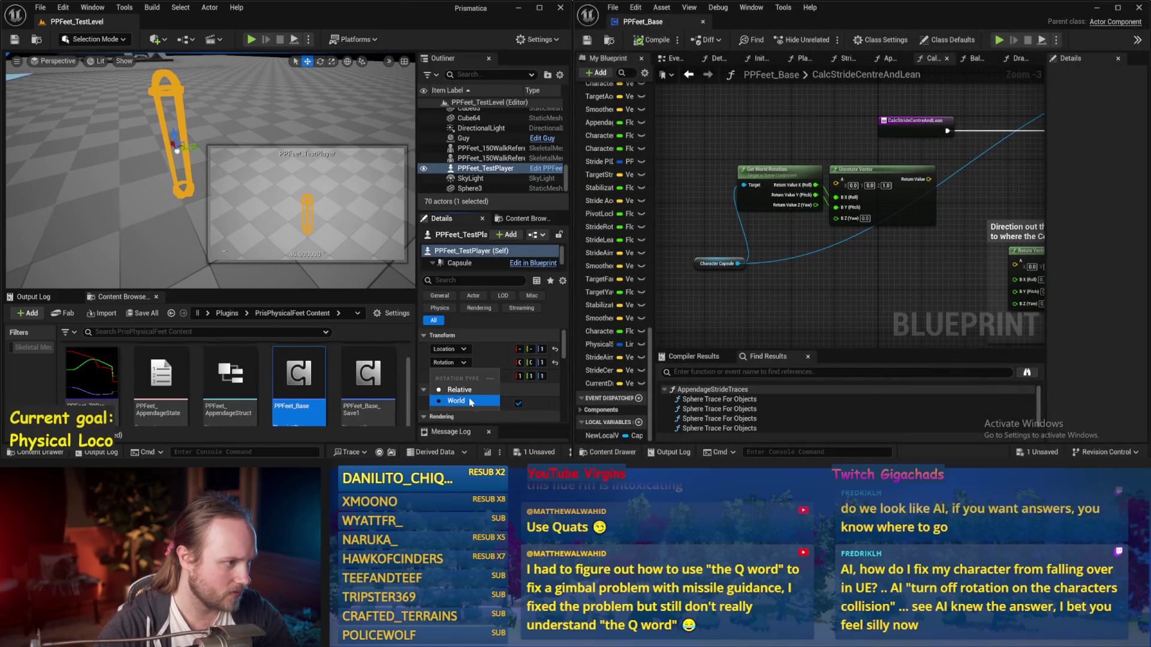
{"action": "left_click", "coordinate": [456, 401]}
{"action": "key", "text": "e"}
{"action": "left_click_drag", "start_coordinate": [157, 144], "coordinate": [237, 199]}
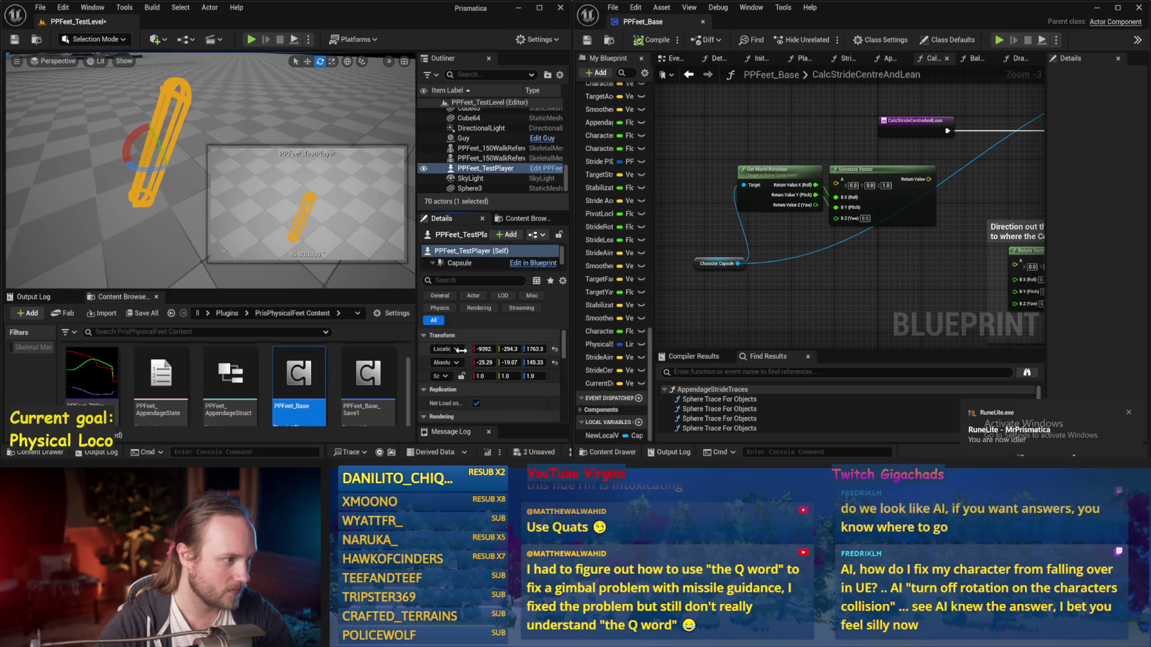
{"action": "left_click", "coordinate": [552, 364]}
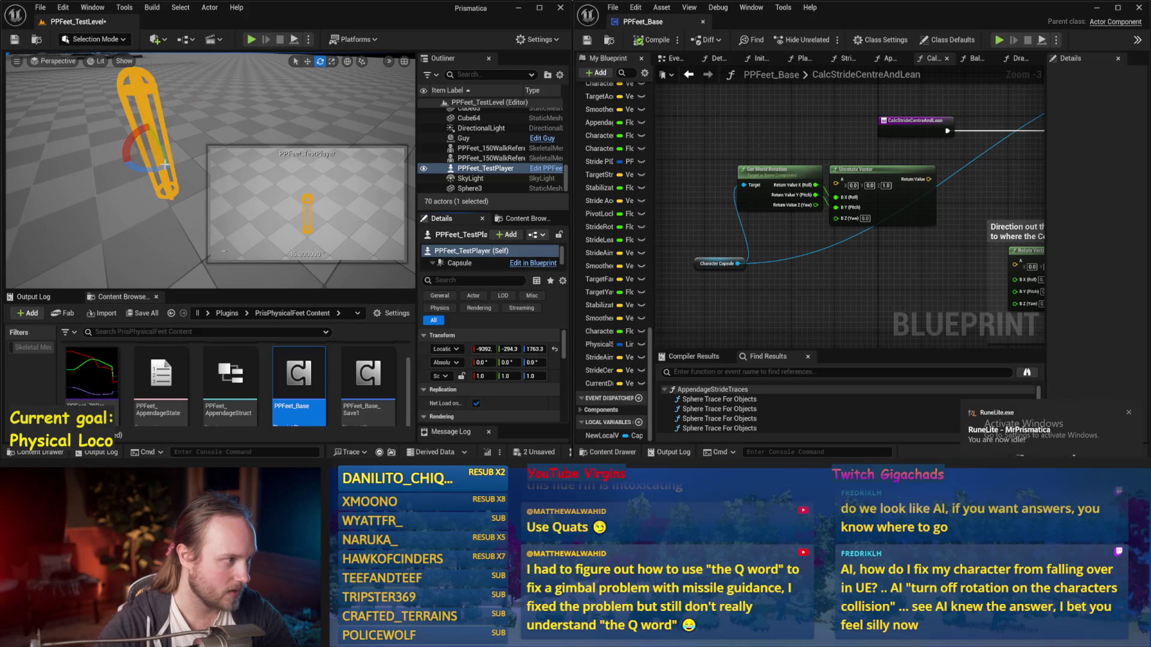
Tilt the capsule about 42 then -45 degrees, then reset its rotation to zero
{"action": "mouse_move", "coordinate": [139, 130]}
{"action": "left_mouse_down"}
{"action": "mouse_move", "coordinate": [148, 121]}
{"action": "mouse_move", "coordinate": [161, 157]}
{"action": "left_mouse_up"}
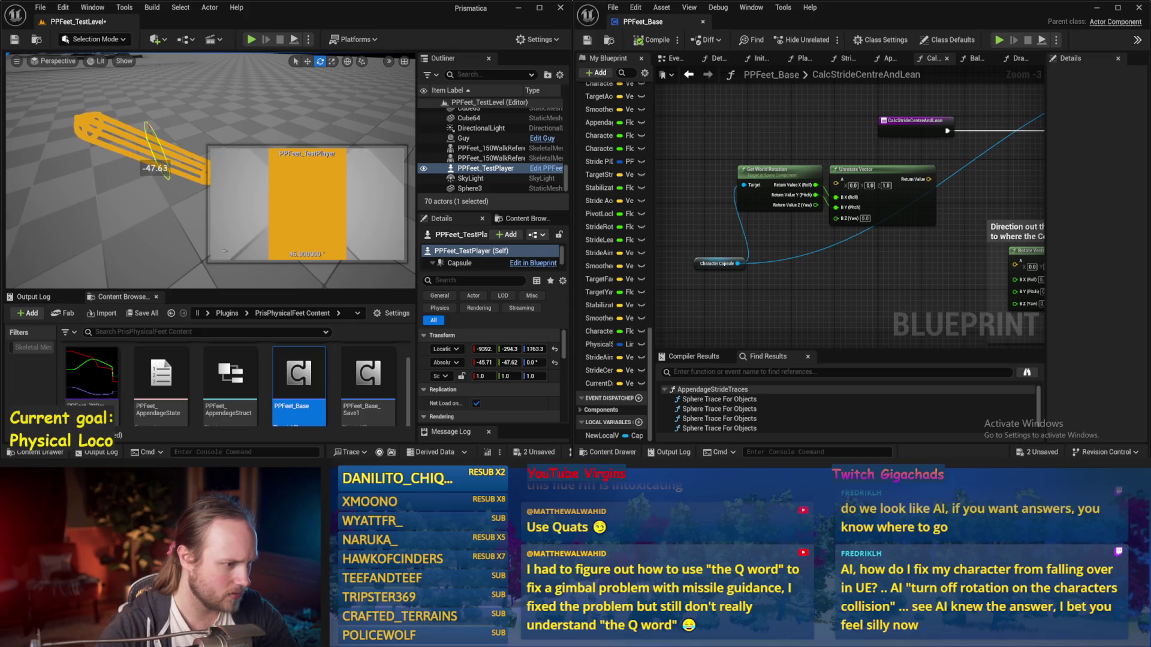
{"action": "mouse_move", "coordinate": [160, 157]}
{"action": "left_mouse_down"}
{"action": "mouse_move", "coordinate": [123, 135]}
{"action": "mouse_move", "coordinate": [153, 119]}
{"action": "mouse_move", "coordinate": [114, 147]}
{"action": "mouse_move", "coordinate": [147, 125]}
{"action": "mouse_move", "coordinate": [141, 148]}
{"action": "left_mouse_up"}
{"action": "left_click", "coordinate": [555, 364]}
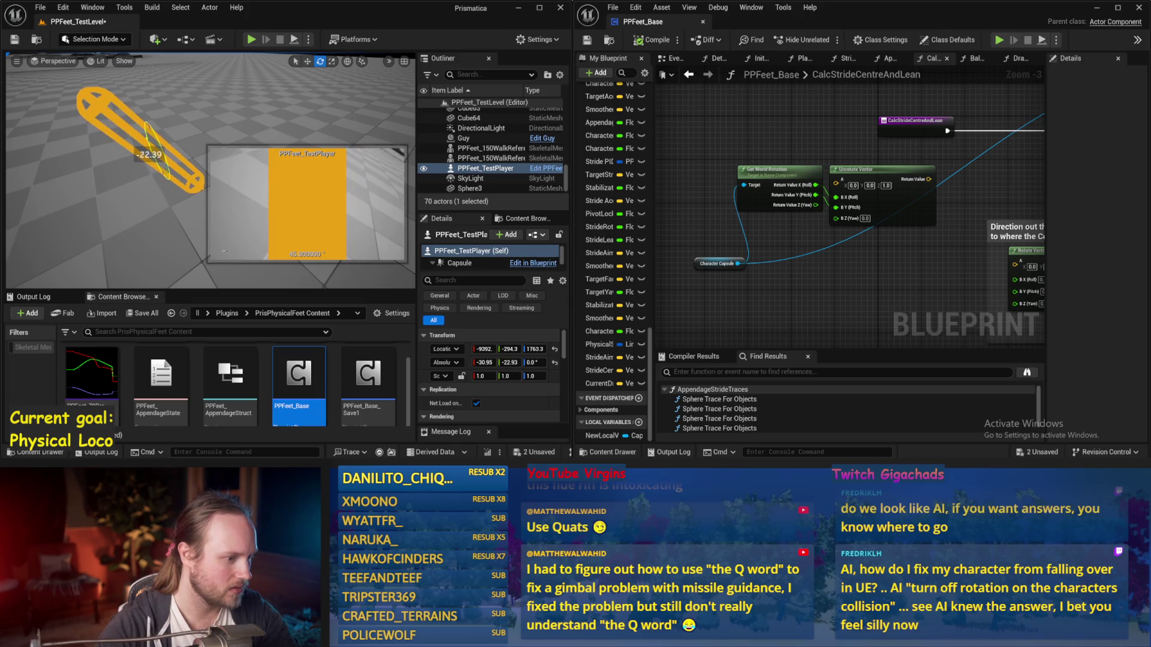
{"action": "left_click", "coordinate": [554, 364]}
Tilt the capsule about -27 degrees, spin it about its vertical axis, then reset rotation
{"action": "left_click_drag", "start_coordinate": [162, 155], "coordinate": [155, 157]}
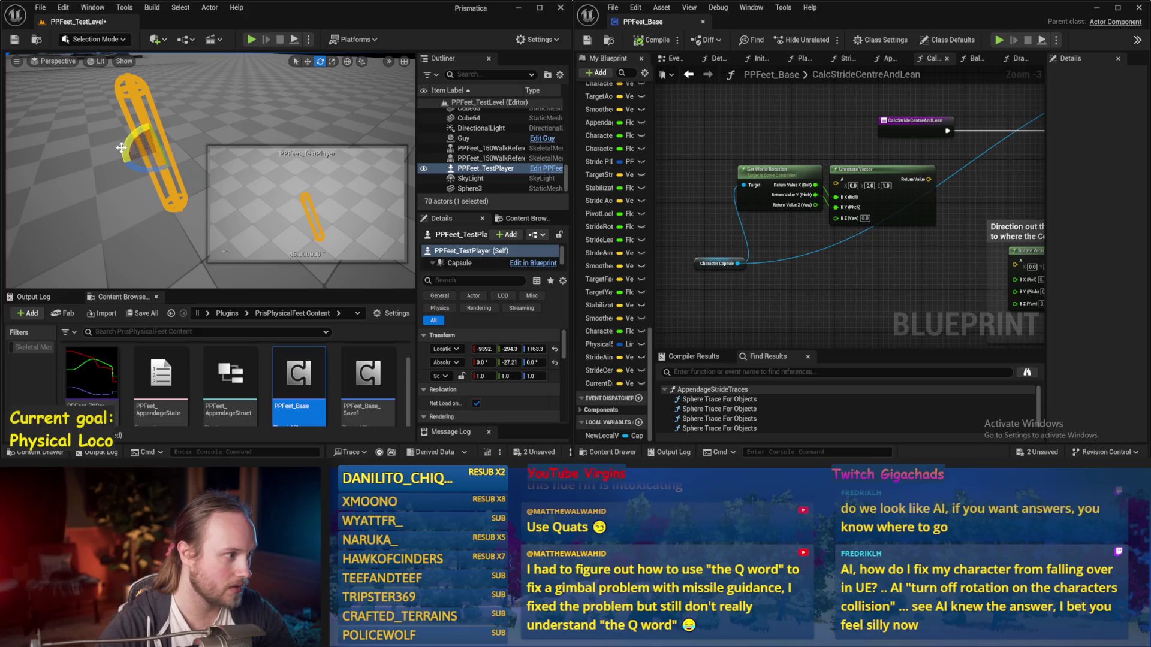
{"action": "left_click_drag", "start_coordinate": [129, 139], "coordinate": [148, 120]}
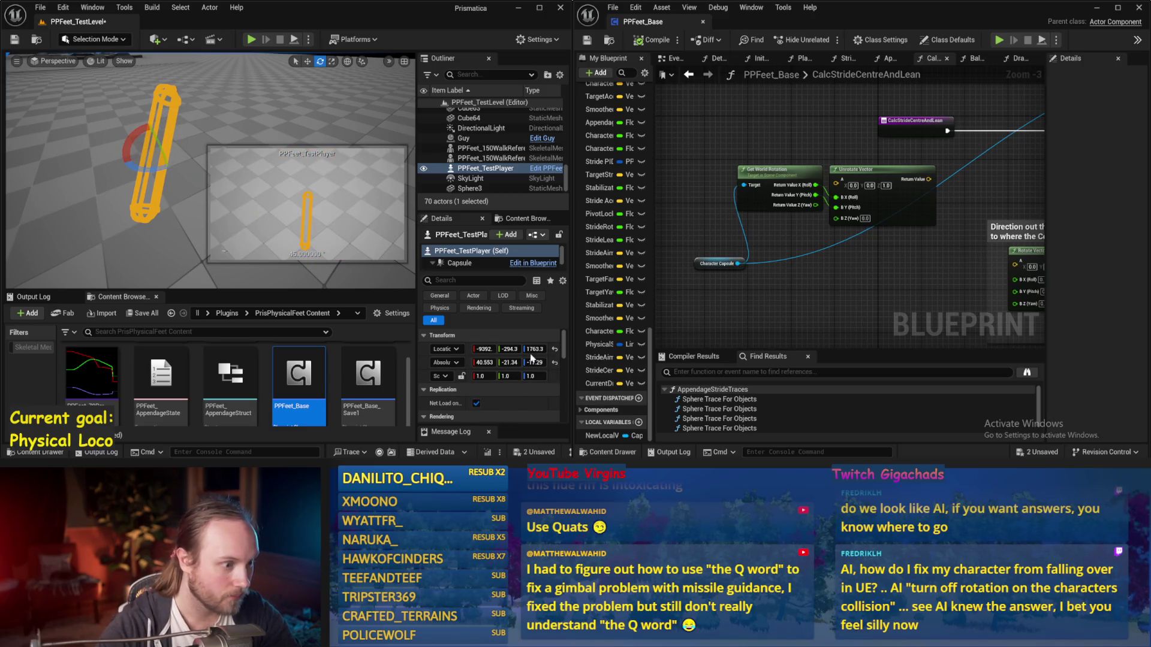
{"action": "mouse_move", "coordinate": [157, 171]}
{"action": "left_mouse_down"}
{"action": "mouse_move", "coordinate": [167, 165]}
{"action": "mouse_move", "coordinate": [153, 172]}
{"action": "left_mouse_up"}
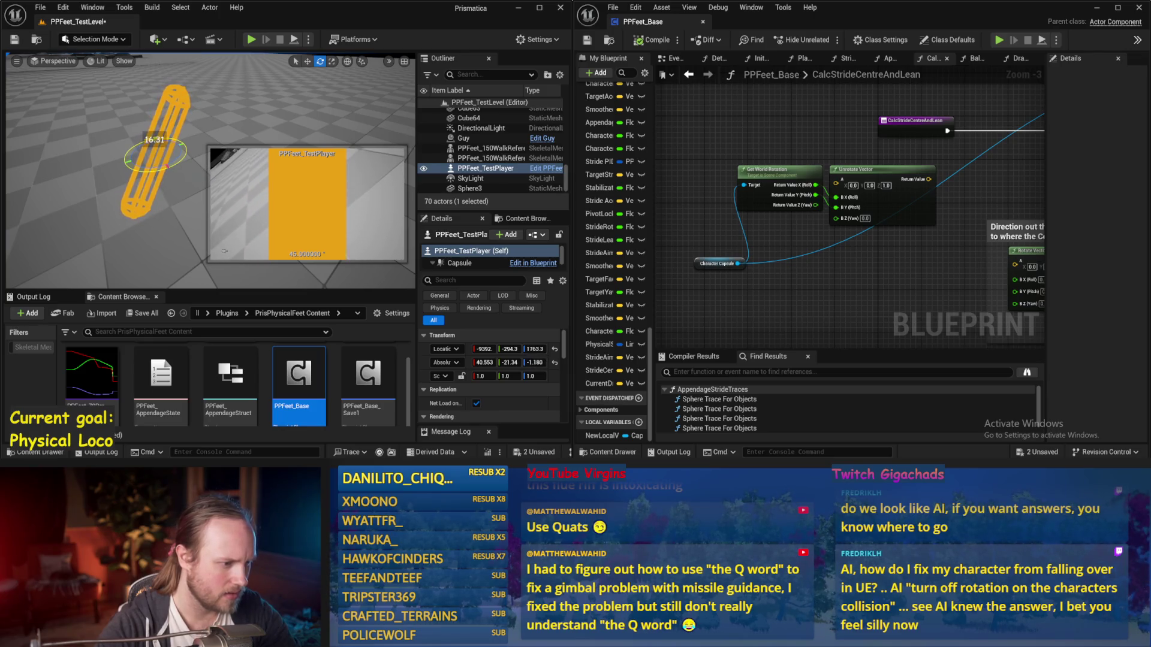
{"action": "mouse_move", "coordinate": [166, 166]}
{"action": "left_mouse_down"}
{"action": "mouse_move", "coordinate": [148, 177]}
{"action": "mouse_move", "coordinate": [155, 195]}
{"action": "left_mouse_up"}
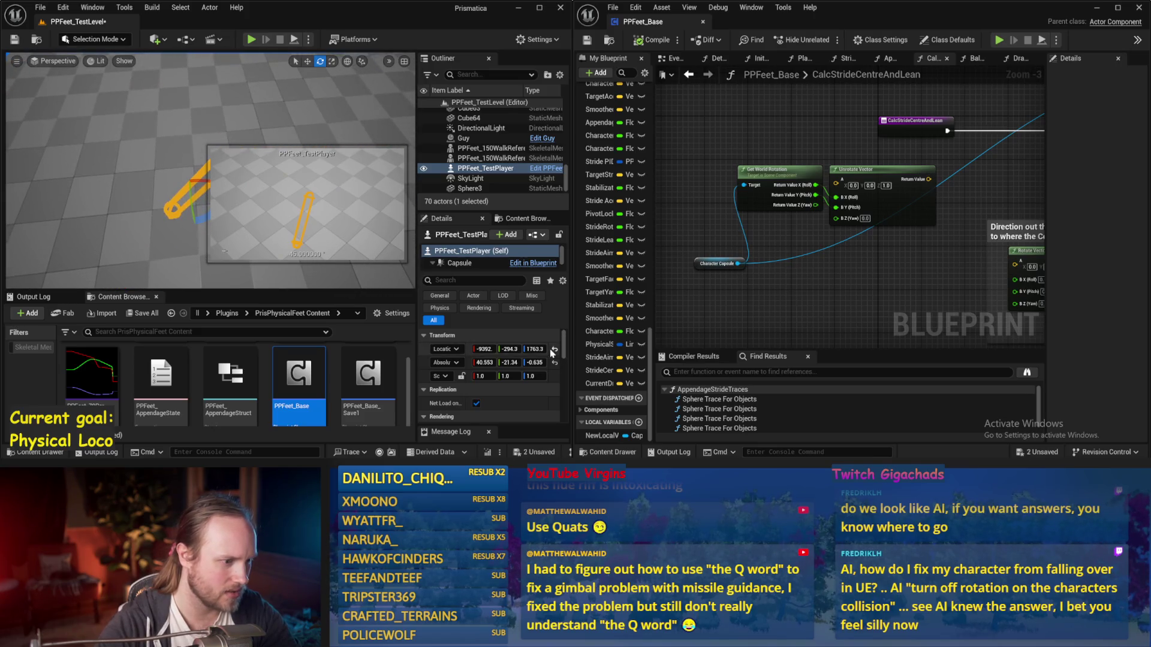
{"action": "left_click", "coordinate": [555, 364]}
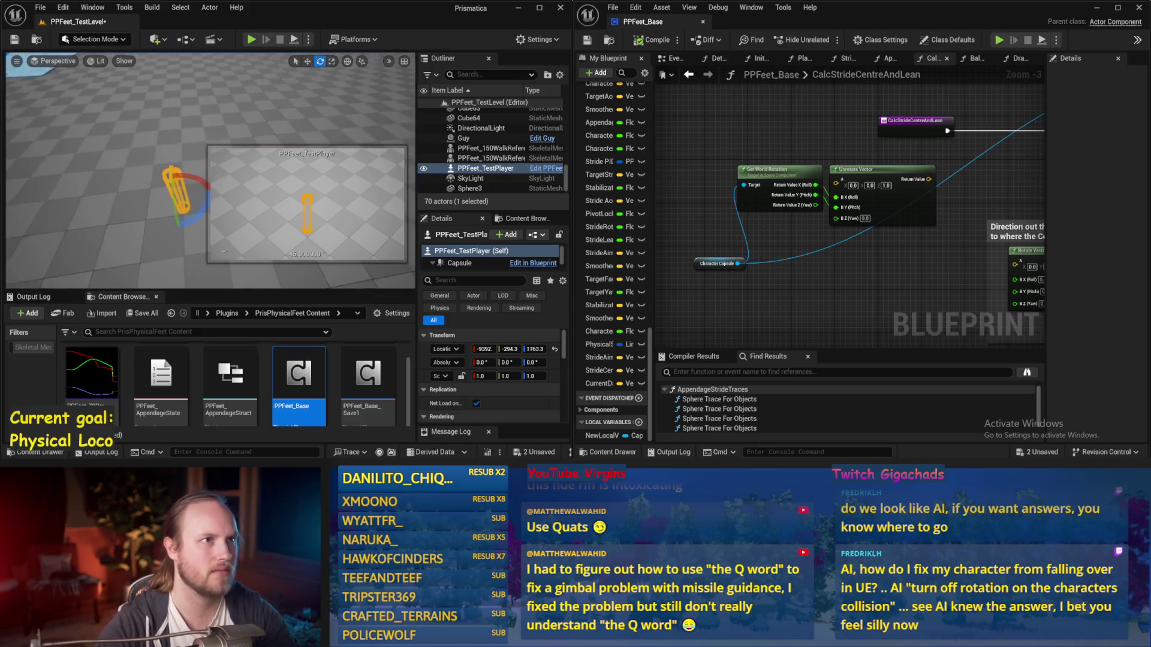
Lean the capsule slightly on Y, reset rotation to 0, 0, 0, and return to Relative space
{"action": "left_click_drag", "start_coordinate": [127, 204], "coordinate": [127, 205]}
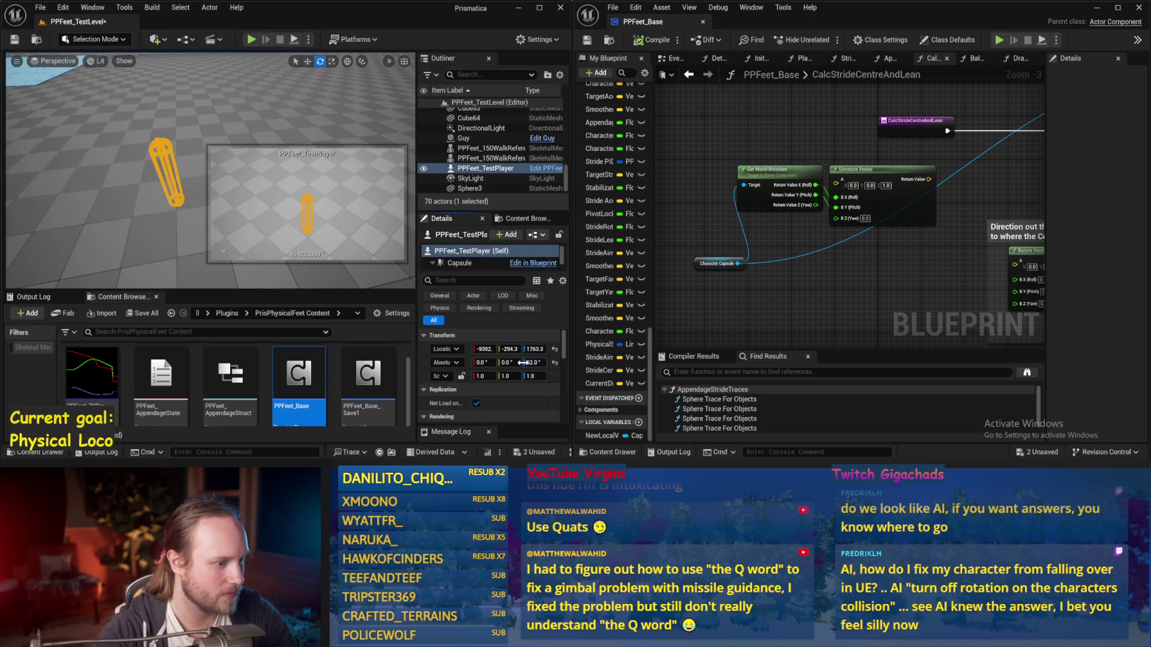
{"action": "left_click_drag", "start_coordinate": [506, 362], "coordinate": [462, 362]}
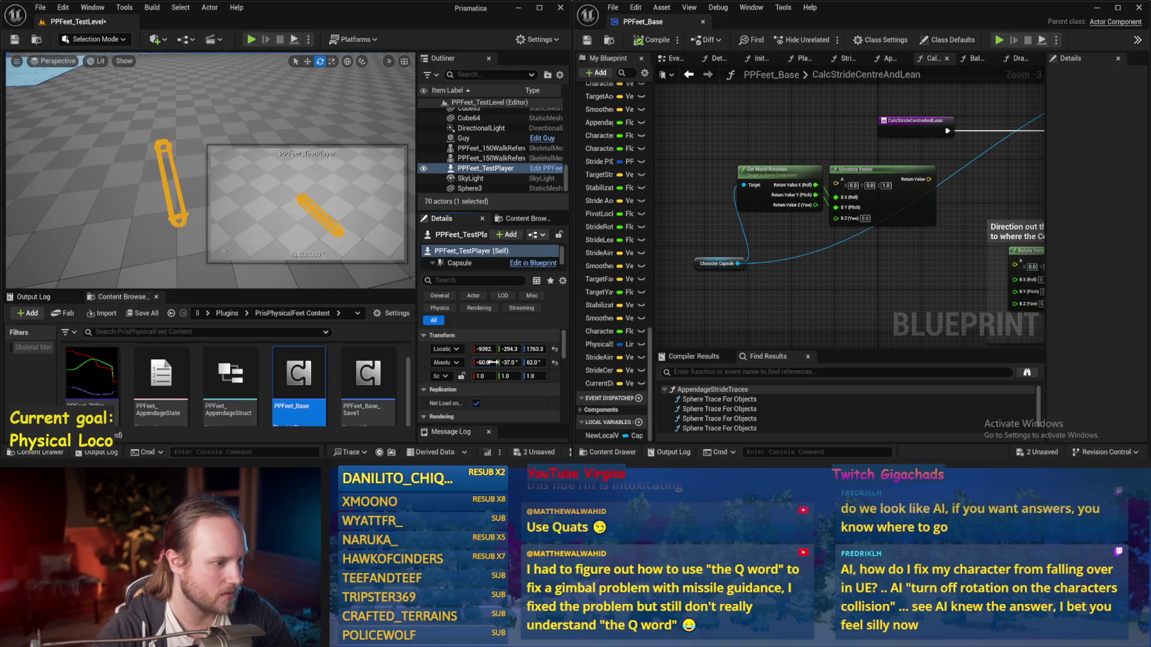
{"action": "left_click", "coordinate": [554, 364]}
{"action": "left_click", "coordinate": [450, 362]}
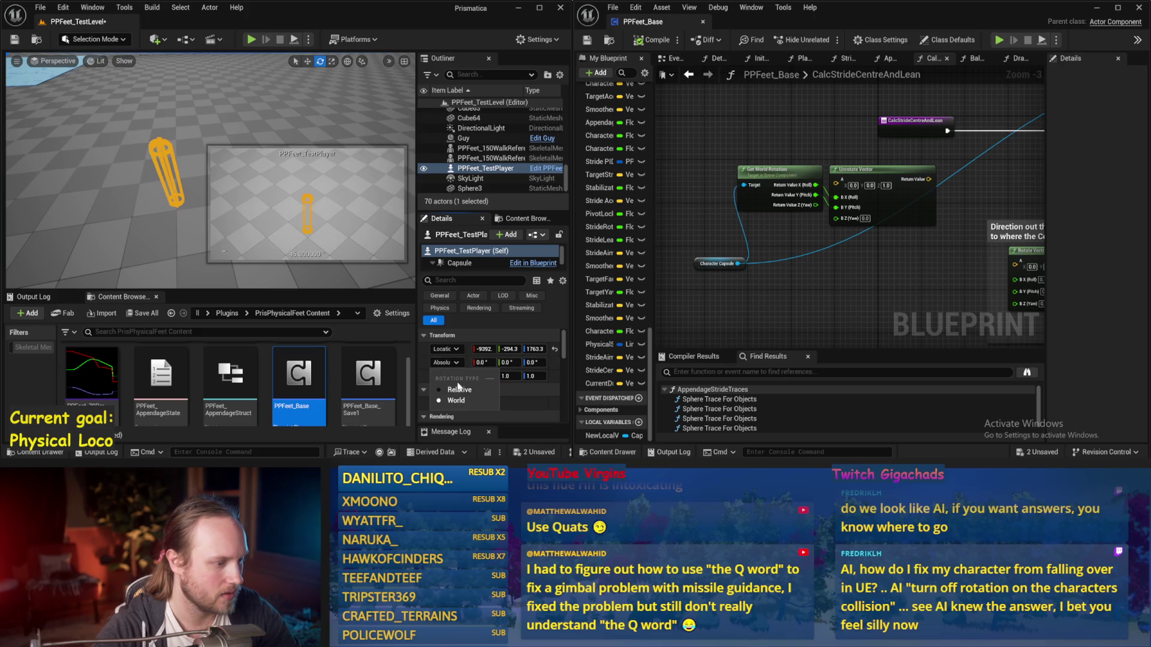
{"action": "left_click_drag", "start_coordinate": [755, 296], "coordinate": [675, 296]}
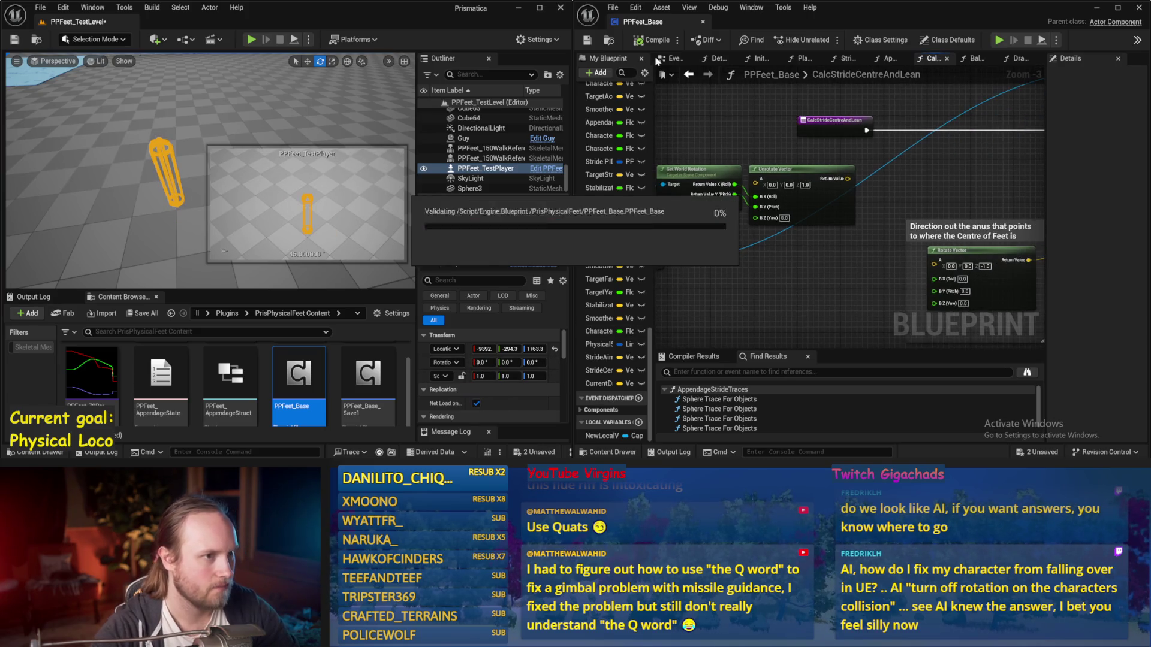
Compile, then wire Get World Rotation's yaw output into Unrotate Vector's B Z (Yaw)
{"action": "key", "text": "F7"}
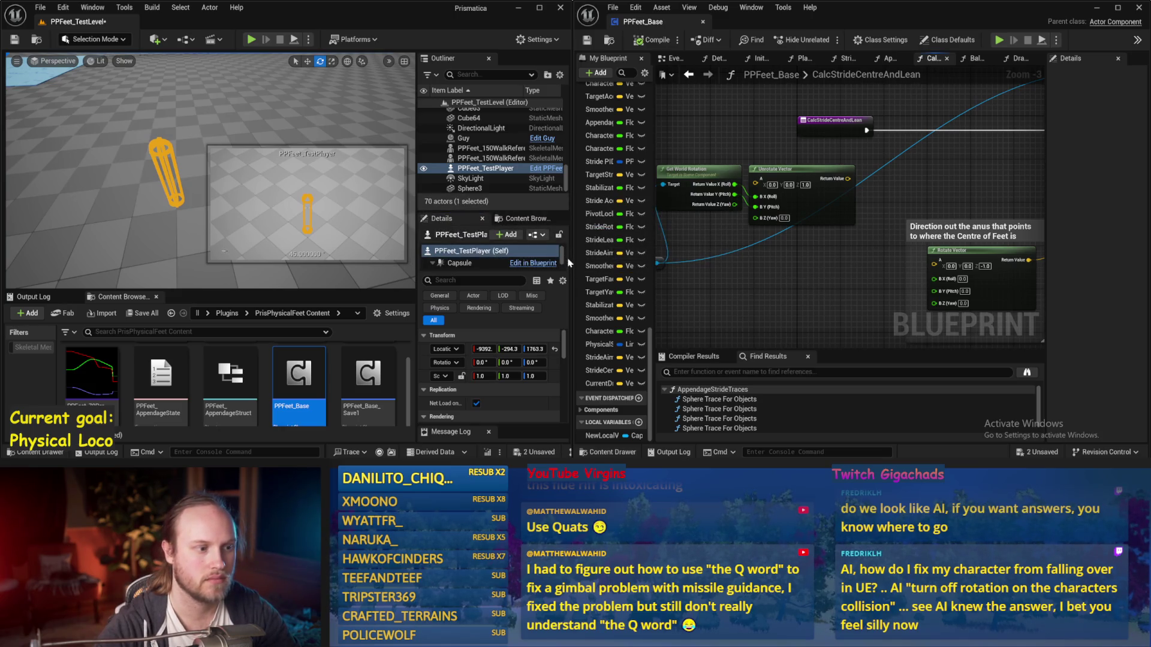
{"action": "left_click_drag", "start_coordinate": [573, 260], "coordinate": [438, 261]}
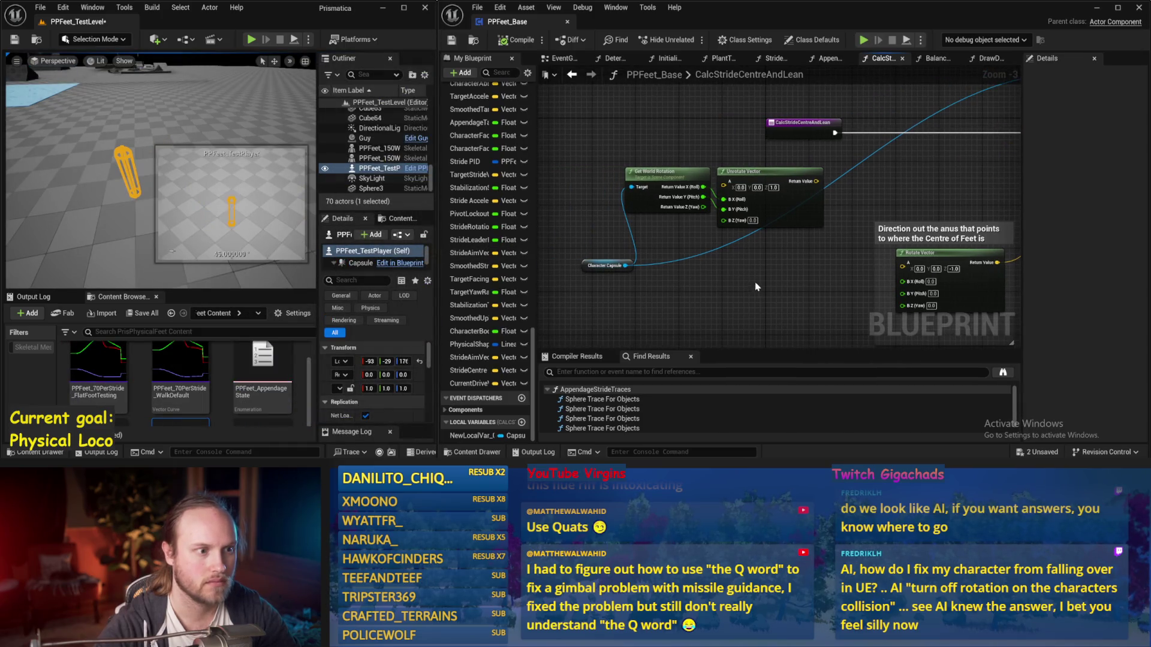
{"action": "mouse_move", "coordinate": [783, 266]}
{"action": "left_mouse_down"}
{"action": "mouse_move", "coordinate": [727, 253]}
{"action": "mouse_move", "coordinate": [722, 239]}
{"action": "left_mouse_up"}
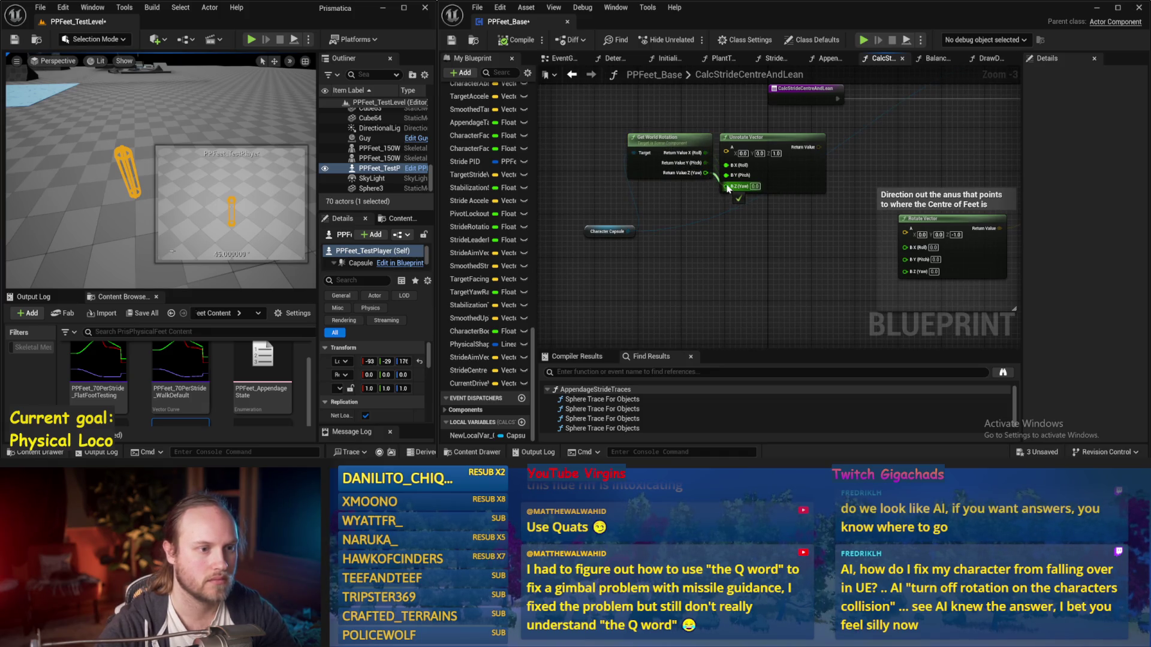
{"action": "left_click_drag", "start_coordinate": [729, 190], "coordinate": [727, 186]}
{"action": "mouse_move", "coordinate": [659, 215]}
{"action": "left_mouse_down"}
{"action": "mouse_move", "coordinate": [608, 216]}
{"action": "mouse_move", "coordinate": [789, 195]}
{"action": "mouse_move", "coordinate": [732, 194]}
{"action": "left_mouse_up"}
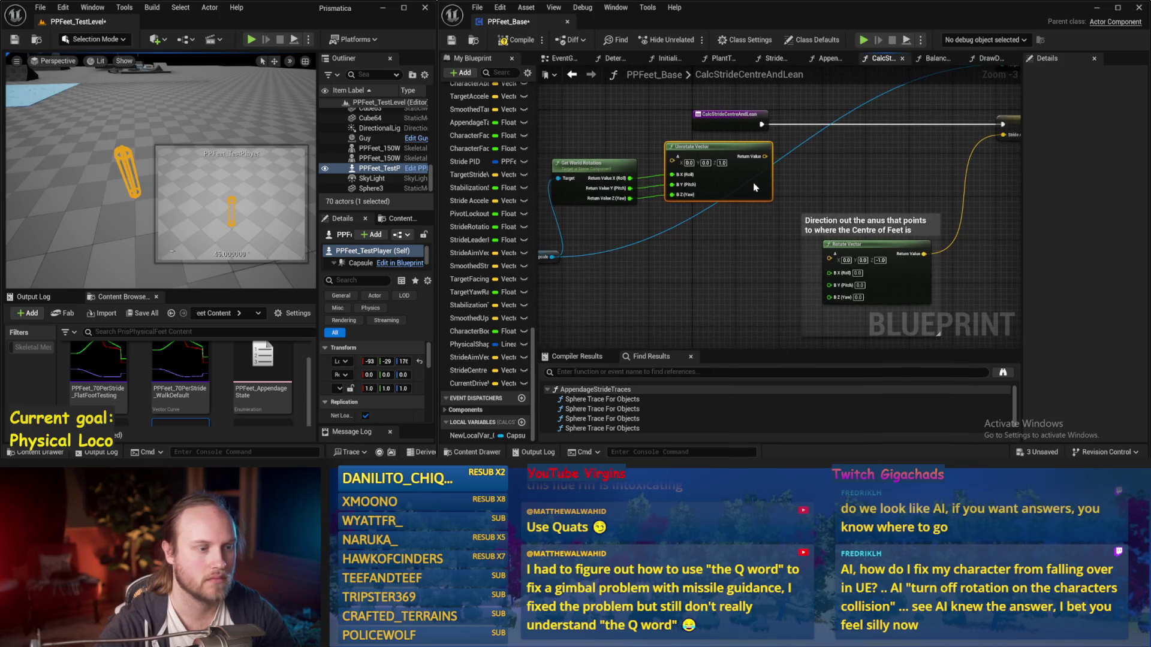
{"action": "left_click_drag", "start_coordinate": [652, 257], "coordinate": [692, 211]}
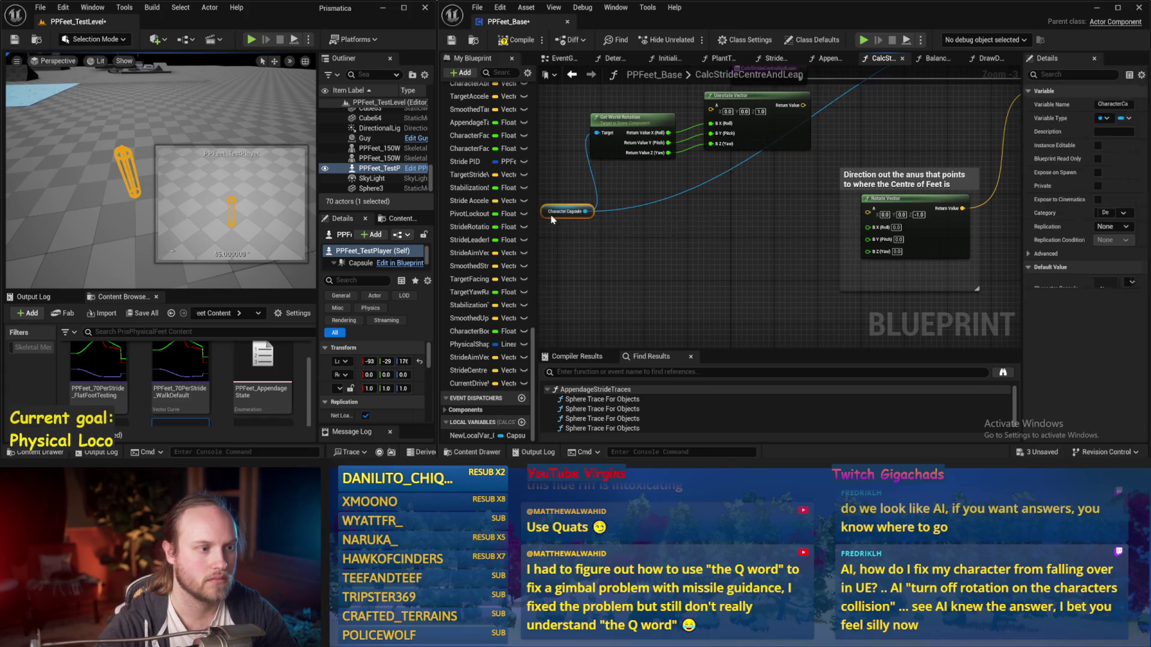
{"action": "left_click_drag", "start_coordinate": [554, 219], "coordinate": [583, 219]}
{"action": "left_click_drag", "start_coordinate": [647, 120], "coordinate": [644, 153]}
{"action": "mouse_move", "coordinate": [813, 148]}
{"action": "left_mouse_down"}
{"action": "mouse_move", "coordinate": [797, 203]}
{"action": "mouse_move", "coordinate": [563, 190]}
{"action": "mouse_move", "coordinate": [690, 188]}
{"action": "left_mouse_up"}
Simulate the level briefly, stop it, and save all changes
{"action": "key", "text": "alt+s"}
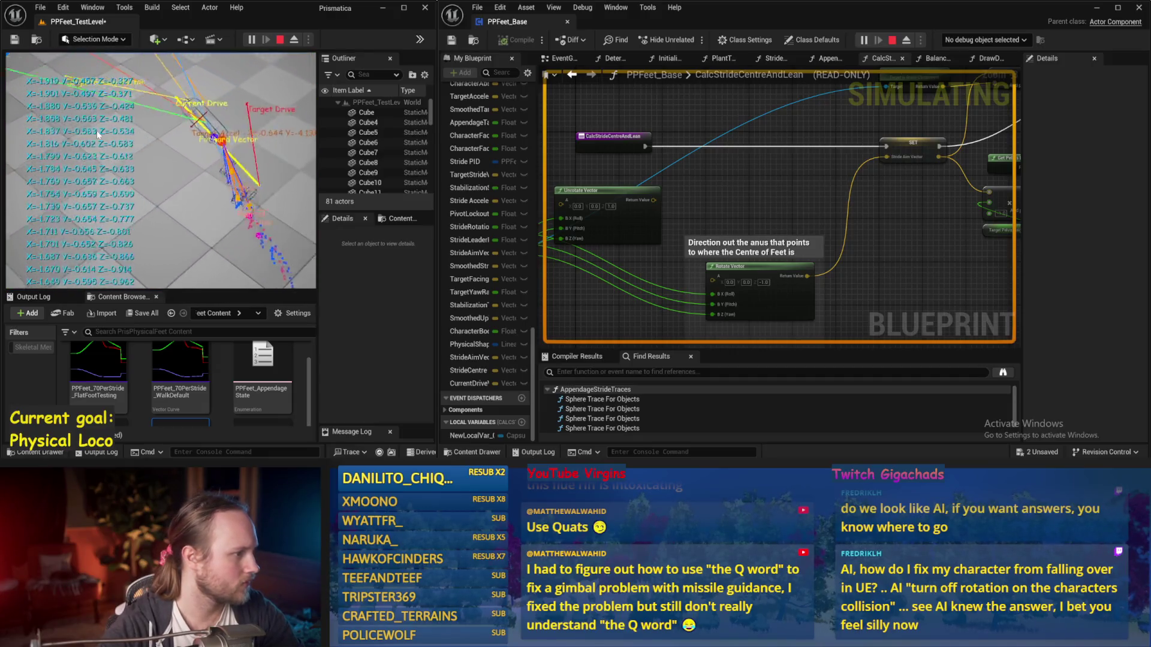
{"action": "key", "text": "Escape"}
{"action": "key", "text": "ctrl+s"}
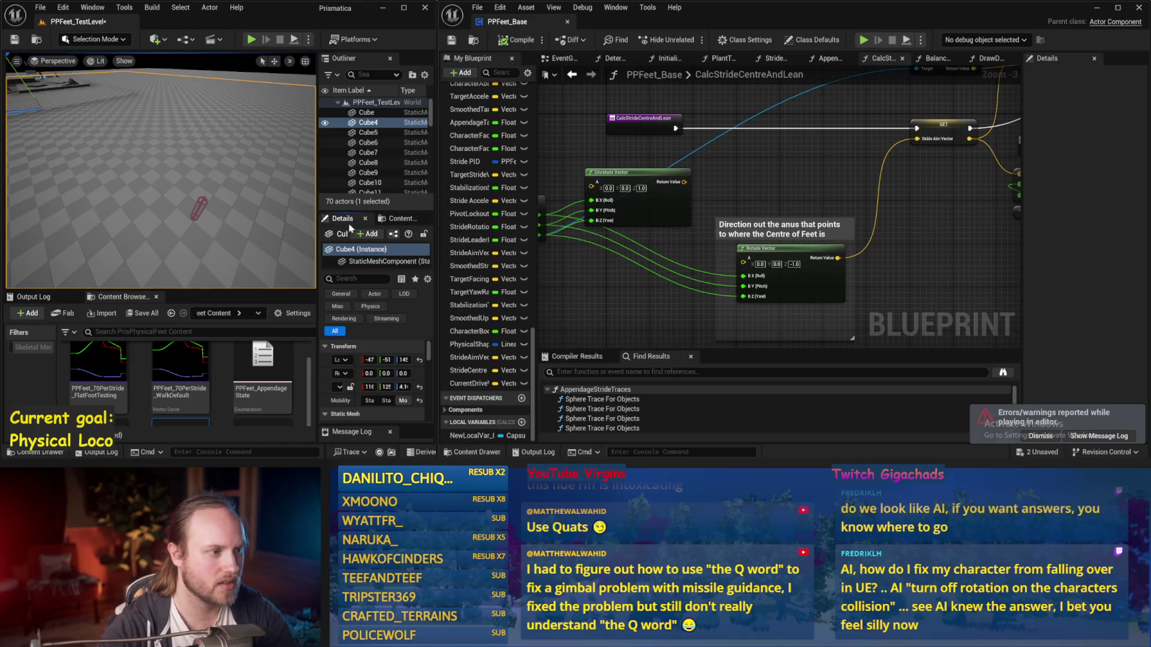
{"action": "mouse_move", "coordinate": [706, 259]}
{"action": "left_mouse_down"}
{"action": "mouse_move", "coordinate": [728, 210]}
{"action": "mouse_move", "coordinate": [711, 197]}
{"action": "left_mouse_up"}
Replace Unrotate Vector with a multiply node on roll, duplicate it, and wire into Rotate Vector B X (Roll)
{"action": "key", "text": "Delete"}
{"action": "type", "text": "*"}
{"action": "key", "text": "Return"}
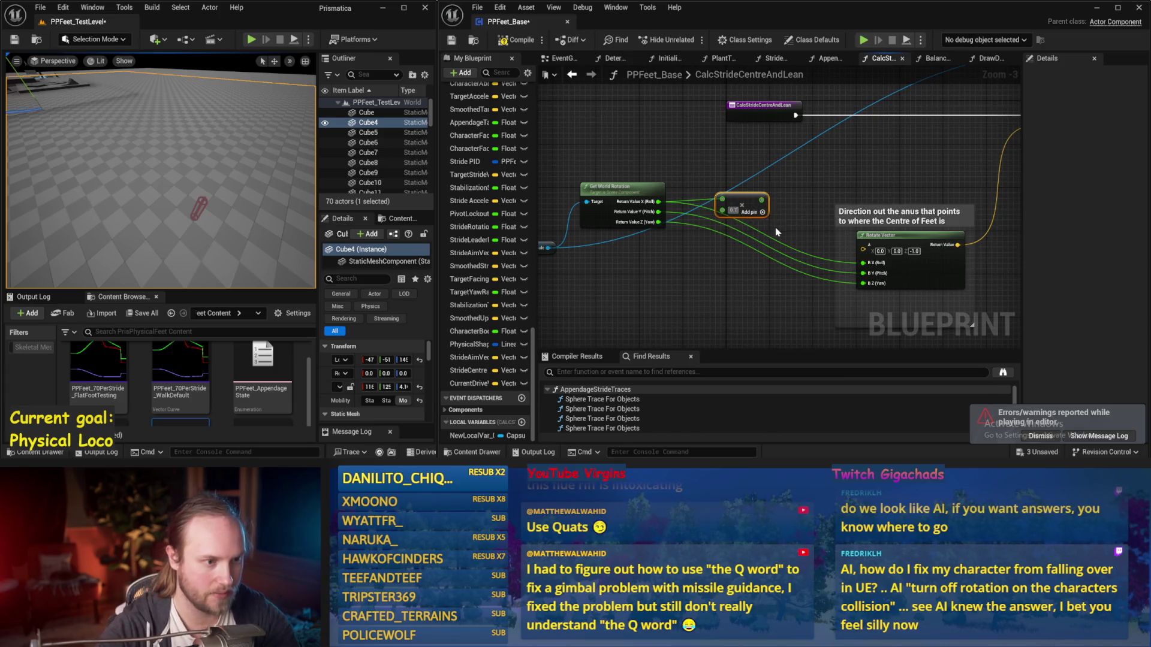
{"action": "left_click_drag", "start_coordinate": [746, 208], "coordinate": [764, 195]}
{"action": "key", "text": "ctrl+w"}
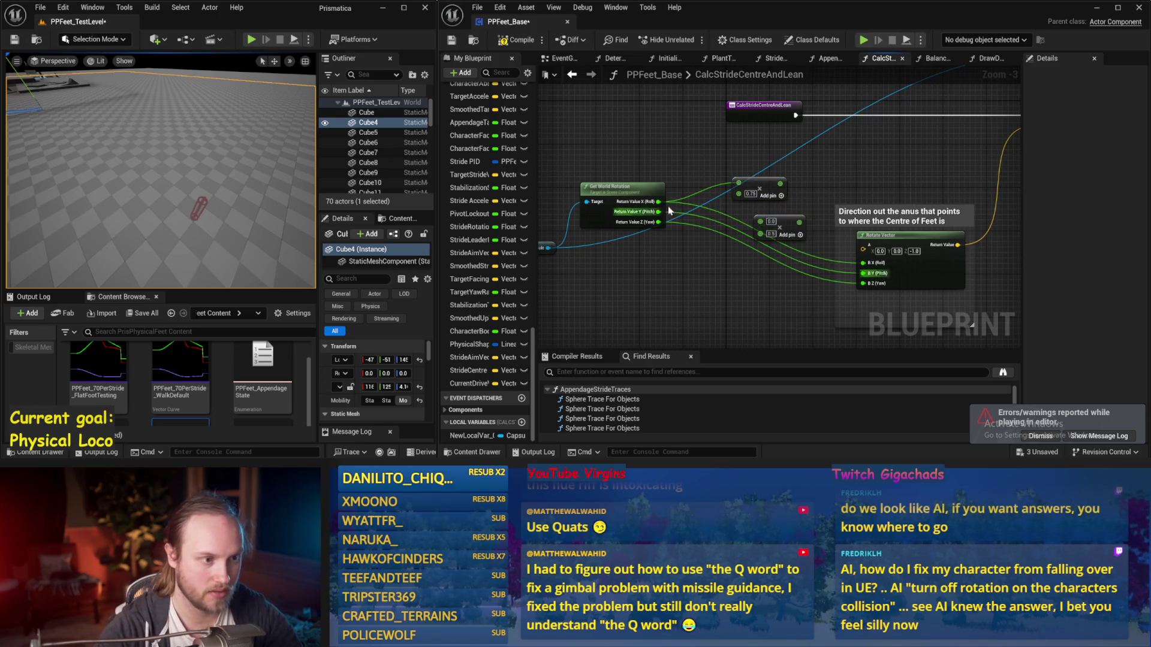
{"action": "left_click_drag", "start_coordinate": [780, 183], "coordinate": [797, 198]}
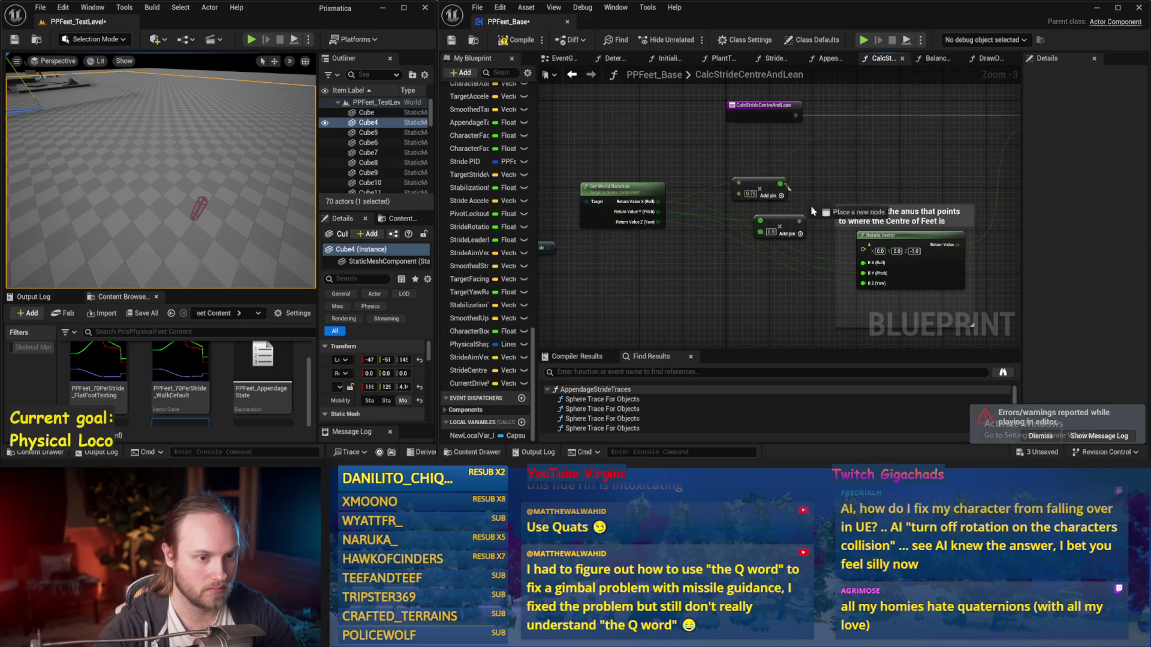
{"action": "left_click_drag", "start_coordinate": [865, 266], "coordinate": [775, 218]}
Save the blueprint and start simulating in the maximised level viewport
{"action": "left_click", "coordinate": [450, 40]}
{"action": "key", "text": "F11"}
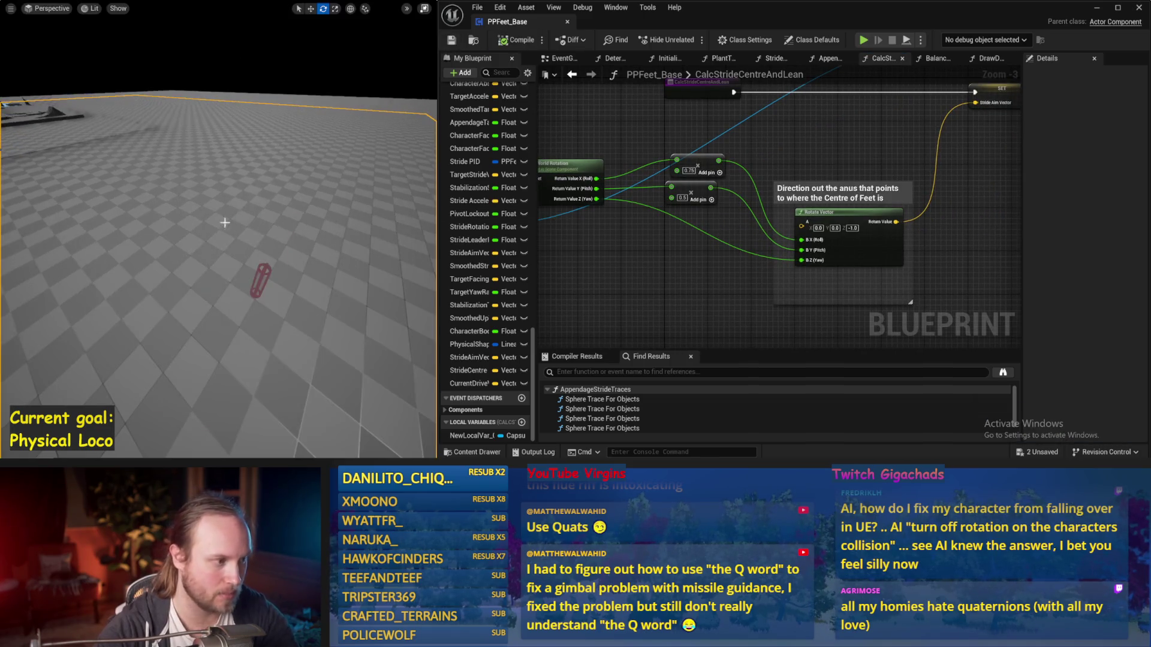
{"action": "key", "text": "alt+s"}
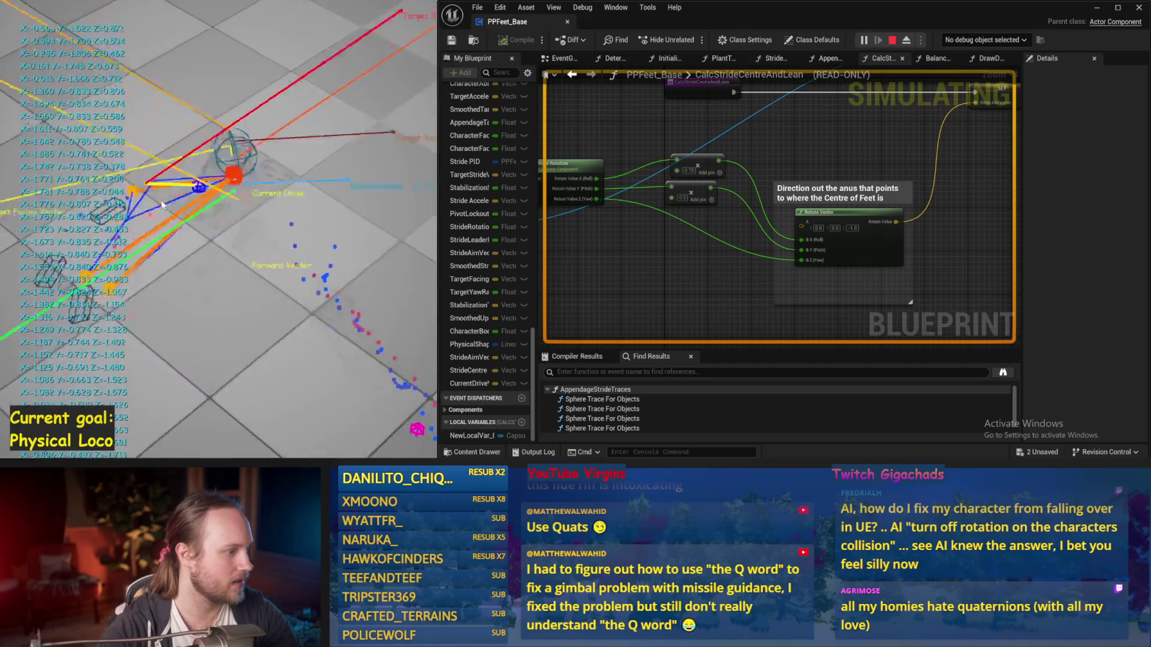
Stop and restart the simulation several times to test the character, ending with it stopped
{"action": "key", "text": "Escape"}
{"action": "key", "text": "alt+s"}
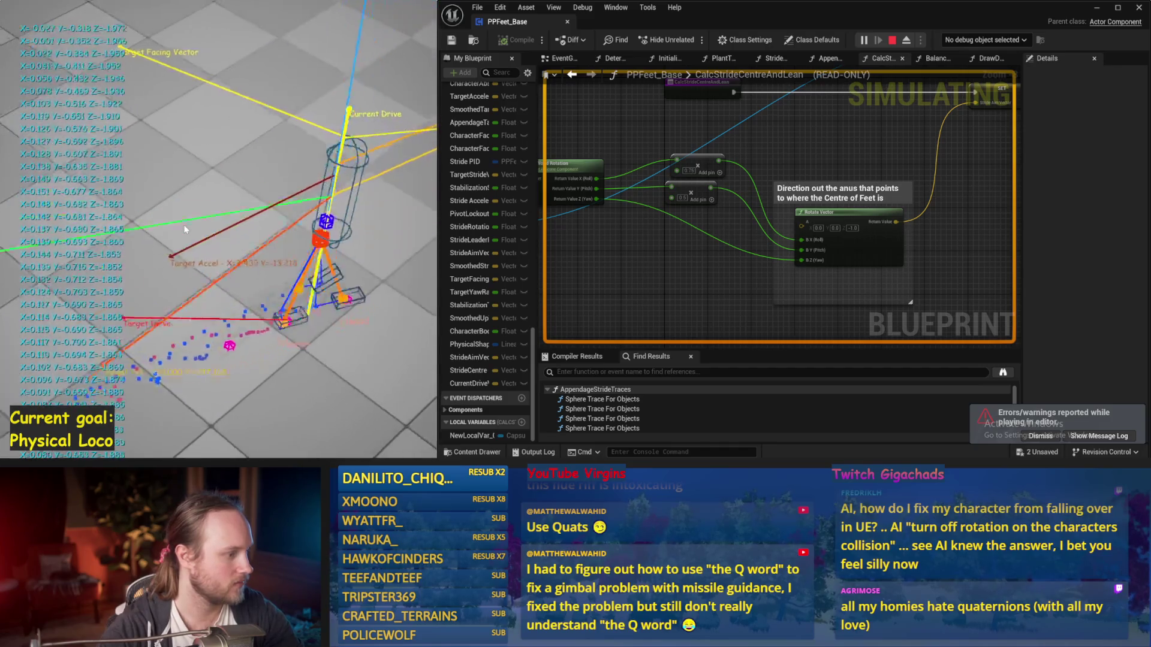
{"action": "key", "text": "Escape"}
{"action": "key", "text": "alt+s"}
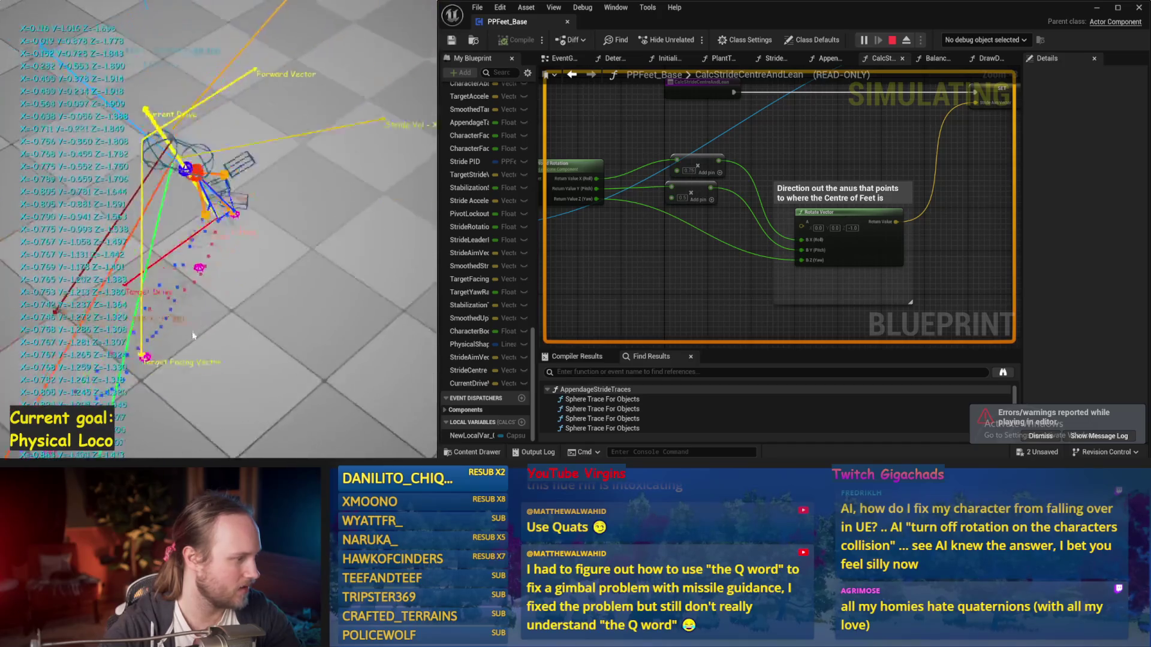
{"action": "key", "text": "Escape"}
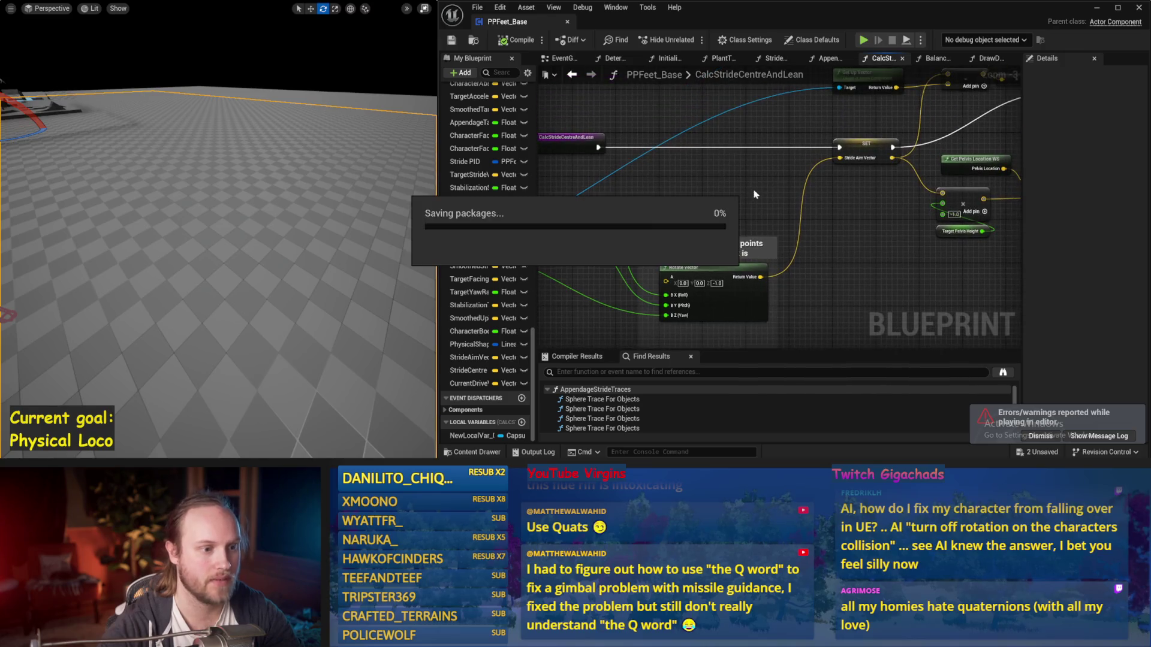
{"action": "left_click", "coordinate": [990, 58]}
Change the upper multiplier in DetermineAppendageTargets from 0.5 to 0.75 and save the blueprint
{"action": "left_click", "coordinate": [939, 58]}
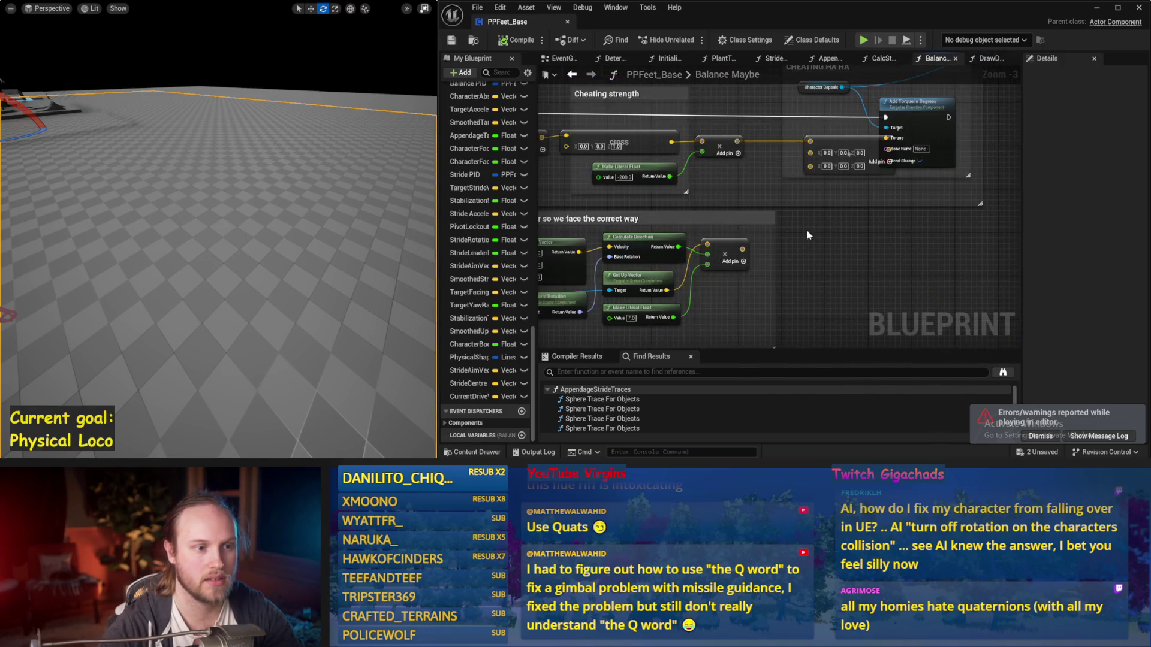
{"action": "scroll", "coordinate": [827, 217], "scroll_direction": "up", "scroll_amount": 1}
{"action": "left_click", "coordinate": [990, 59]}
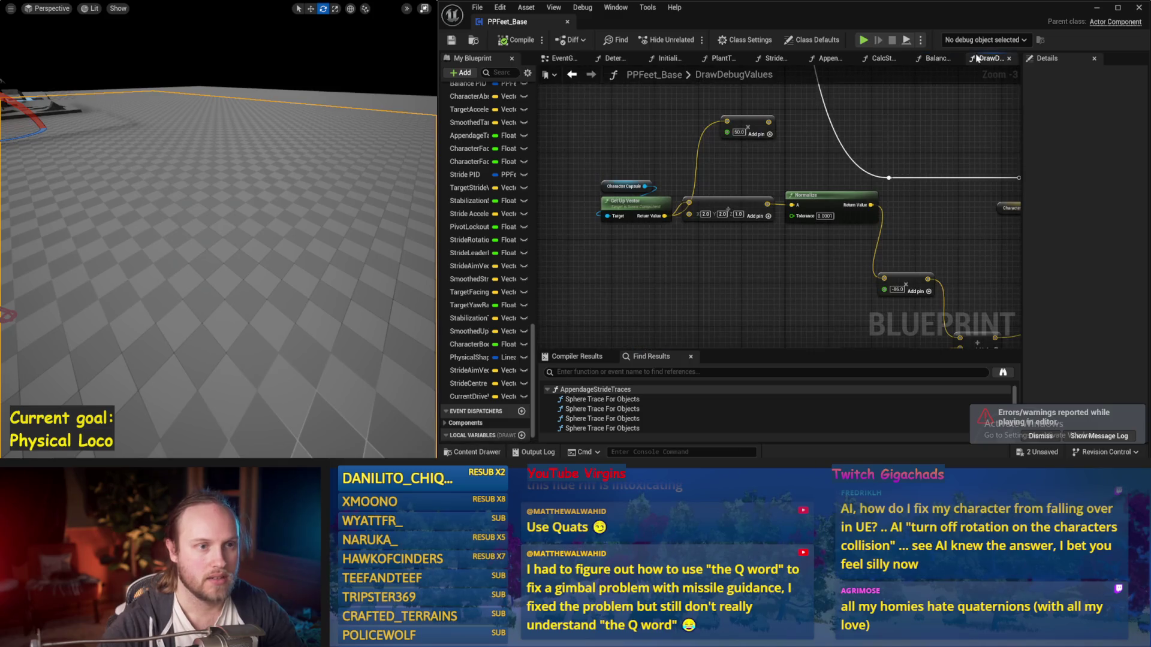
{"action": "left_click", "coordinate": [612, 60]}
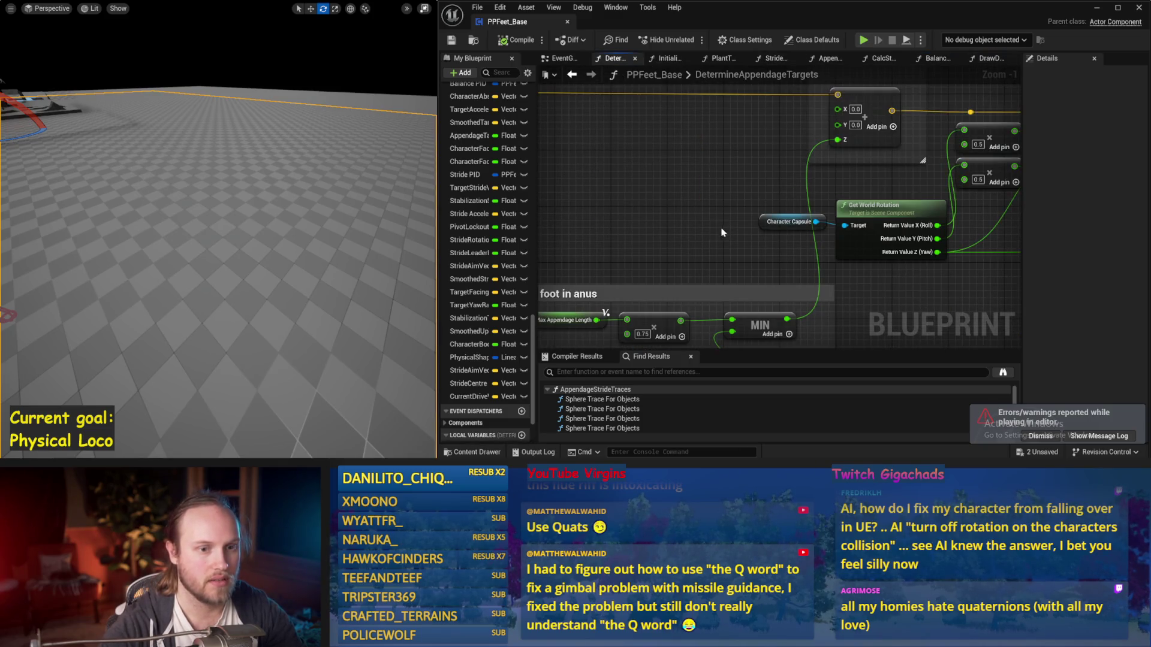
{"action": "scroll", "coordinate": [723, 232], "scroll_direction": "down", "scroll_amount": 1}
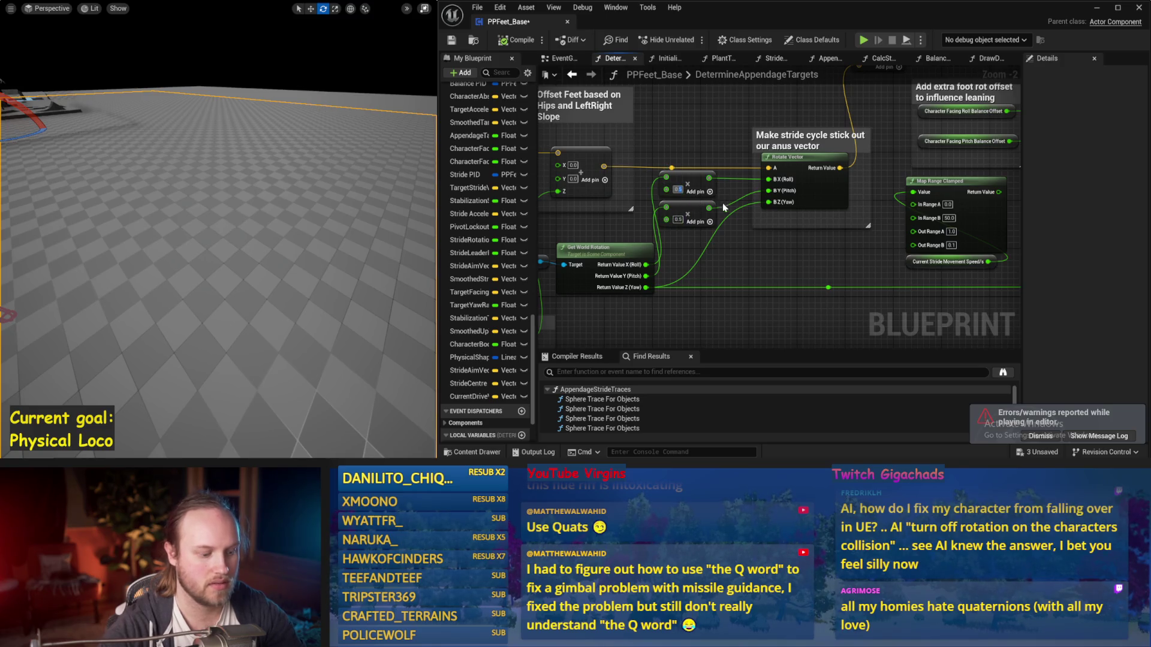
{"action": "type", "text": "0.75"}
{"action": "key", "text": "Return"}
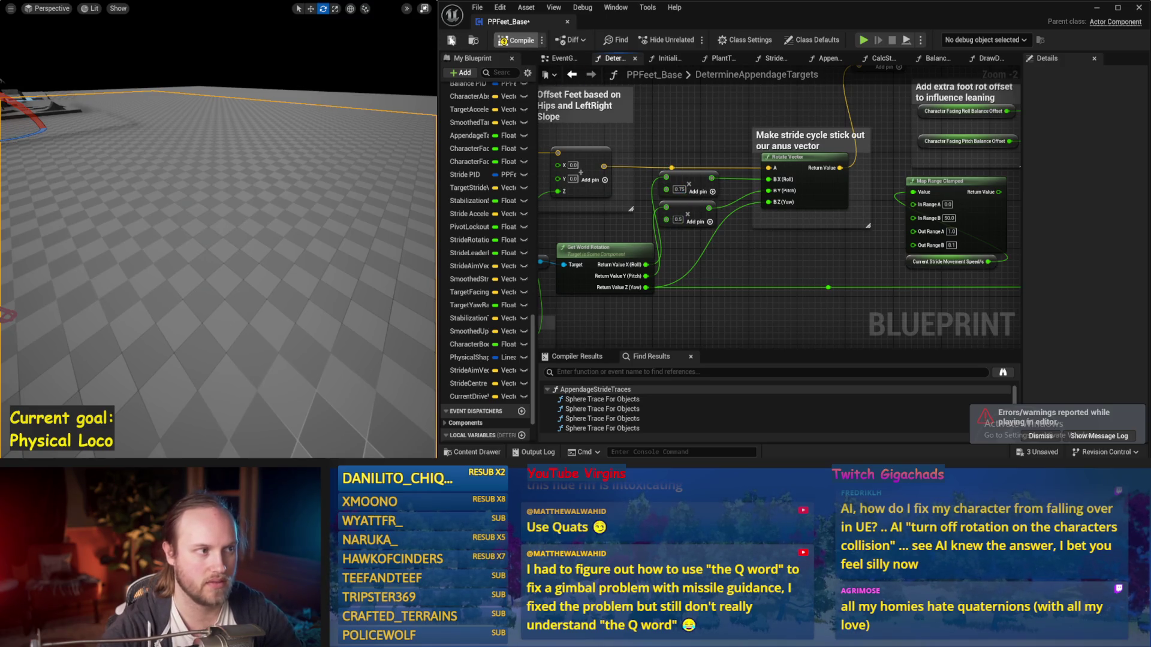
{"action": "key", "text": "ctrl+s"}
{"action": "left_click", "coordinate": [564, 58]}
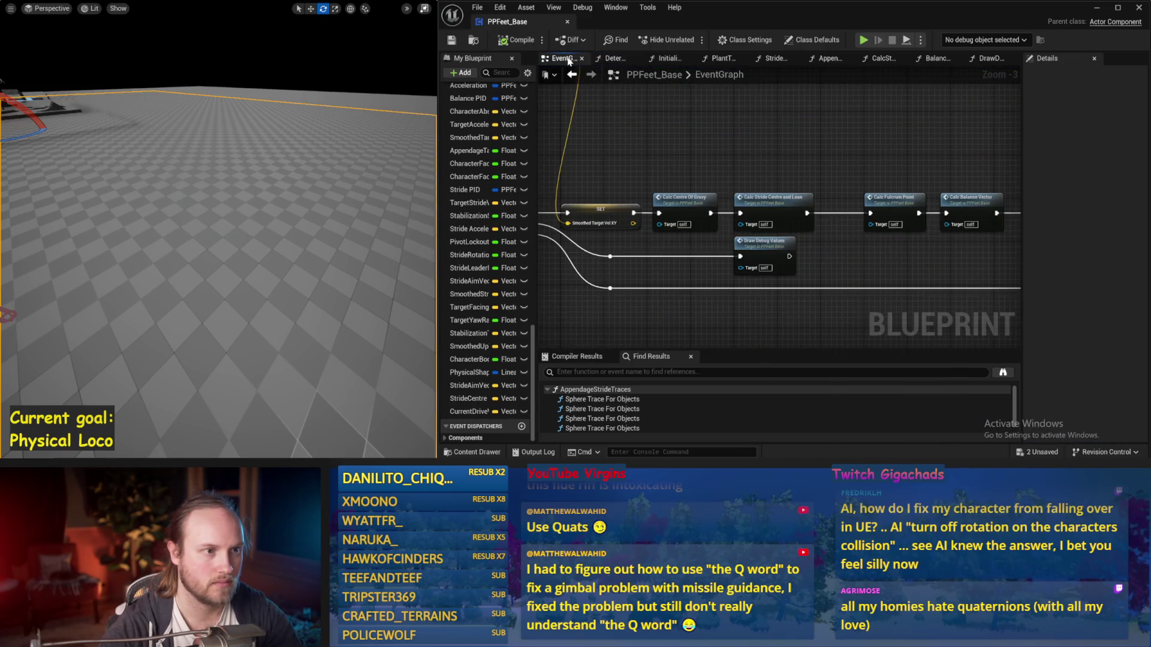
Open Calc Stride Centre and Lean and run a first test simulation
{"action": "double_click", "coordinate": [773, 207]}
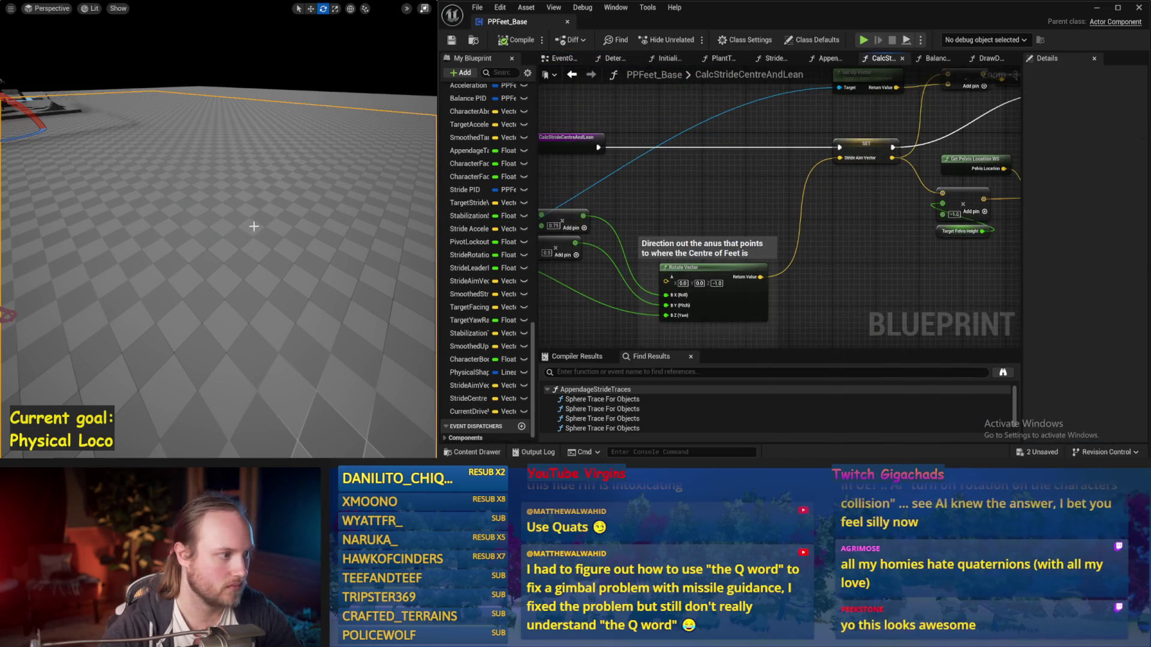
{"action": "key", "text": "alt+s"}
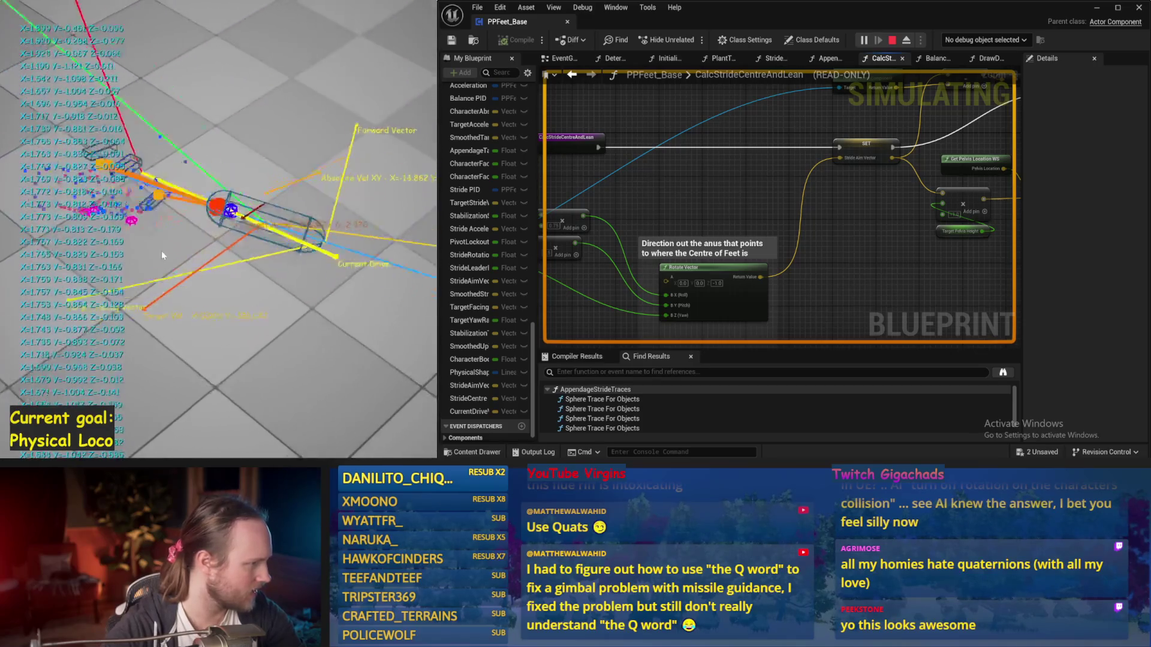
{"action": "key", "text": "Escape"}
{"action": "left_click_drag", "start_coordinate": [711, 159], "coordinate": [719, 154]}
{"action": "left_click", "coordinate": [683, 202]}
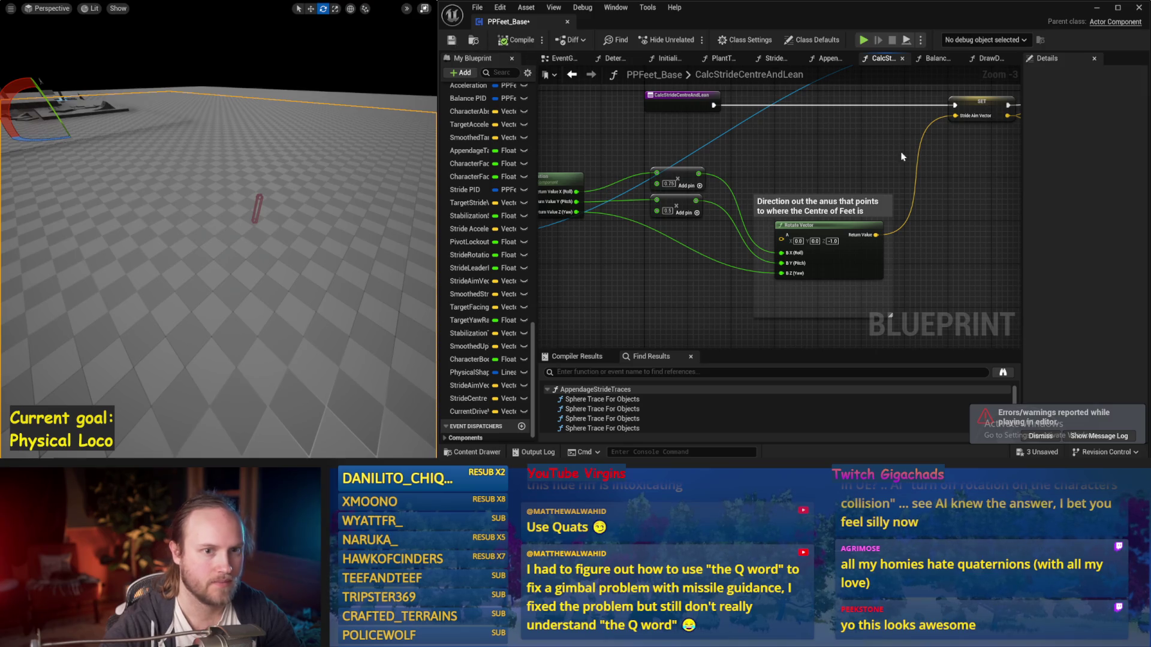
Save the blueprint and run a second test simulation, then stop it
{"action": "left_click_drag", "start_coordinate": [902, 157], "coordinate": [736, 221]}
{"action": "key", "text": "ctrl+s"}
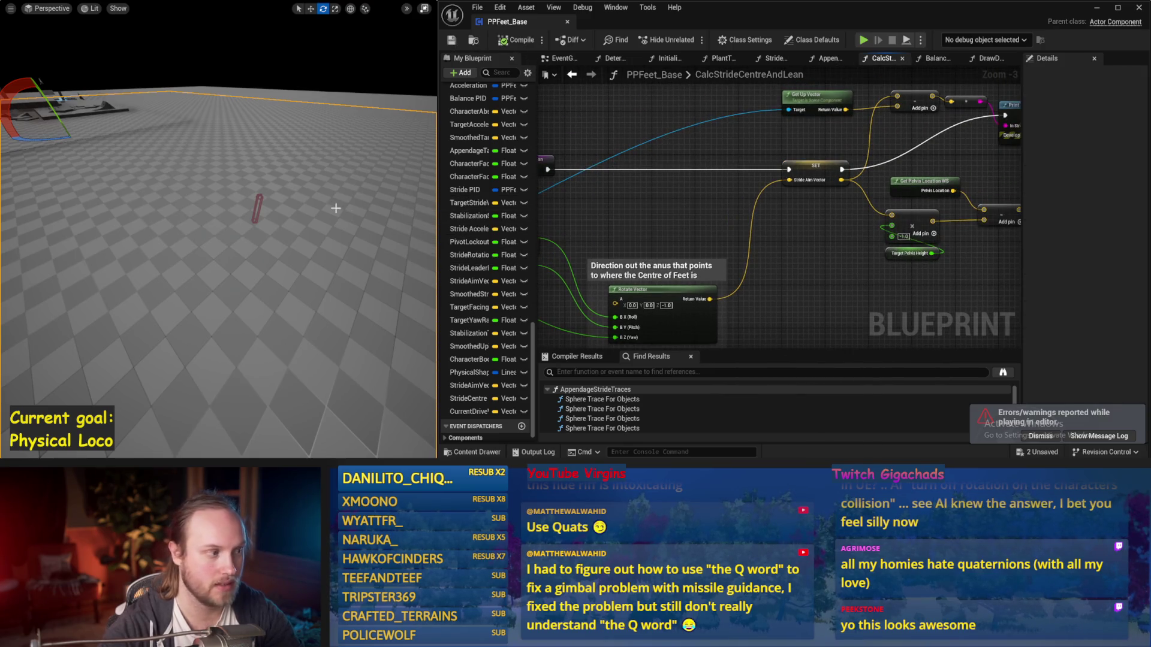
{"action": "key", "text": "alt+s"}
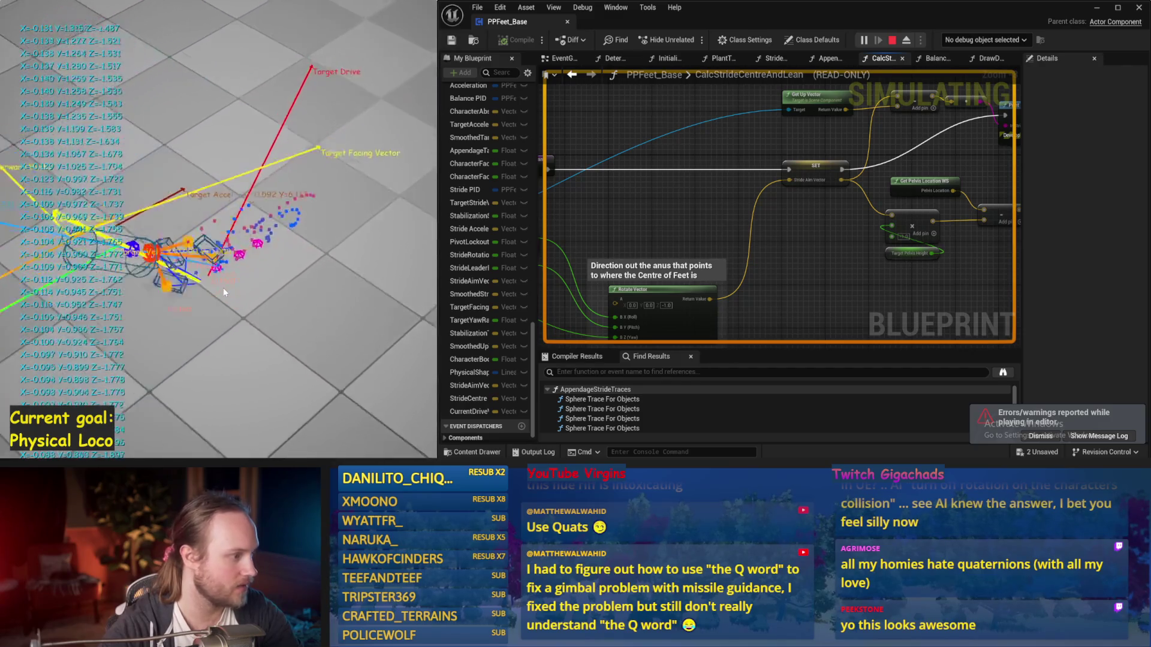
{"action": "key", "text": "Escape"}
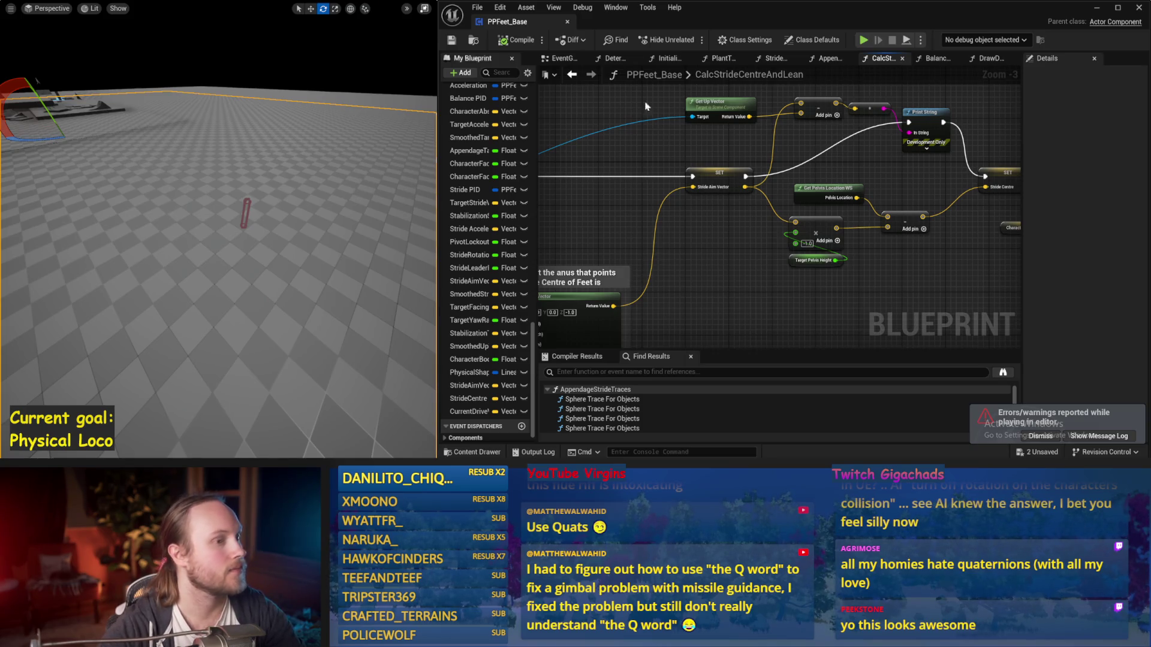
{"action": "mouse_move", "coordinate": [727, 312]}
{"action": "left_mouse_down"}
{"action": "mouse_move", "coordinate": [689, 243]}
{"action": "mouse_move", "coordinate": [646, 316]}
{"action": "left_mouse_up"}
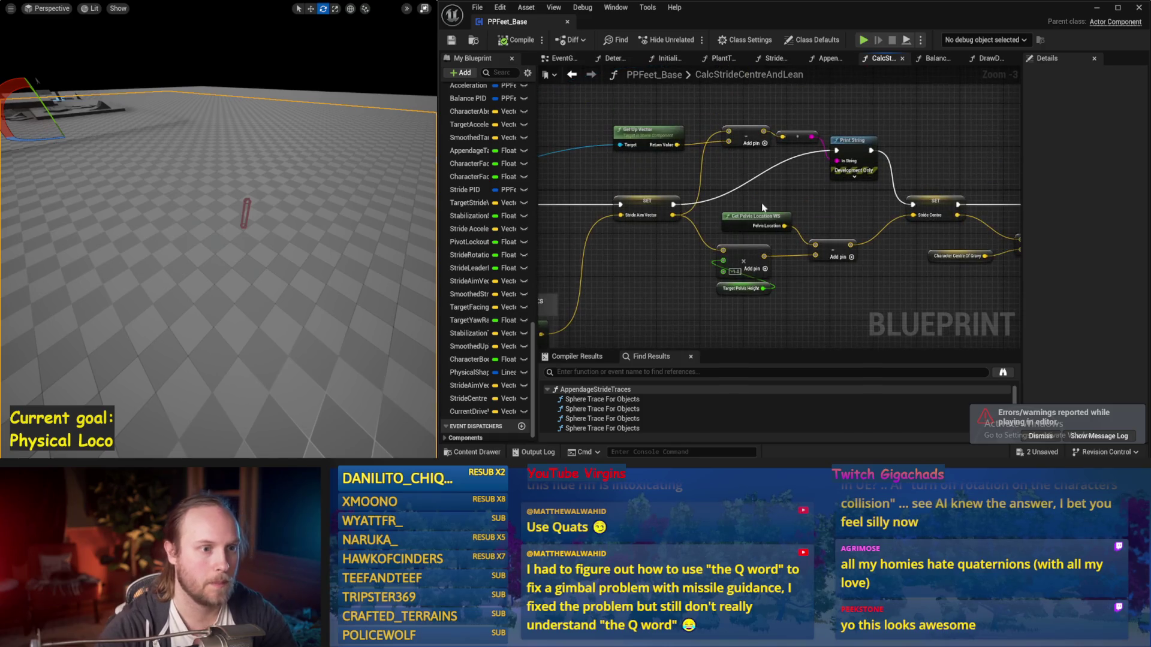
Clear out the Print String debug nodes, tidy SET Stride Aim Vector, and save the blueprint
{"action": "left_click_drag", "start_coordinate": [638, 149], "coordinate": [638, 148]}
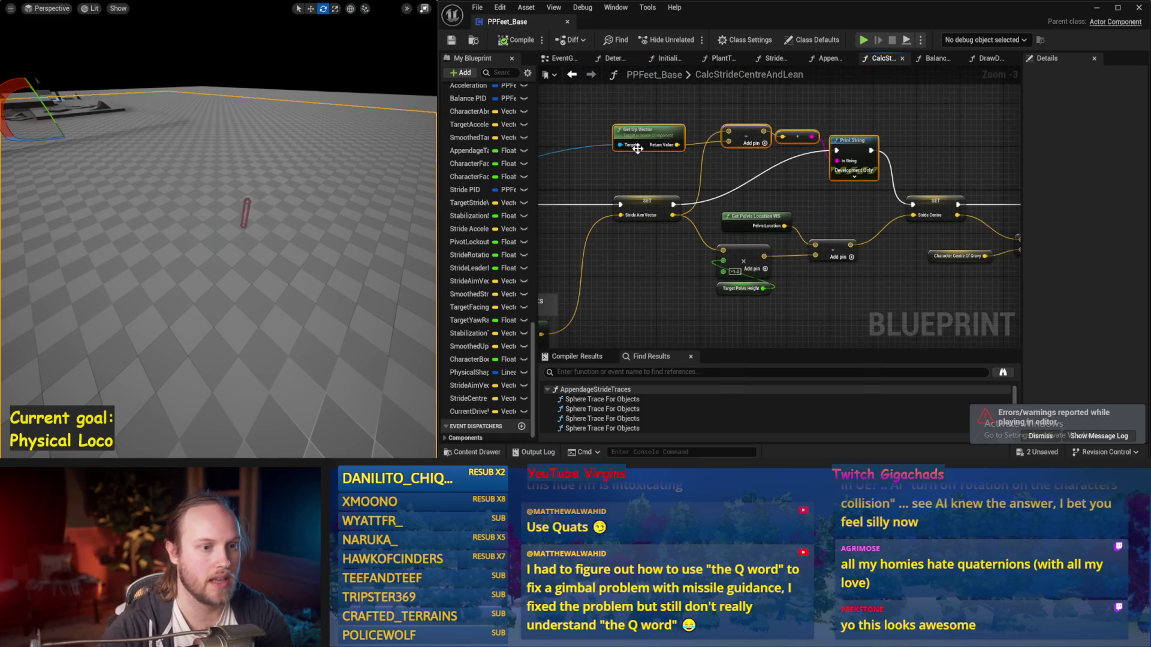
{"action": "mouse_move", "coordinate": [624, 302]}
{"action": "left_mouse_down"}
{"action": "mouse_move", "coordinate": [815, 243]}
{"action": "mouse_move", "coordinate": [553, 294]}
{"action": "left_mouse_up"}
{"action": "left_click", "coordinate": [549, 189]}
{"action": "left_click_drag", "start_coordinate": [549, 188], "coordinate": [572, 193]}
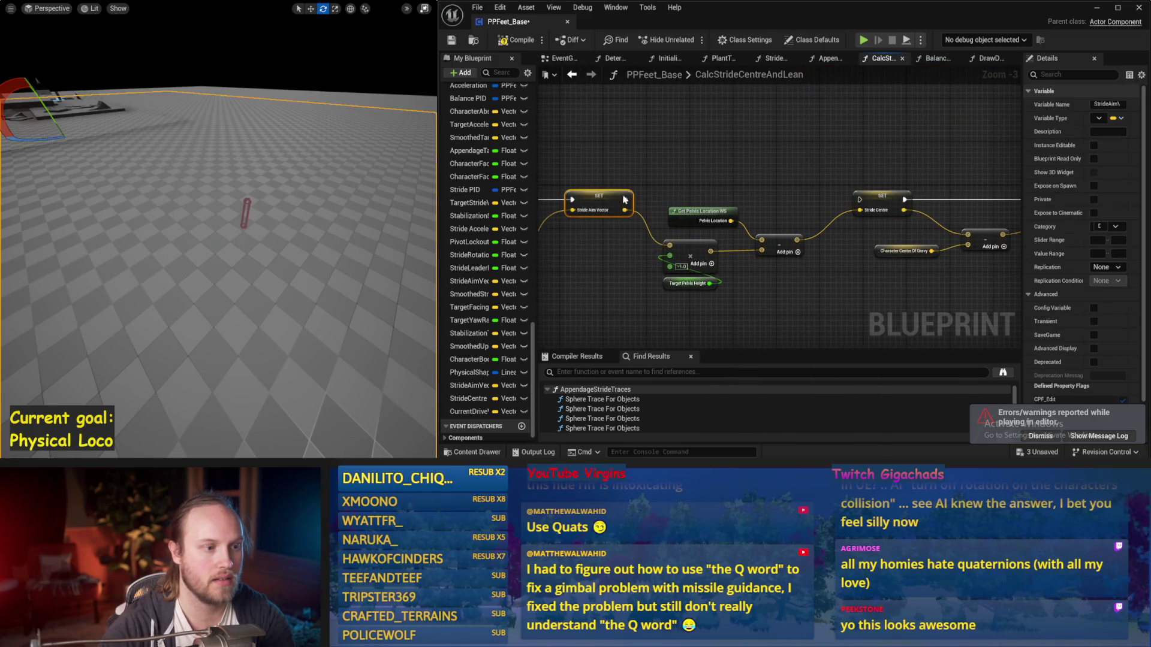
{"action": "left_click", "coordinate": [636, 201]}
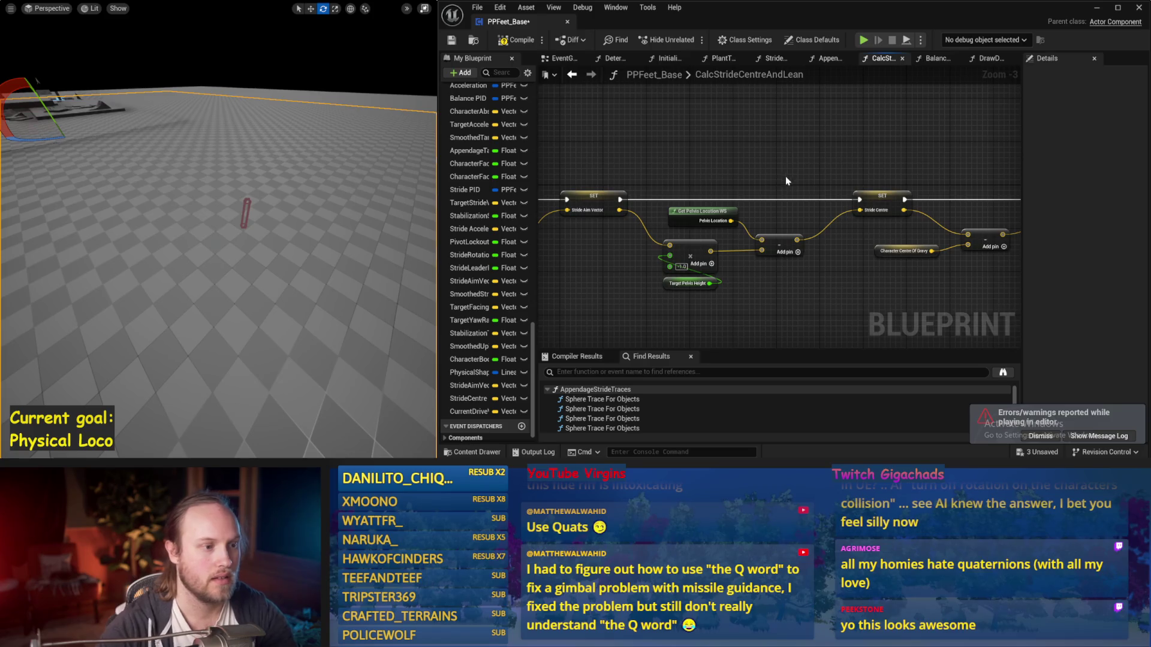
{"action": "left_click_drag", "start_coordinate": [788, 178], "coordinate": [827, 183]}
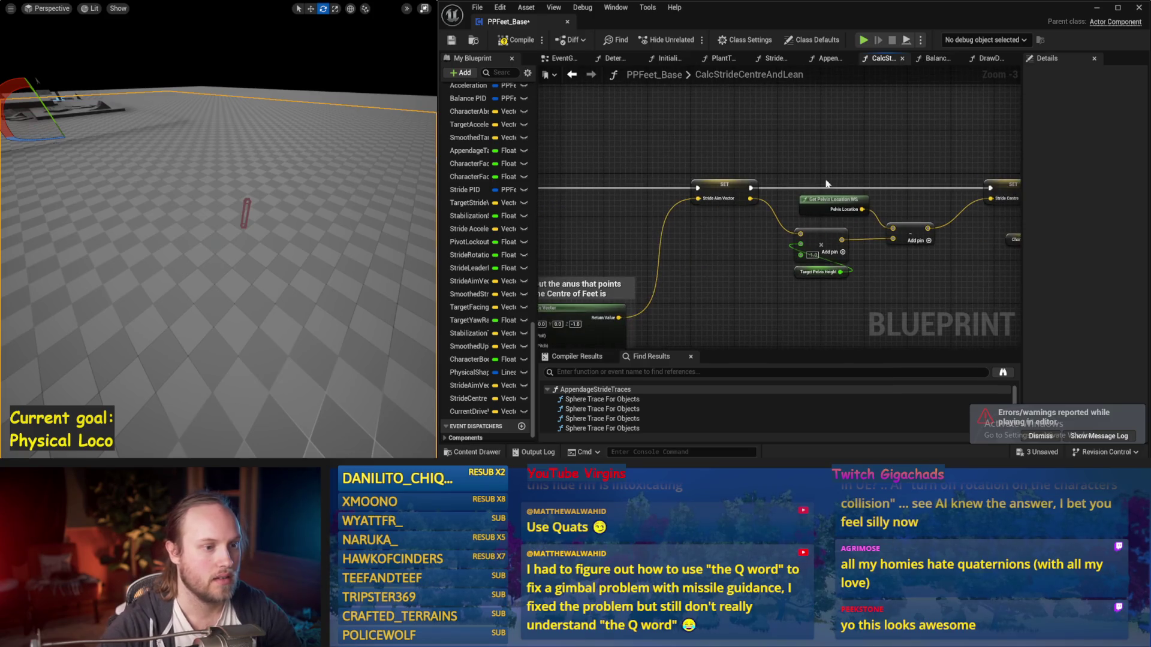
{"action": "left_click", "coordinate": [453, 40]}
Compile the blueprint, review the pelvis height and drive vector chain, and start a simulation
{"action": "left_click_drag", "start_coordinate": [819, 275], "coordinate": [762, 247]}
{"action": "left_click", "coordinate": [762, 245]}
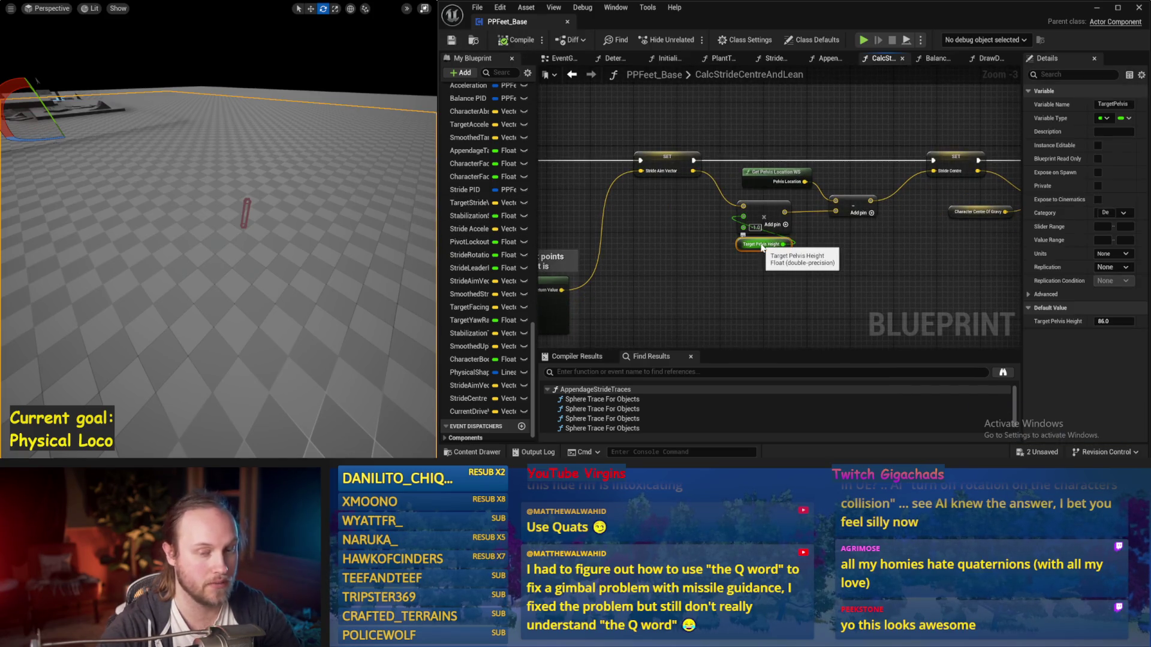
{"action": "left_click", "coordinate": [502, 41]}
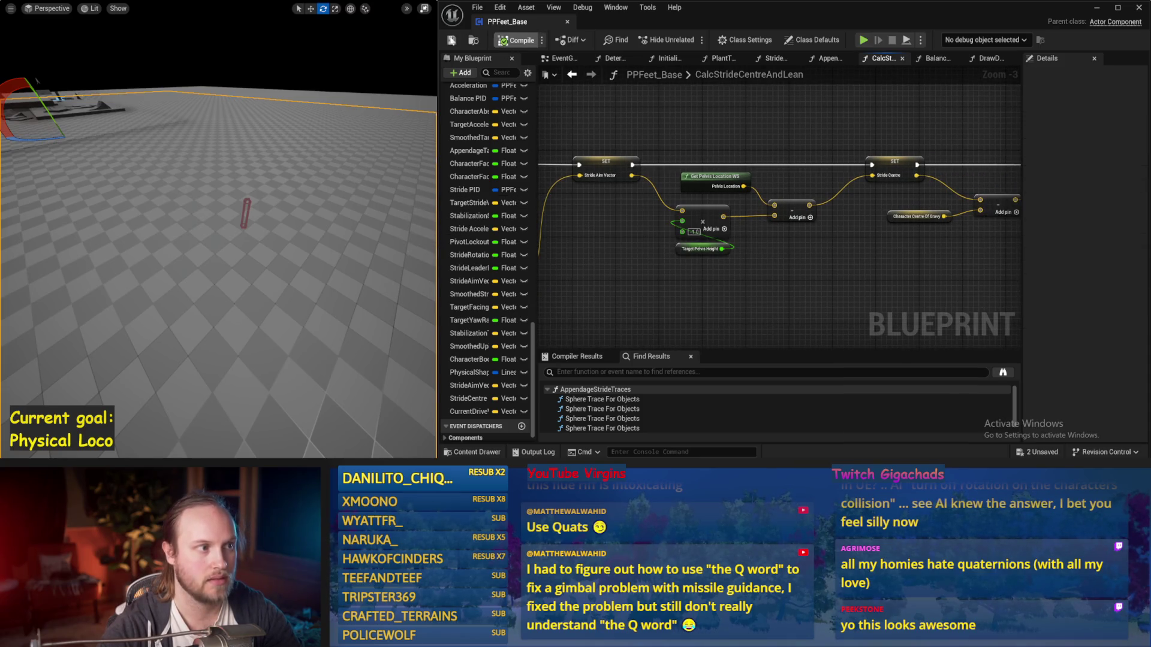
{"action": "left_click_drag", "start_coordinate": [786, 138], "coordinate": [724, 150]}
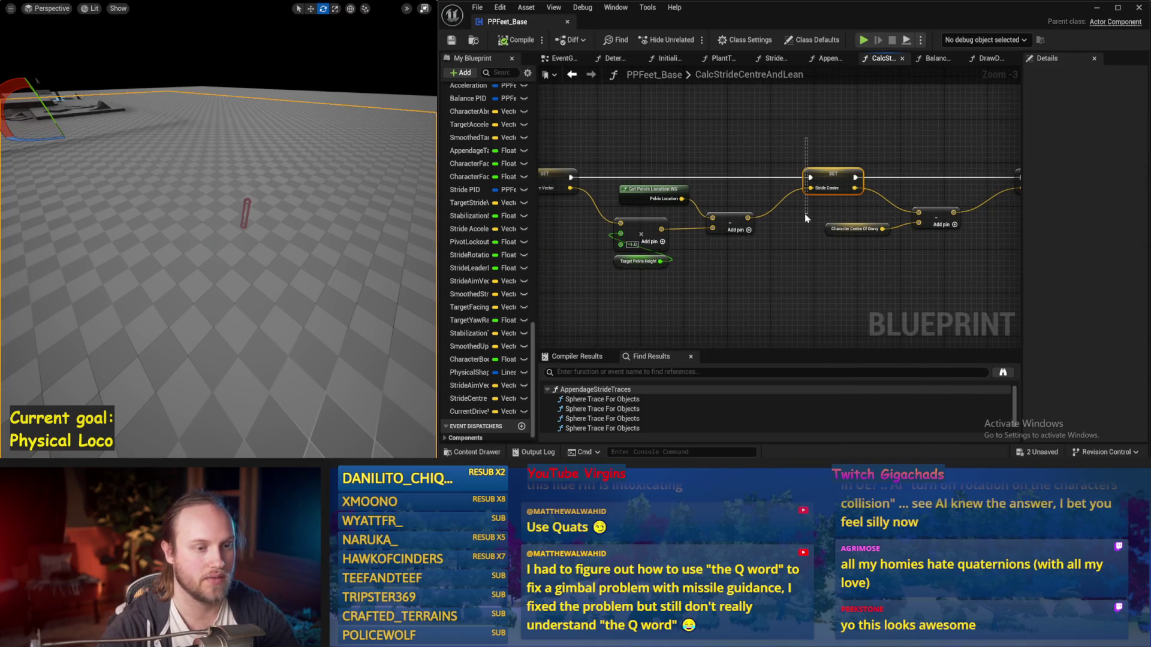
{"action": "mouse_move", "coordinate": [805, 213]}
{"action": "left_mouse_down"}
{"action": "mouse_move", "coordinate": [758, 192]}
{"action": "mouse_move", "coordinate": [688, 192]}
{"action": "left_mouse_up"}
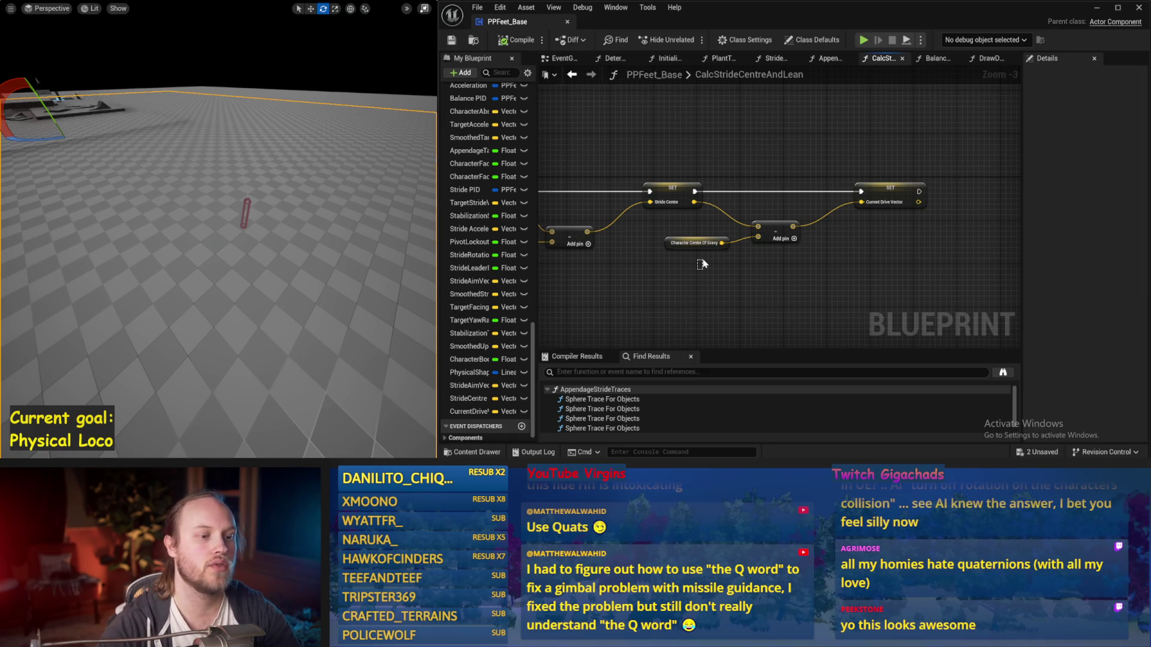
{"action": "left_click_drag", "start_coordinate": [704, 252], "coordinate": [705, 245]}
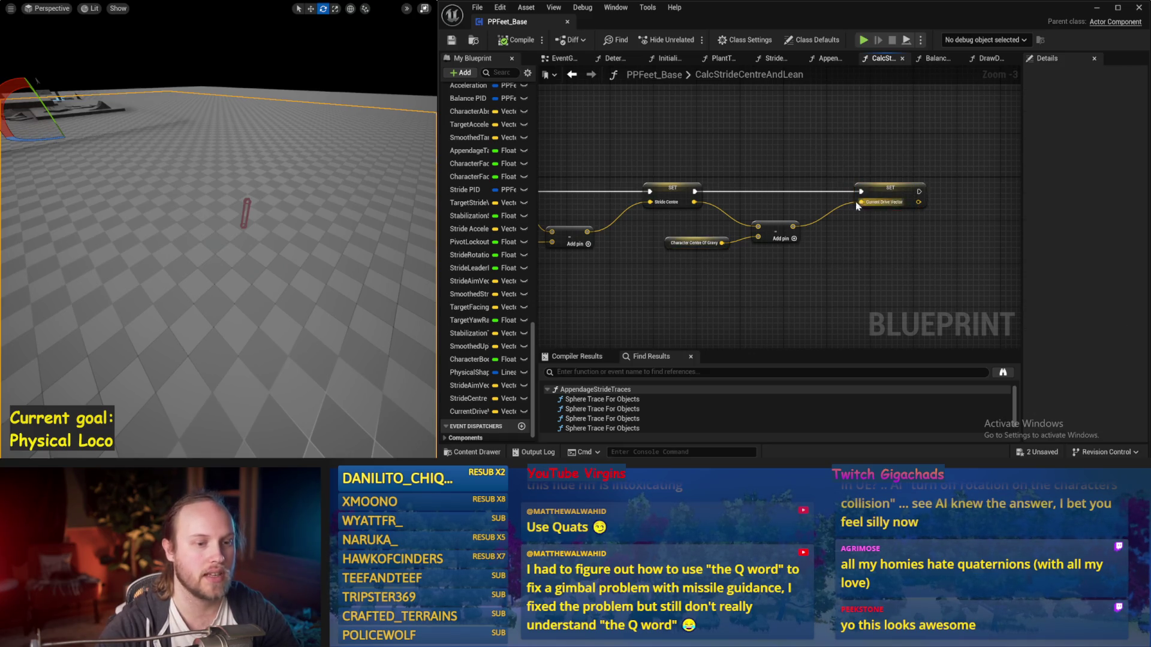
{"action": "key", "text": "alt+s"}
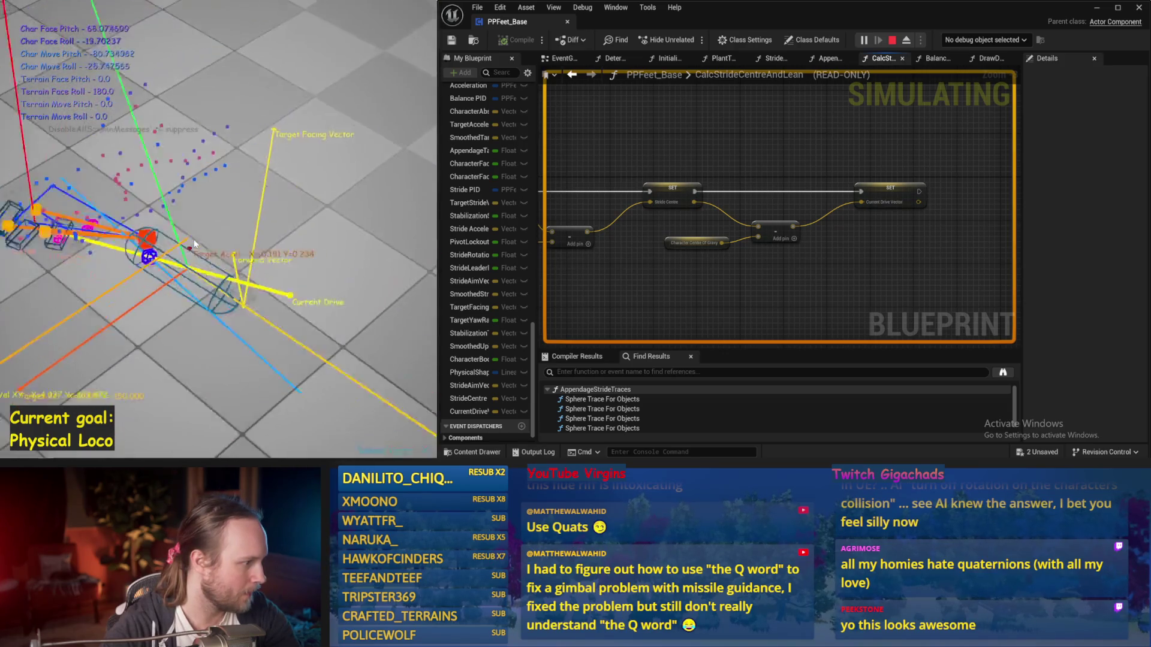
Respawn the fallen character upright, end that run, then run and stop another simulation
{"action": "key", "text": "r"}
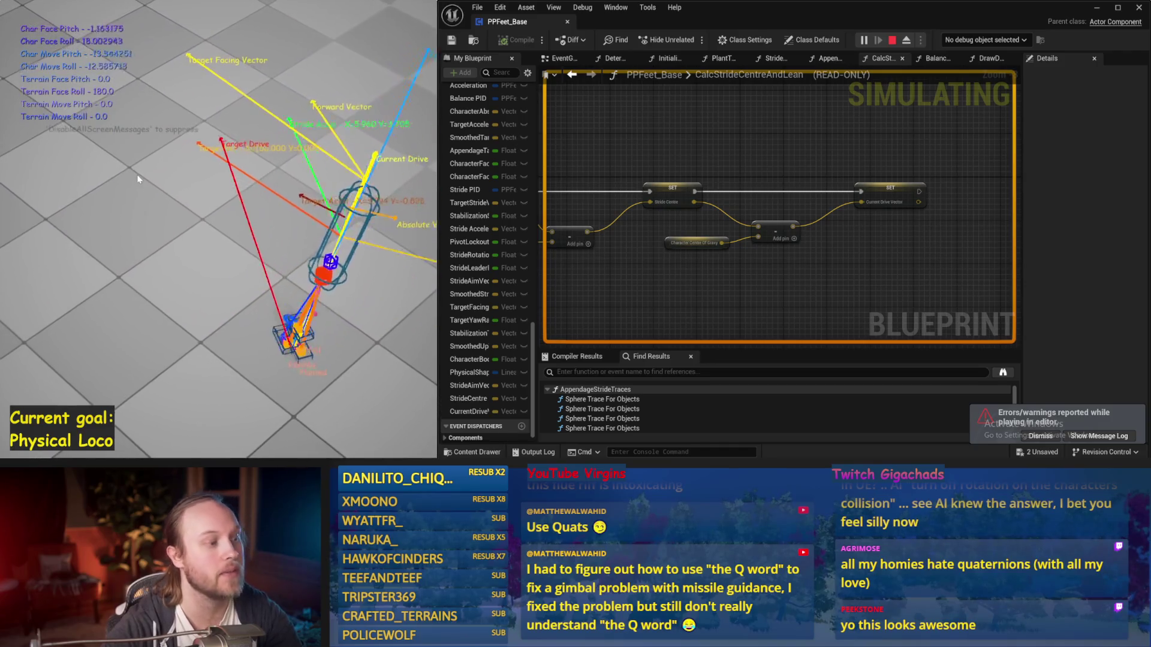
{"action": "key", "text": "Escape"}
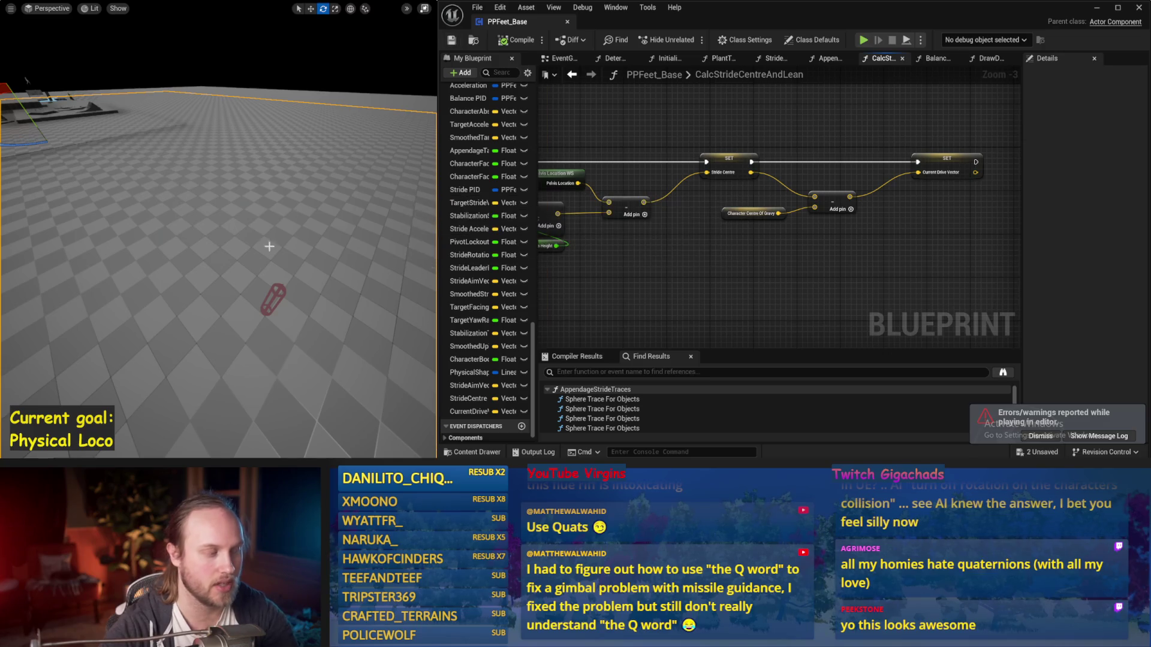
{"action": "key", "text": "alt+p"}
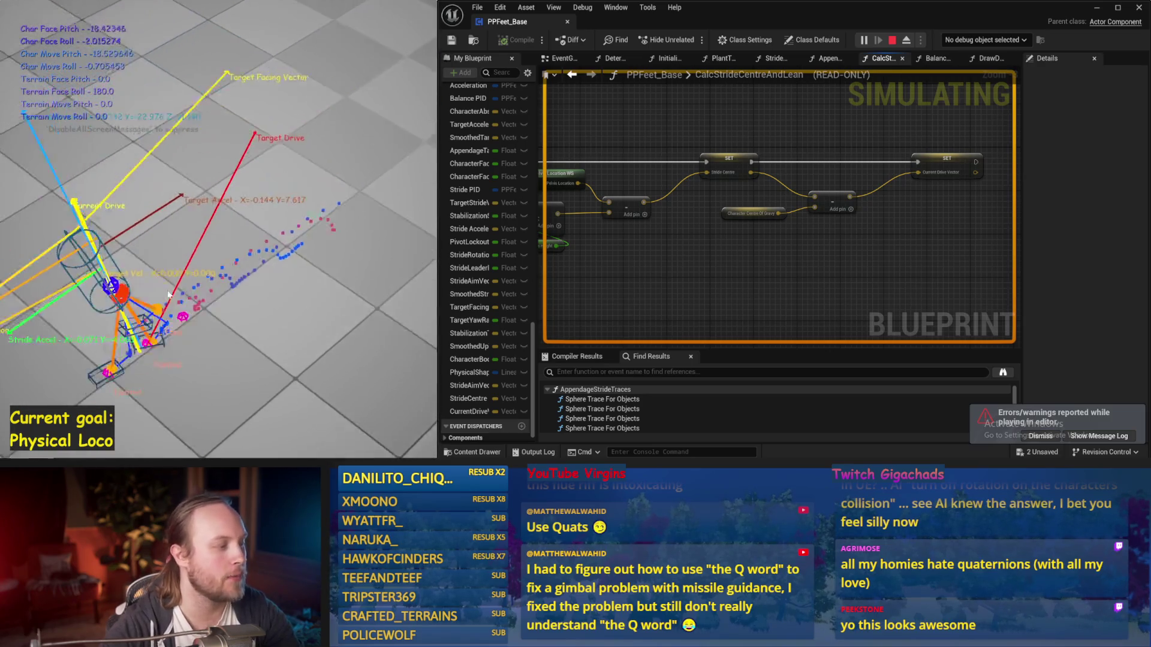
{"action": "key", "text": "Escape"}
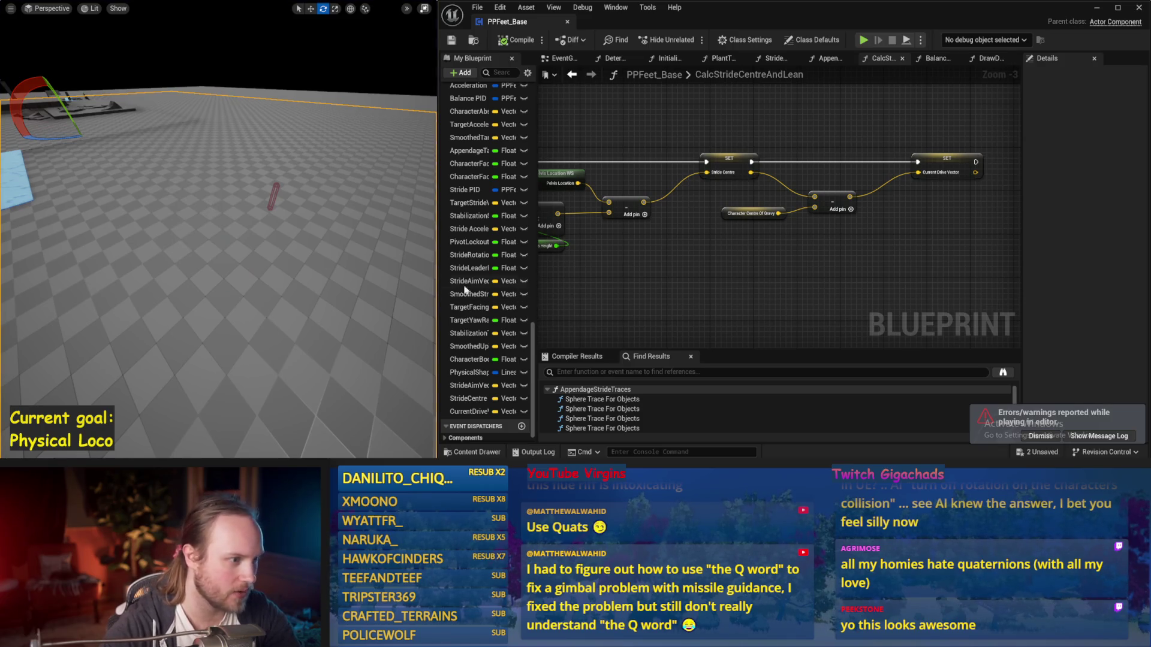
Run one more simulation, save all changes including the map, and return to the EventGraph
{"action": "key", "text": "alt+p"}
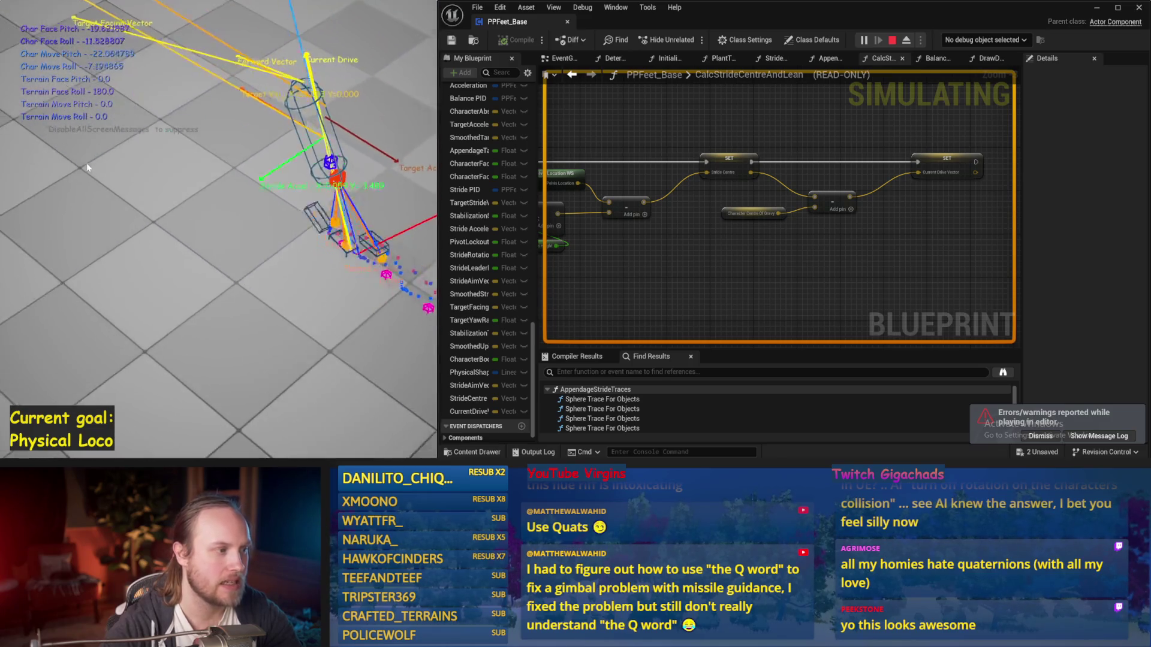
{"action": "key", "text": "Escape"}
{"action": "key", "text": "ctrl+s"}
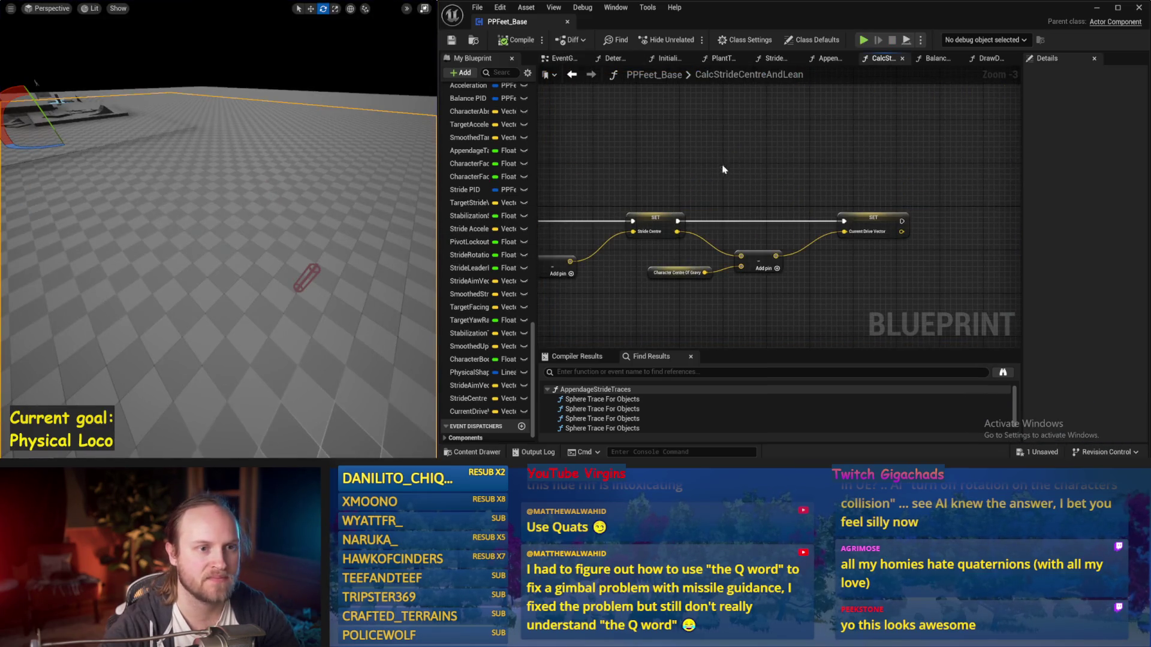
{"action": "left_click", "coordinate": [563, 59]}
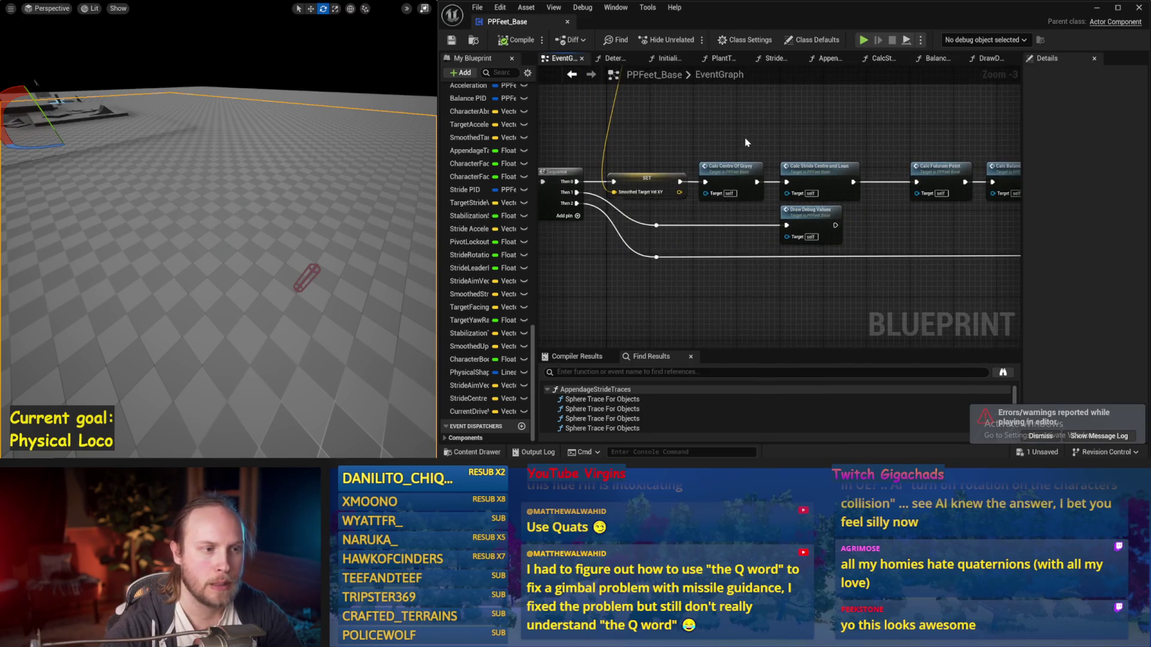
Pan to the Tick chain of Calc function calls and run a short simulation to test stride changes
{"action": "left_click_drag", "start_coordinate": [724, 180], "coordinate": [798, 251]}
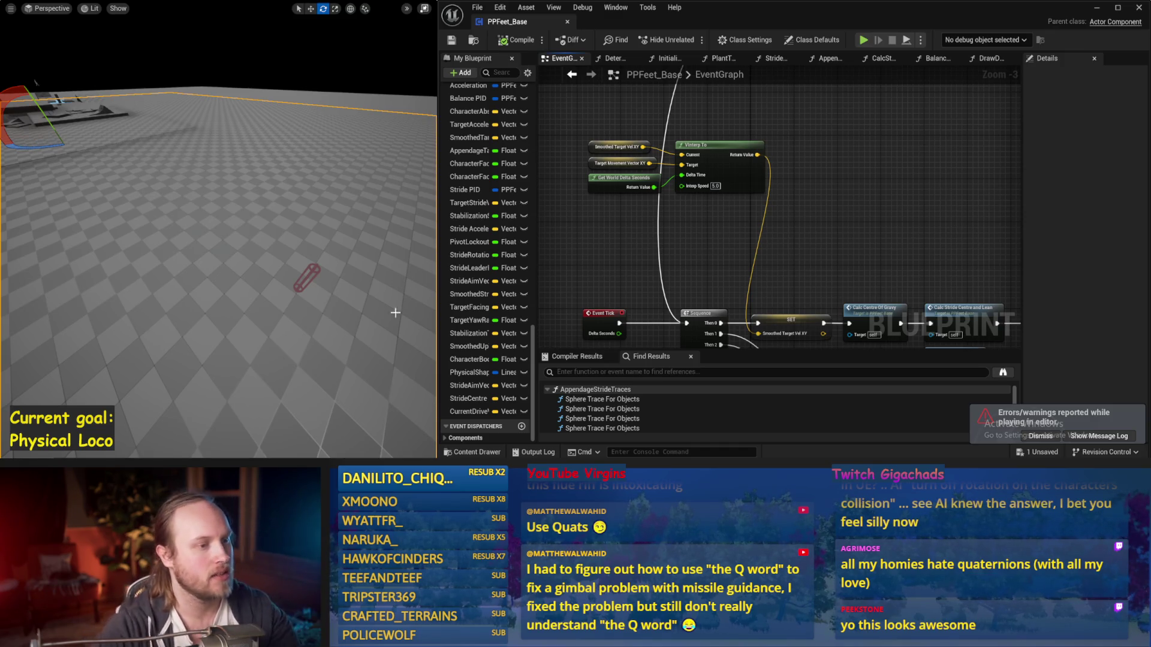
{"action": "mouse_move", "coordinate": [705, 241]}
{"action": "left_mouse_down"}
{"action": "mouse_move", "coordinate": [744, 166]}
{"action": "mouse_move", "coordinate": [555, 64]}
{"action": "left_mouse_up"}
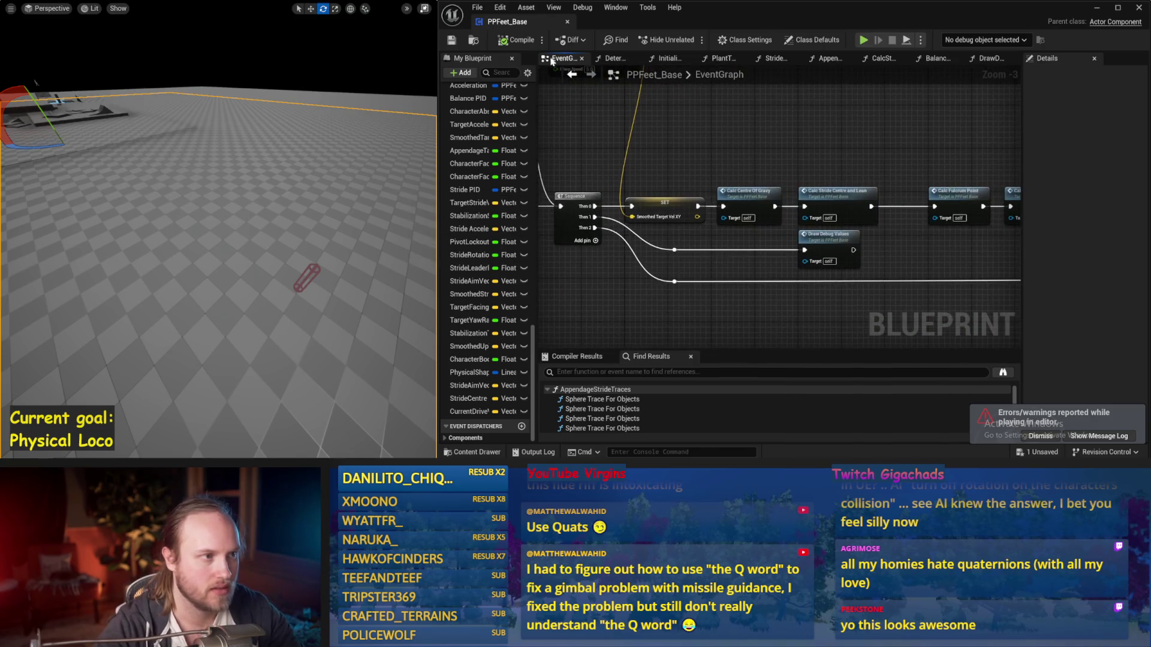
{"action": "left_click_drag", "start_coordinate": [797, 132], "coordinate": [750, 137]}
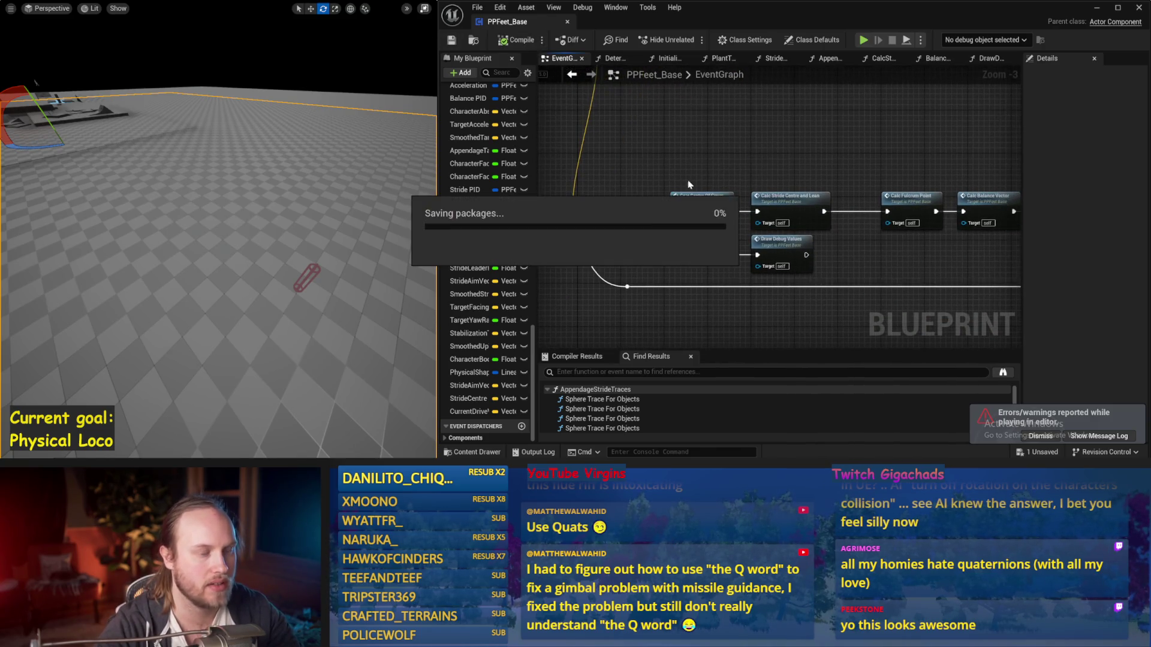
{"action": "key", "text": "alt+s"}
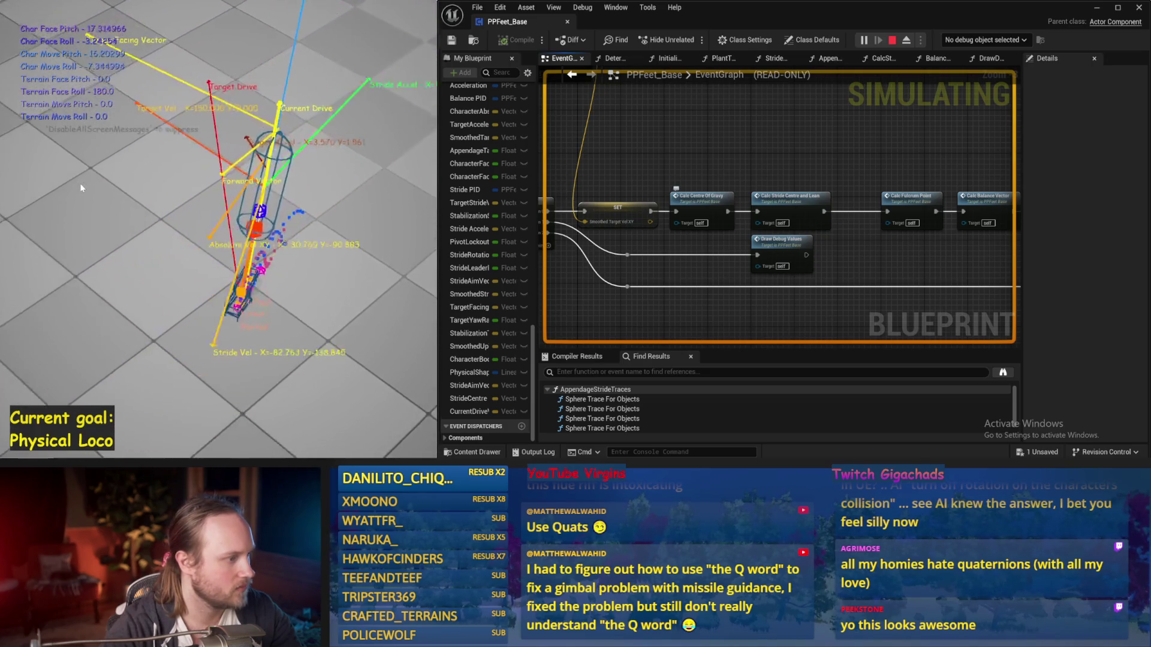
{"action": "key", "text": "Escape"}
{"action": "left_click_drag", "start_coordinate": [835, 168], "coordinate": [751, 203]}
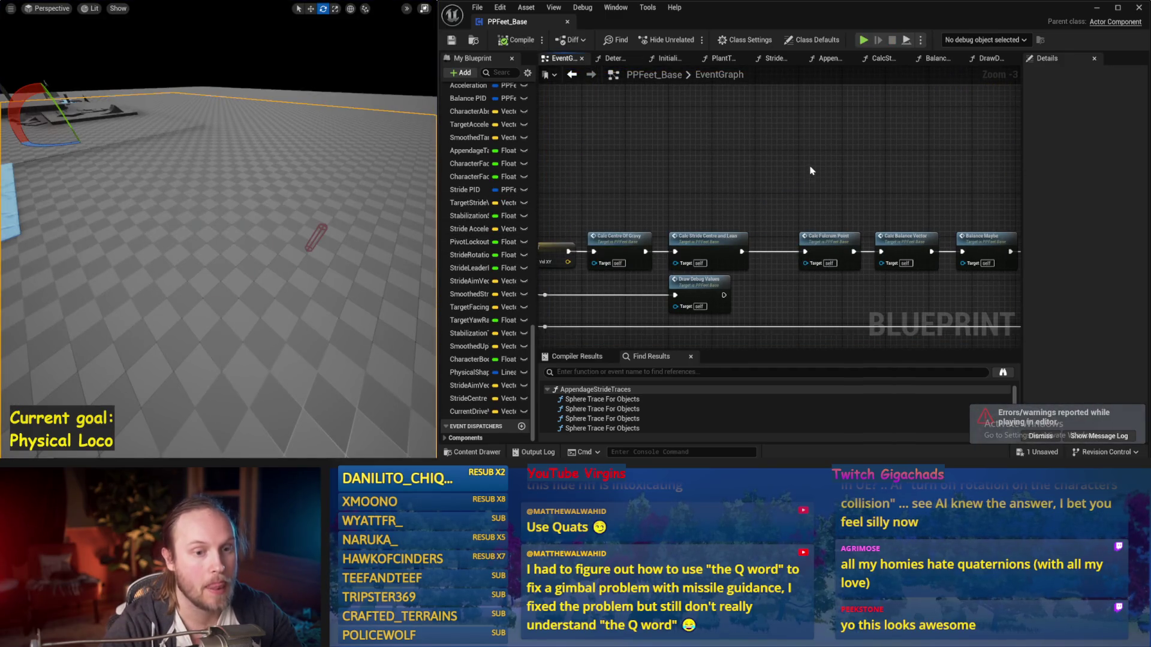
Open the InitializeAllAppendages graph through the Initialize Component function
{"action": "left_click_drag", "start_coordinate": [810, 171], "coordinate": [652, 204]}
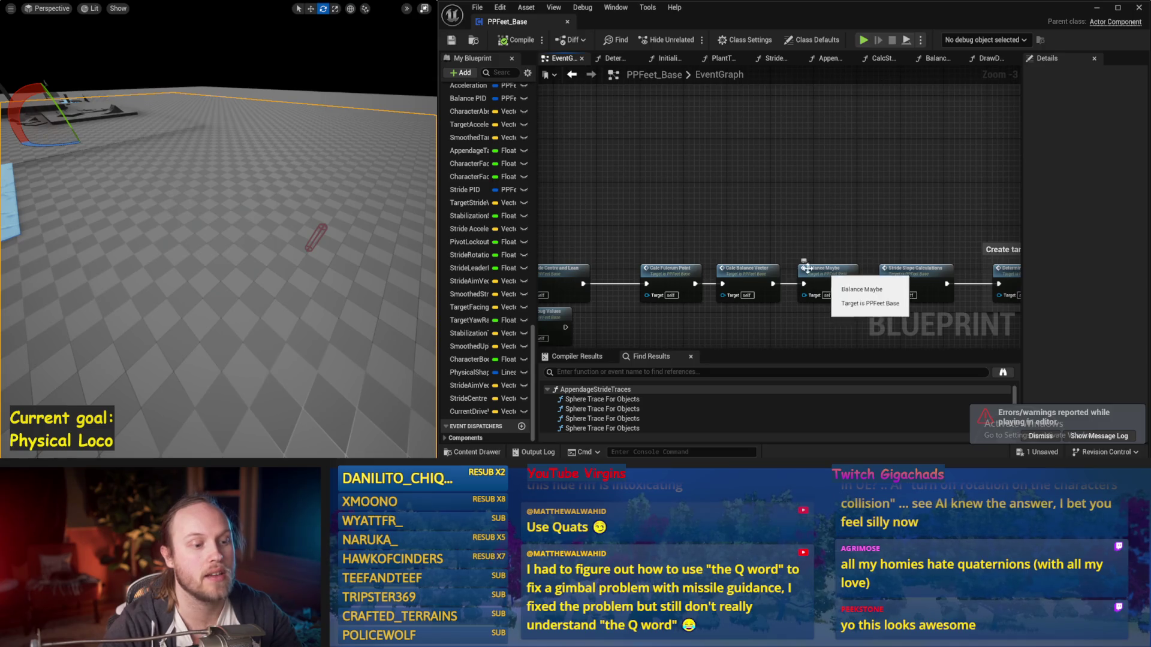
{"action": "left_click_drag", "start_coordinate": [822, 272], "coordinate": [816, 288]}
{"action": "double_click", "coordinate": [780, 161]}
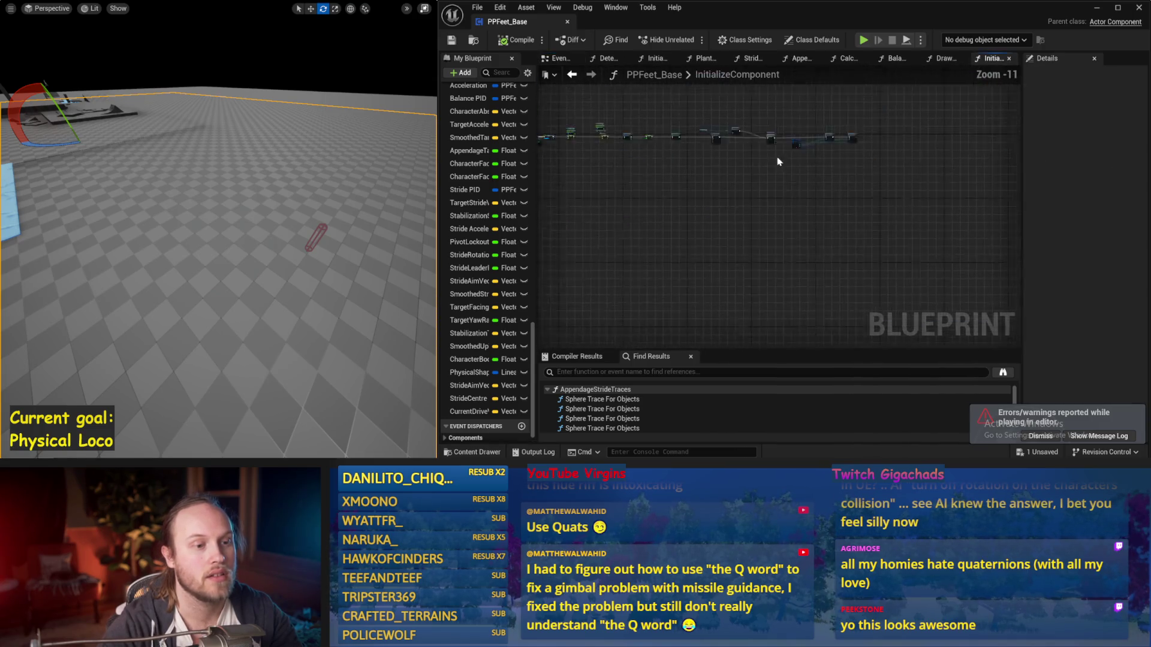
{"action": "scroll", "coordinate": [803, 207], "scroll_direction": "up", "scroll_amount": 2}
{"action": "left_click_drag", "start_coordinate": [821, 210], "coordinate": [833, 215]}
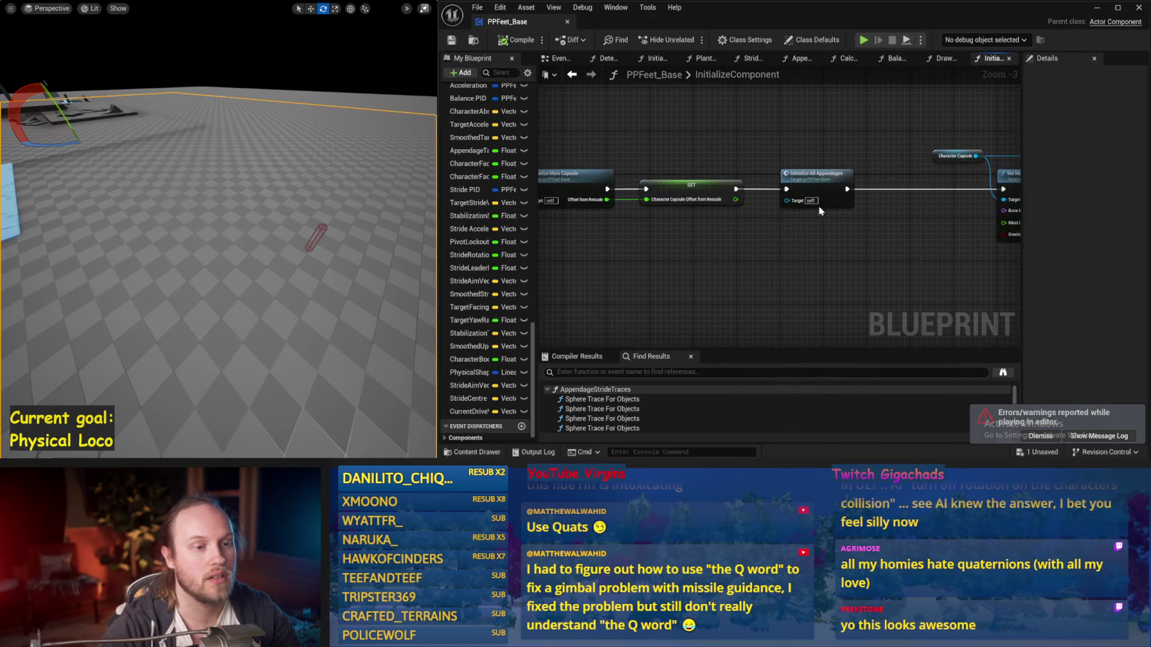
{"action": "double_click", "coordinate": [823, 178]}
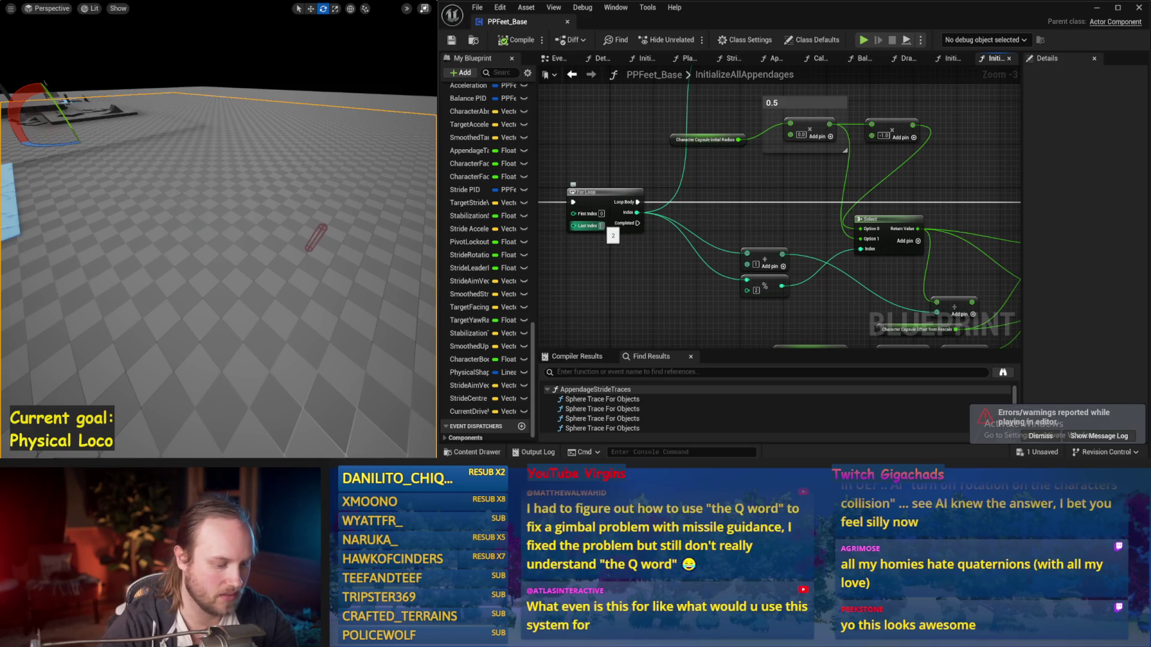
Change the appendage For Loop's Last Index and run a quick test simulation
{"action": "left_click_drag", "start_coordinate": [347, 225], "coordinate": [347, 225]}
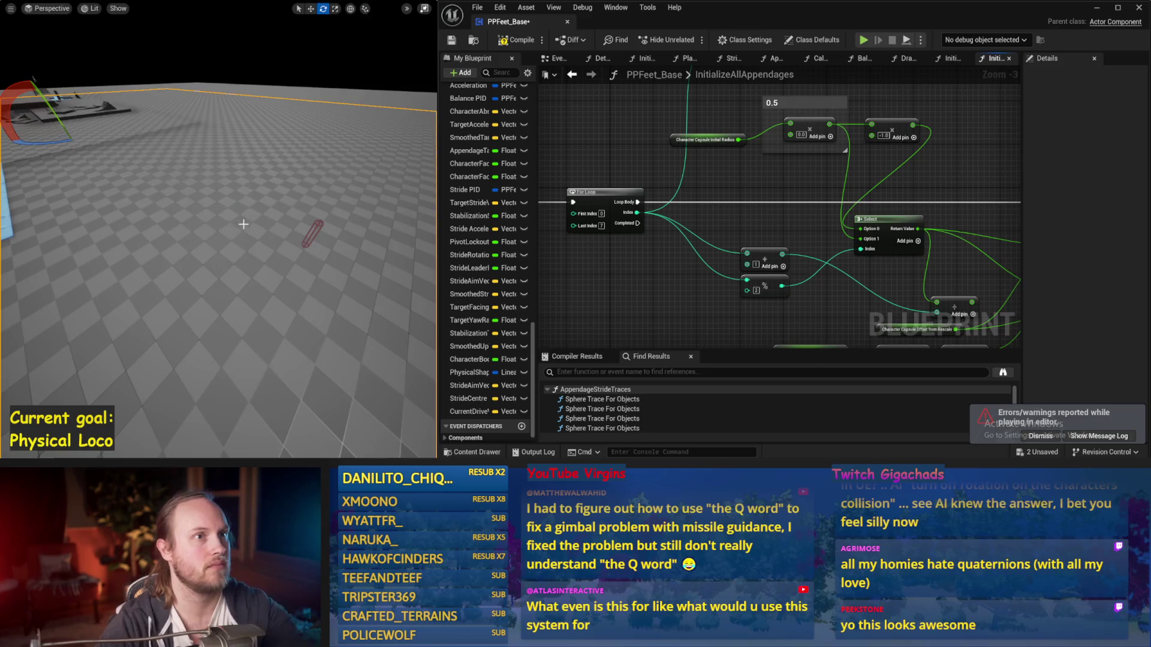
{"action": "key", "text": "alt+p"}
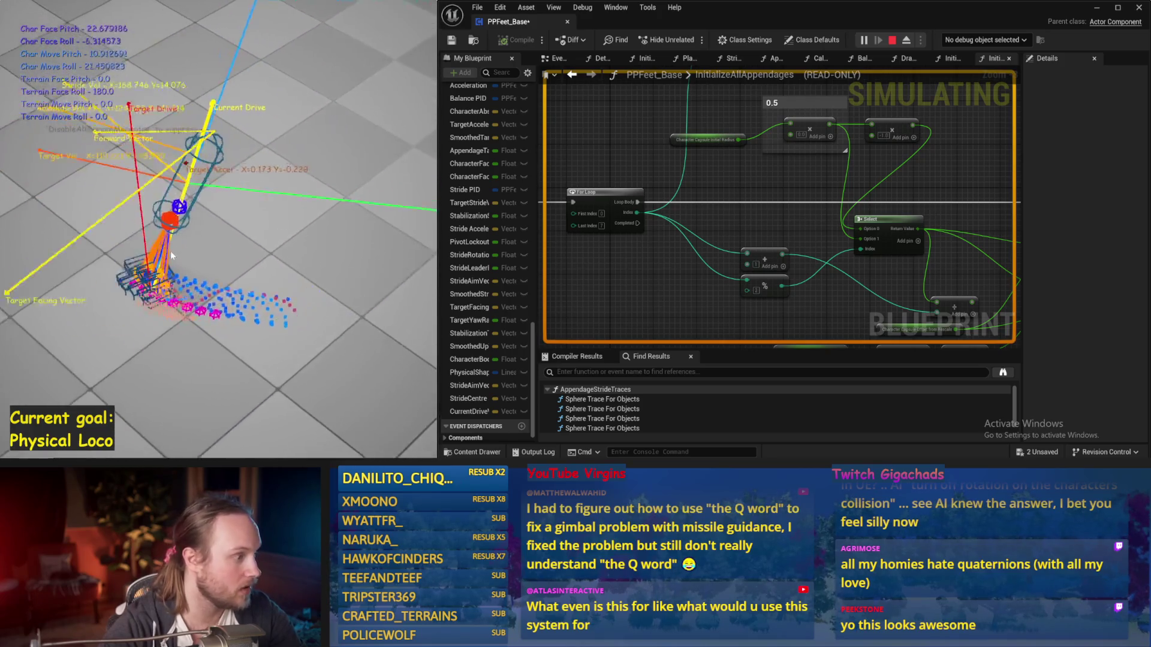
{"action": "key", "text": "Escape"}
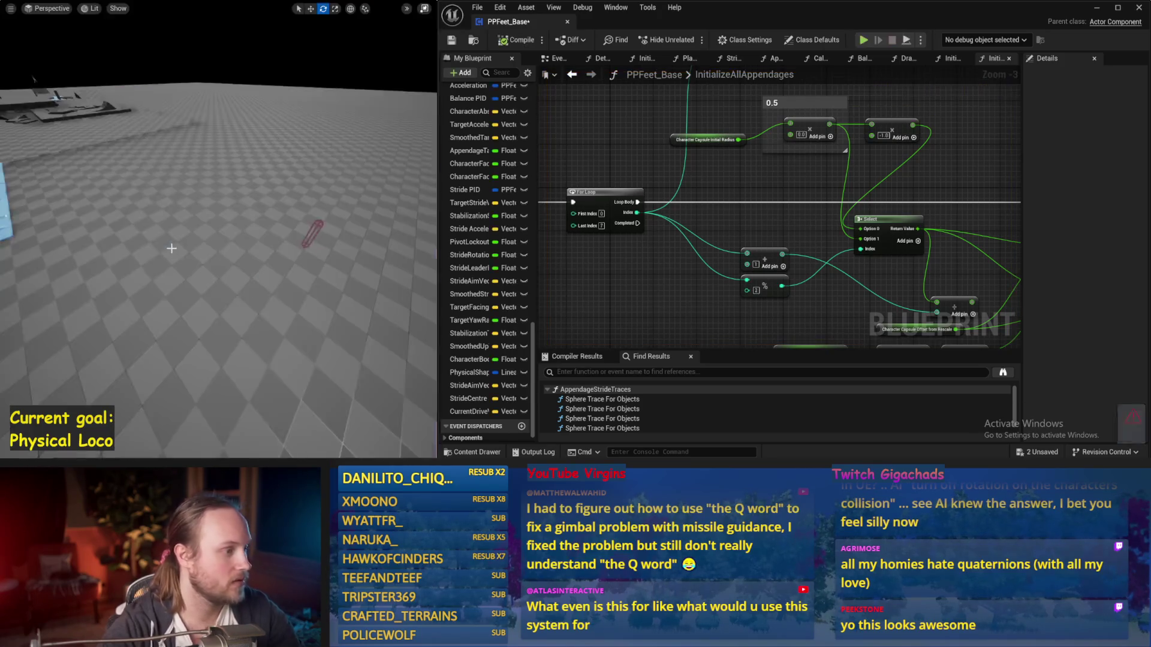
Save the test level, then simulate from the EventGraph, stop, and save again
{"action": "key", "text": "ctrl+s"}
{"action": "left_click_drag", "start_coordinate": [561, 60], "coordinate": [603, 59]}
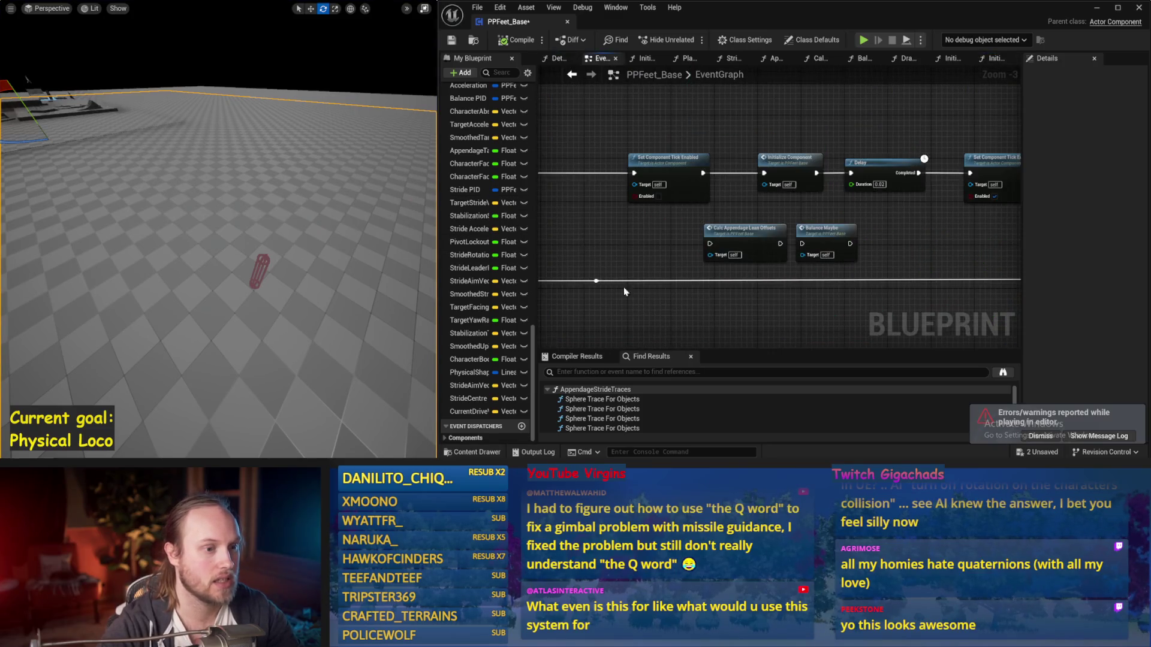
{"action": "left_click_drag", "start_coordinate": [777, 299], "coordinate": [767, 232]}
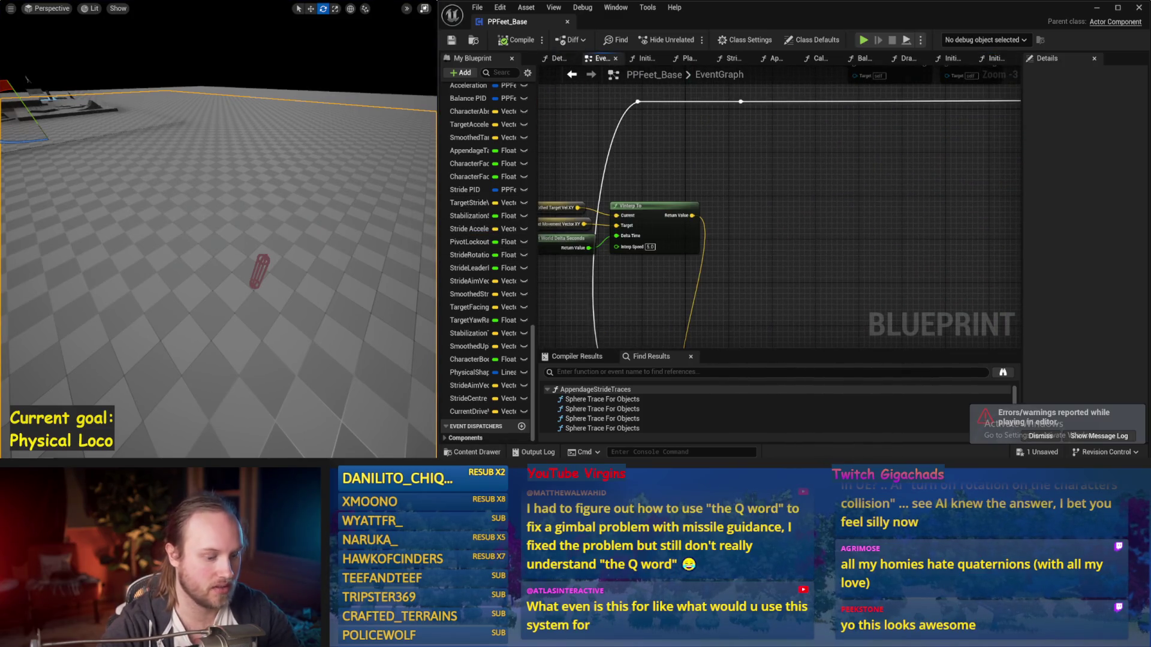
{"action": "key", "text": "alt+s"}
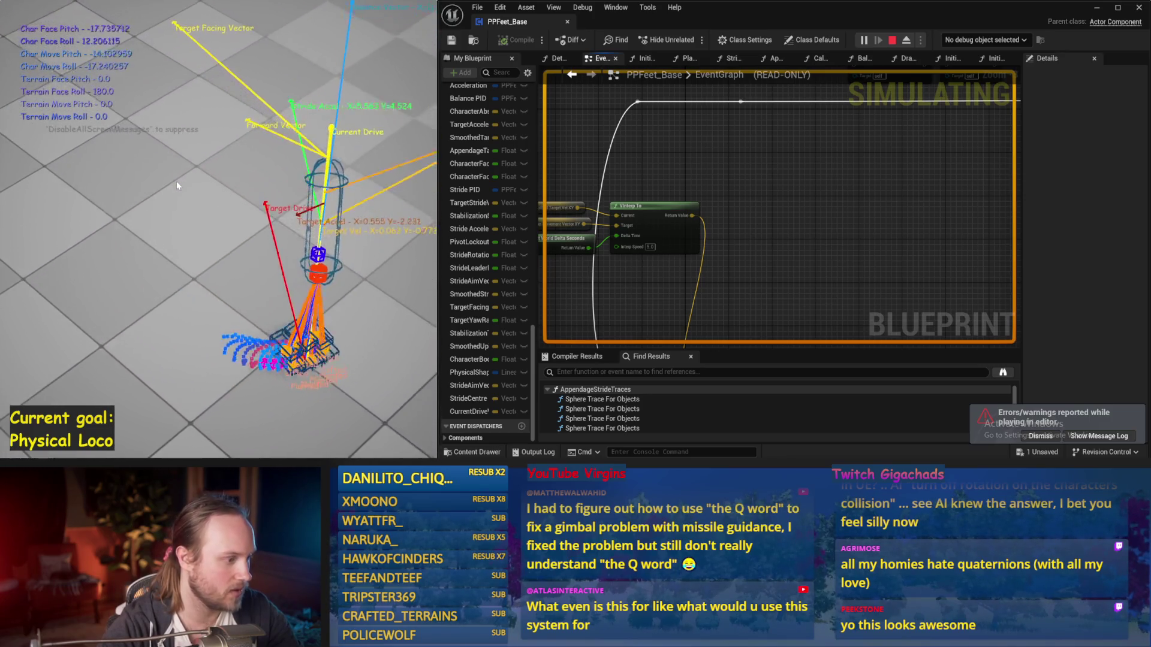
{"action": "key", "text": "Escape"}
{"action": "key", "text": "ctrl+s"}
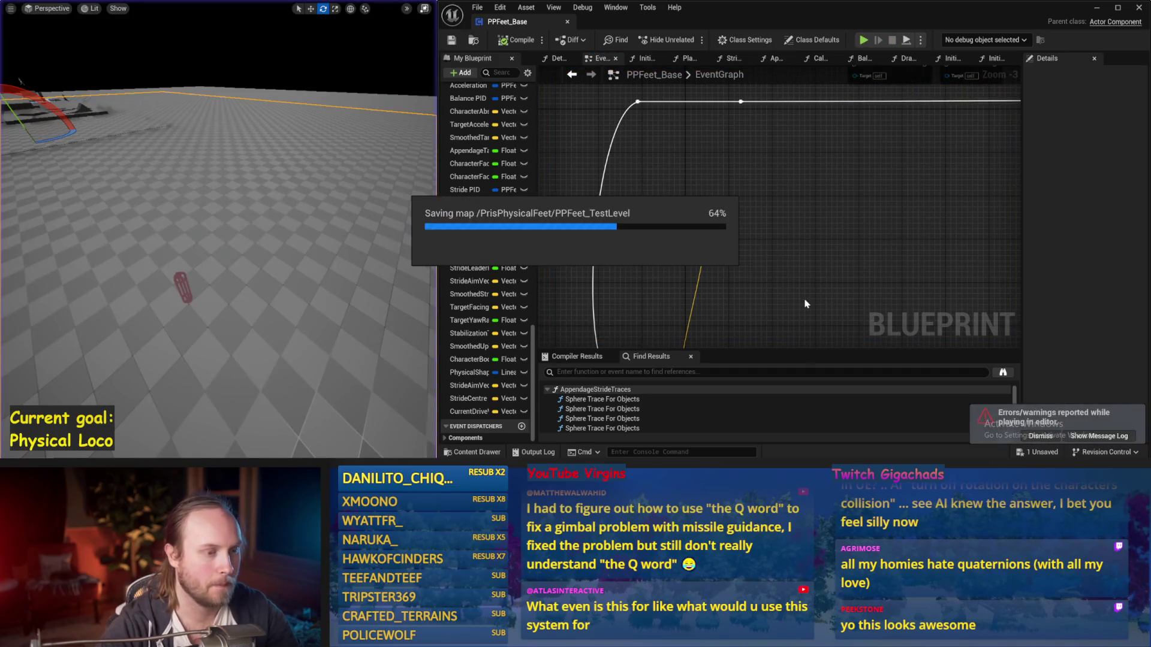
Save the PPFeet_Base blueprint and run two more simulations, restarting with the character reset
{"action": "scroll", "coordinate": [796, 232], "scroll_direction": "down", "scroll_amount": 1}
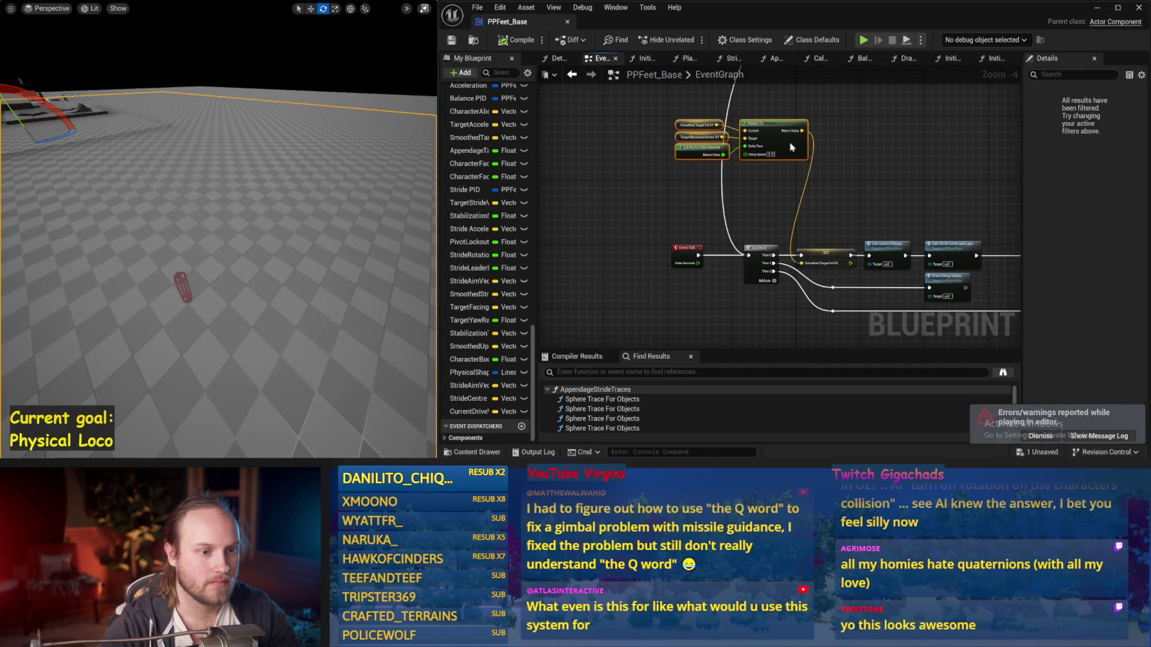
{"action": "left_click_drag", "start_coordinate": [786, 215], "coordinate": [768, 149]}
{"action": "key", "text": "ctrl+s"}
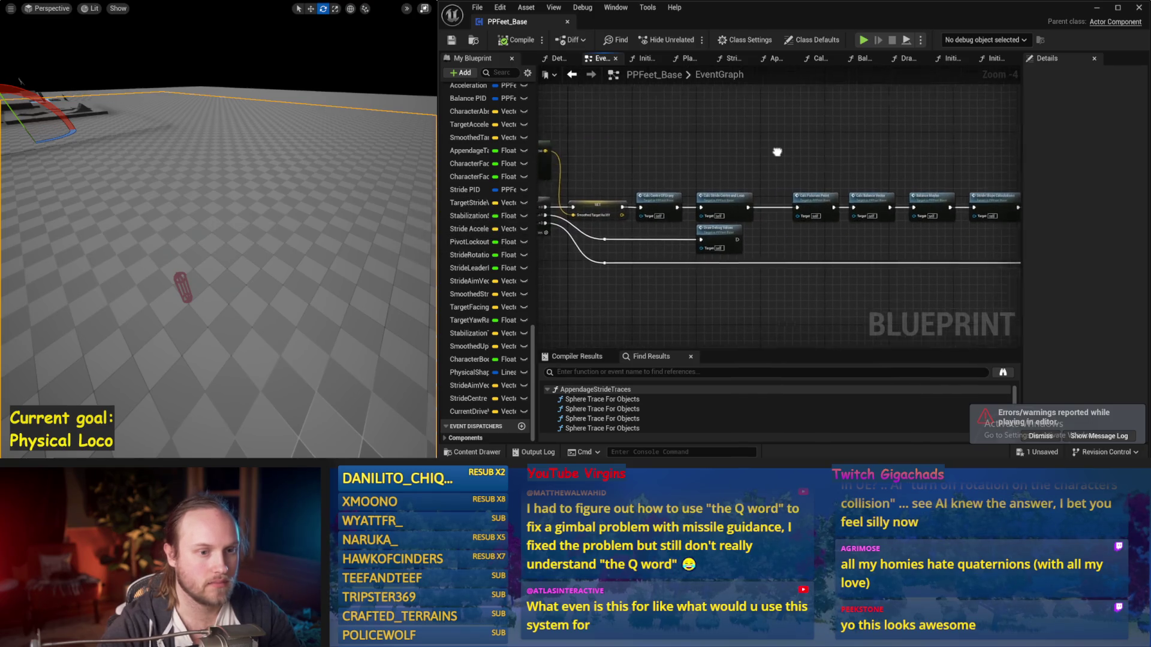
{"action": "scroll", "coordinate": [767, 153], "scroll_direction": "up", "scroll_amount": 1}
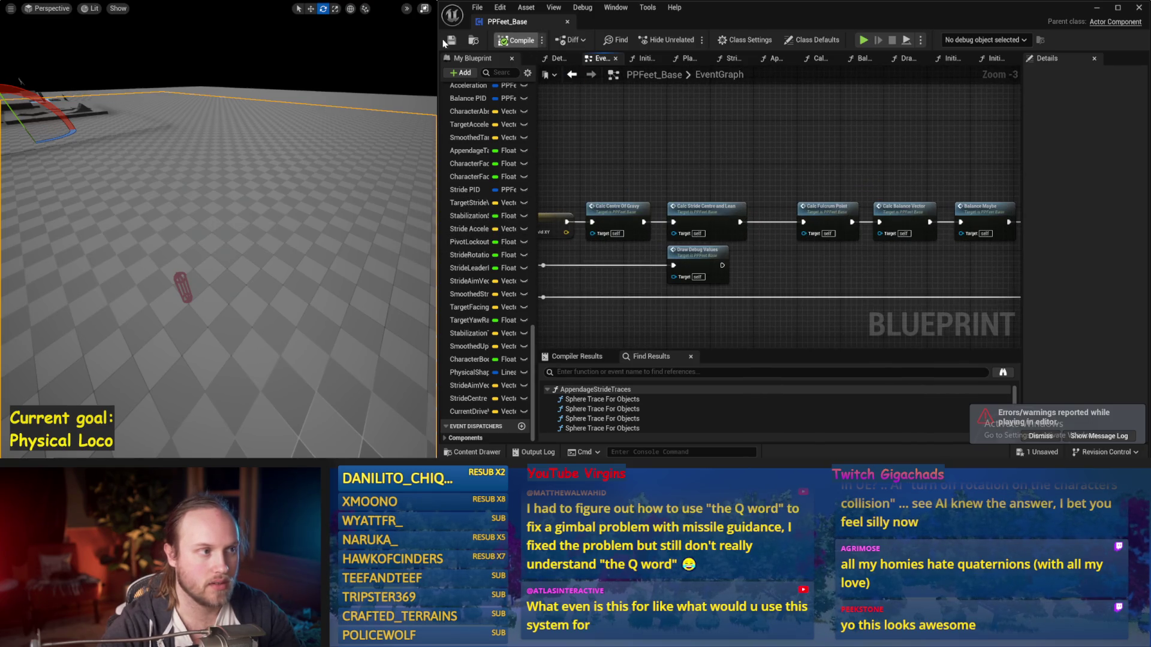
{"action": "key", "text": "alt+s"}
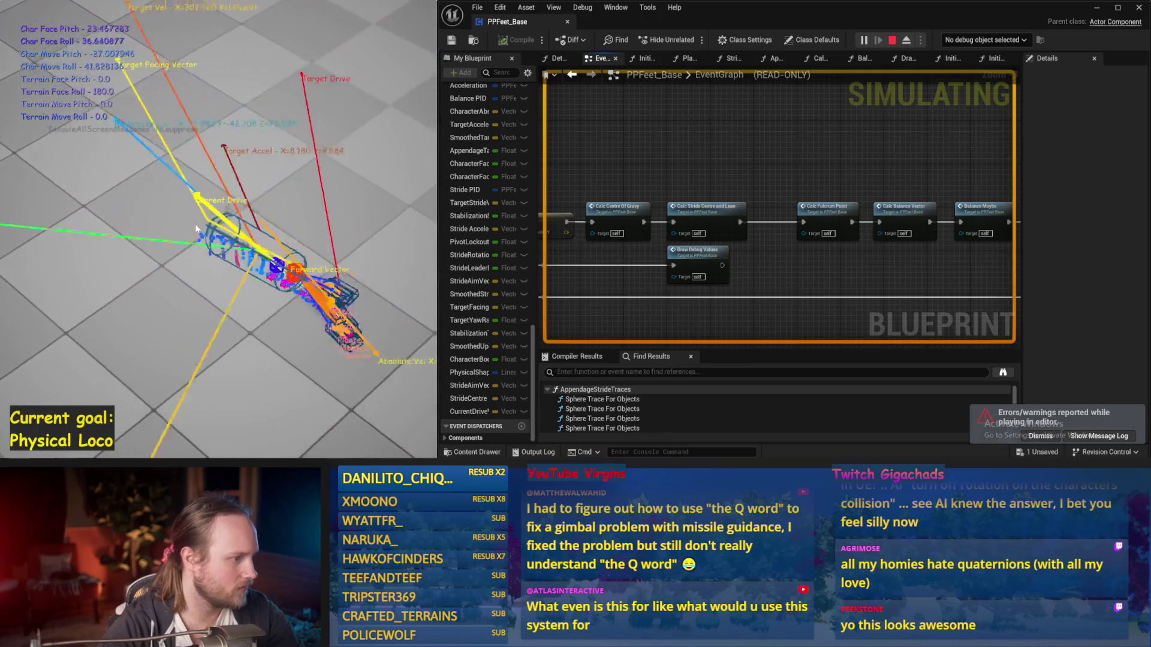
{"action": "key", "text": "Escape"}
{"action": "key", "text": "alt+s"}
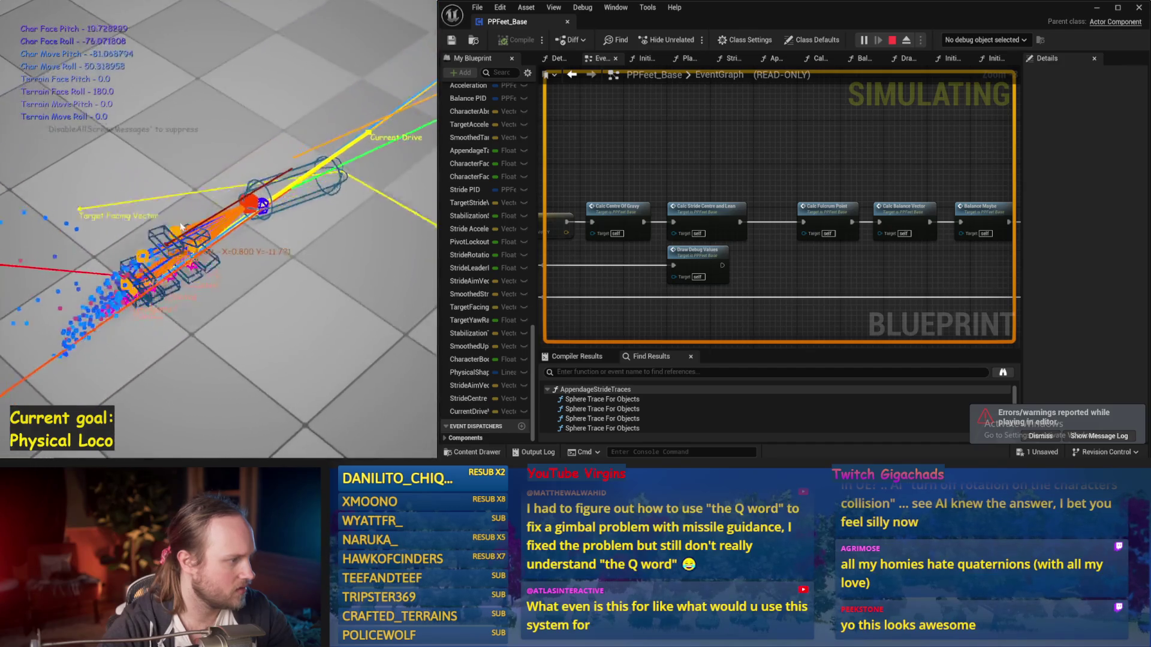
{"action": "key", "text": "Escape"}
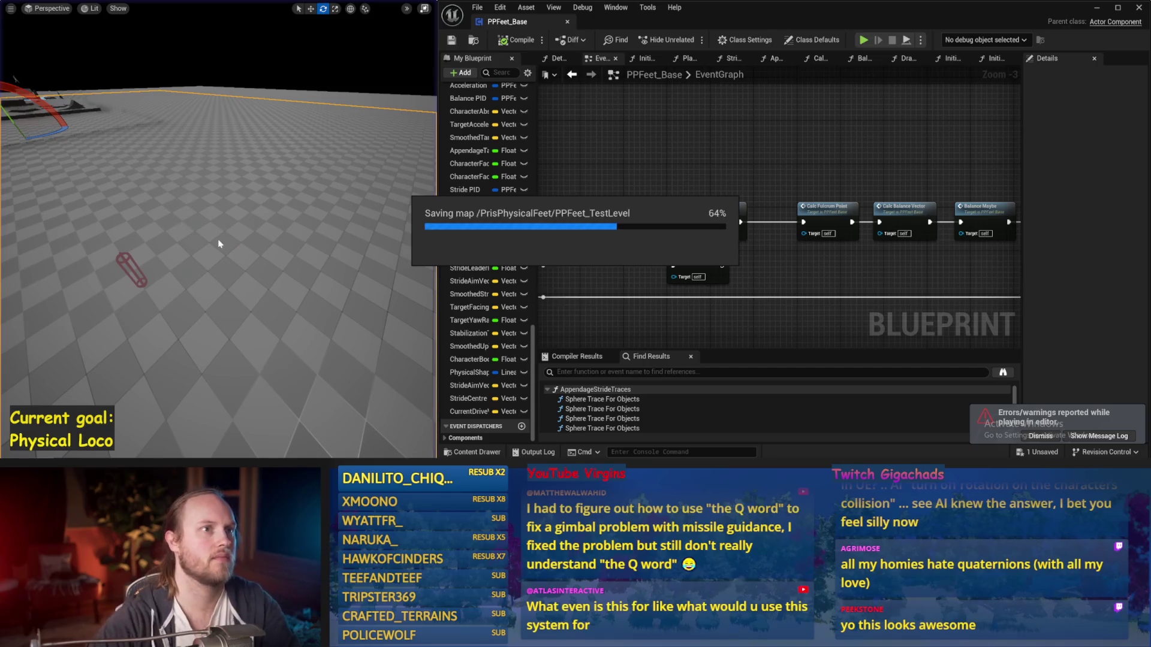
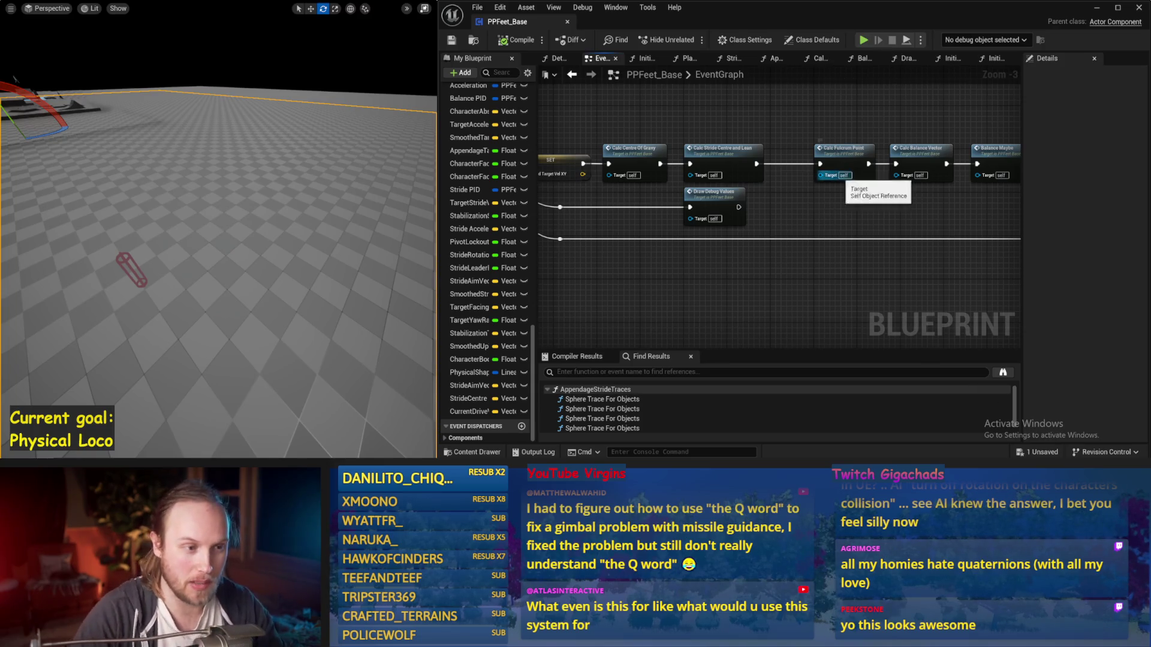
Compile and save PPFeet_Base, then run an Alt+S balance simulation, restart it once, and stop it
{"action": "key", "text": "ctrl+s"}
{"action": "left_click", "coordinate": [445, 40]}
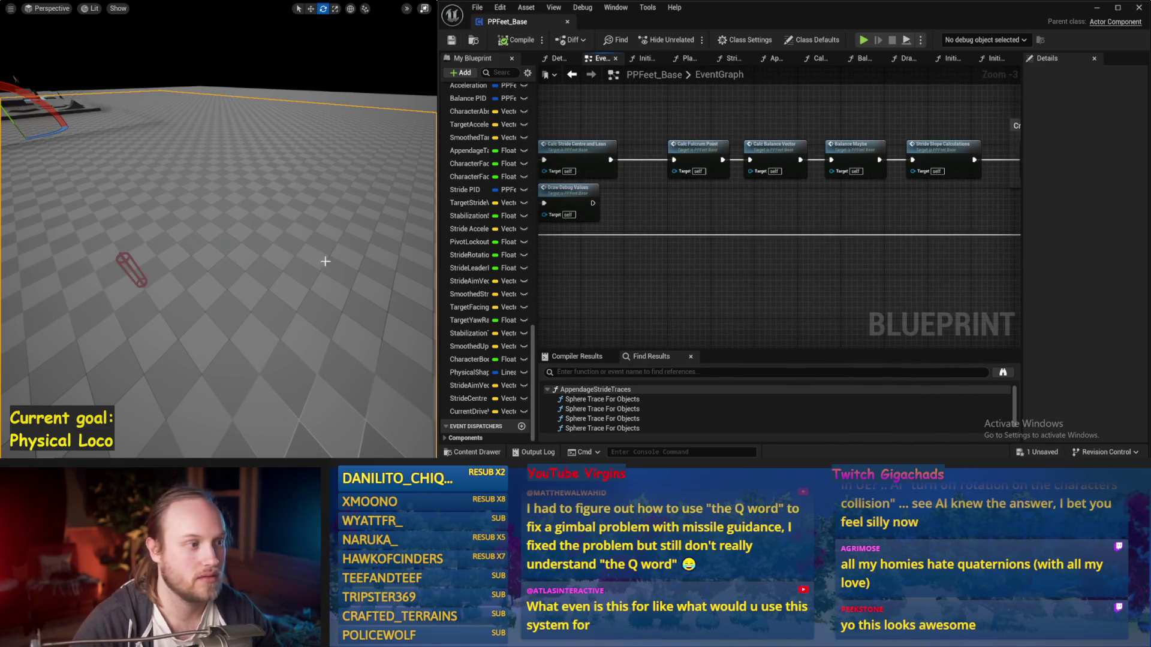
{"action": "key", "text": "alt+s"}
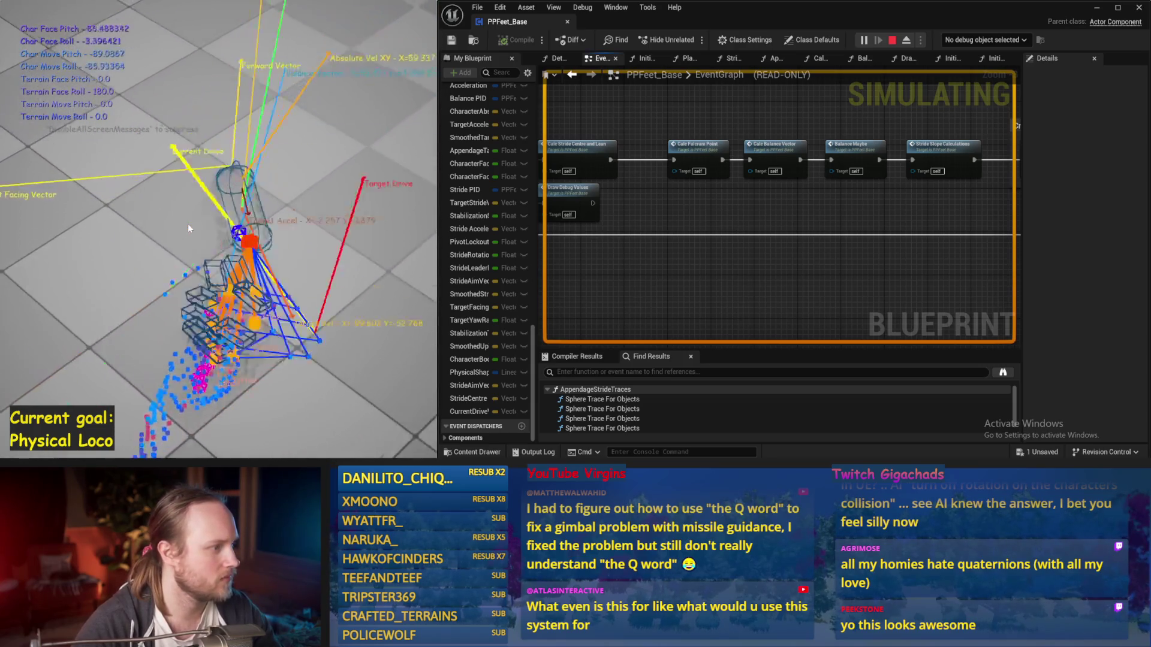
{"action": "key", "text": "Escape"}
{"action": "key", "text": "alt+p"}
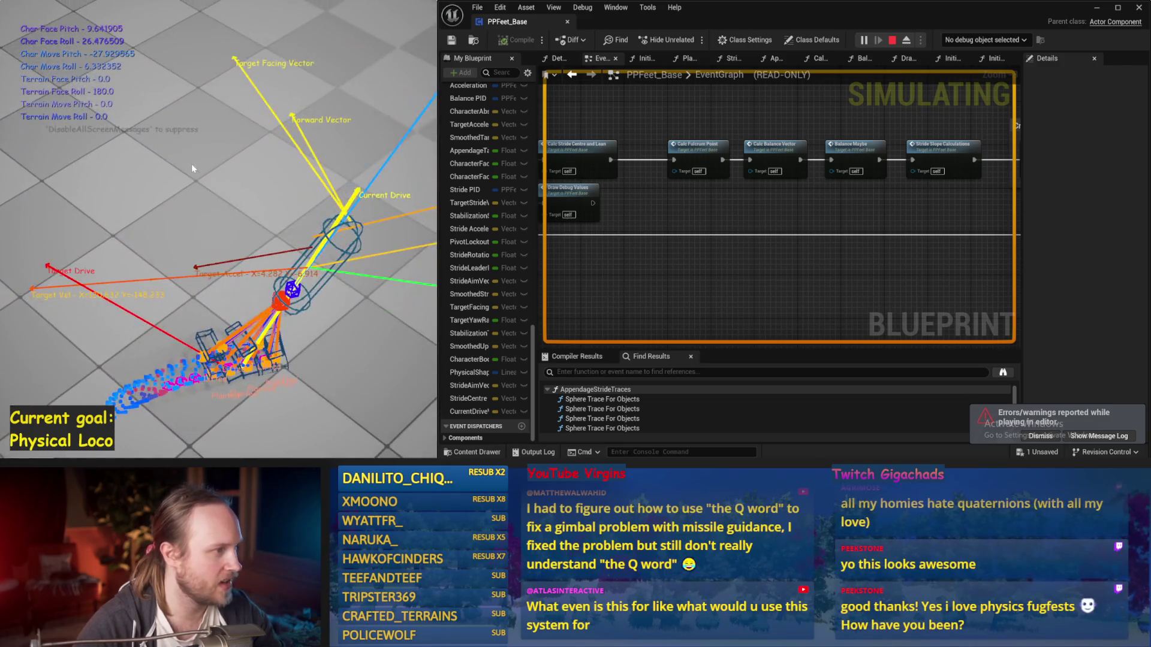
{"action": "key", "text": "Escape"}
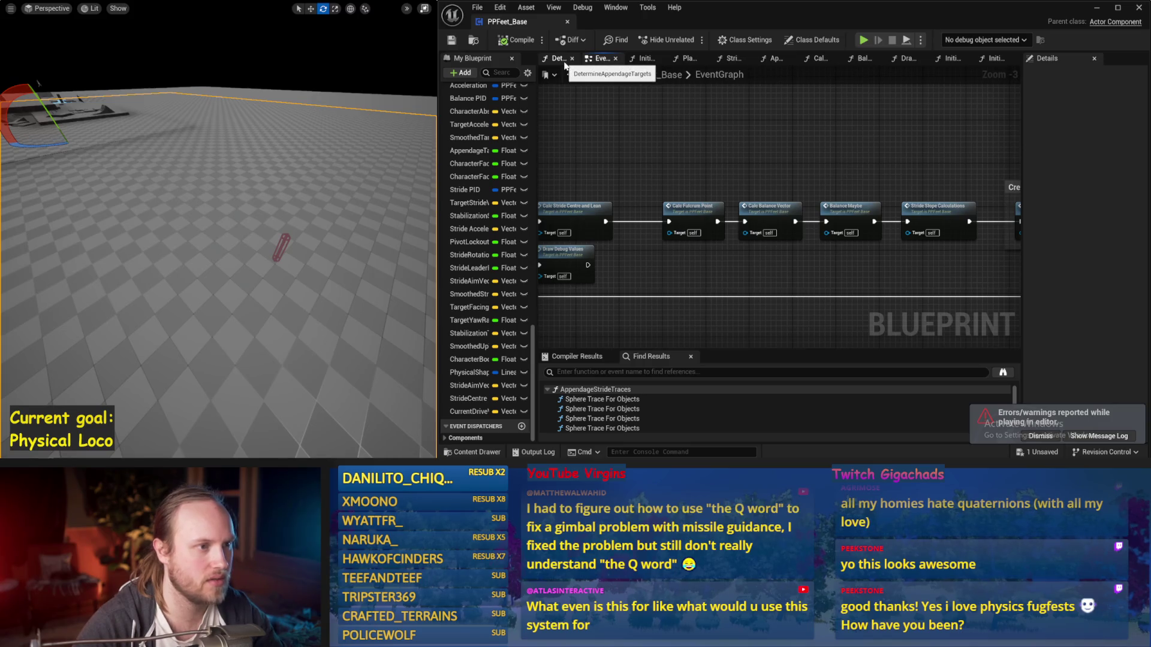
Open the Balance Maybe function graph at the CHEATING HA HA torque section and save
{"action": "scroll", "coordinate": [737, 299], "scroll_direction": "down", "scroll_amount": 2}
{"action": "mouse_move", "coordinate": [876, 250]}
{"action": "left_mouse_down"}
{"action": "mouse_move", "coordinate": [737, 299]}
{"action": "mouse_move", "coordinate": [641, 237]}
{"action": "left_mouse_up"}
{"action": "scroll", "coordinate": [737, 299], "scroll_direction": "up", "scroll_amount": 2}
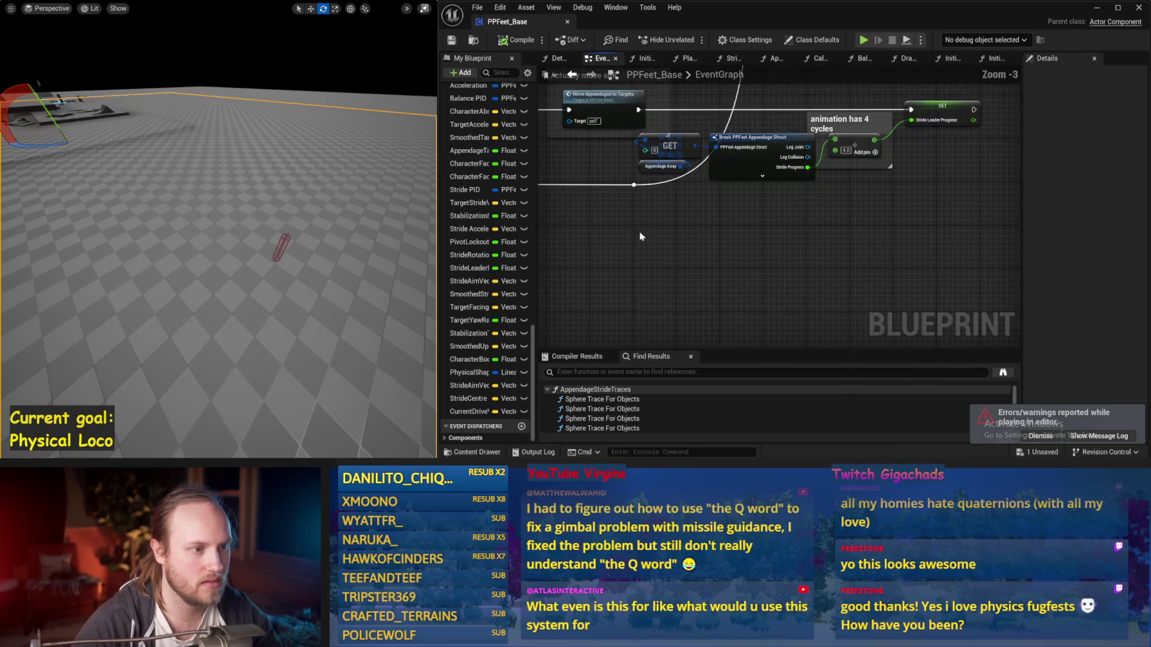
{"action": "key", "text": "1"}
{"action": "double_click", "coordinate": [735, 186]}
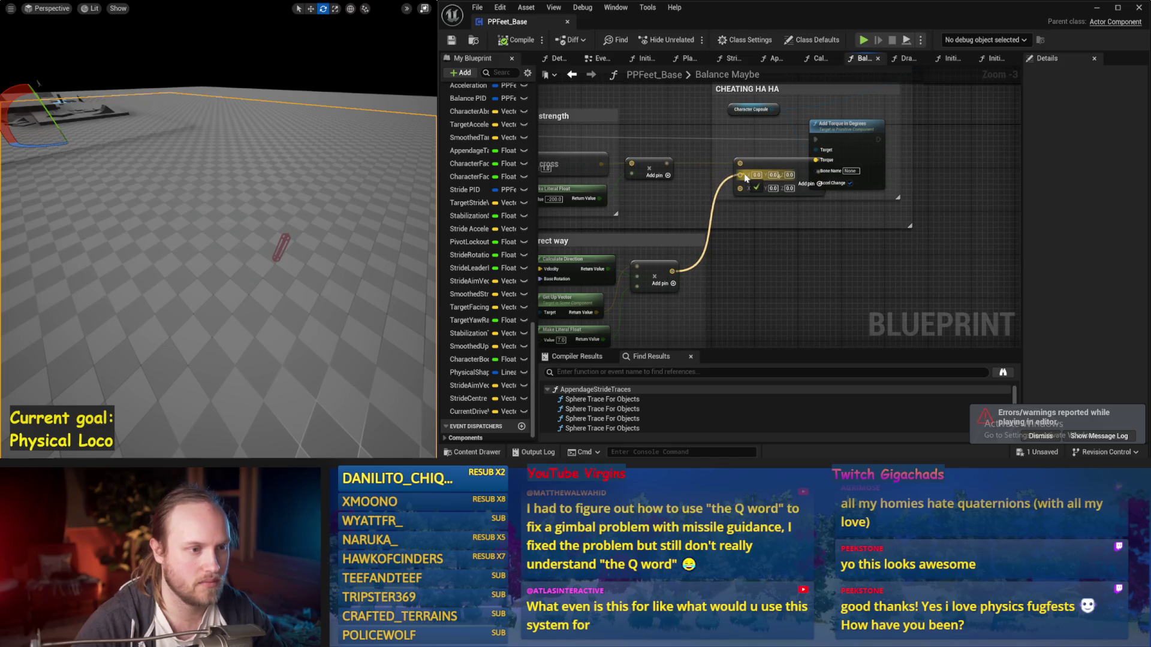
{"action": "scroll", "coordinate": [875, 222], "scroll_direction": "down", "scroll_amount": 1}
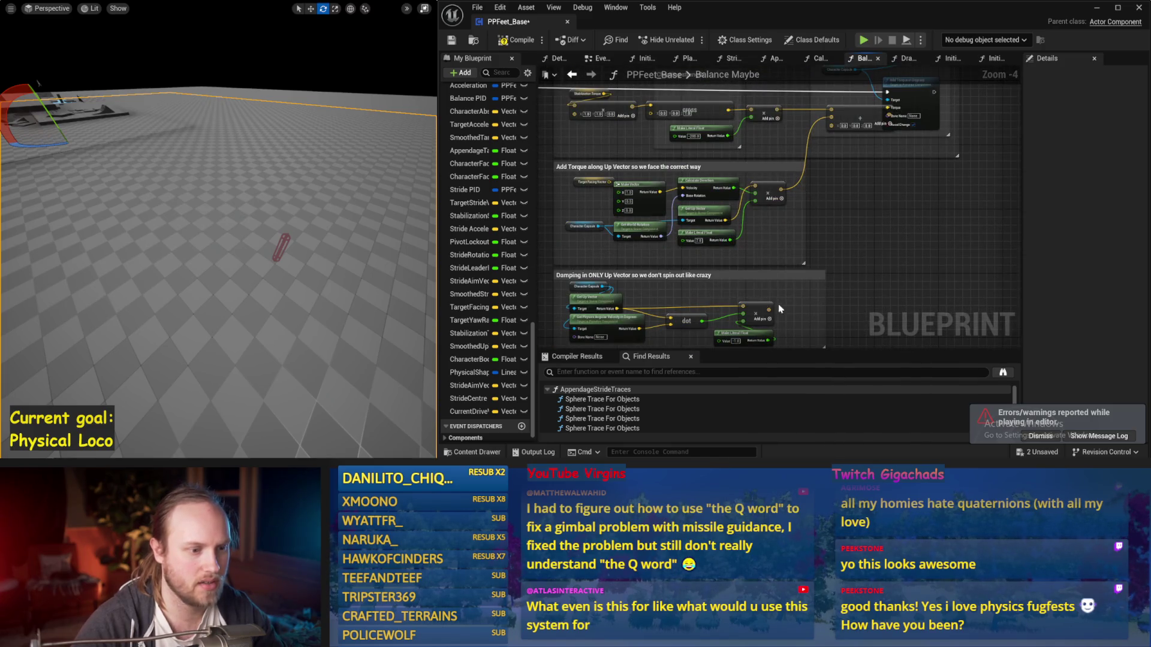
{"action": "left_click_drag", "start_coordinate": [907, 225], "coordinate": [836, 255]}
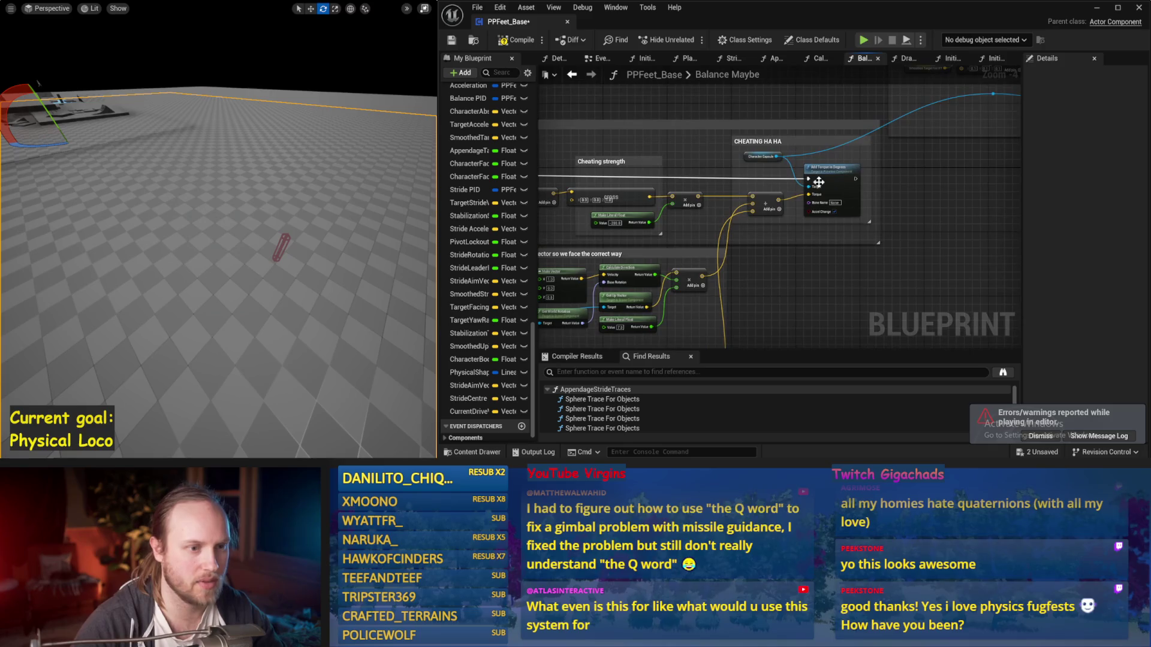
{"action": "left_click", "coordinate": [451, 40]}
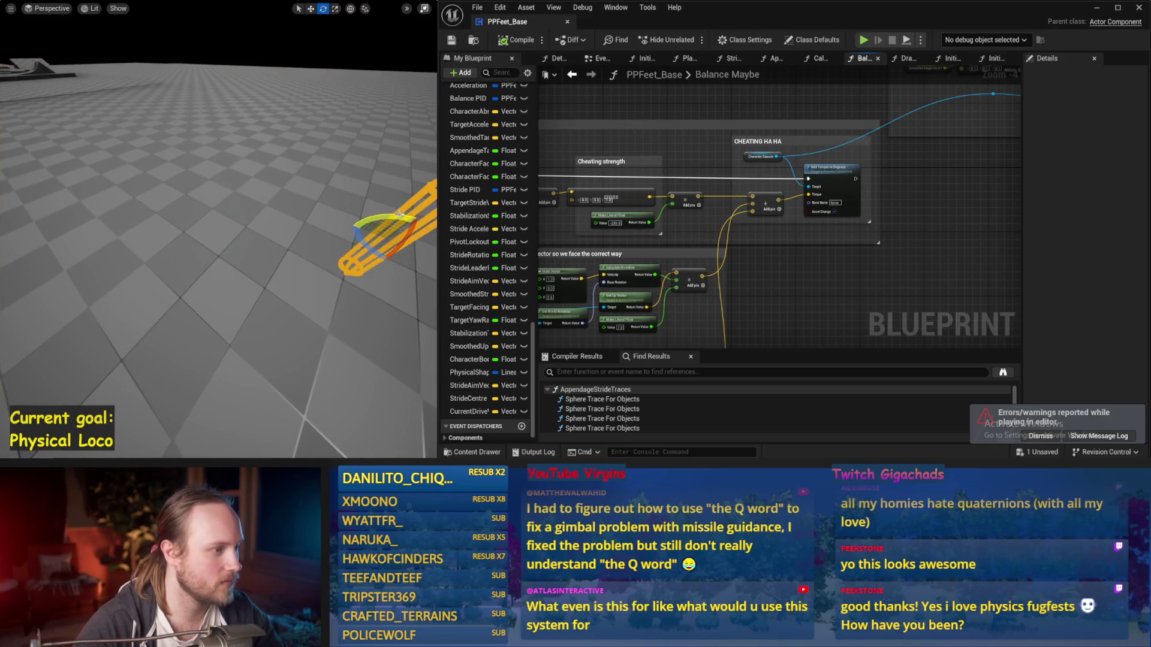
Run a fresh simulation test, restart it with the character upright, and stop it
{"action": "key", "text": "Escape"}
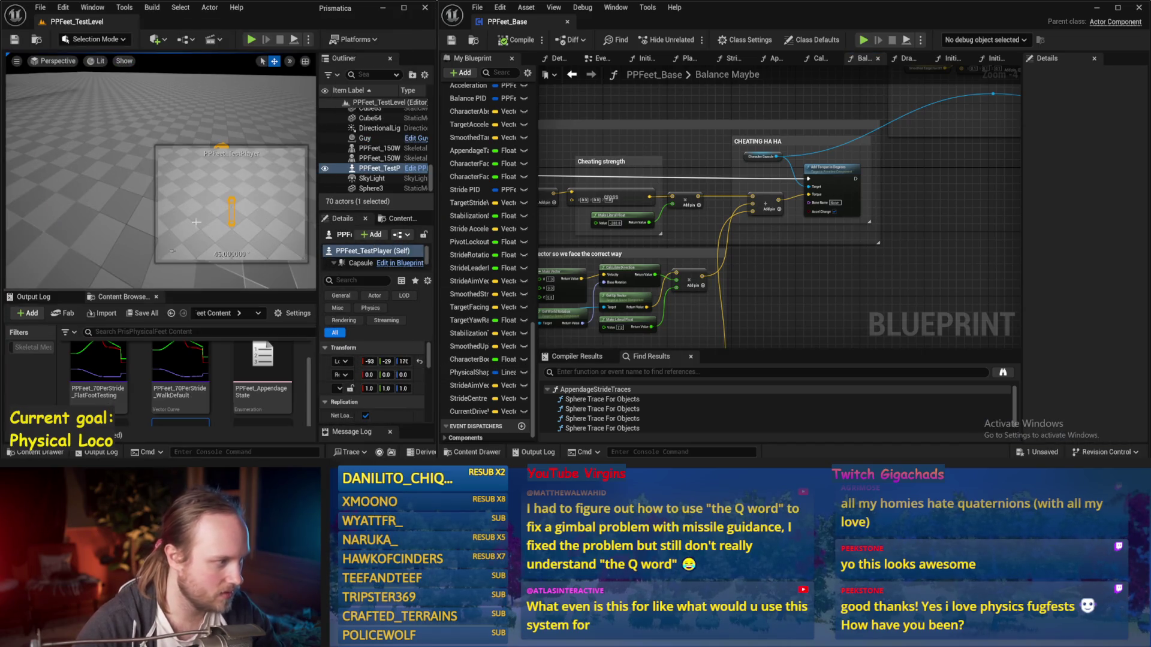
{"action": "key", "text": "alt+p"}
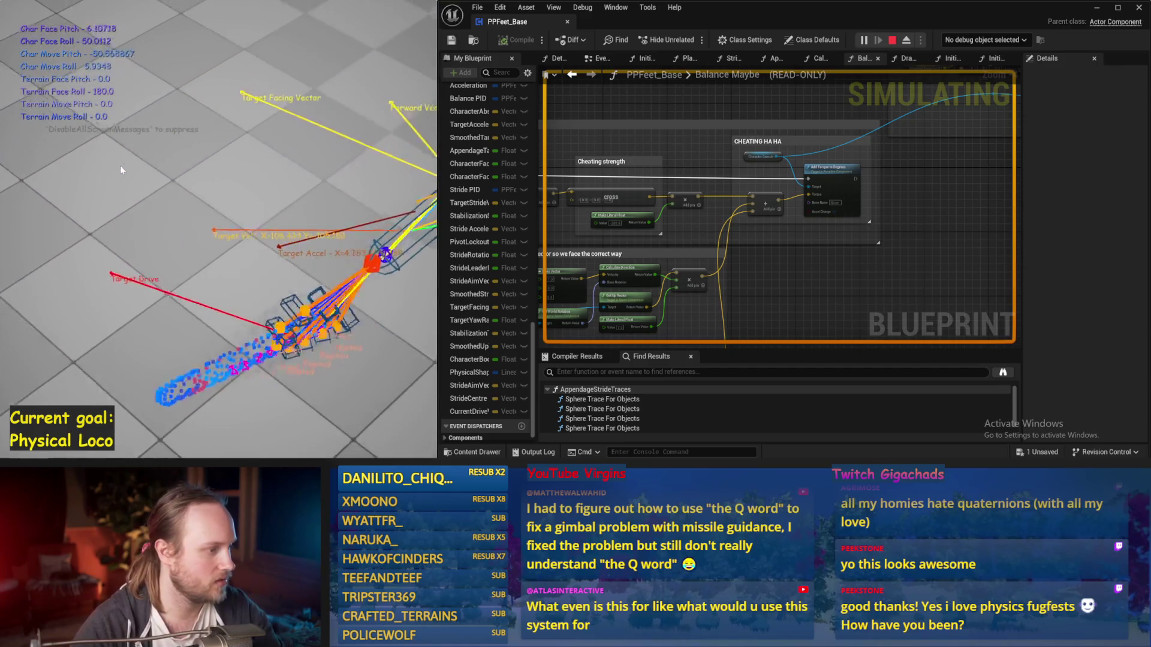
{"action": "key", "text": "Escape"}
{"action": "key", "text": "alt+p"}
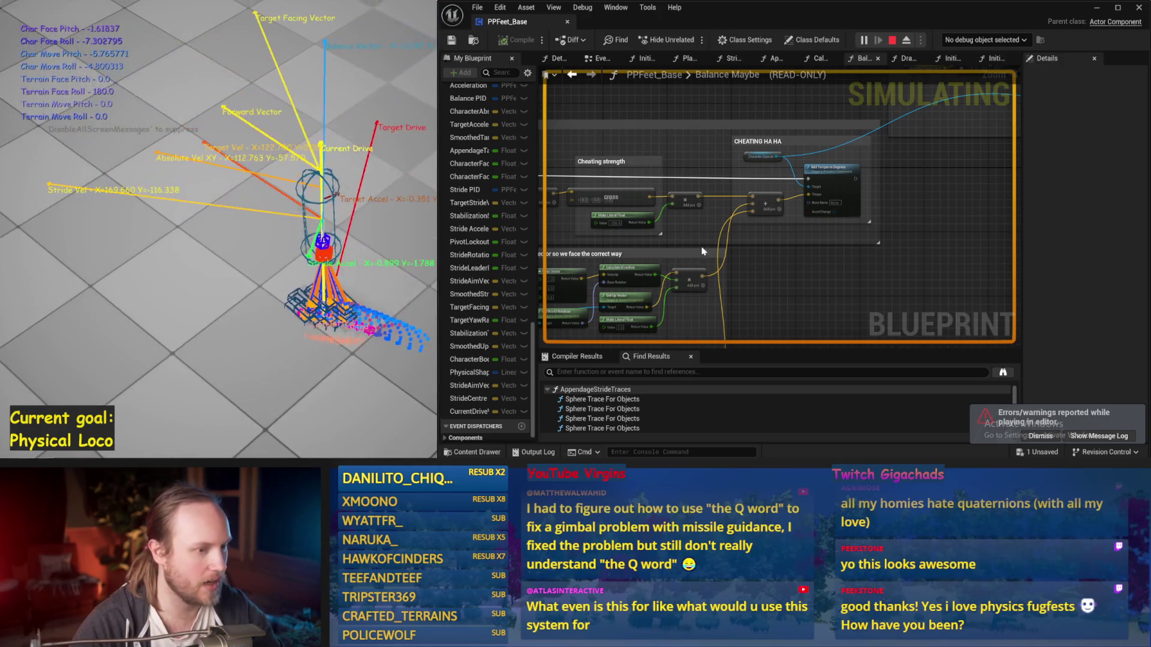
{"action": "key", "text": "Escape"}
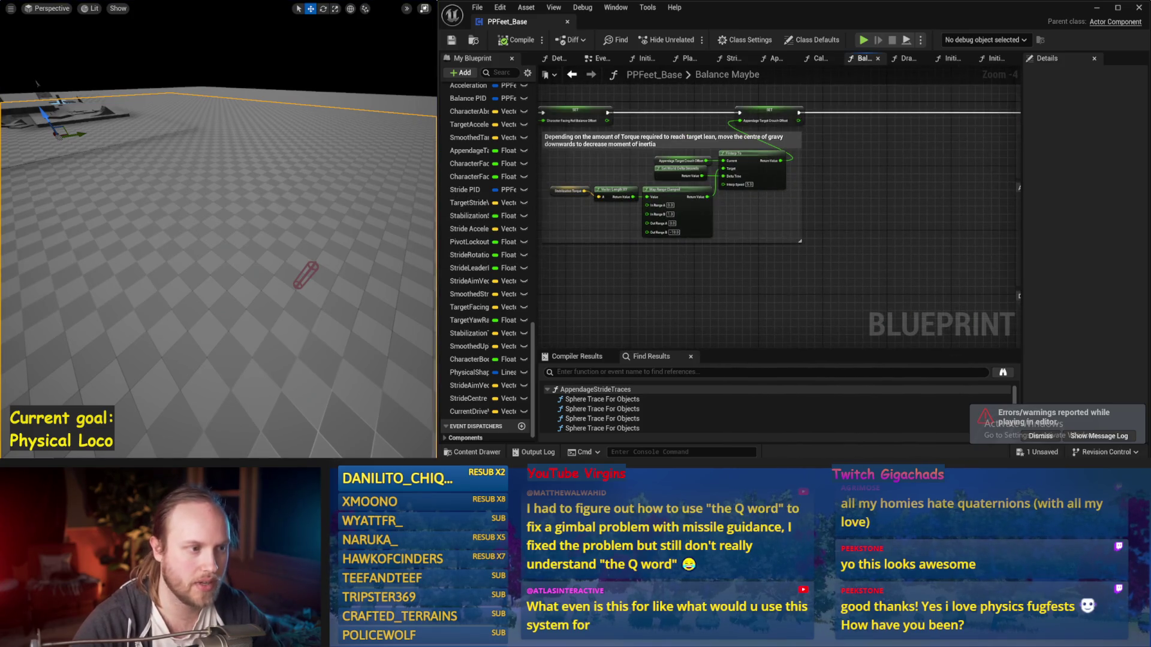
Add a Current Drive Vector getter, found by searching 'drive', near the SET and VInterp nodes
{"action": "scroll", "coordinate": [762, 290], "scroll_direction": "down", "scroll_amount": 2}
{"action": "scroll", "coordinate": [785, 268], "scroll_direction": "up", "scroll_amount": 2}
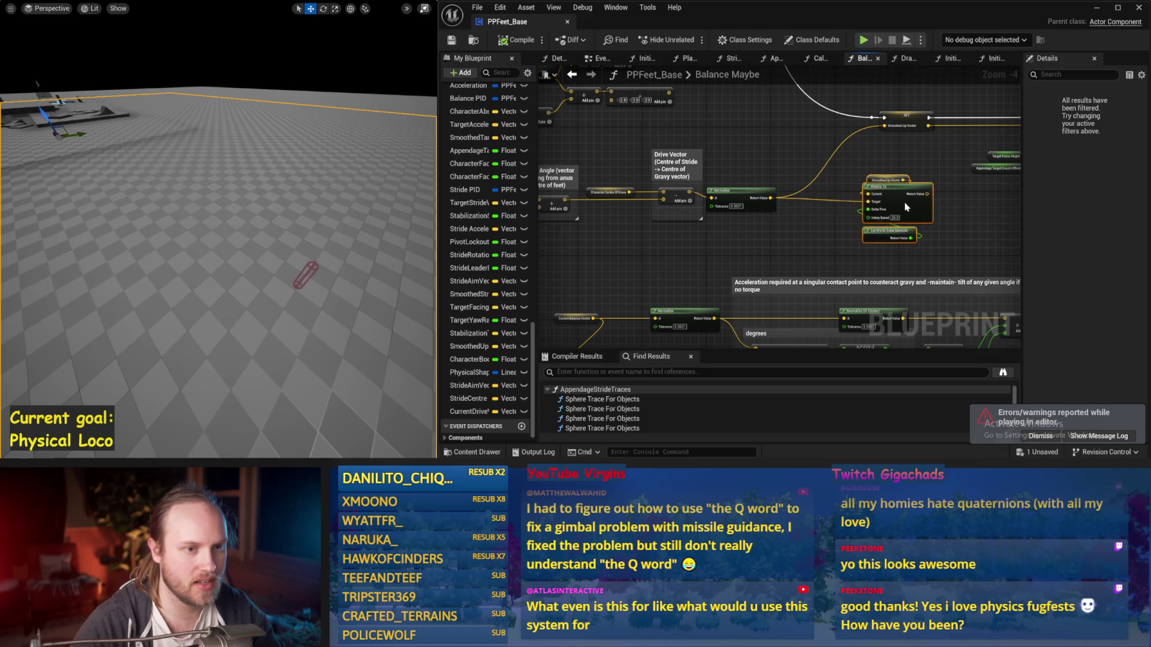
{"action": "mouse_move", "coordinate": [769, 163]}
{"action": "left_mouse_down"}
{"action": "mouse_move", "coordinate": [906, 159]}
{"action": "mouse_move", "coordinate": [730, 250]}
{"action": "left_mouse_up"}
{"action": "mouse_move", "coordinate": [847, 257]}
{"action": "left_mouse_down"}
{"action": "mouse_move", "coordinate": [750, 248]}
{"action": "mouse_move", "coordinate": [983, 264]}
{"action": "left_mouse_up"}
{"action": "mouse_move", "coordinate": [708, 180]}
{"action": "left_mouse_down"}
{"action": "mouse_move", "coordinate": [789, 262]}
{"action": "mouse_move", "coordinate": [889, 241]}
{"action": "mouse_move", "coordinate": [691, 261]}
{"action": "left_mouse_up"}
{"action": "key", "text": "ctrl+s"}
{"action": "left_click_drag", "start_coordinate": [848, 196], "coordinate": [568, 220]}
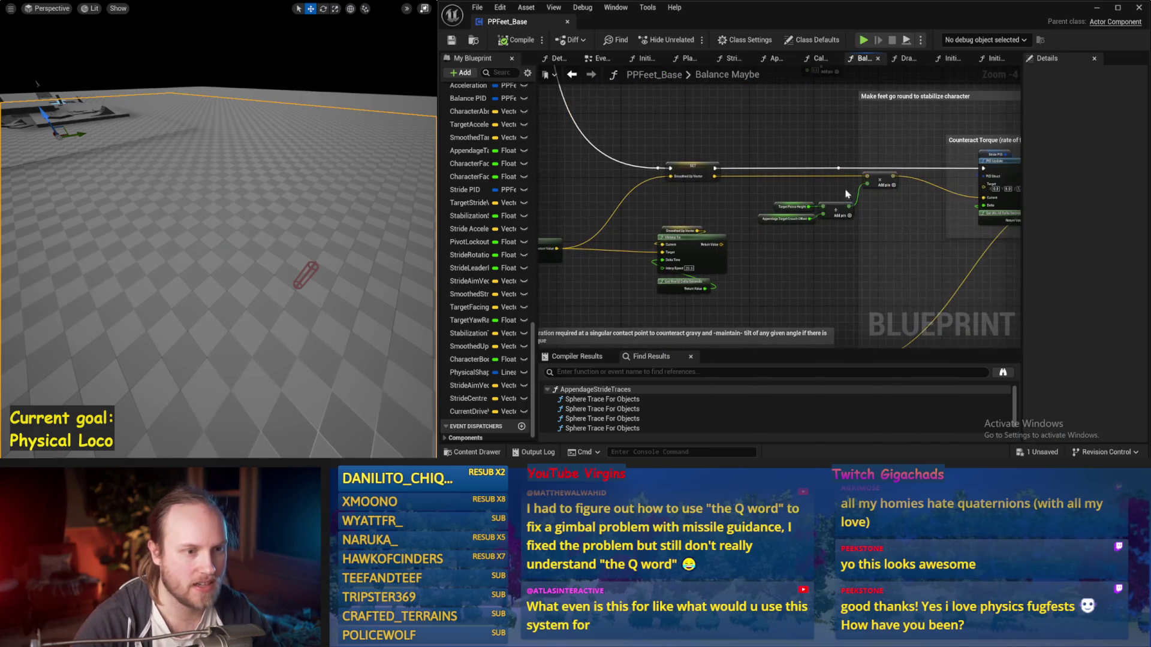
{"action": "left_click_drag", "start_coordinate": [814, 185], "coordinate": [790, 180]}
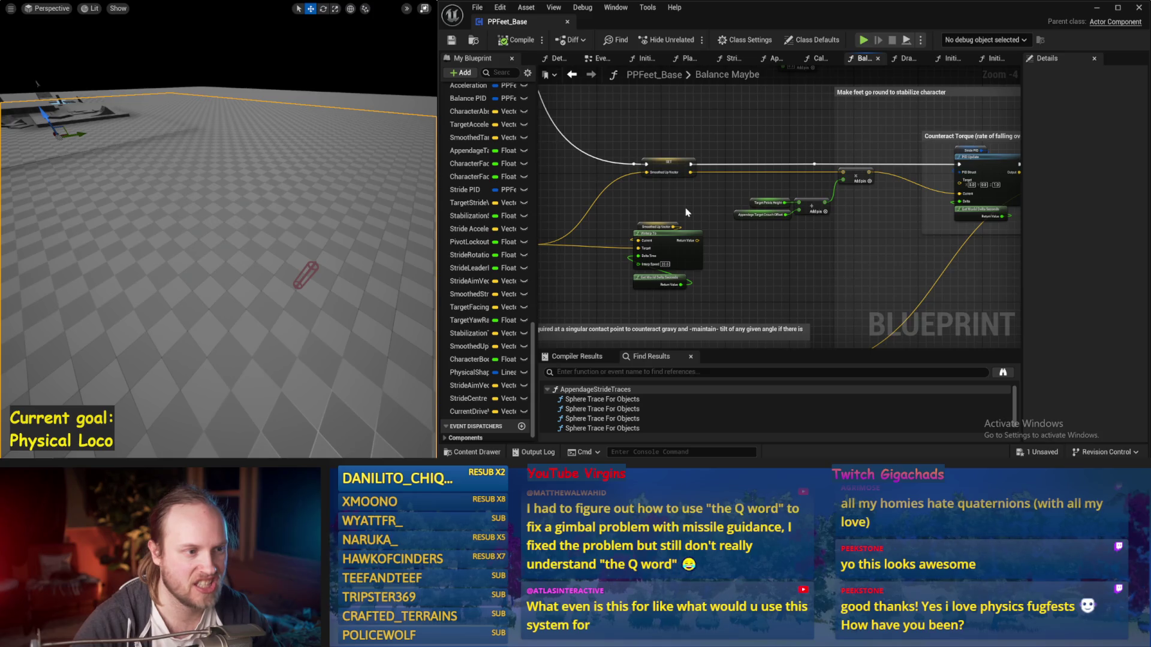
{"action": "left_click_drag", "start_coordinate": [654, 202], "coordinate": [821, 199]}
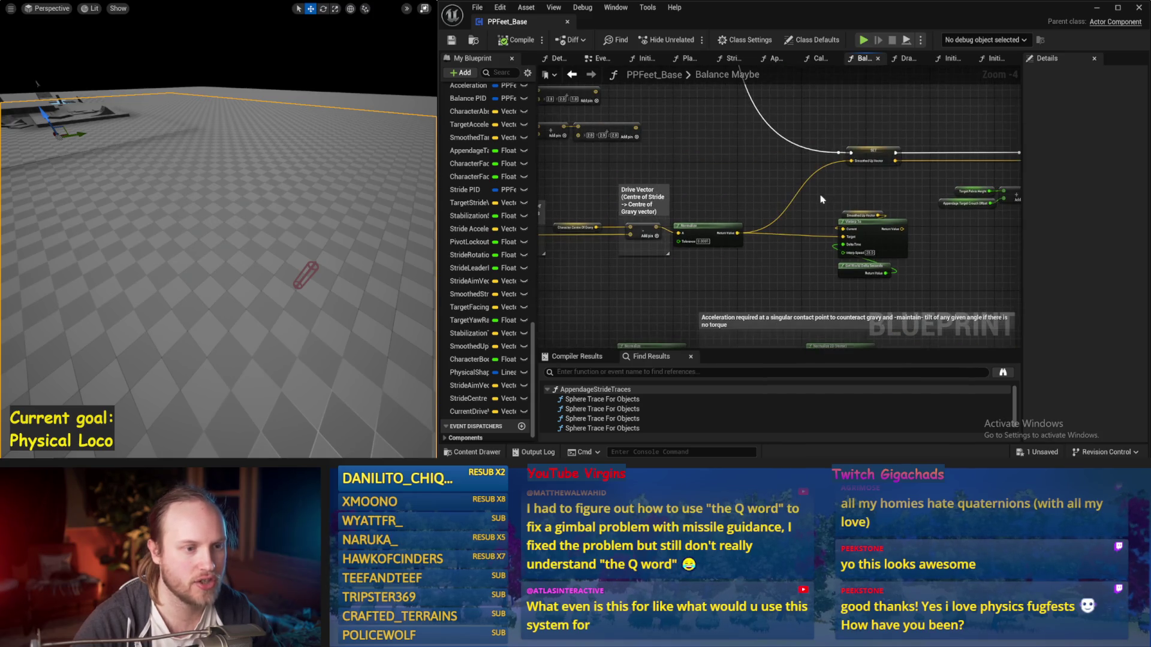
{"action": "right_click", "coordinate": [732, 171]}
{"action": "type", "text": "drive"}
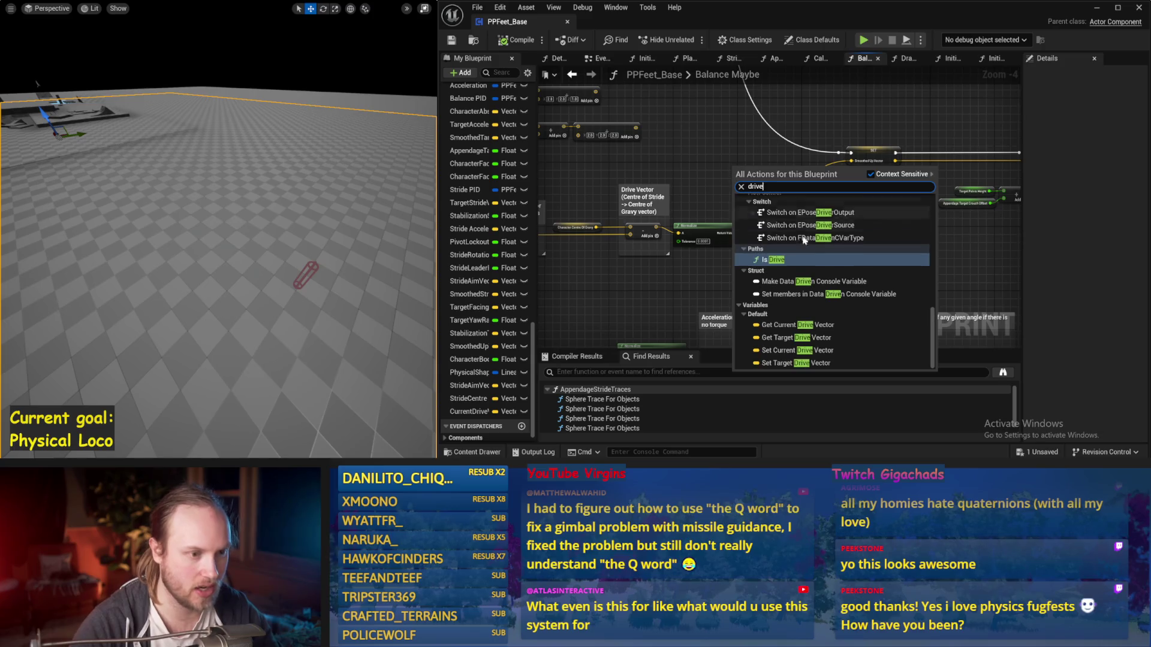
{"action": "left_click", "coordinate": [800, 325]}
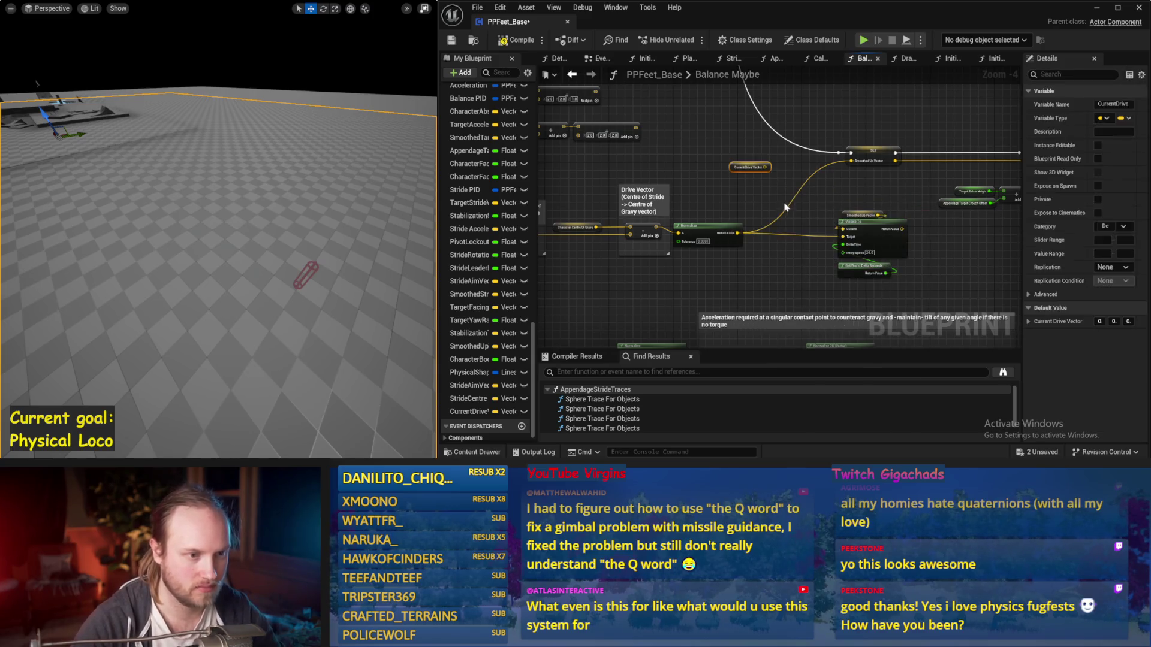
{"action": "scroll", "coordinate": [757, 169], "scroll_direction": "up", "scroll_amount": 1}
{"action": "key", "text": "ctrl+s"}
Rearrange the stride angle chain and the Current Drive Vector node, then compile
{"action": "left_click_drag", "start_coordinate": [960, 175], "coordinate": [704, 212]}
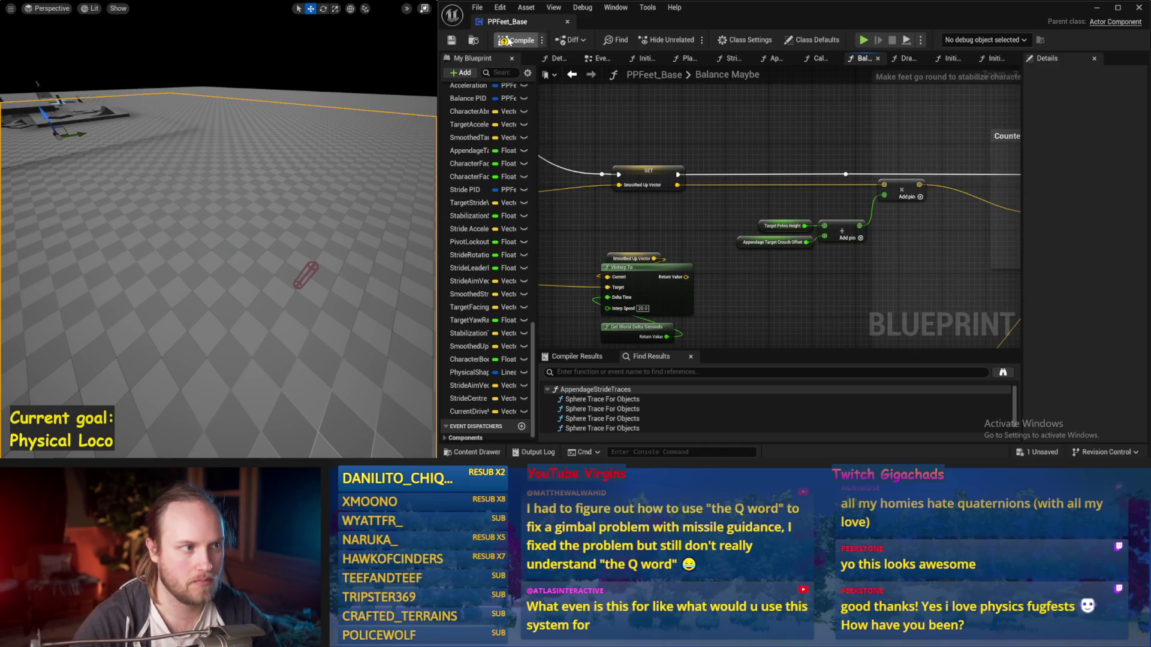
{"action": "scroll", "coordinate": [719, 252], "scroll_direction": "down", "scroll_amount": 1}
{"action": "left_click_drag", "start_coordinate": [719, 252], "coordinate": [864, 259]}
{"action": "left_click_drag", "start_coordinate": [783, 261], "coordinate": [899, 245]}
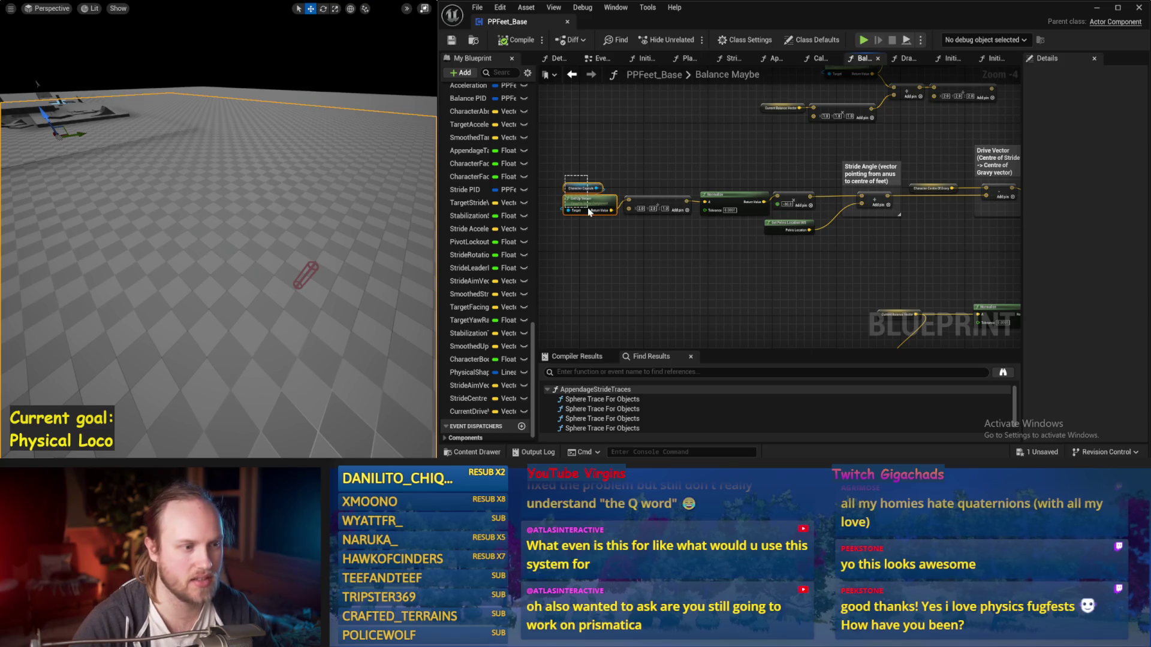
{"action": "mouse_move", "coordinate": [588, 207]}
{"action": "left_mouse_down"}
{"action": "mouse_move", "coordinate": [828, 254]}
{"action": "mouse_move", "coordinate": [763, 257]}
{"action": "mouse_move", "coordinate": [755, 243]}
{"action": "left_mouse_up"}
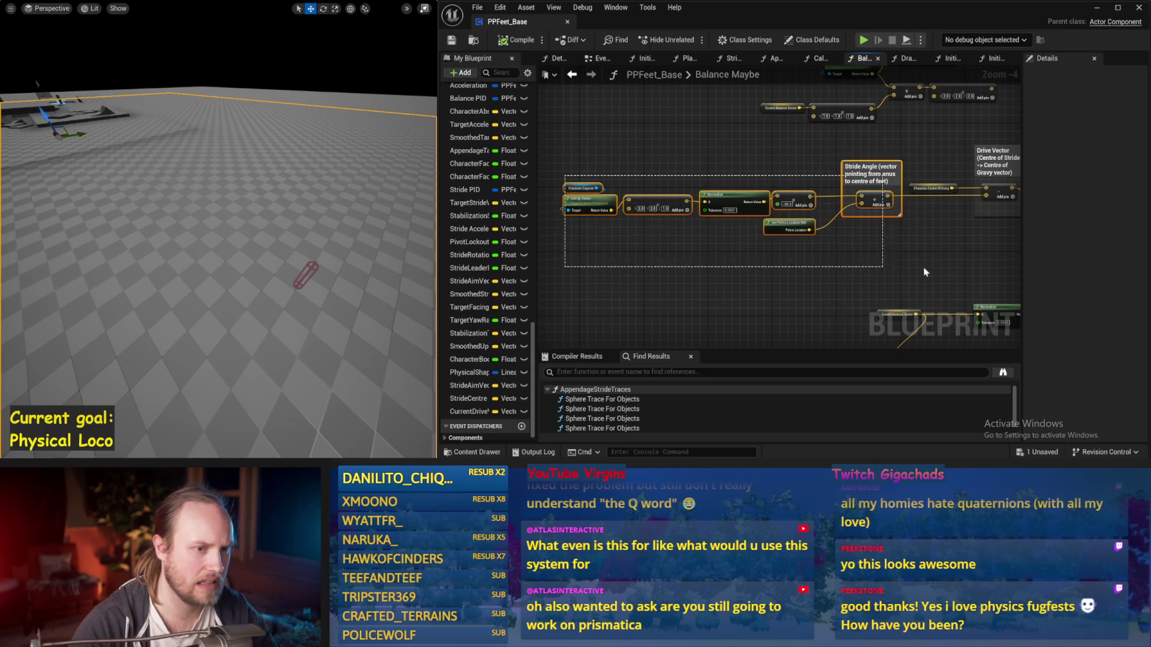
{"action": "scroll", "coordinate": [733, 191], "scroll_direction": "up", "scroll_amount": 2}
{"action": "left_click_drag", "start_coordinate": [636, 173], "coordinate": [714, 174]}
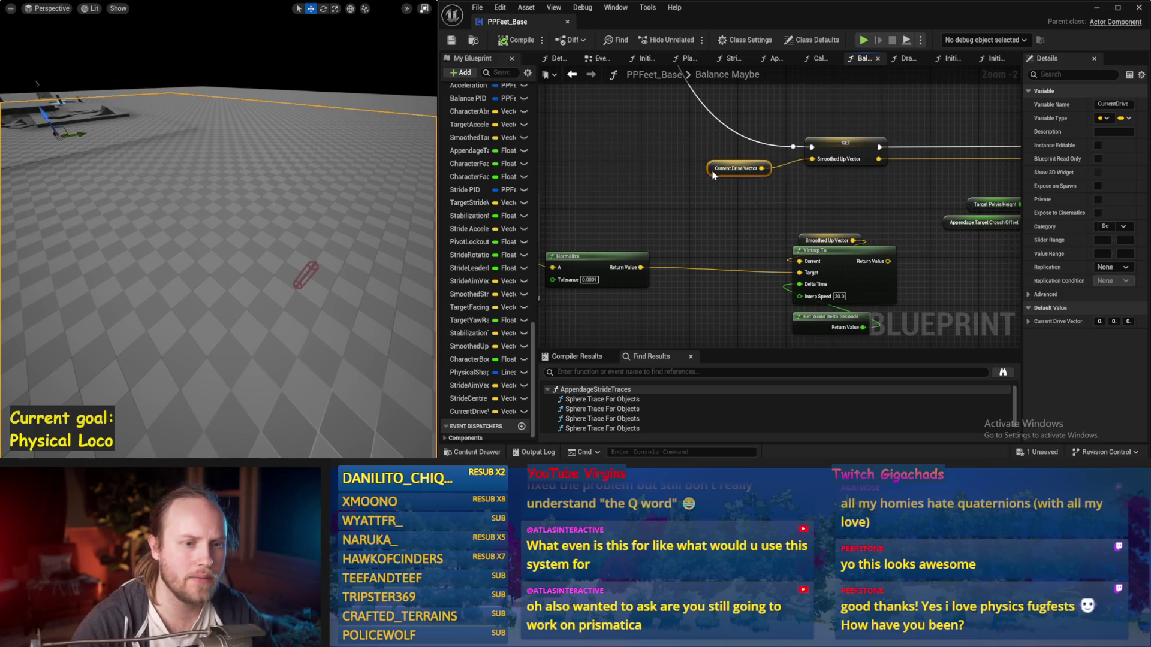
{"action": "left_click", "coordinate": [807, 193]}
{"action": "left_click", "coordinate": [517, 40]}
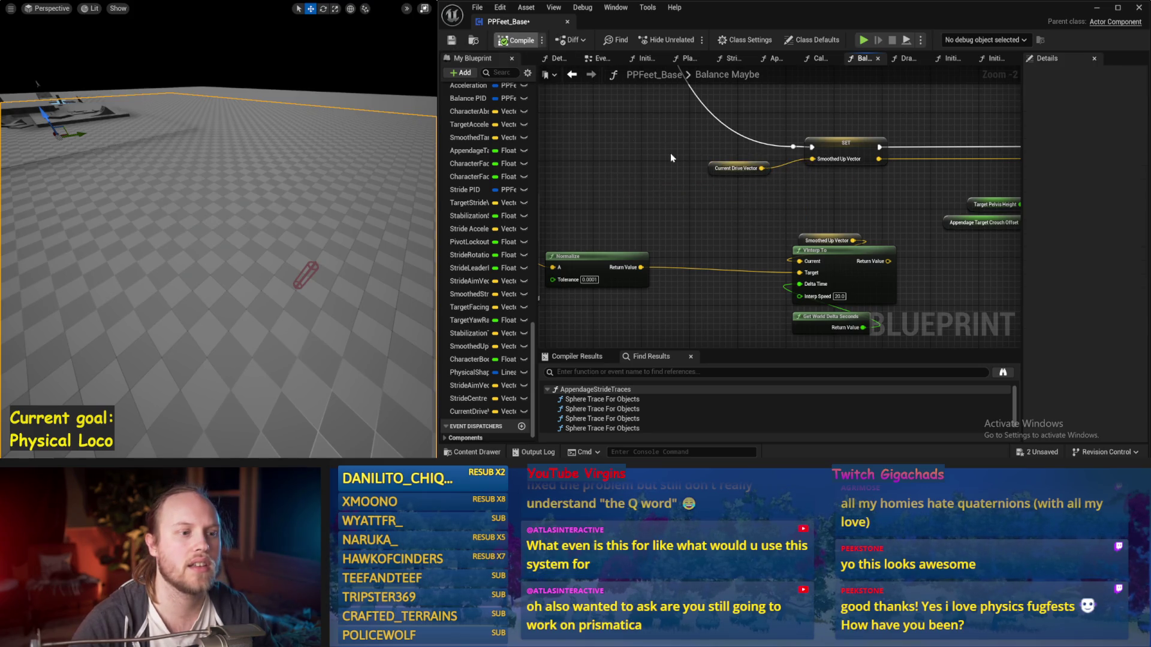
Duplicate the Normalize node, wire Current Drive Vector into the copy, and save
{"action": "left_click_drag", "start_coordinate": [880, 225], "coordinate": [599, 192]}
{"action": "scroll", "coordinate": [600, 192], "scroll_direction": "down", "scroll_amount": 1}
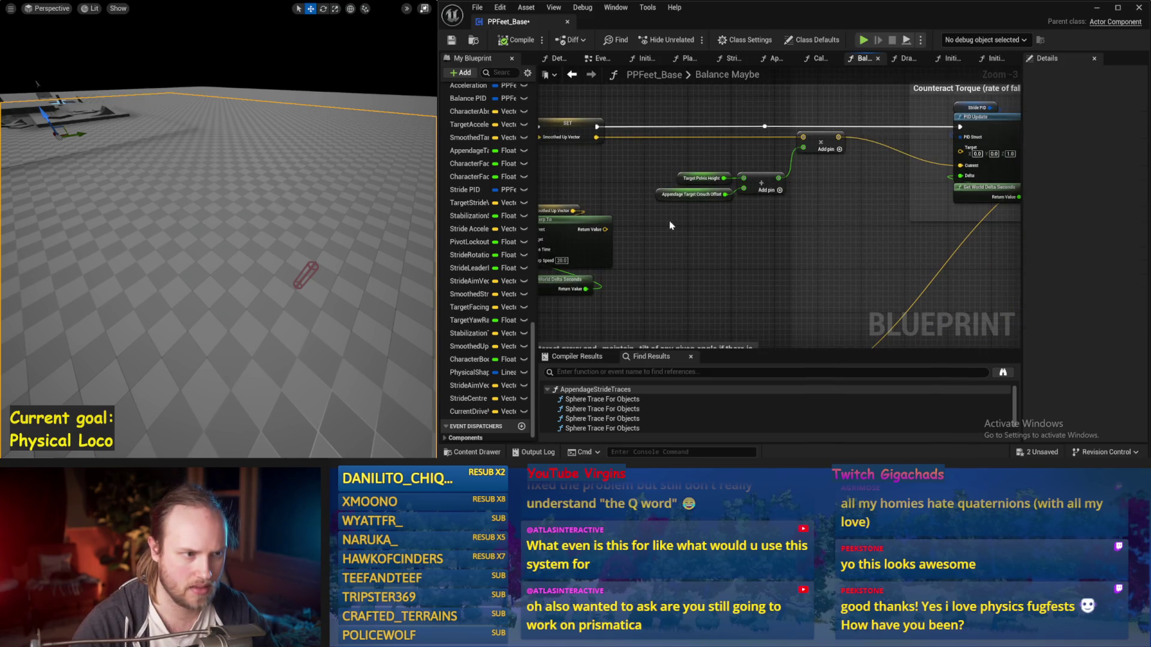
{"action": "left_click_drag", "start_coordinate": [671, 226], "coordinate": [921, 277]}
{"action": "mouse_move", "coordinate": [703, 195]}
{"action": "left_mouse_down"}
{"action": "mouse_move", "coordinate": [606, 212]}
{"action": "mouse_move", "coordinate": [676, 215]}
{"action": "left_mouse_up"}
{"action": "left_click", "coordinate": [612, 277]}
{"action": "key", "text": "ctrl+c"}
{"action": "key", "text": "ctrl+v"}
{"action": "mouse_move", "coordinate": [754, 215]}
{"action": "left_mouse_down"}
{"action": "mouse_move", "coordinate": [783, 205]}
{"action": "mouse_move", "coordinate": [789, 188]}
{"action": "mouse_move", "coordinate": [588, 145]}
{"action": "left_mouse_up"}
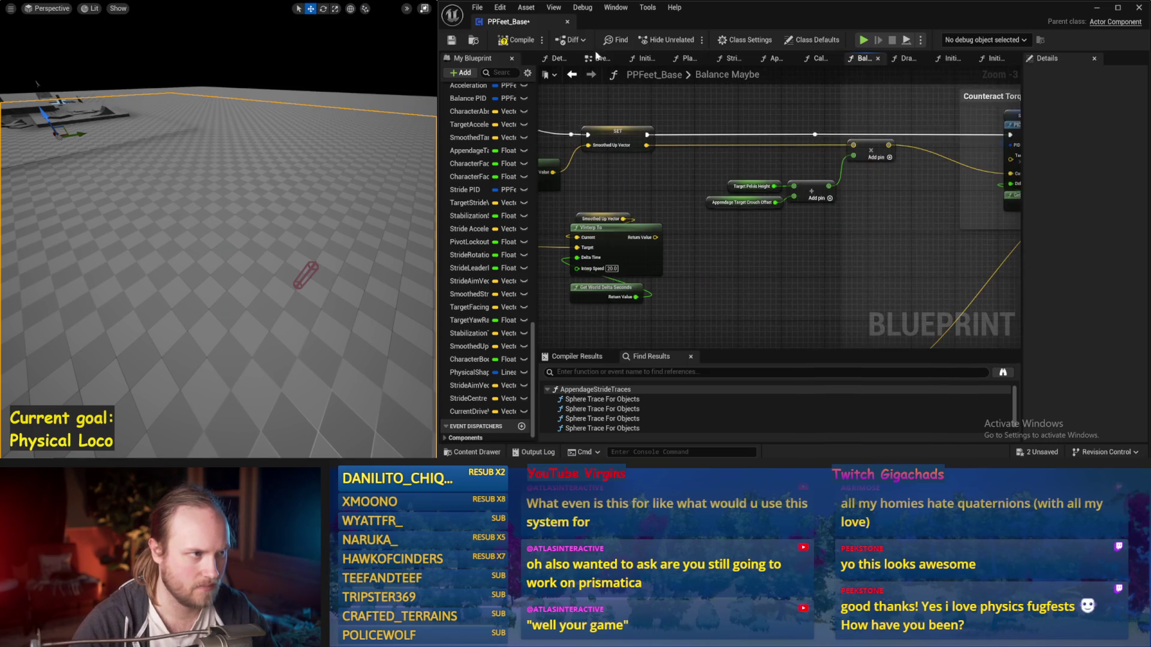
{"action": "left_click", "coordinate": [451, 40]}
Inspect the Target Pelvis Height and Appendage Target Crouch Offset nodes, then return to the EventGraph
{"action": "mouse_move", "coordinate": [757, 246]}
{"action": "left_mouse_down"}
{"action": "mouse_move", "coordinate": [738, 216]}
{"action": "mouse_move", "coordinate": [733, 171]}
{"action": "mouse_move", "coordinate": [696, 238]}
{"action": "mouse_move", "coordinate": [660, 245]}
{"action": "left_mouse_up"}
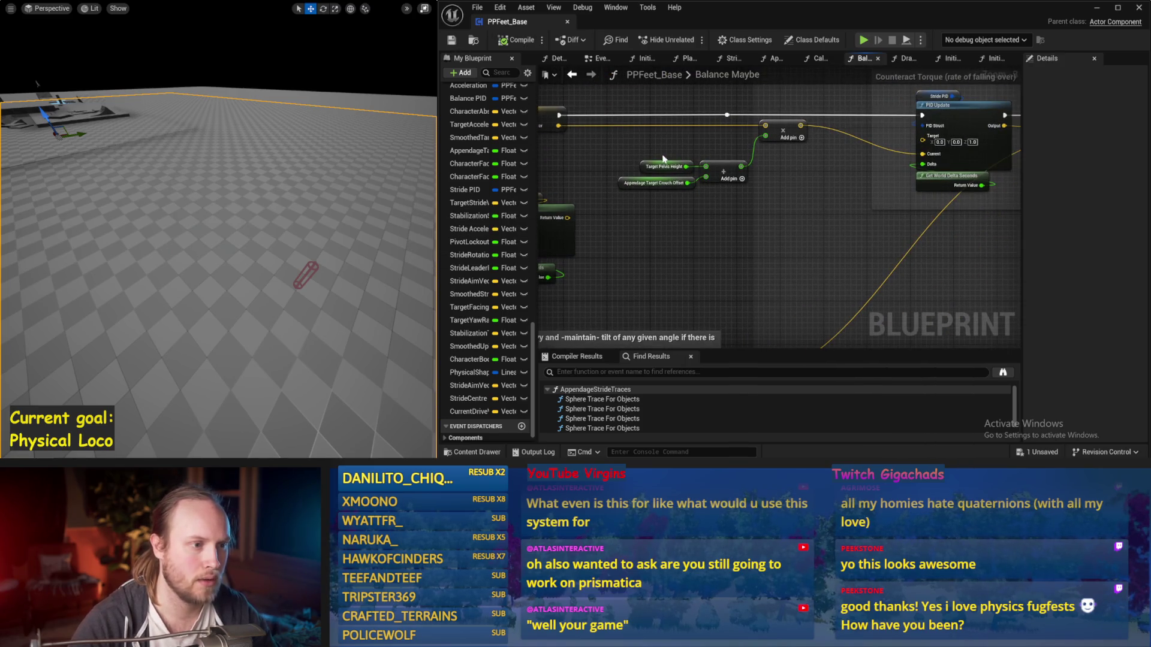
{"action": "left_click", "coordinate": [660, 163]}
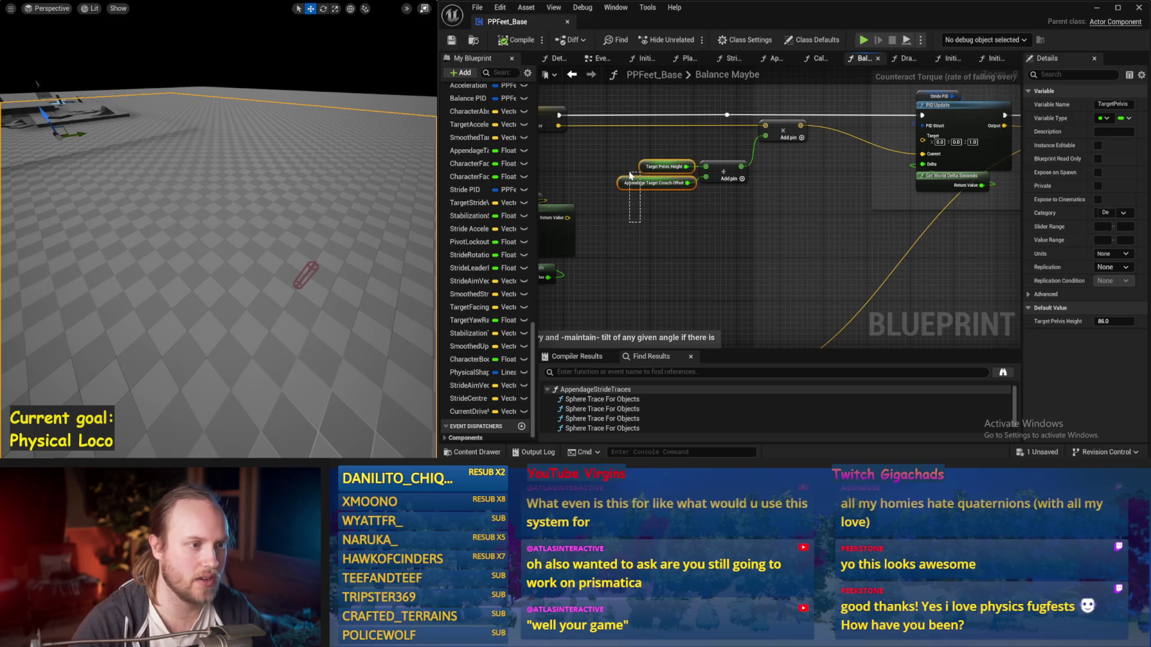
{"action": "left_click_drag", "start_coordinate": [628, 186], "coordinate": [847, 229]}
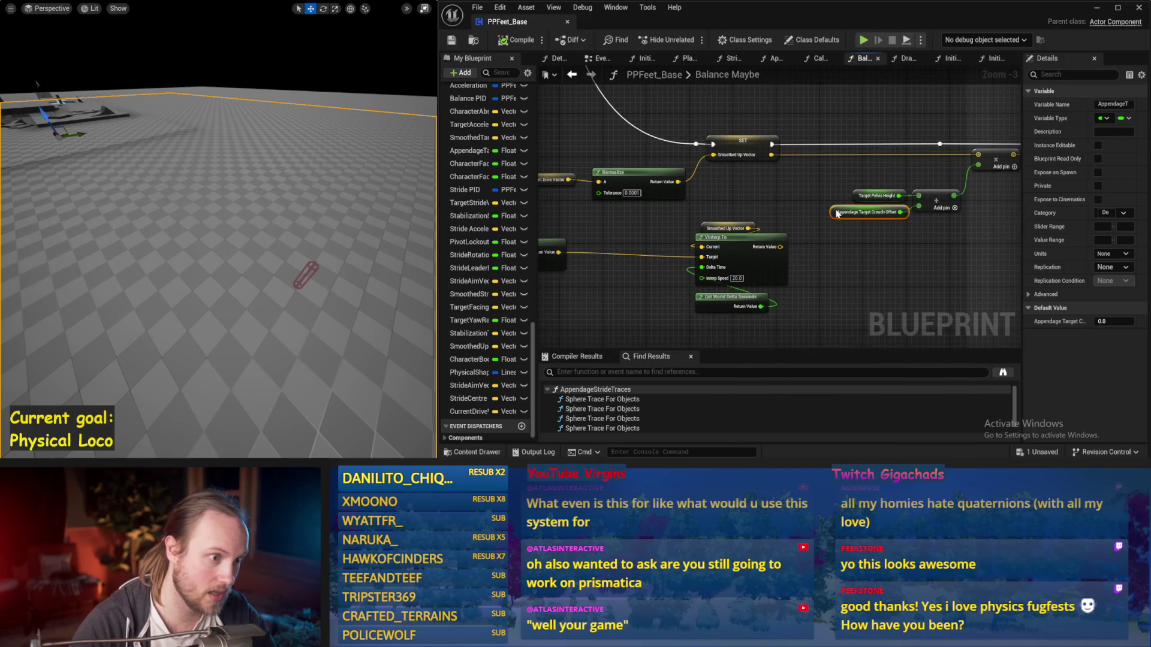
{"action": "left_click_drag", "start_coordinate": [923, 220], "coordinate": [894, 189]}
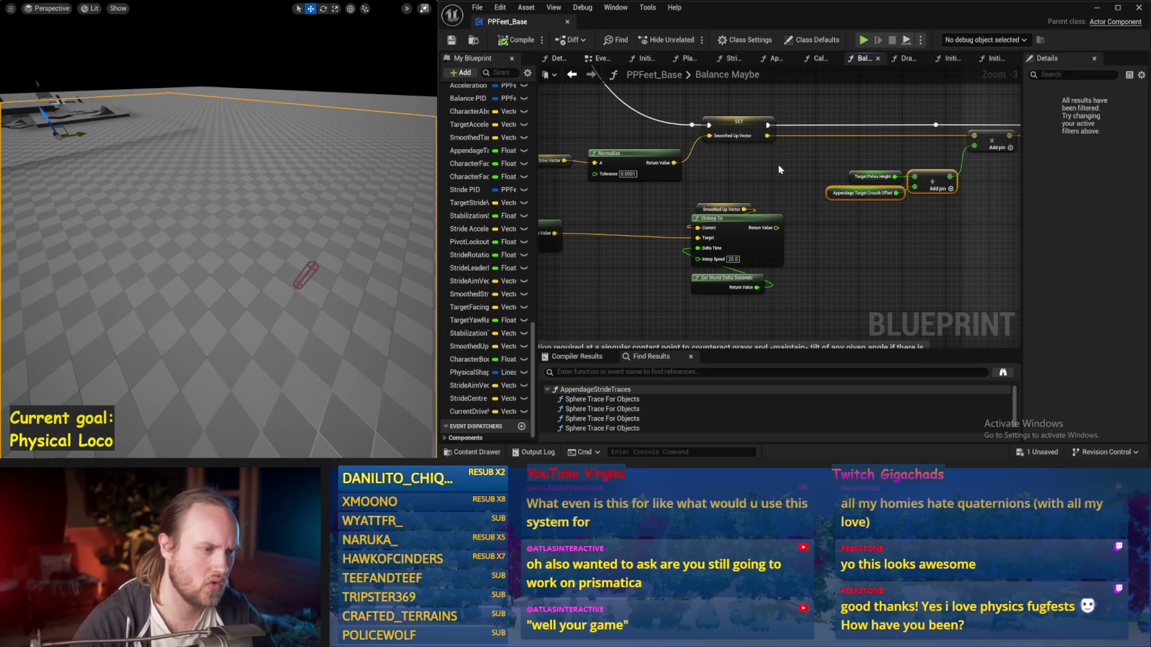
{"action": "left_click_drag", "start_coordinate": [779, 170], "coordinate": [778, 186]}
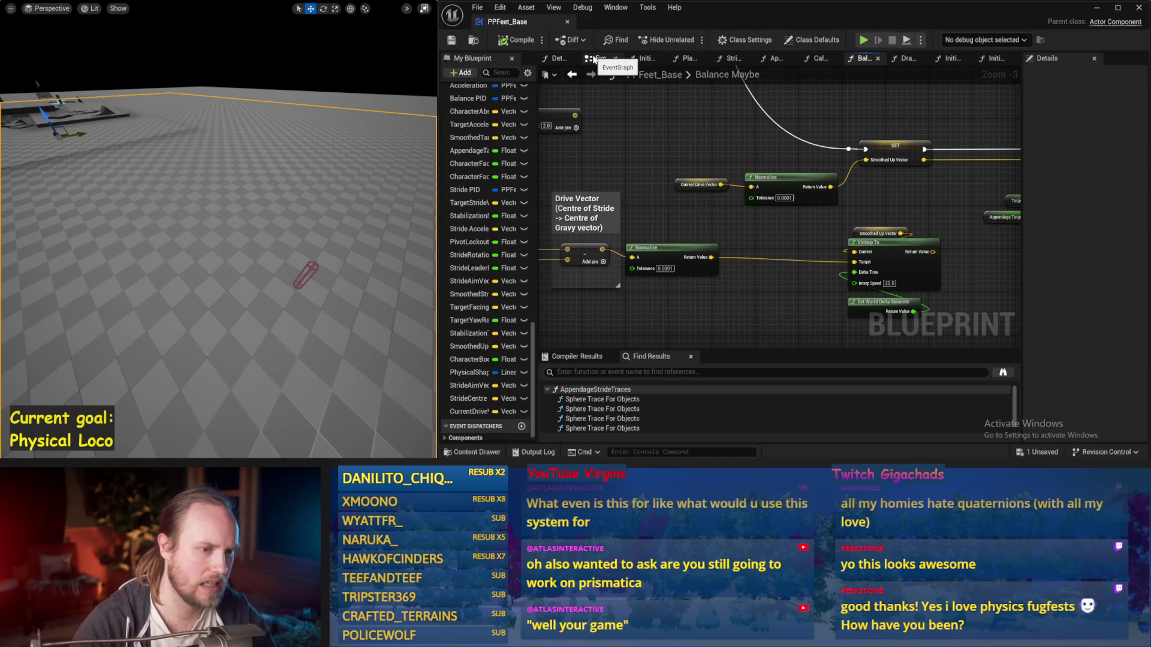
{"action": "left_click", "coordinate": [594, 59]}
{"action": "mouse_move", "coordinate": [693, 254]}
{"action": "left_mouse_down"}
{"action": "mouse_move", "coordinate": [873, 258]}
{"action": "mouse_move", "coordinate": [745, 191]}
{"action": "left_mouse_up"}
In CalcStrideCentreAndLean, add Appendage Target Crouch Offset to Target Pelvis Height before the multiply
{"action": "double_click", "coordinate": [746, 191]}
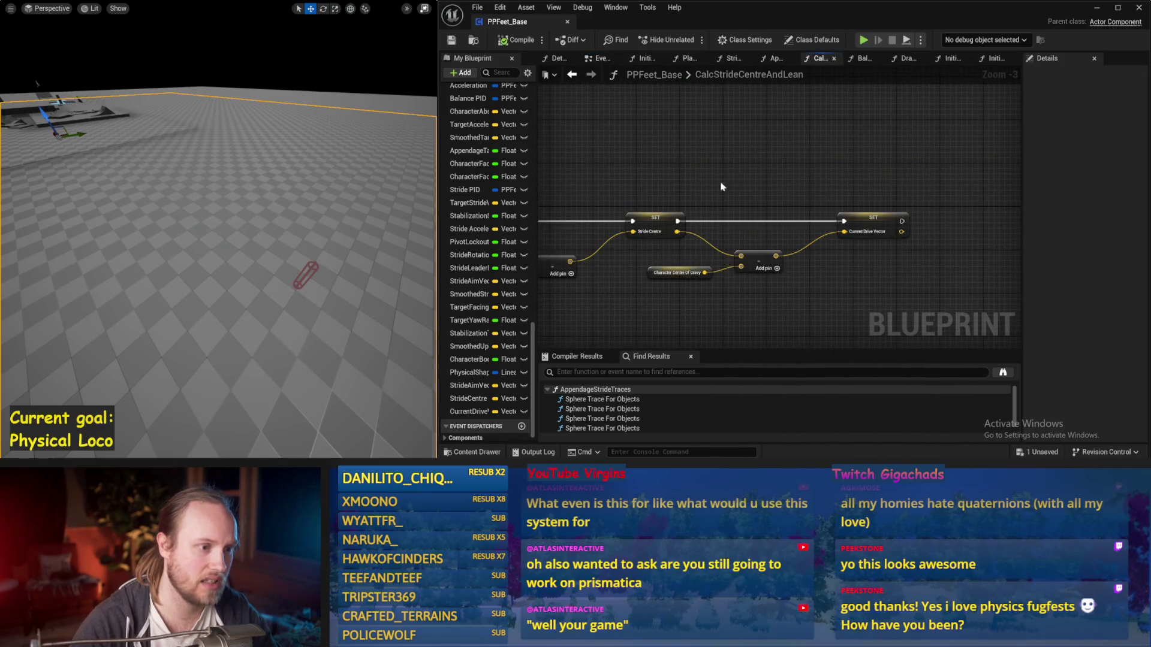
{"action": "mouse_move", "coordinate": [806, 279]}
{"action": "left_mouse_down"}
{"action": "mouse_move", "coordinate": [935, 269]}
{"action": "mouse_move", "coordinate": [714, 257]}
{"action": "left_mouse_up"}
{"action": "key", "text": "ctrl+v"}
{"action": "left_click", "coordinate": [878, 265]}
{"action": "mouse_move", "coordinate": [833, 207]}
{"action": "left_mouse_down"}
{"action": "mouse_move", "coordinate": [836, 235]}
{"action": "mouse_move", "coordinate": [803, 181]}
{"action": "mouse_move", "coordinate": [769, 230]}
{"action": "left_mouse_up"}
Save the blueprint and test the pelvis height change in two short simulation runs
{"action": "left_click", "coordinate": [451, 41]}
{"action": "key", "text": "alt+s"}
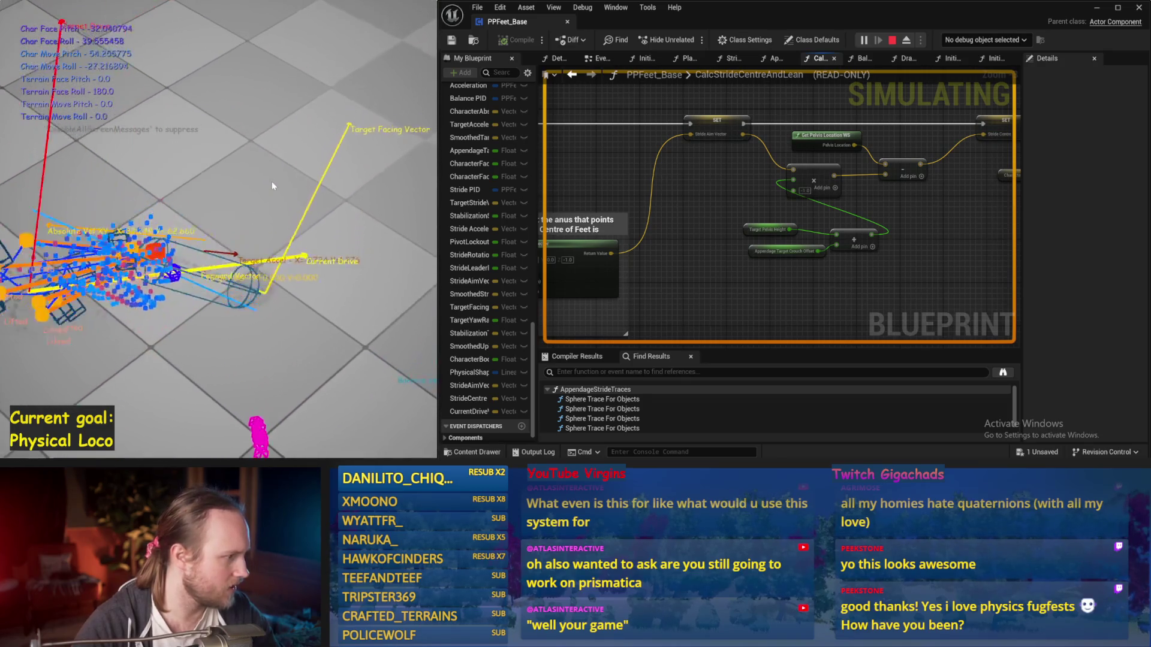
{"action": "key", "text": "Escape"}
{"action": "key", "text": "alt+s"}
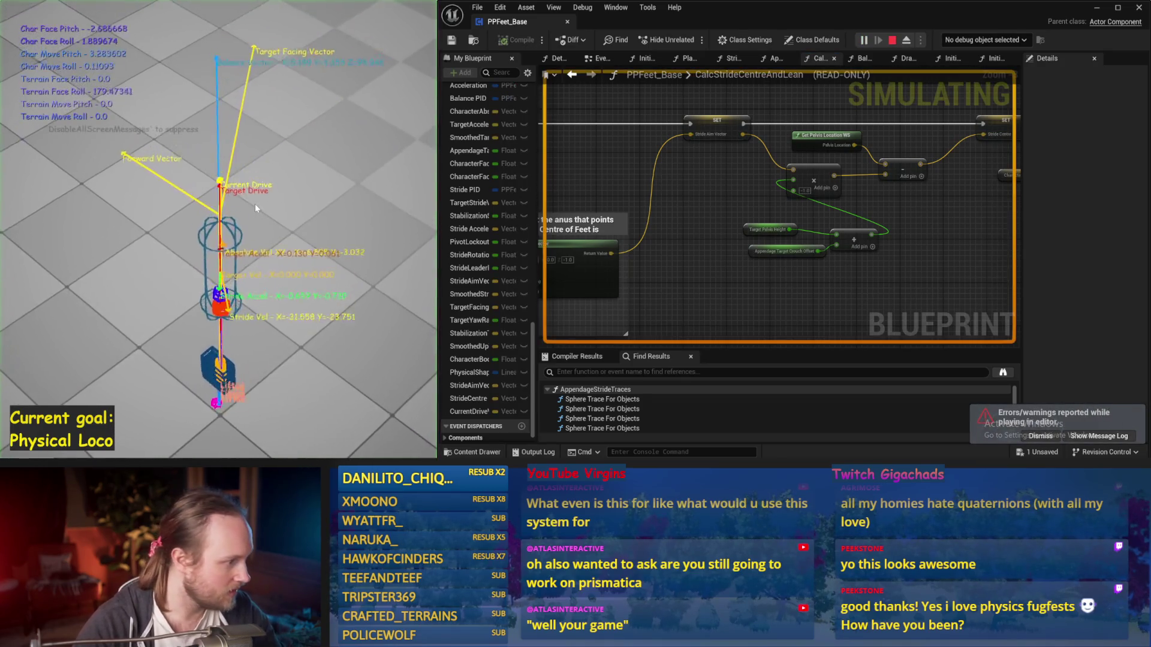
{"action": "key", "text": "Escape"}
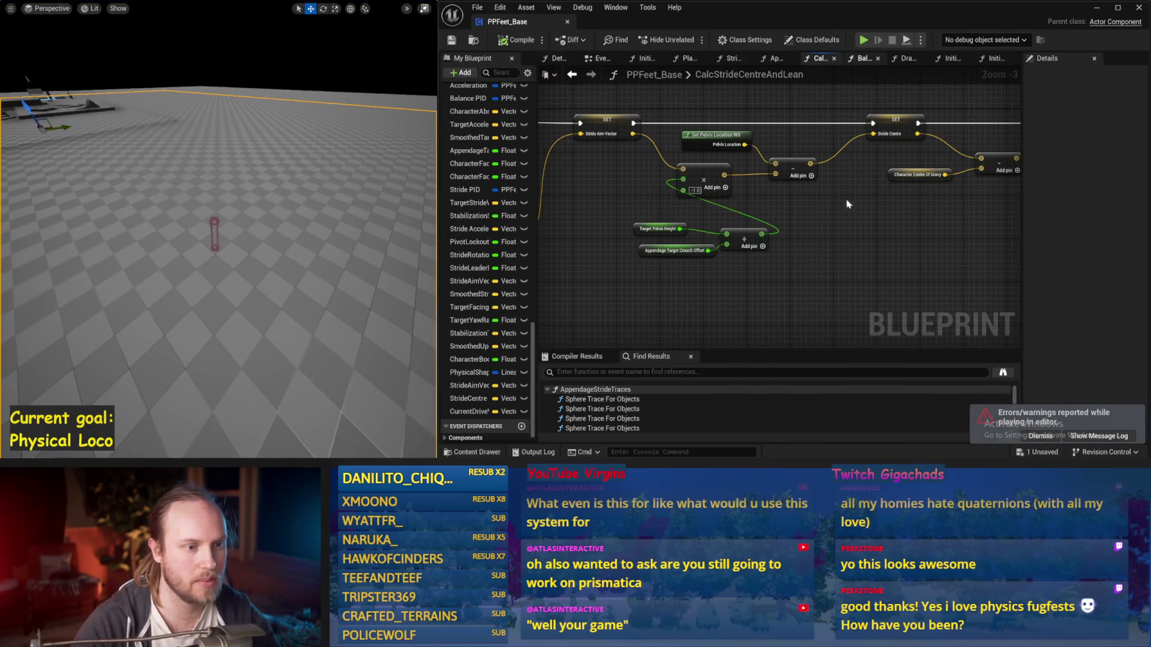
{"action": "left_click", "coordinate": [864, 58]}
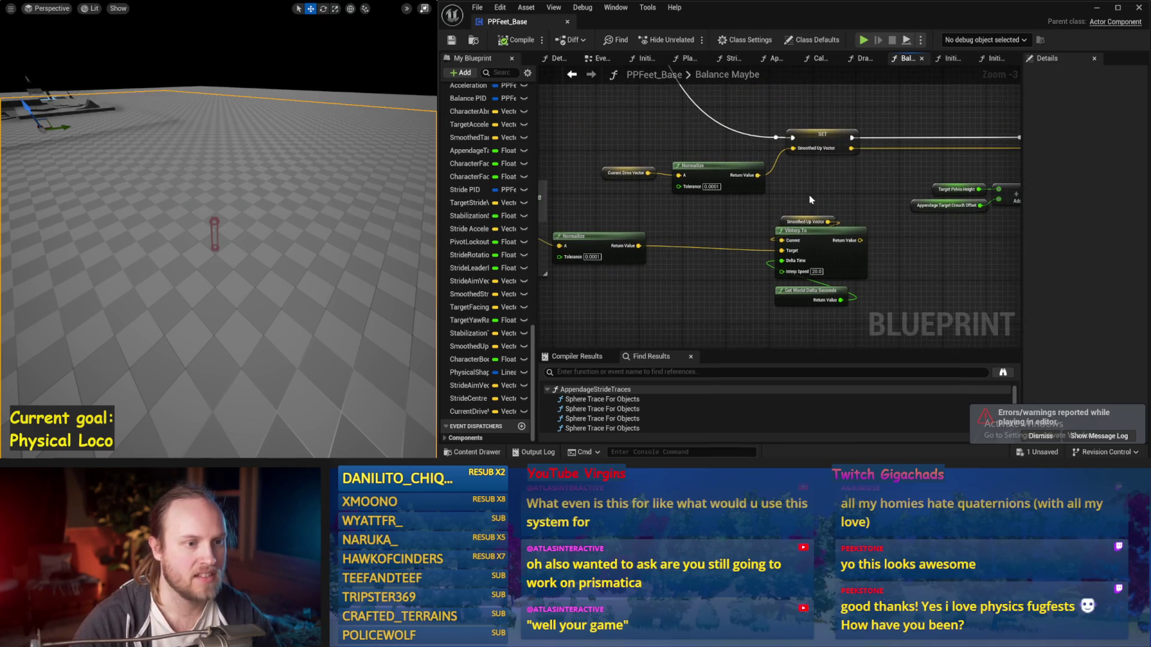
Move the Normalize node and Current Drive Vector beside the Stride PID Update, then save
{"action": "mouse_move", "coordinate": [875, 185]}
{"action": "left_mouse_down"}
{"action": "mouse_move", "coordinate": [615, 175]}
{"action": "mouse_move", "coordinate": [953, 218]}
{"action": "left_mouse_up"}
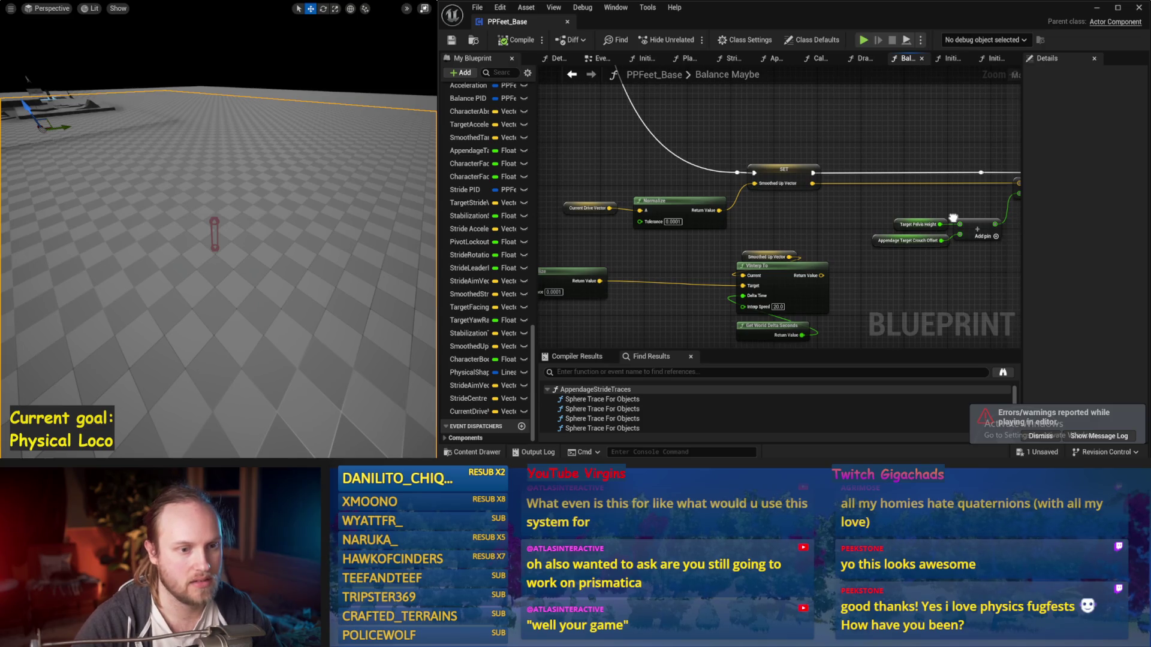
{"action": "left_click_drag", "start_coordinate": [825, 226], "coordinate": [808, 235]}
{"action": "left_click_drag", "start_coordinate": [633, 212], "coordinate": [654, 228]}
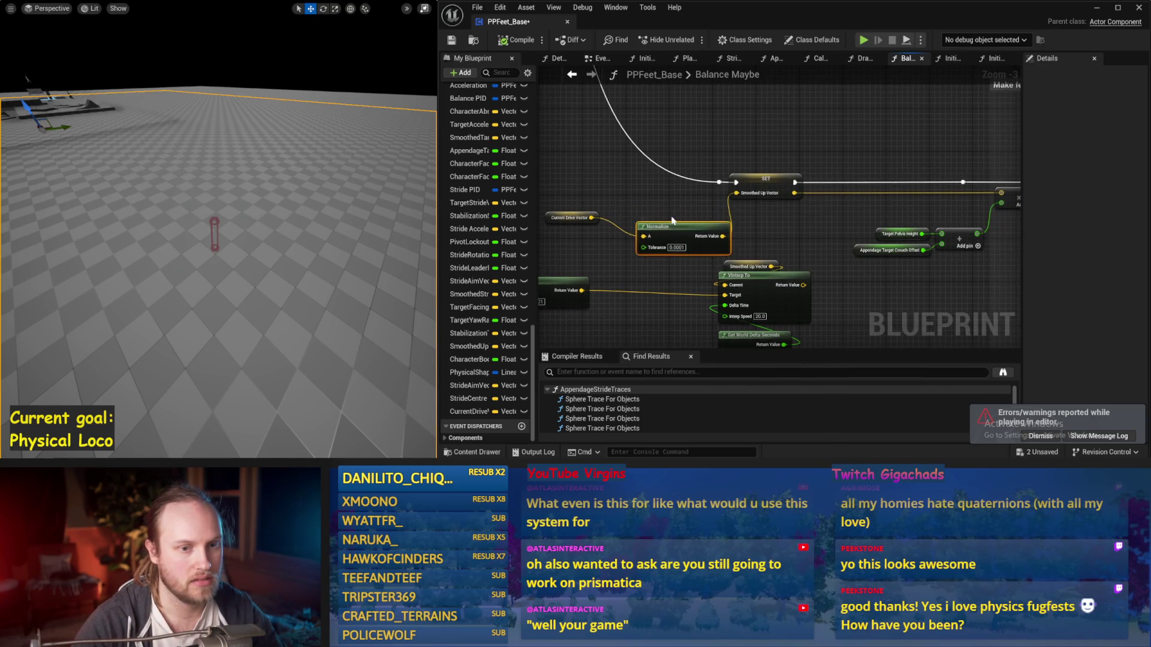
{"action": "mouse_move", "coordinate": [579, 221]}
{"action": "left_mouse_down"}
{"action": "mouse_move", "coordinate": [865, 210]}
{"action": "mouse_move", "coordinate": [812, 232]}
{"action": "left_mouse_up"}
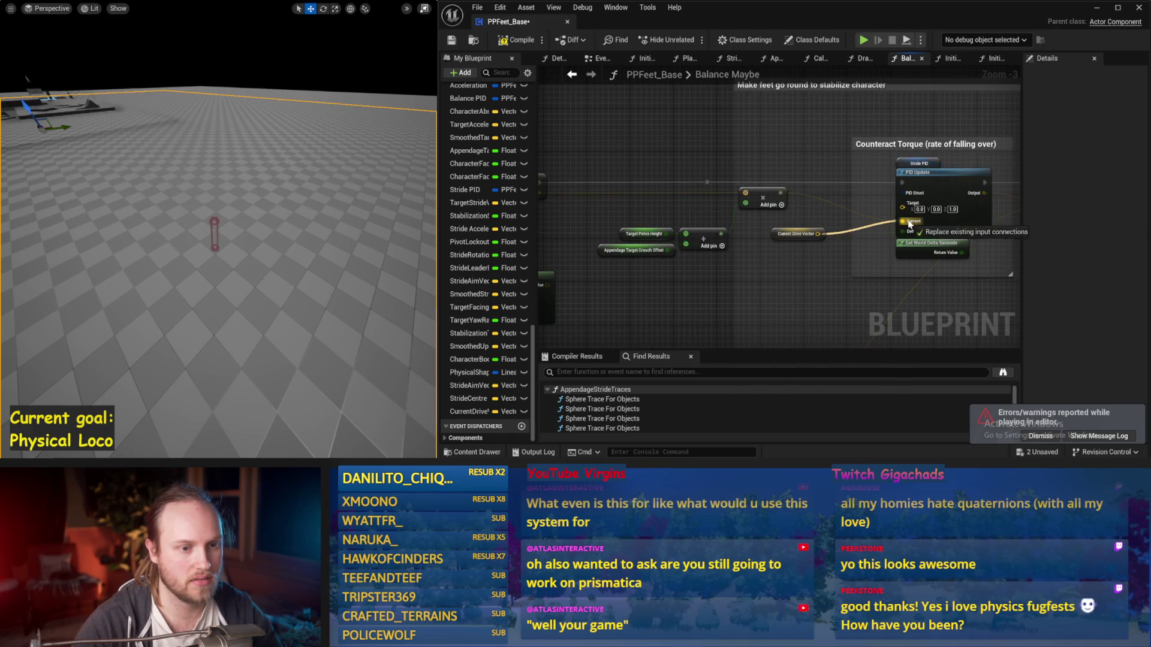
{"action": "left_click_drag", "start_coordinate": [845, 295], "coordinate": [791, 252]}
{"action": "key", "text": "ctrl+s"}
Fine-tune the Current Drive Vector getter's position next to the PID node
{"action": "left_click", "coordinate": [739, 190]}
{"action": "left_click_drag", "start_coordinate": [750, 206], "coordinate": [707, 230]}
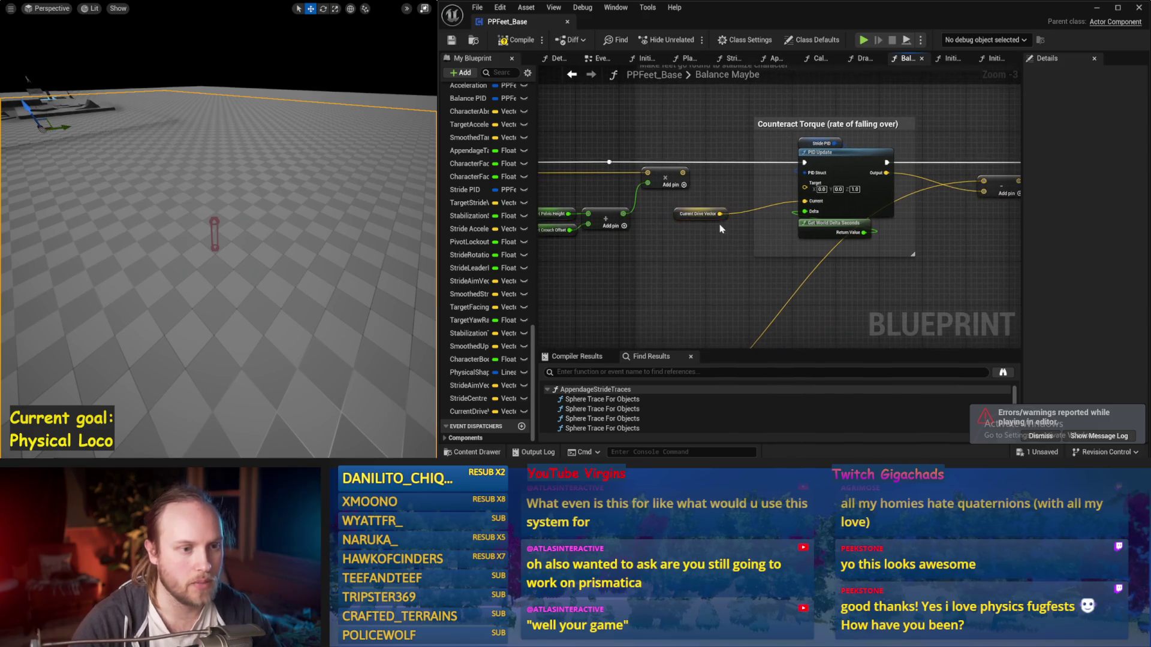
{"action": "scroll", "coordinate": [707, 230], "scroll_direction": "up", "scroll_amount": 1}
{"action": "left_click", "coordinate": [711, 251]}
{"action": "left_click", "coordinate": [704, 214]}
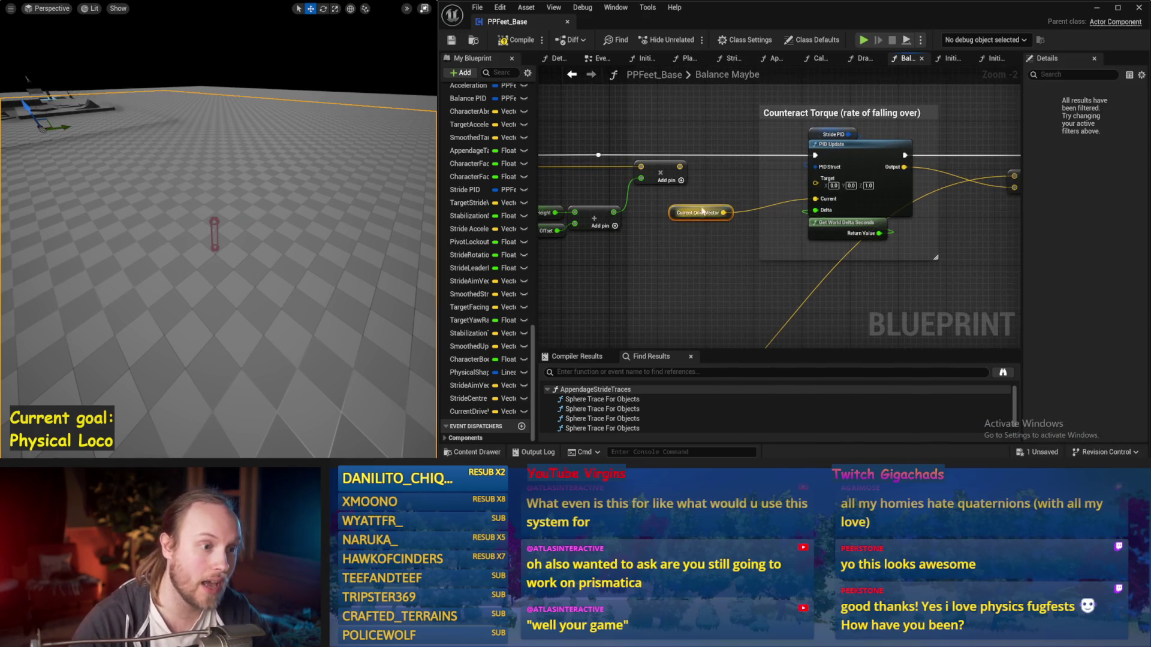
{"action": "mouse_move", "coordinate": [701, 206]}
{"action": "left_mouse_down"}
{"action": "mouse_move", "coordinate": [719, 223]}
{"action": "mouse_move", "coordinate": [675, 189]}
{"action": "left_mouse_up"}
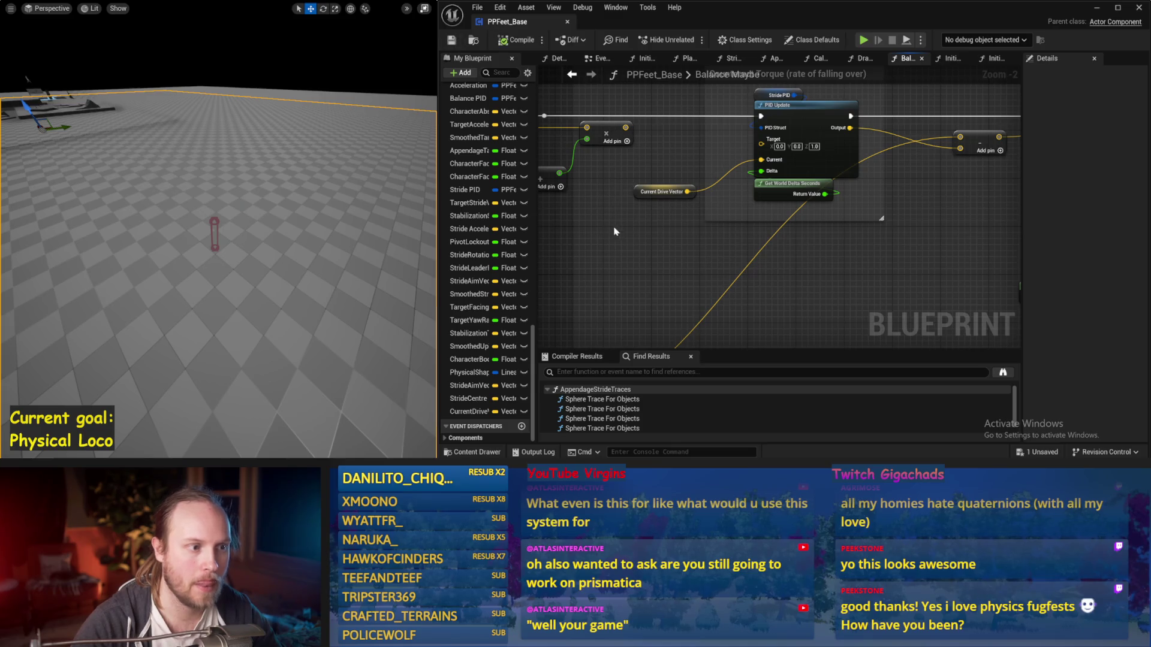
{"action": "left_click_drag", "start_coordinate": [641, 194], "coordinate": [644, 228]}
{"action": "scroll", "coordinate": [672, 211], "scroll_direction": "down", "scroll_amount": 1}
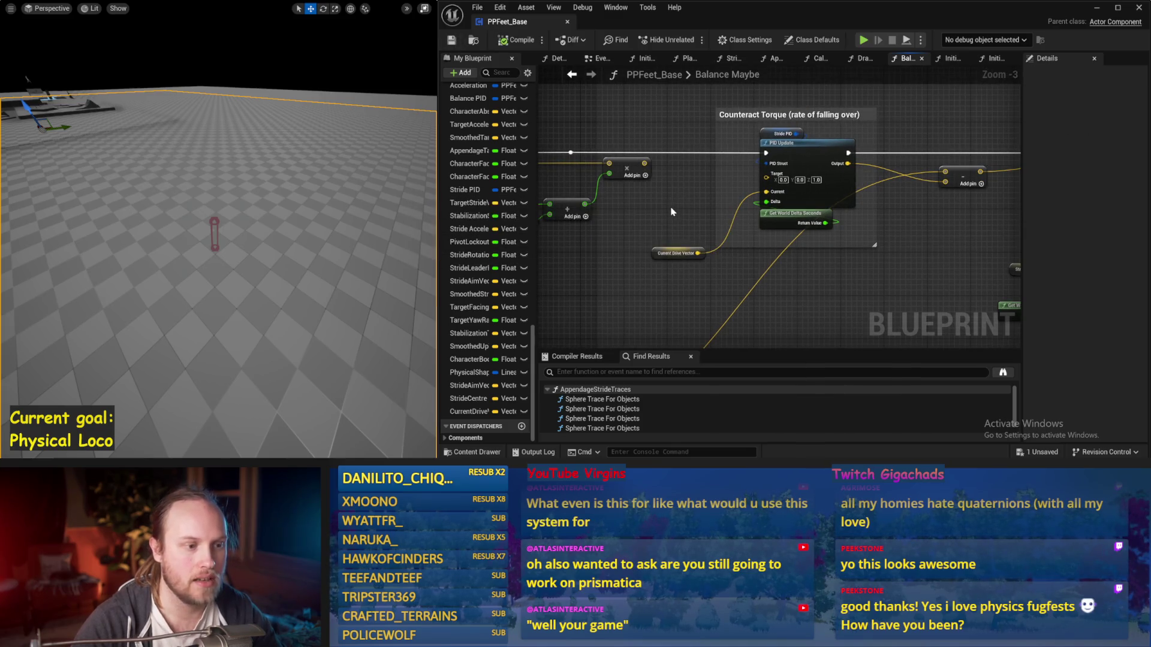
{"action": "left_click_drag", "start_coordinate": [675, 253], "coordinate": [650, 248]}
Survey the Balance Maybe graph around the Compare Target Lean group
{"action": "scroll", "coordinate": [615, 298], "scroll_direction": "down", "scroll_amount": 2}
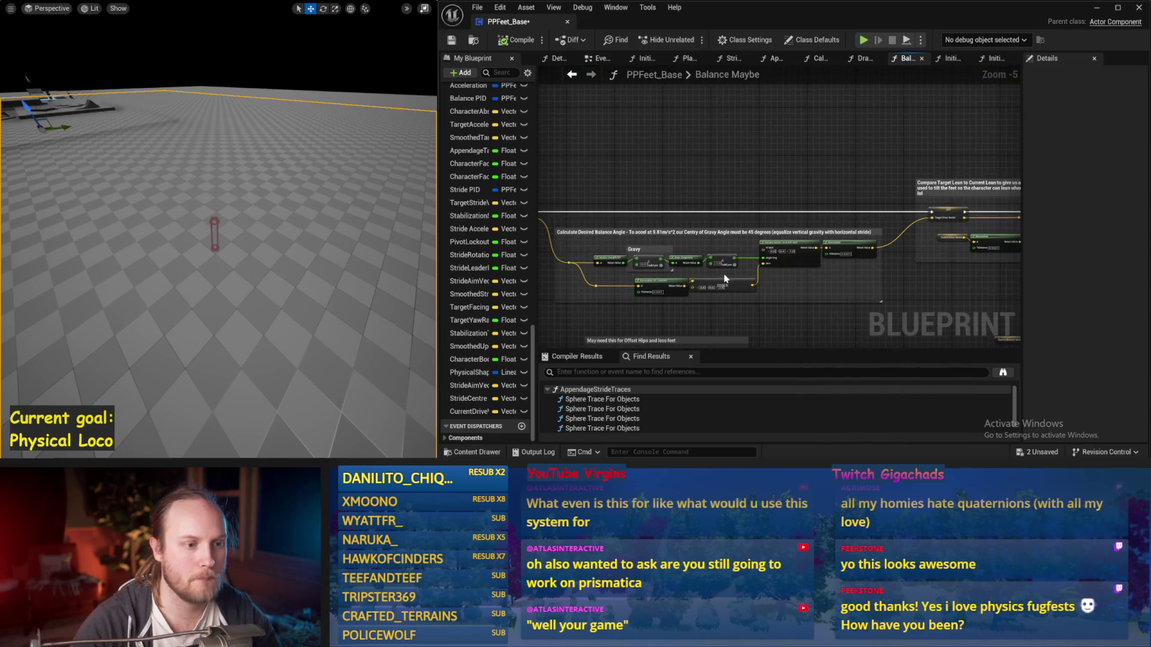
{"action": "scroll", "coordinate": [720, 247], "scroll_direction": "up", "scroll_amount": 1}
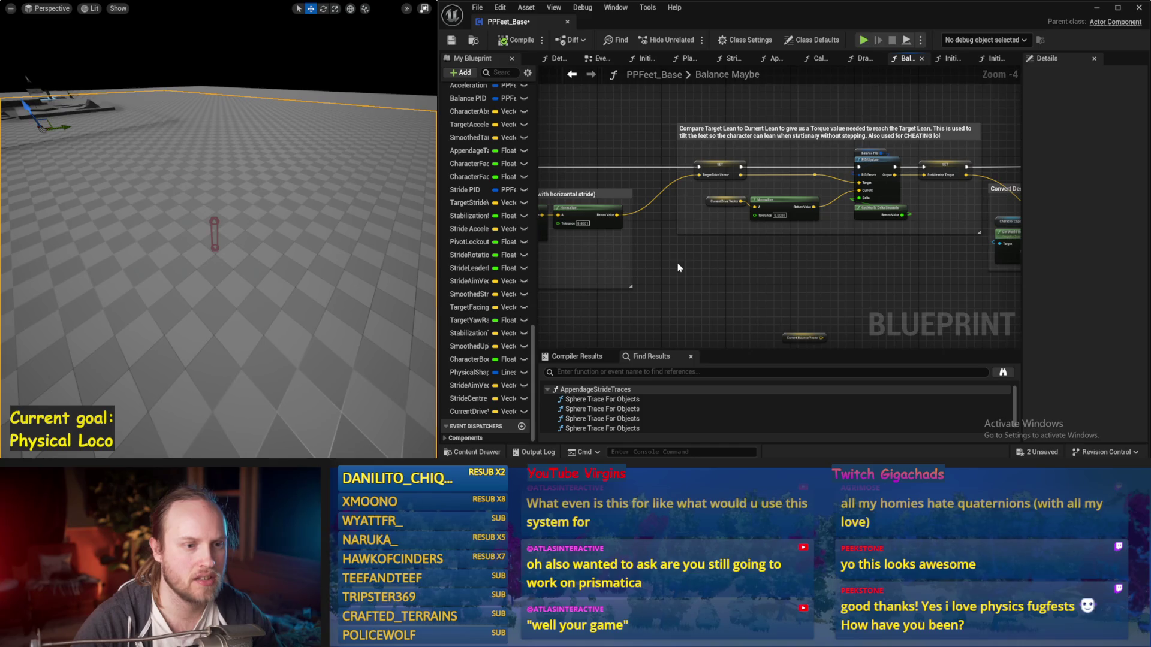
{"action": "scroll", "coordinate": [709, 163], "scroll_direction": "up", "scroll_amount": 1}
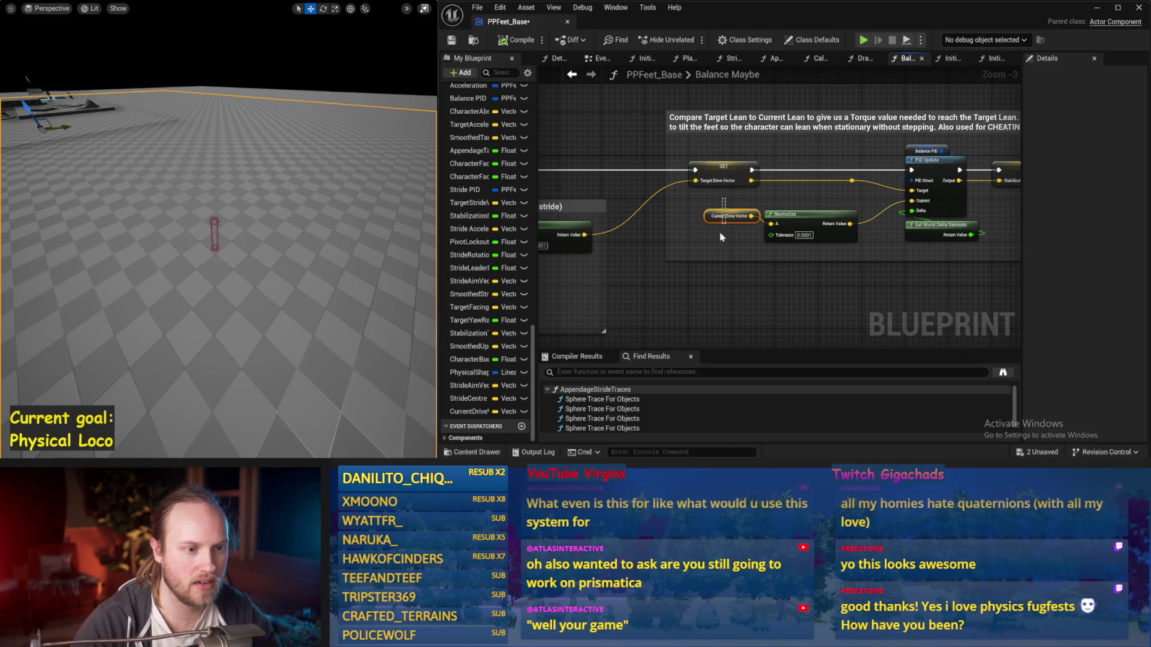
{"action": "left_click_drag", "start_coordinate": [728, 239], "coordinate": [799, 154]}
{"action": "left_click", "coordinate": [865, 124]}
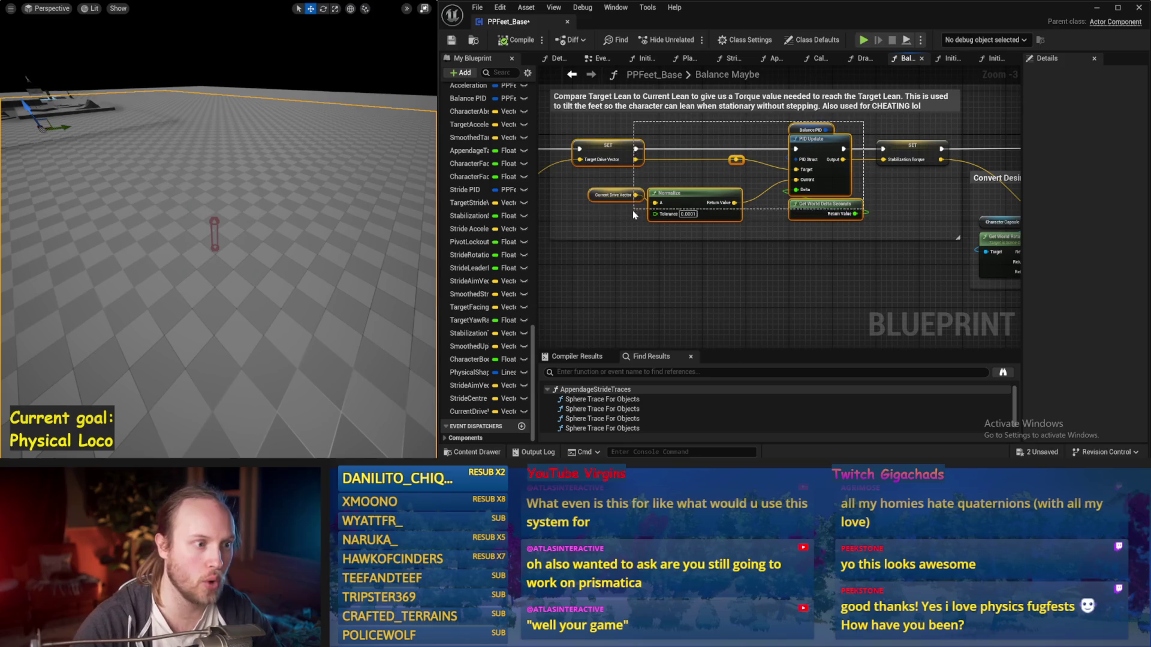
{"action": "left_click", "coordinate": [701, 267]}
{"action": "scroll", "coordinate": [794, 236], "scroll_direction": "down", "scroll_amount": 2}
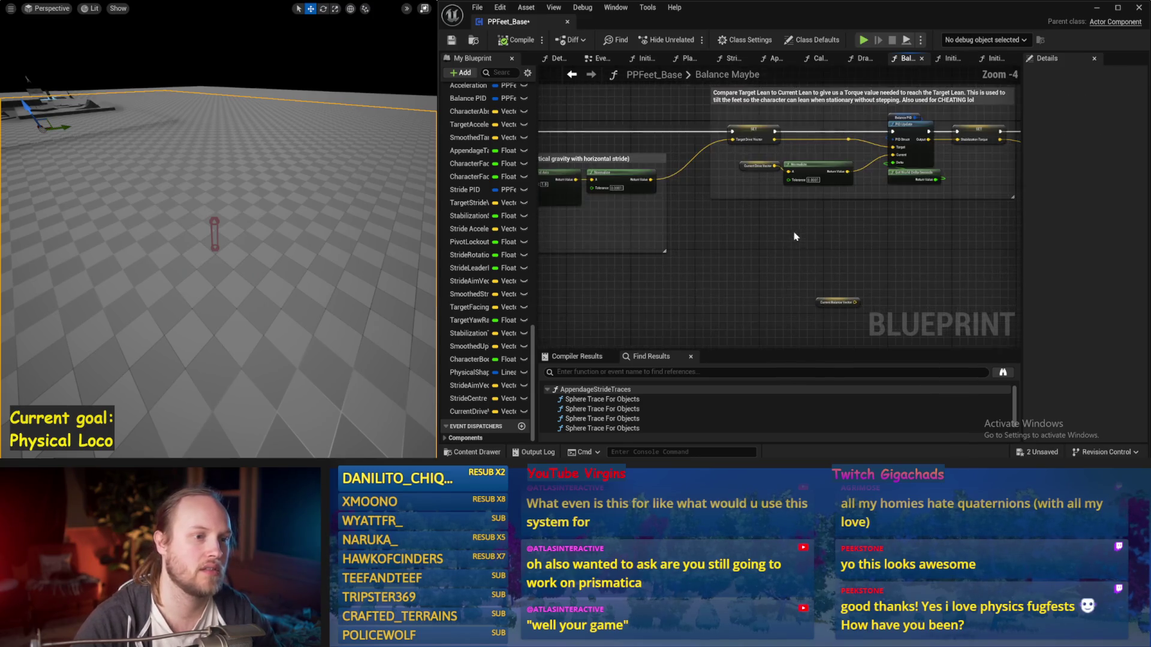
{"action": "mouse_move", "coordinate": [747, 244]}
{"action": "left_mouse_down"}
{"action": "mouse_move", "coordinate": [849, 204]}
{"action": "mouse_move", "coordinate": [840, 249]}
{"action": "mouse_move", "coordinate": [835, 220]}
{"action": "left_mouse_up"}
{"action": "scroll", "coordinate": [847, 204], "scroll_direction": "up", "scroll_amount": 1}
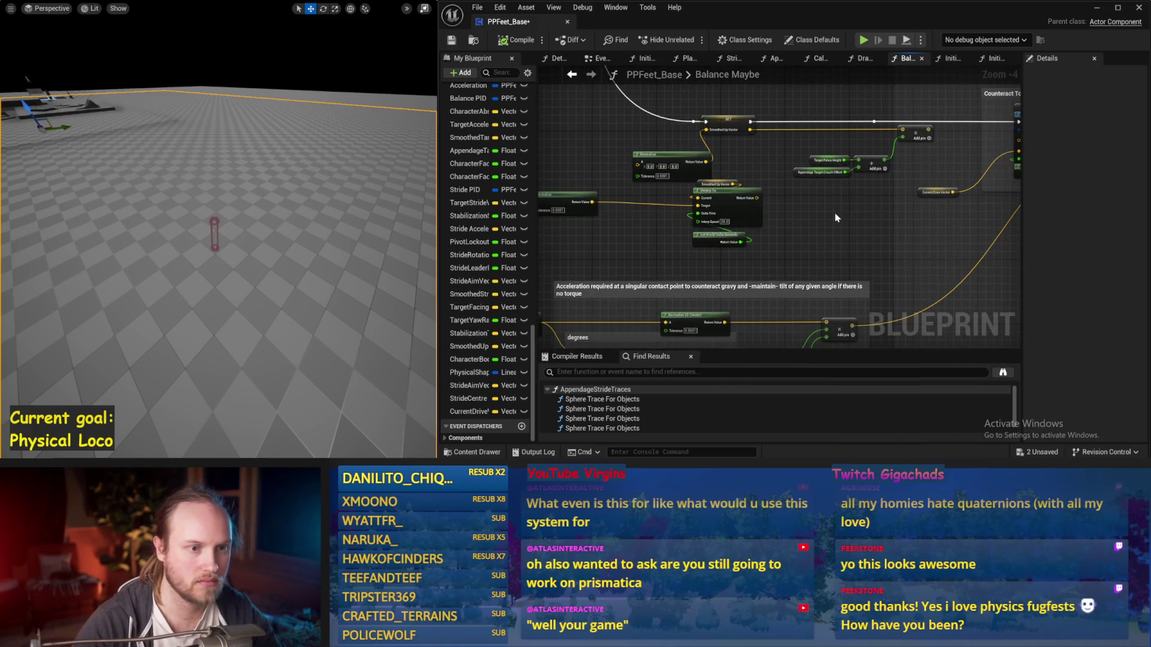
{"action": "scroll", "coordinate": [765, 204], "scroll_direction": "up", "scroll_amount": 1}
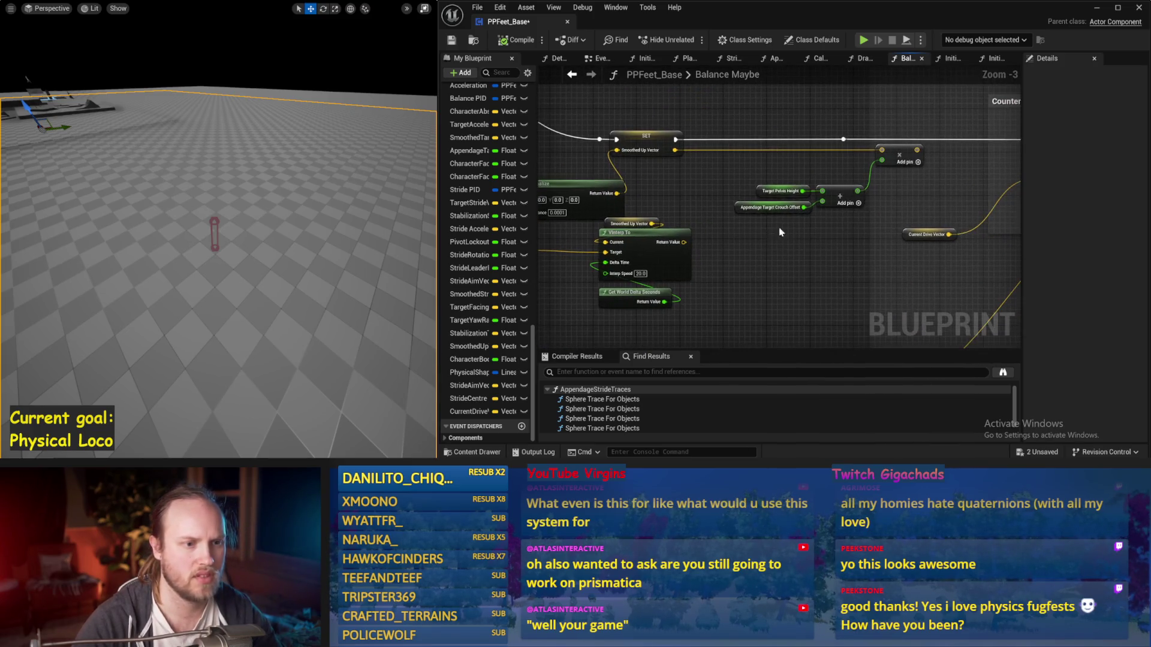
{"action": "left_click_drag", "start_coordinate": [939, 206], "coordinate": [941, 193]}
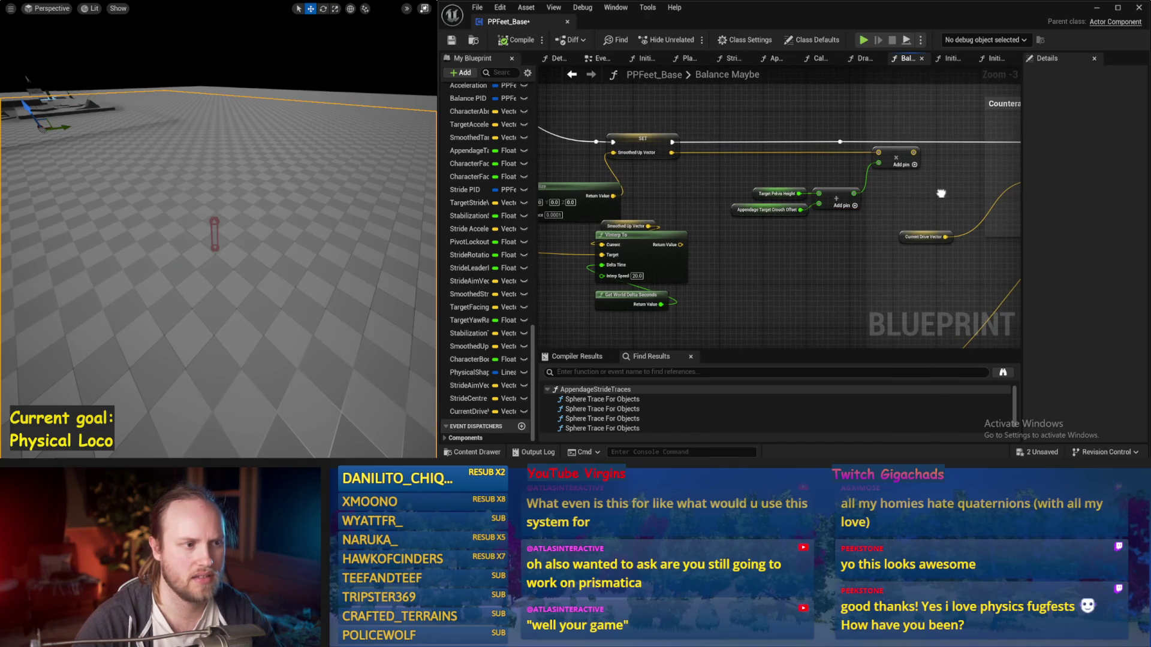
{"action": "scroll", "coordinate": [941, 193], "scroll_direction": "down", "scroll_amount": 2}
{"action": "left_click_drag", "start_coordinate": [720, 105], "coordinate": [606, 292]}
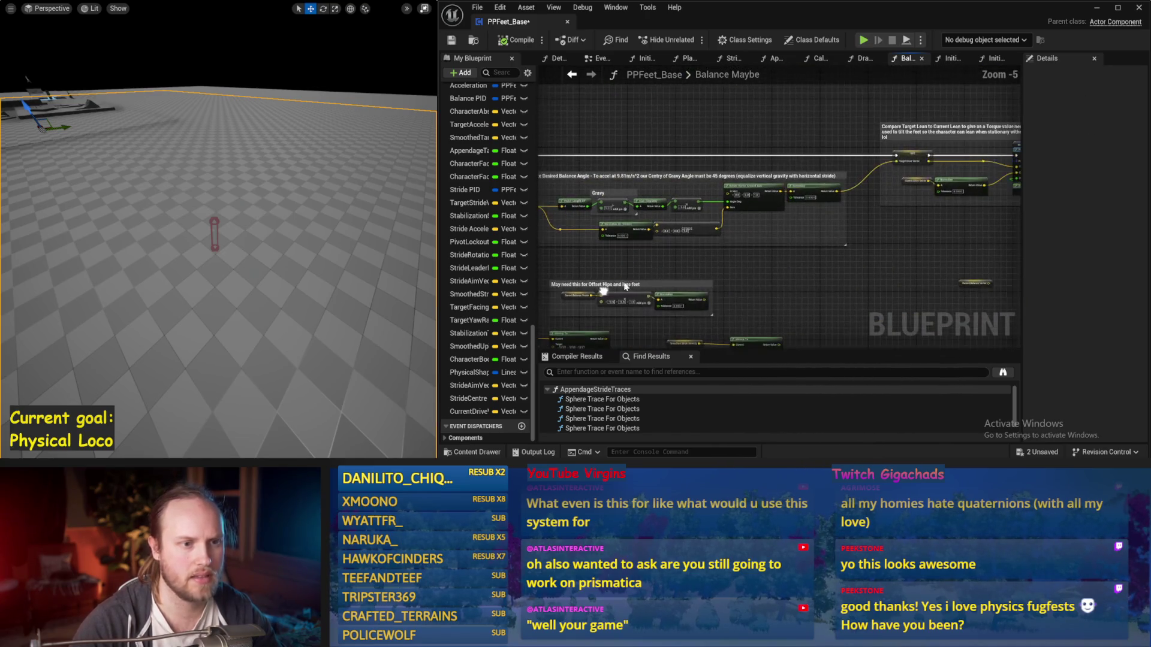
{"action": "scroll", "coordinate": [698, 202], "scroll_direction": "up", "scroll_amount": 2}
{"action": "left_click", "coordinate": [749, 219]}
{"action": "scroll", "coordinate": [899, 155], "scroll_direction": "down", "scroll_amount": 1}
{"action": "mouse_move", "coordinate": [899, 155]}
{"action": "left_mouse_down"}
{"action": "mouse_move", "coordinate": [619, 299]}
{"action": "mouse_move", "coordinate": [814, 172]}
{"action": "mouse_move", "coordinate": [705, 204]}
{"action": "left_mouse_up"}
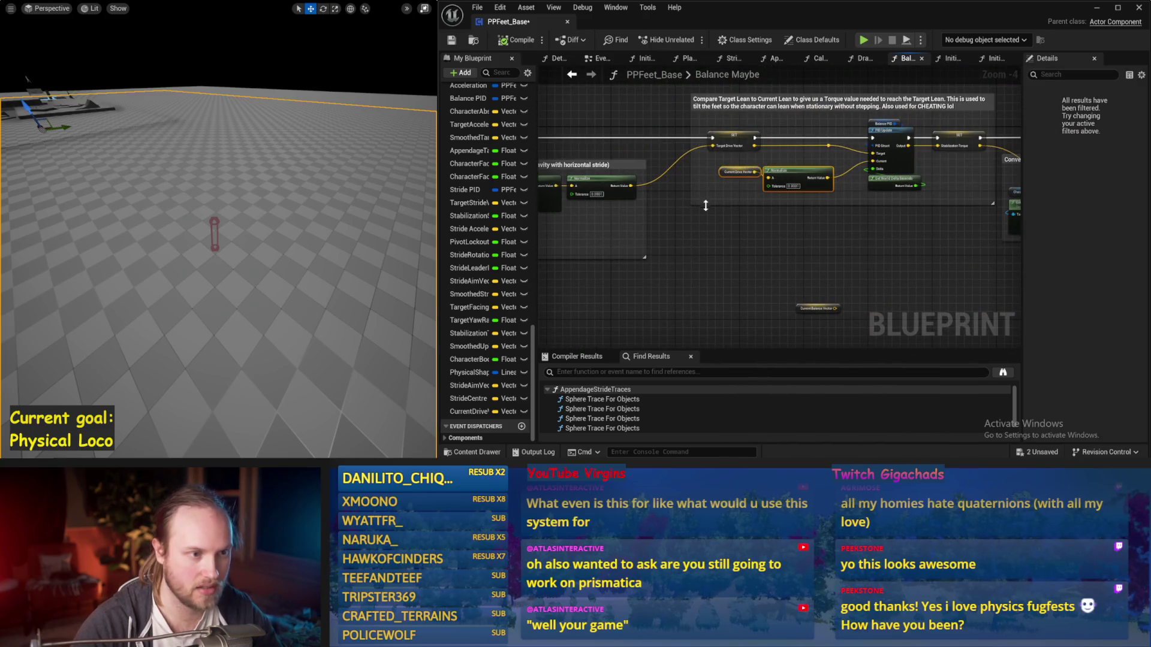
{"action": "left_click", "coordinate": [693, 244]}
{"action": "mouse_move", "coordinate": [690, 248]}
{"action": "left_mouse_down"}
{"action": "mouse_move", "coordinate": [790, 226]}
{"action": "mouse_move", "coordinate": [775, 186]}
{"action": "mouse_move", "coordinate": [869, 192]}
{"action": "mouse_move", "coordinate": [777, 145]}
{"action": "mouse_move", "coordinate": [861, 148]}
{"action": "left_mouse_up"}
{"action": "scroll", "coordinate": [860, 148], "scroll_direction": "up", "scroll_amount": 1}
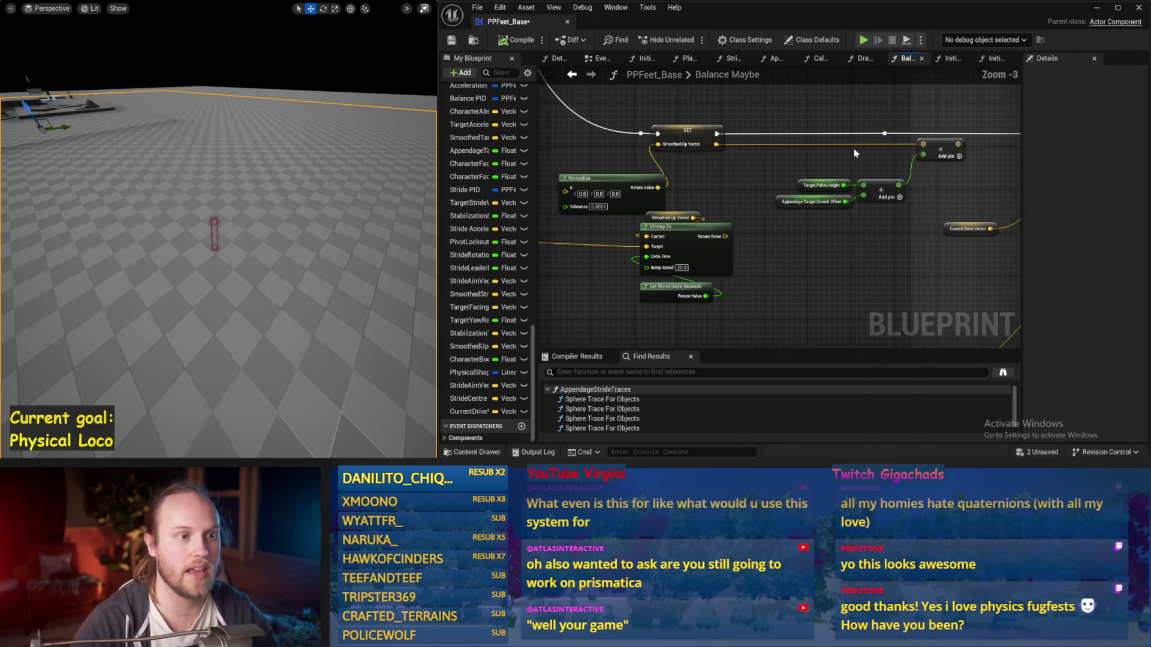
{"action": "left_click", "coordinate": [965, 229]}
{"action": "mouse_move", "coordinate": [965, 229]}
{"action": "left_mouse_down"}
{"action": "mouse_move", "coordinate": [828, 240]}
{"action": "mouse_move", "coordinate": [832, 200]}
{"action": "mouse_move", "coordinate": [873, 235]}
{"action": "left_mouse_up"}
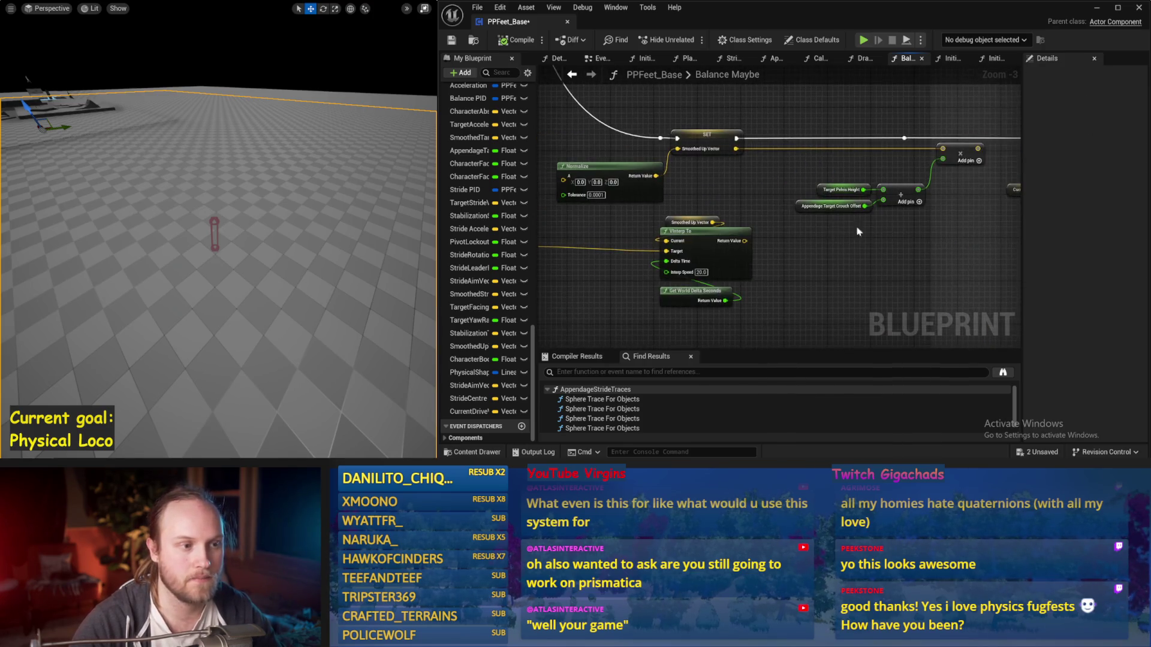
{"action": "mouse_move", "coordinate": [767, 198]}
{"action": "left_mouse_down"}
{"action": "mouse_move", "coordinate": [855, 226]}
{"action": "mouse_move", "coordinate": [756, 227]}
{"action": "mouse_move", "coordinate": [680, 199]}
{"action": "left_mouse_up"}
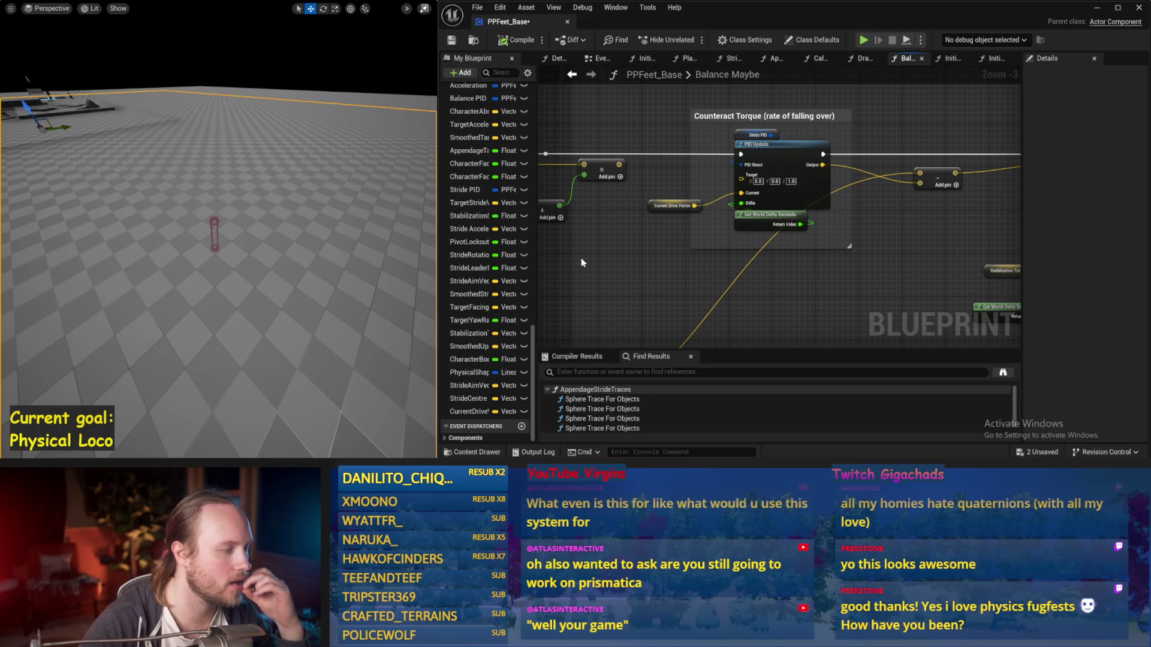
{"action": "scroll", "coordinate": [621, 268], "scroll_direction": "down", "scroll_amount": 1}
{"action": "mouse_move", "coordinate": [621, 268]}
{"action": "left_mouse_down"}
{"action": "mouse_move", "coordinate": [836, 189]}
{"action": "mouse_move", "coordinate": [1019, 192]}
{"action": "left_mouse_up"}
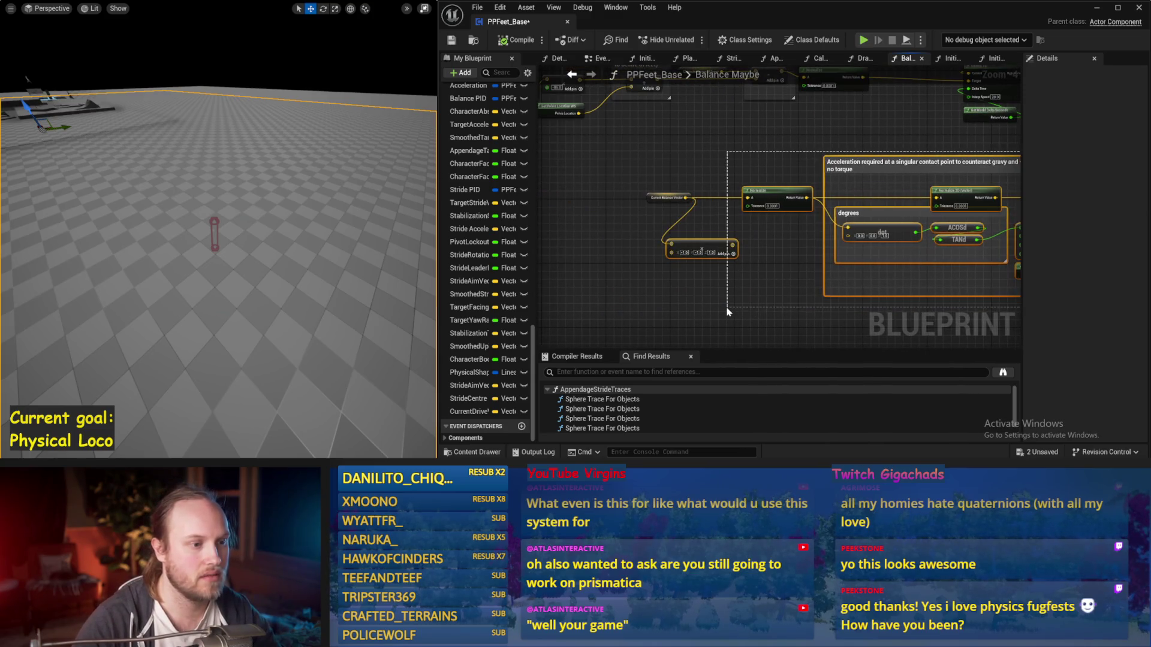
Select the acceleration comment's nodes and shift the Add node beside Current Balance Vector right
{"action": "scroll", "coordinate": [784, 276], "scroll_direction": "up", "scroll_amount": 1}
{"action": "mouse_move", "coordinate": [784, 276]}
{"action": "left_mouse_down"}
{"action": "mouse_move", "coordinate": [818, 243]}
{"action": "mouse_move", "coordinate": [783, 211]}
{"action": "mouse_move", "coordinate": [798, 156]}
{"action": "mouse_move", "coordinate": [851, 150]}
{"action": "mouse_move", "coordinate": [895, 173]}
{"action": "left_mouse_up"}
{"action": "scroll", "coordinate": [783, 211], "scroll_direction": "down", "scroll_amount": 1}
{"action": "mouse_move", "coordinate": [949, 115]}
{"action": "left_mouse_down"}
{"action": "mouse_move", "coordinate": [588, 264]}
{"action": "mouse_move", "coordinate": [661, 262]}
{"action": "mouse_move", "coordinate": [594, 258]}
{"action": "left_mouse_up"}
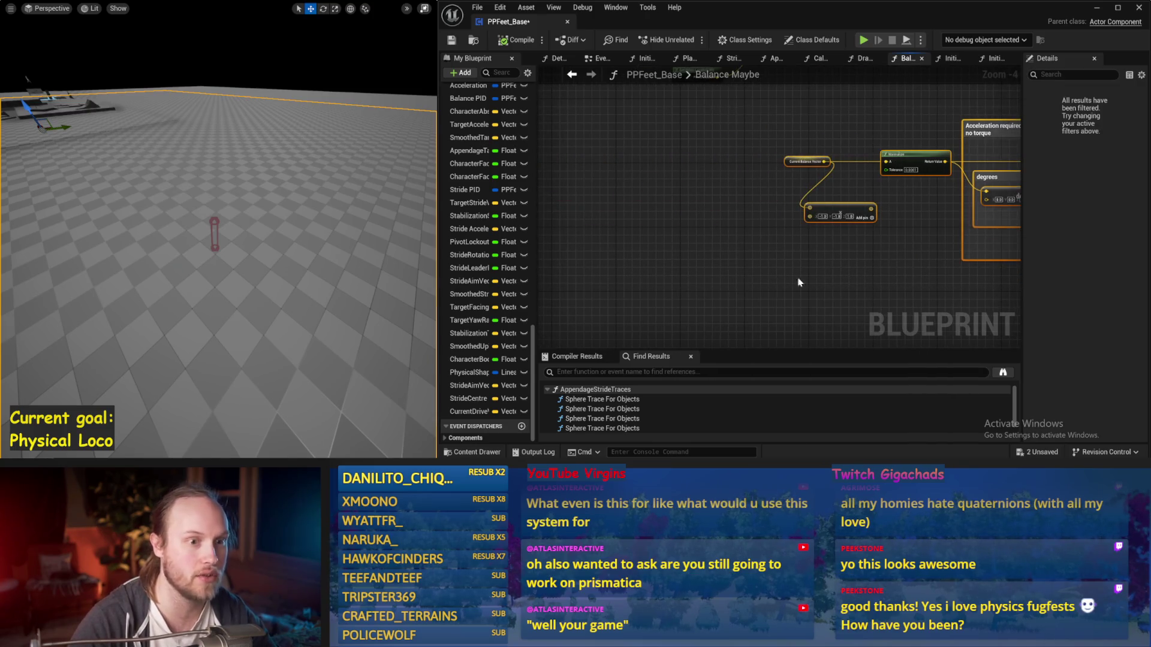
{"action": "left_click", "coordinate": [710, 222]}
{"action": "left_click_drag", "start_coordinate": [711, 222], "coordinate": [770, 225]}
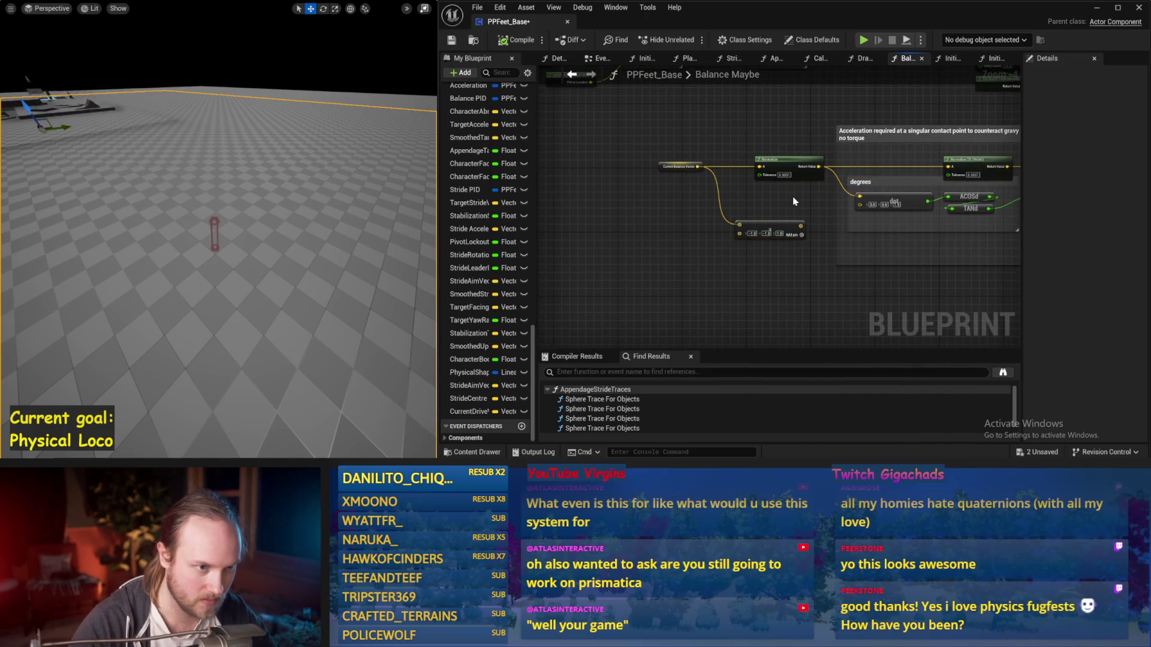
Review the Counteract Torque group and save the blueprint
{"action": "mouse_move", "coordinate": [941, 197]}
{"action": "left_mouse_down"}
{"action": "mouse_move", "coordinate": [851, 189]}
{"action": "mouse_move", "coordinate": [735, 211]}
{"action": "left_mouse_up"}
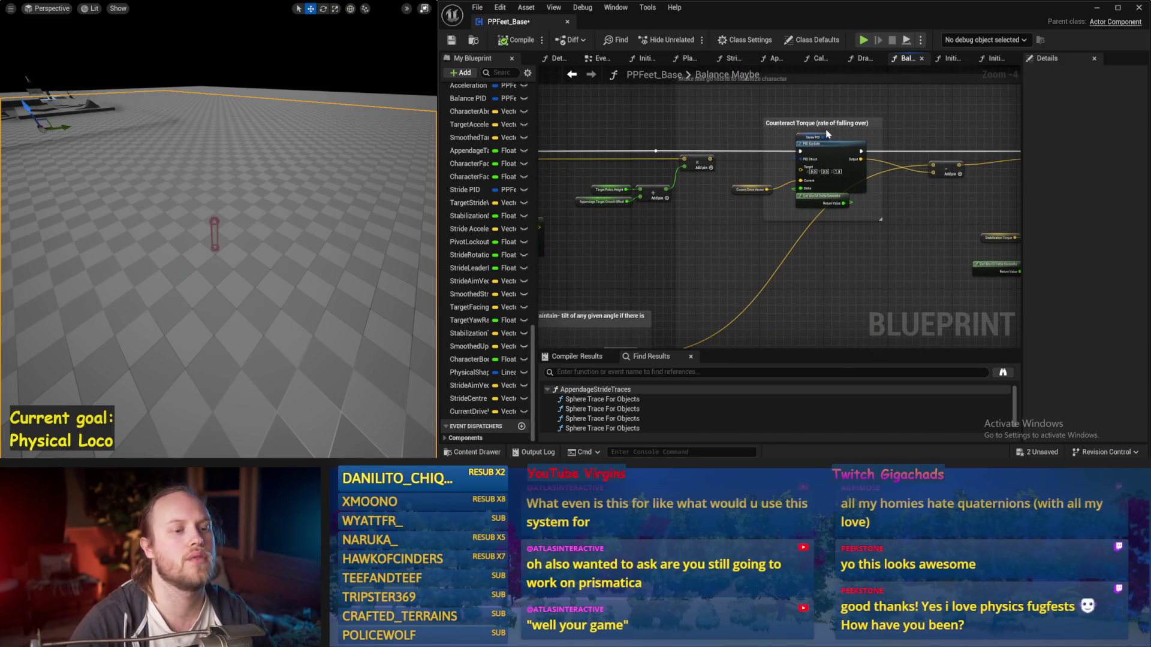
{"action": "scroll", "coordinate": [832, 134], "scroll_direction": "up", "scroll_amount": 1}
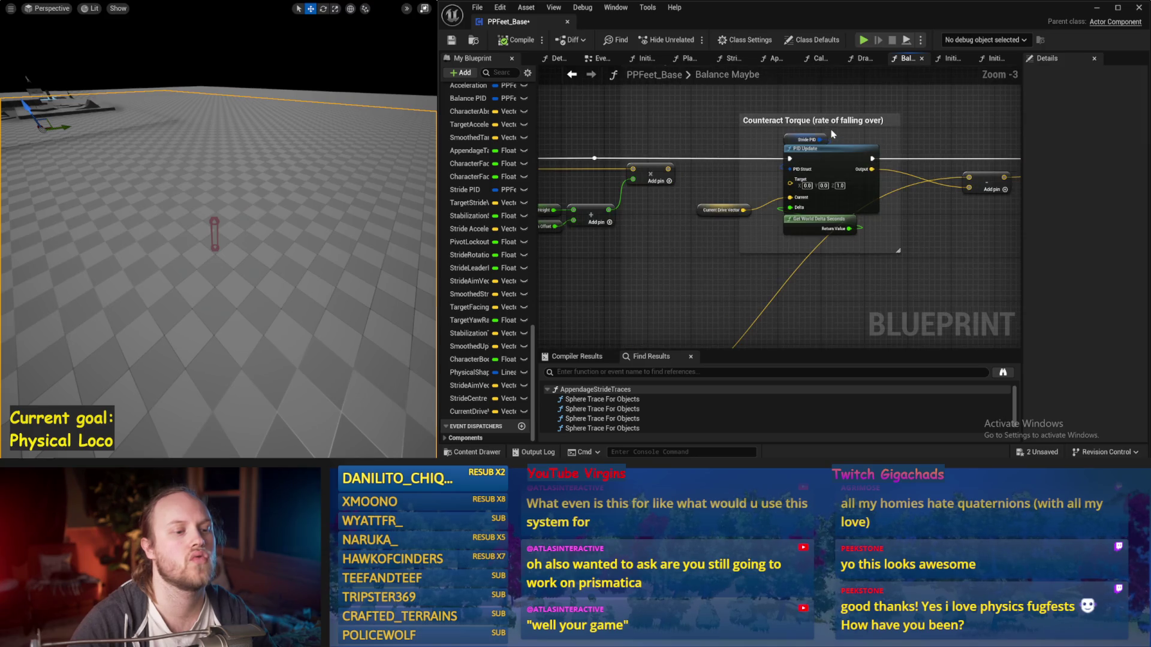
{"action": "left_click", "coordinate": [836, 127]}
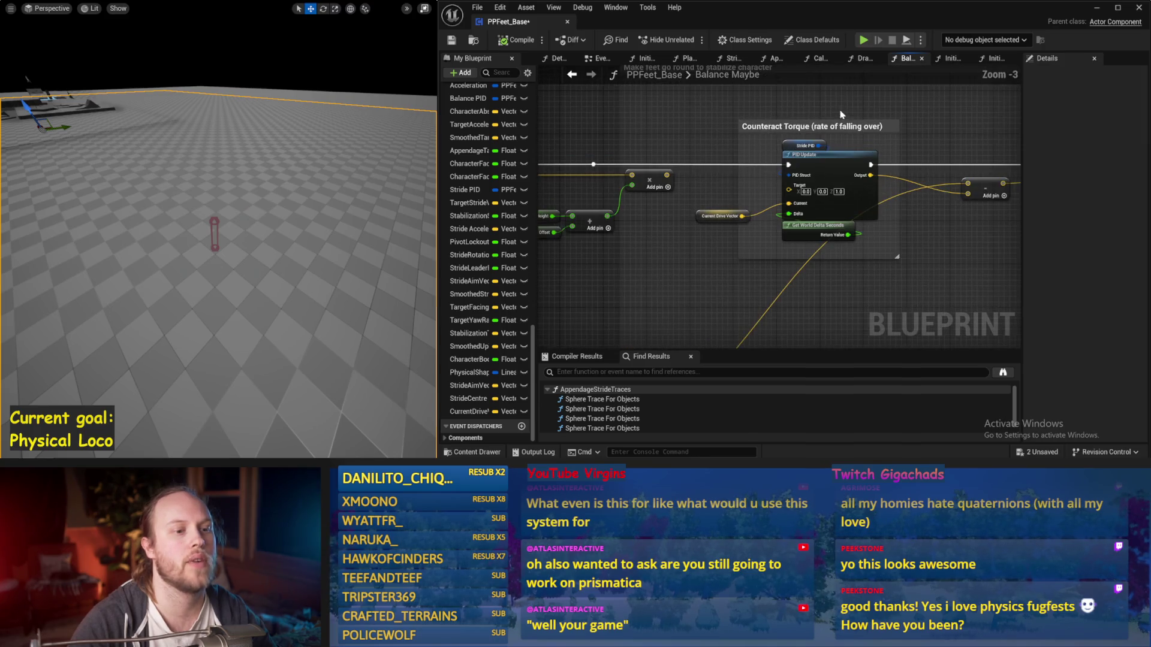
{"action": "mouse_move", "coordinate": [828, 138]}
{"action": "left_mouse_down"}
{"action": "mouse_move", "coordinate": [705, 137]}
{"action": "mouse_move", "coordinate": [779, 152]}
{"action": "left_mouse_up"}
{"action": "left_click", "coordinate": [629, 102]}
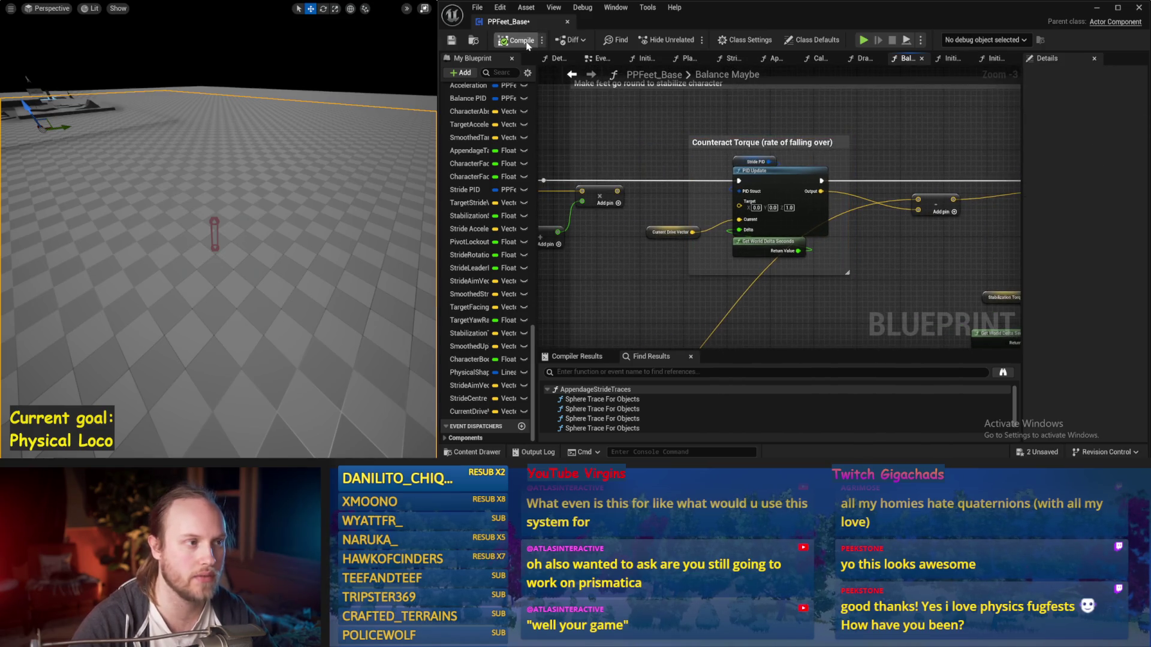
{"action": "left_click", "coordinate": [451, 39]}
Inspect the acceleration comment's nodes and the Add node's 86.0 value, then return to Counteract Torque
{"action": "left_click_drag", "start_coordinate": [620, 299], "coordinate": [721, 214]}
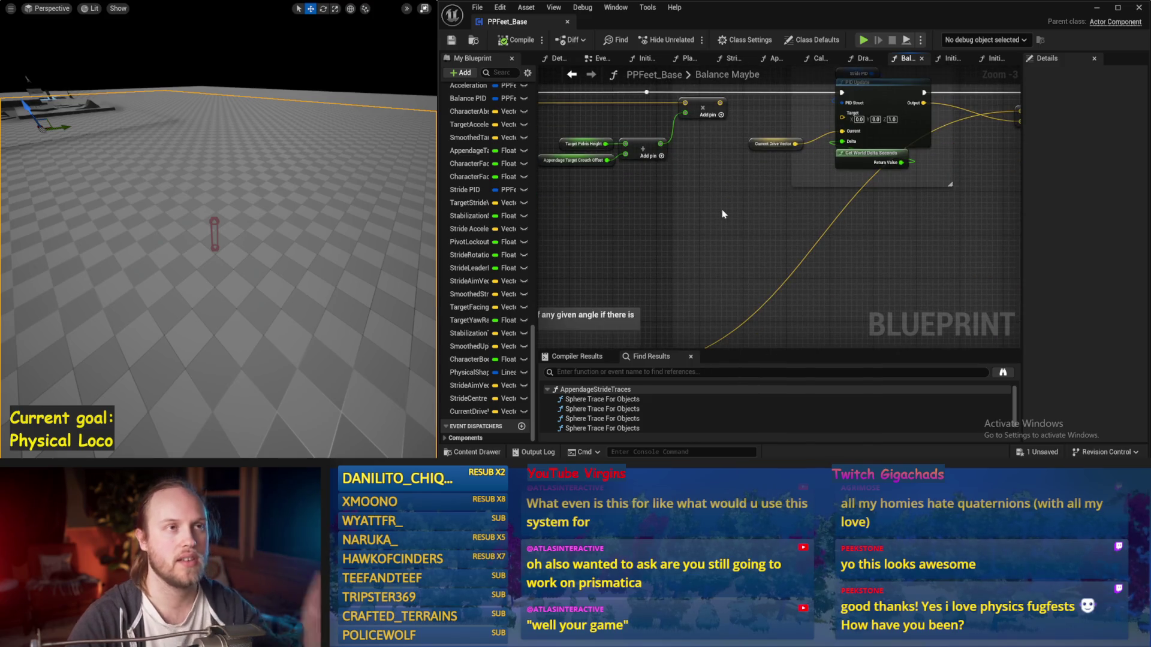
{"action": "left_click_drag", "start_coordinate": [753, 340], "coordinate": [757, 225]}
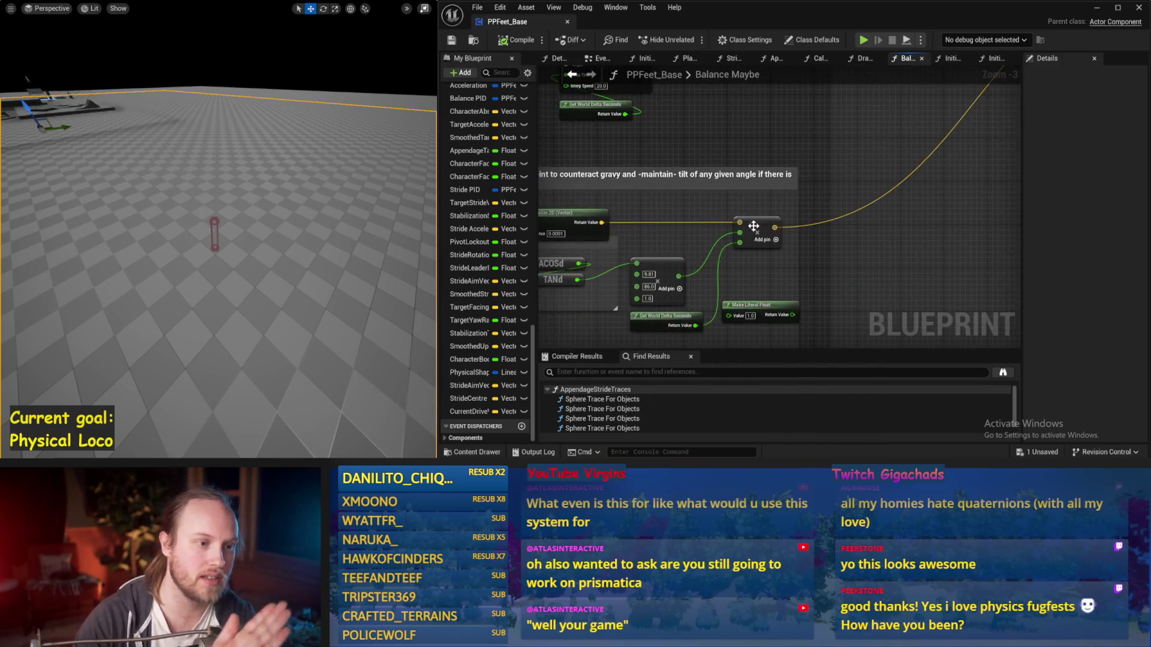
{"action": "scroll", "coordinate": [909, 142], "scroll_direction": "down", "scroll_amount": 1}
{"action": "left_click_drag", "start_coordinate": [998, 118], "coordinate": [549, 298]}
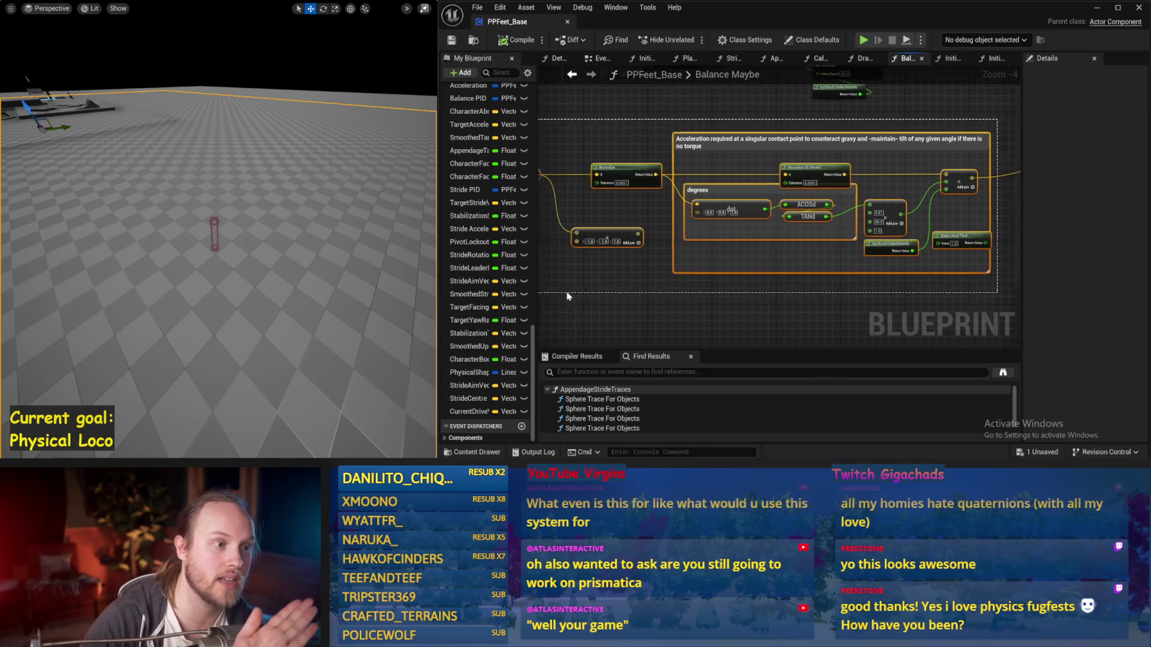
{"action": "scroll", "coordinate": [741, 244], "scroll_direction": "up", "scroll_amount": 3}
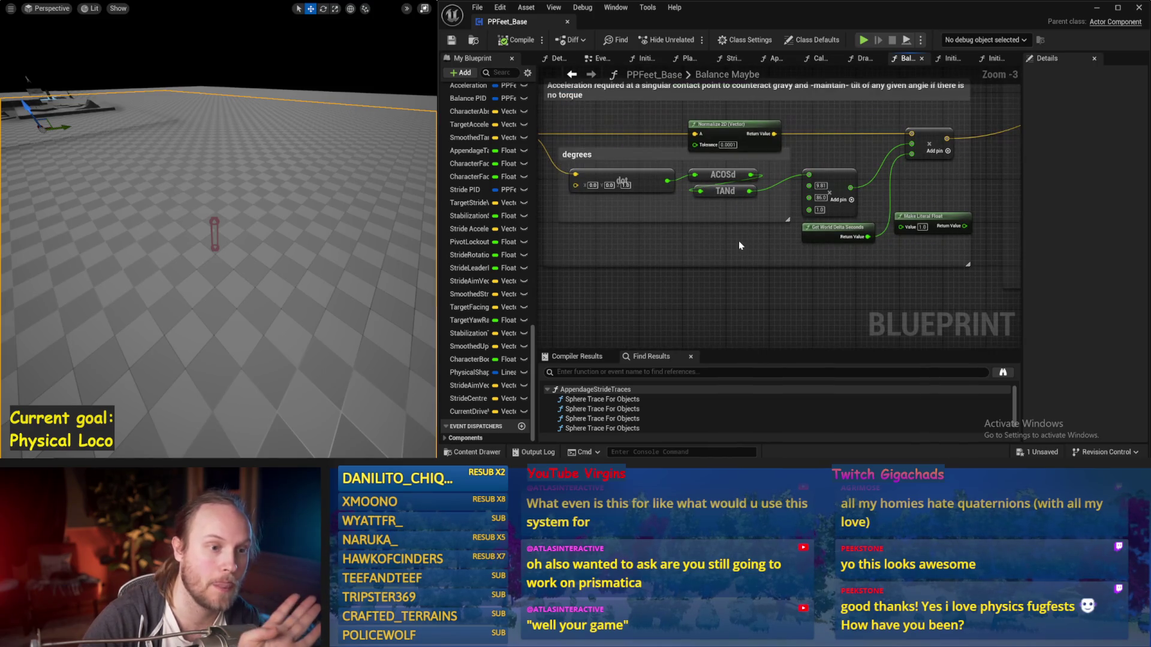
{"action": "scroll", "coordinate": [741, 245], "scroll_direction": "down", "scroll_amount": 1}
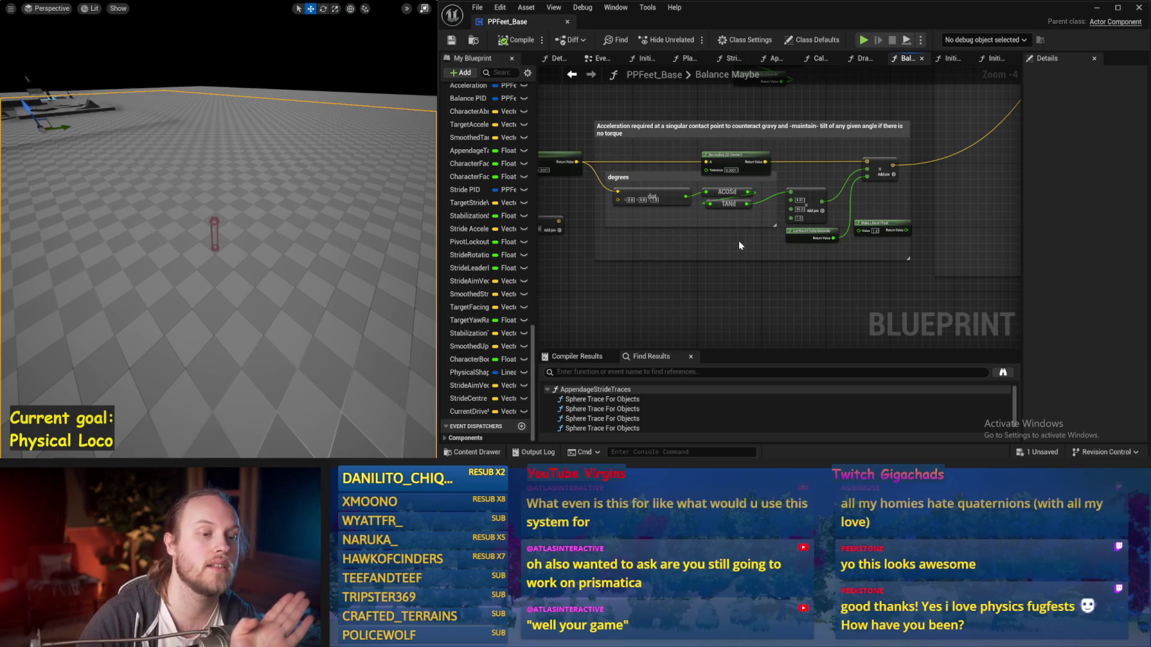
{"action": "scroll", "coordinate": [740, 244], "scroll_direction": "up", "scroll_amount": 1}
{"action": "left_click", "coordinate": [821, 197]}
{"action": "scroll", "coordinate": [829, 193], "scroll_direction": "down", "scroll_amount": 1}
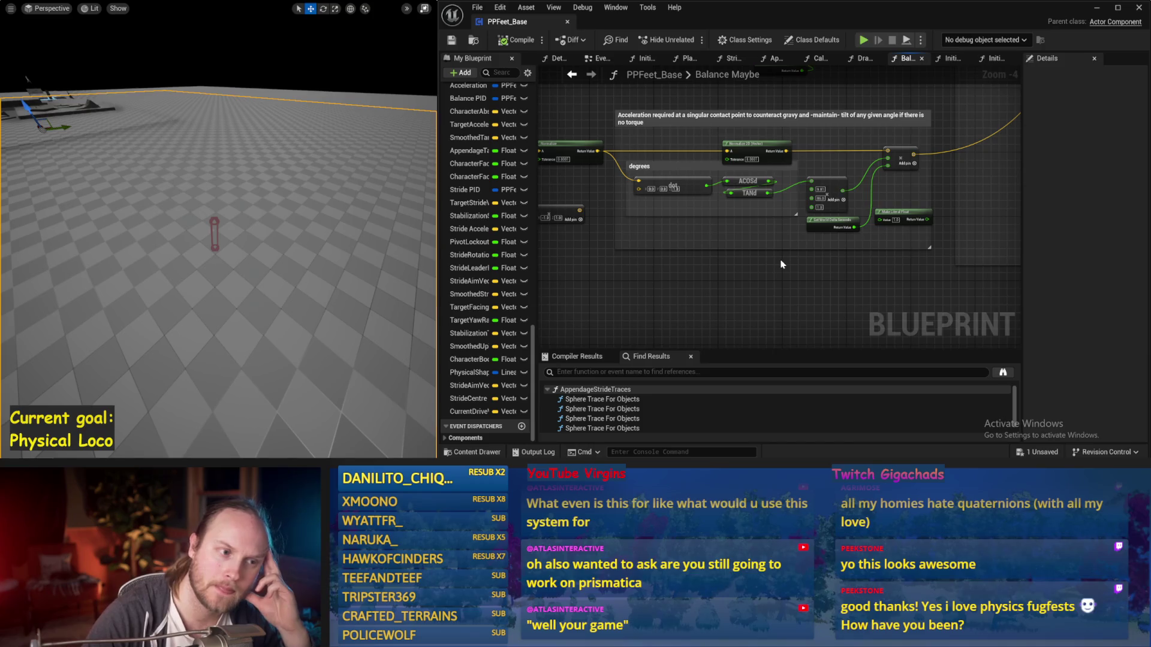
{"action": "left_click_drag", "start_coordinate": [781, 265], "coordinate": [844, 270]}
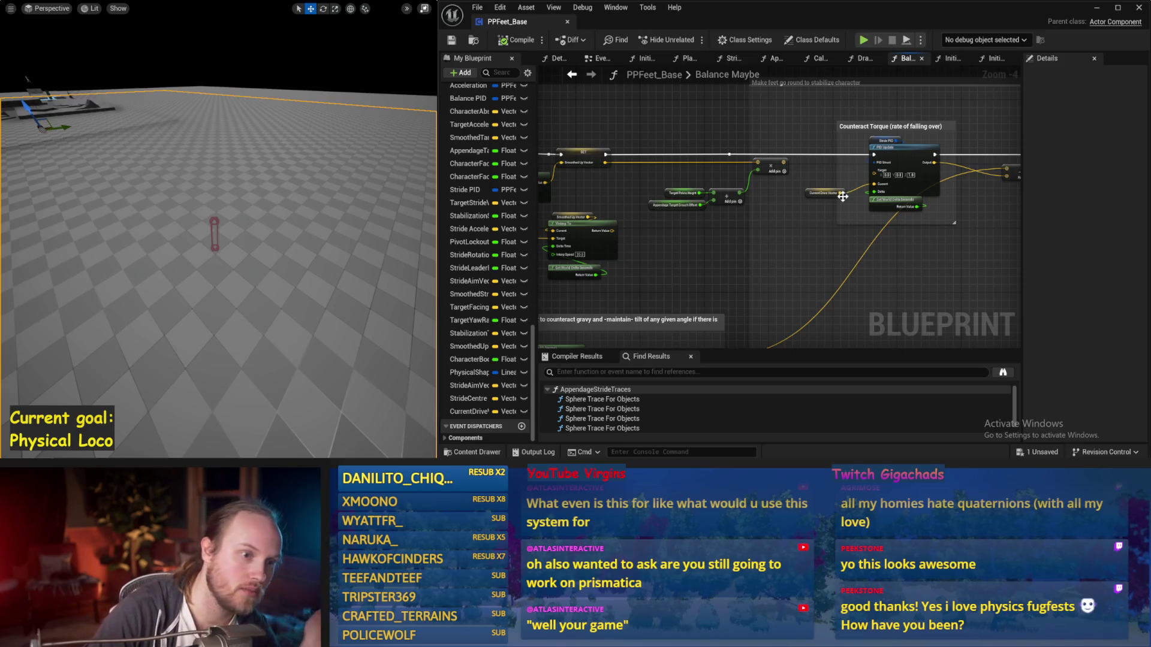
Rearrange the Counteract Torque section by repositioning the Current Drive Vector getter, then save
{"action": "mouse_move", "coordinate": [839, 197]}
{"action": "left_mouse_down"}
{"action": "mouse_move", "coordinate": [791, 223]}
{"action": "mouse_move", "coordinate": [819, 140]}
{"action": "left_mouse_up"}
{"action": "left_click_drag", "start_coordinate": [885, 111], "coordinate": [731, 221]}
{"action": "scroll", "coordinate": [730, 220], "scroll_direction": "up", "scroll_amount": 1}
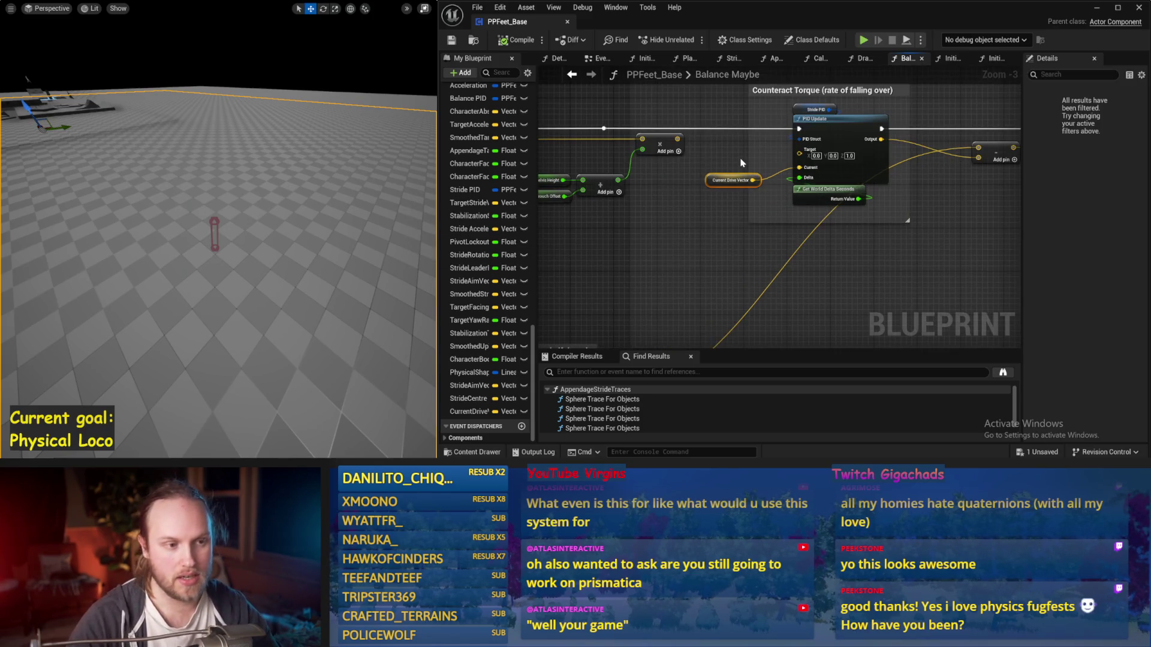
{"action": "mouse_move", "coordinate": [704, 183]}
{"action": "left_mouse_down"}
{"action": "mouse_move", "coordinate": [698, 249]}
{"action": "mouse_move", "coordinate": [689, 238]}
{"action": "left_mouse_up"}
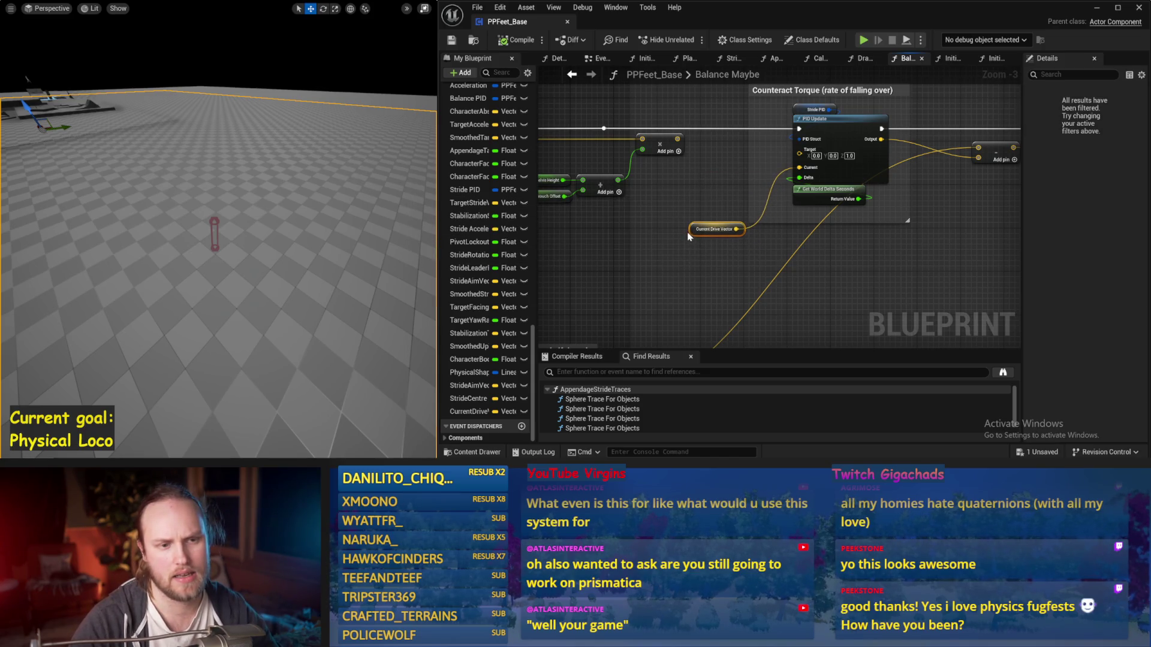
{"action": "scroll", "coordinate": [884, 242], "scroll_direction": "down", "scroll_amount": 2}
{"action": "scroll", "coordinate": [857, 154], "scroll_direction": "up", "scroll_amount": 2}
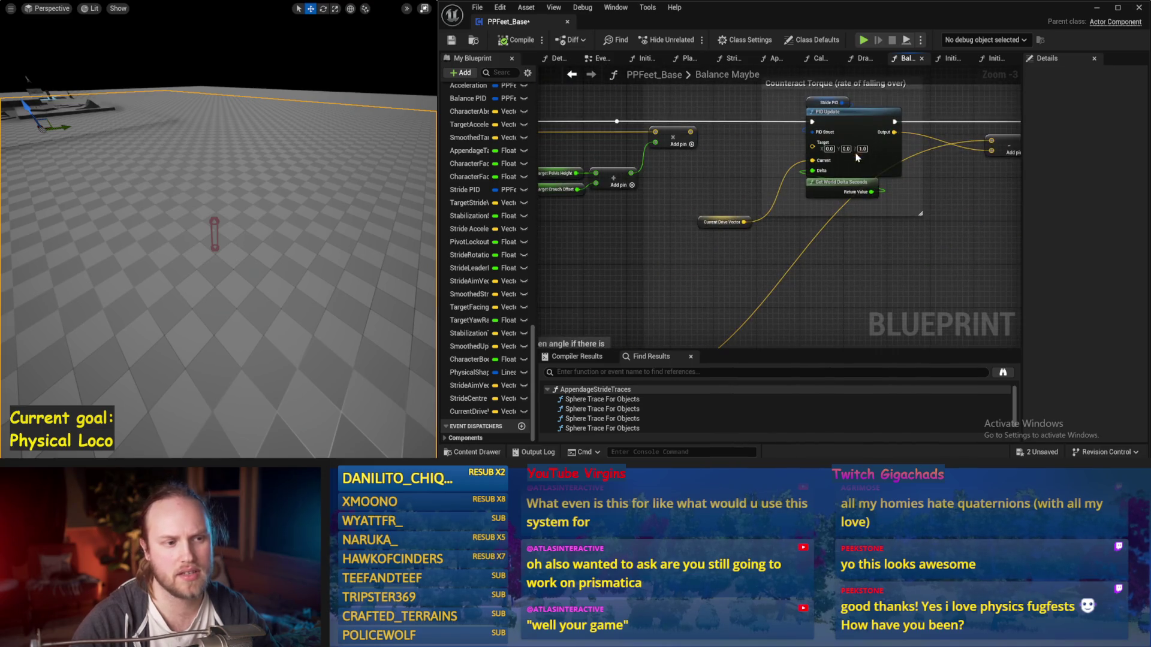
{"action": "left_click_drag", "start_coordinate": [724, 158], "coordinate": [760, 188]}
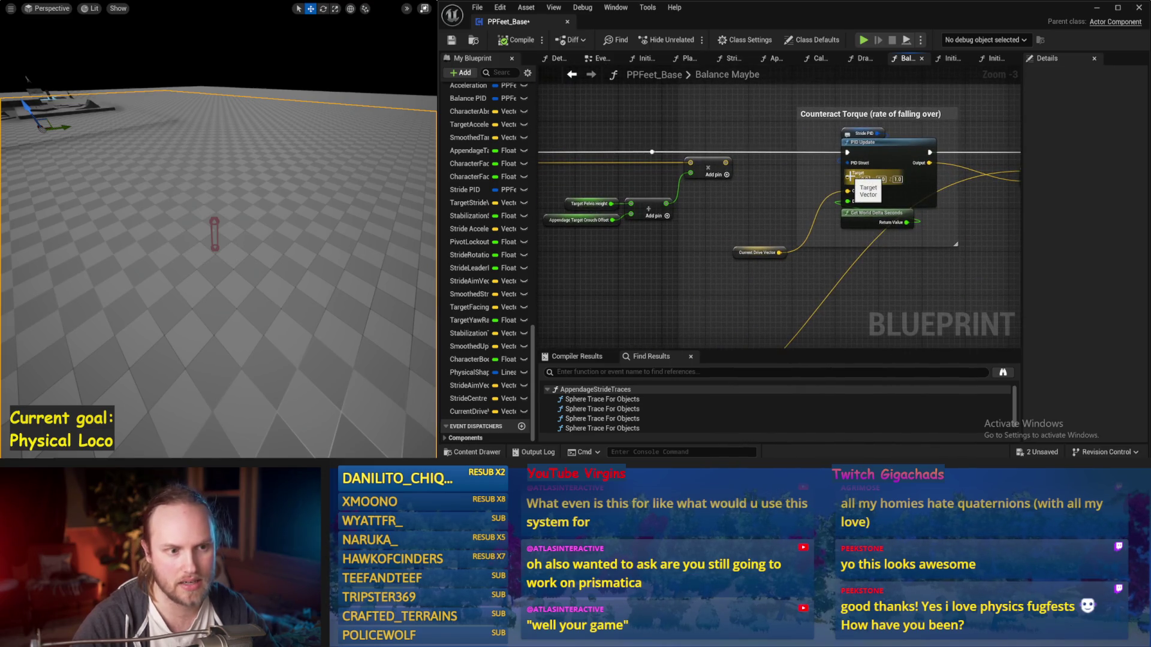
{"action": "left_click", "coordinate": [713, 164]}
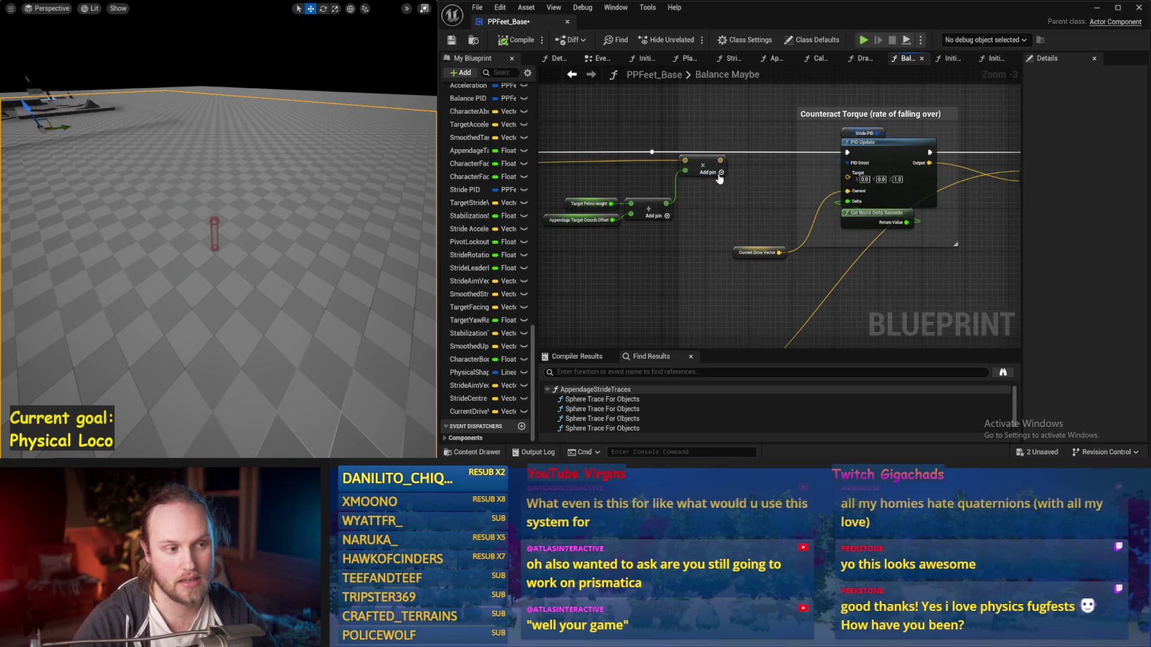
{"action": "left_click_drag", "start_coordinate": [756, 252], "coordinate": [723, 247]}
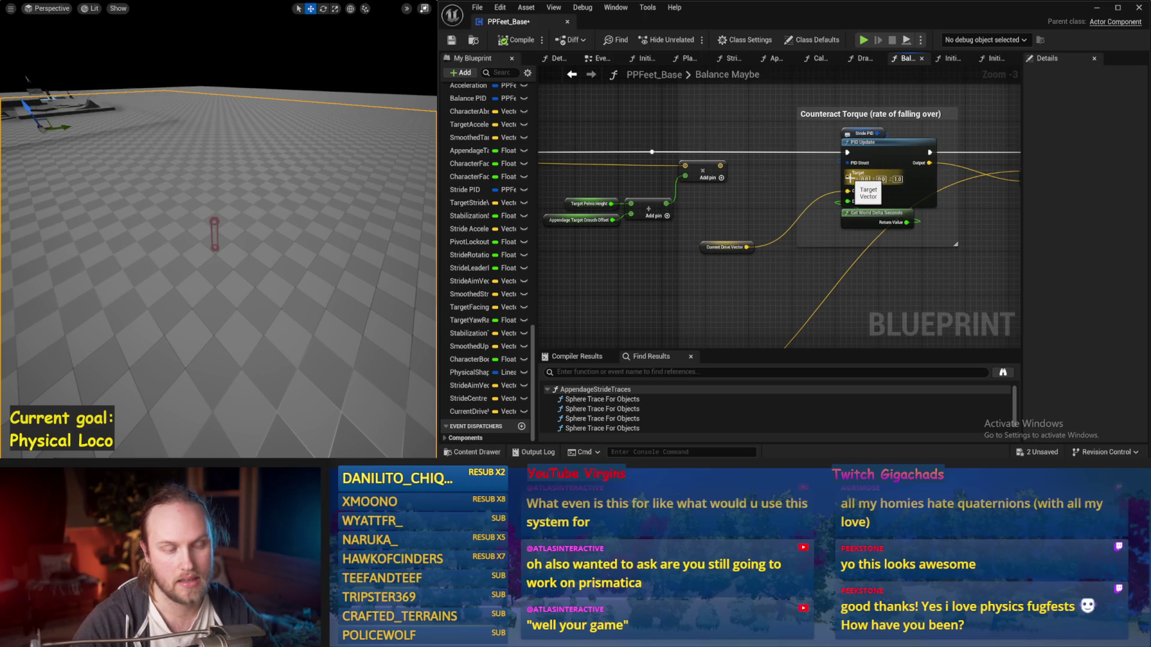
{"action": "scroll", "coordinate": [850, 179], "scroll_direction": "up", "scroll_amount": 1}
{"action": "scroll", "coordinate": [850, 178], "scroll_direction": "down", "scroll_amount": 1}
{"action": "scroll", "coordinate": [830, 198], "scroll_direction": "down", "scroll_amount": 3}
{"action": "scroll", "coordinate": [743, 265], "scroll_direction": "up", "scroll_amount": 2}
{"action": "key", "text": "ctrl+s"}
Look over the Compare Target Lean, 45-degree balance angle and VInterp To nodes
{"action": "left_click_drag", "start_coordinate": [774, 275], "coordinate": [785, 256]}
{"action": "mouse_move", "coordinate": [628, 314]}
{"action": "left_mouse_down"}
{"action": "mouse_move", "coordinate": [915, 244]}
{"action": "mouse_move", "coordinate": [822, 209]}
{"action": "left_mouse_up"}
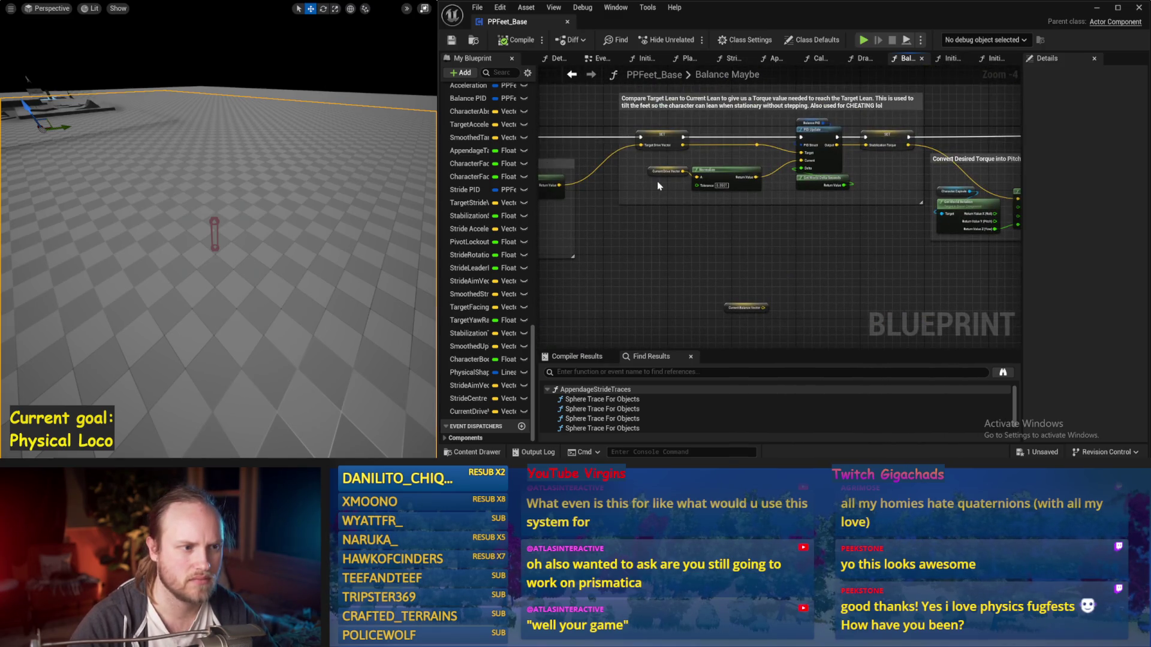
{"action": "scroll", "coordinate": [780, 191], "scroll_direction": "up", "scroll_amount": 1}
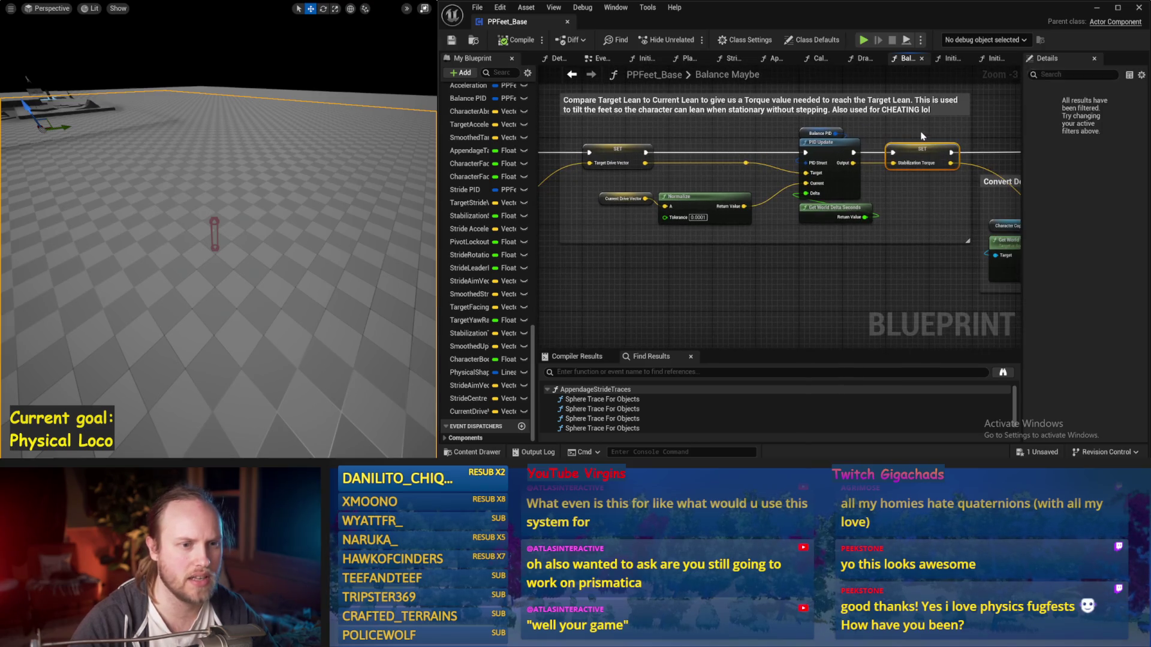
{"action": "left_click_drag", "start_coordinate": [918, 123], "coordinate": [881, 220]}
{"action": "scroll", "coordinate": [946, 221], "scroll_direction": "down", "scroll_amount": 1}
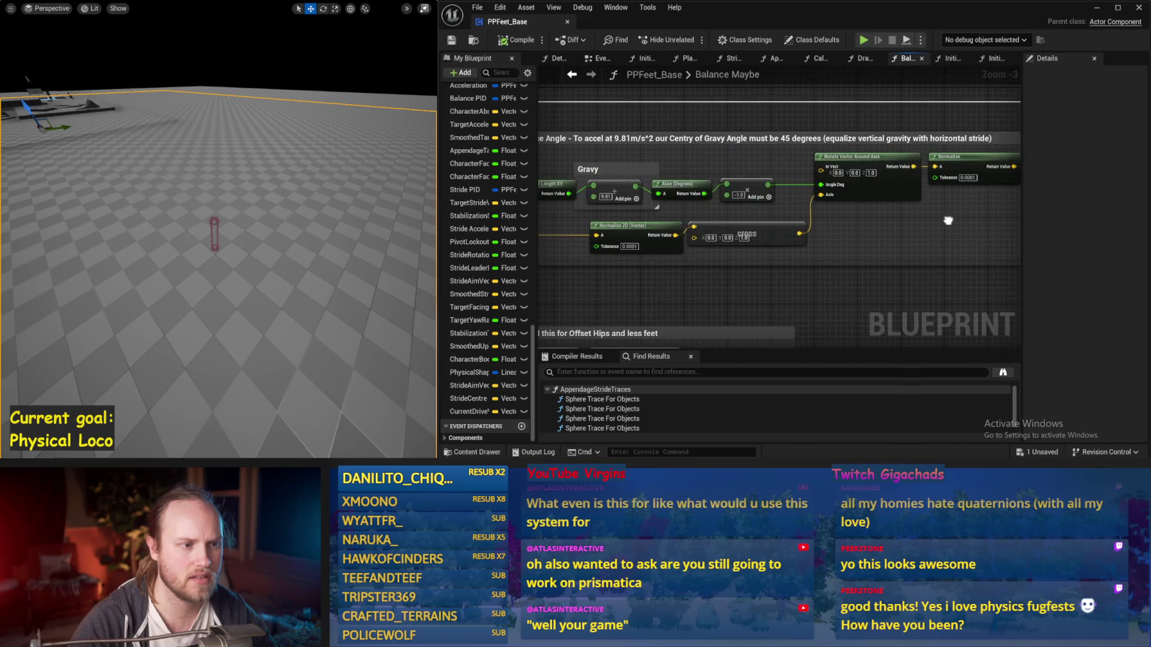
{"action": "mouse_move", "coordinate": [899, 239]}
{"action": "left_mouse_down"}
{"action": "mouse_move", "coordinate": [863, 228]}
{"action": "mouse_move", "coordinate": [811, 245]}
{"action": "mouse_move", "coordinate": [834, 172]}
{"action": "mouse_move", "coordinate": [798, 198]}
{"action": "mouse_move", "coordinate": [803, 234]}
{"action": "mouse_move", "coordinate": [785, 162]}
{"action": "left_mouse_up"}
{"action": "scroll", "coordinate": [754, 226], "scroll_direction": "up", "scroll_amount": 1}
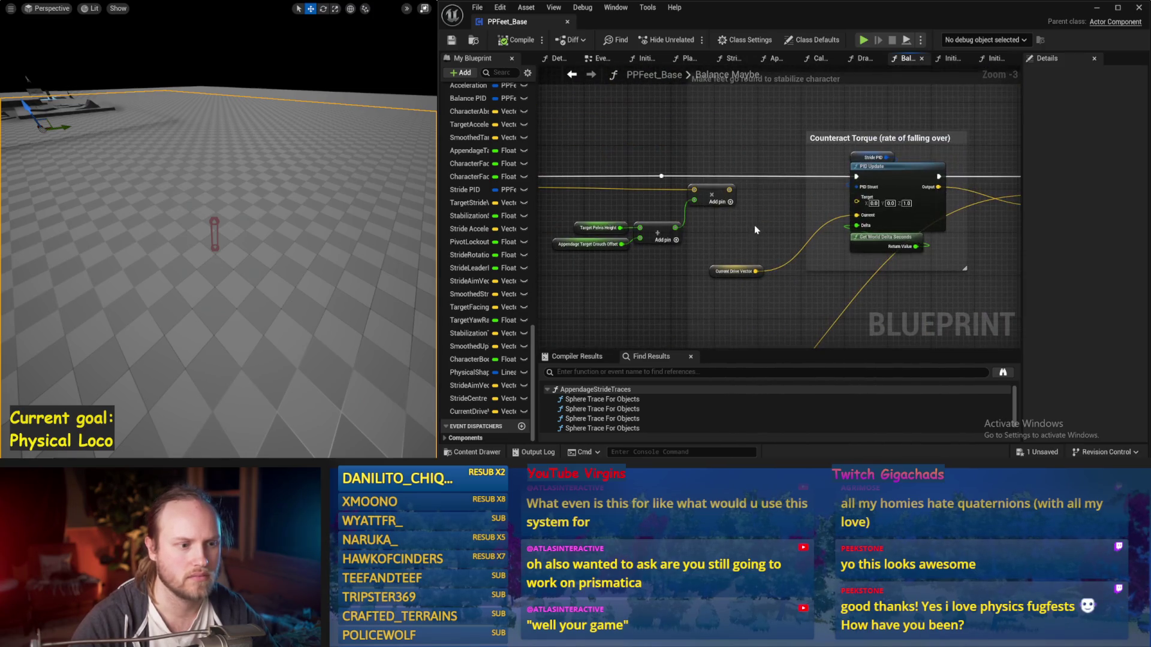
{"action": "left_click_drag", "start_coordinate": [755, 227], "coordinate": [664, 196]}
Add a Normalize node after Current Drive Vector and wire it into PID Update's Current input
{"action": "left_click", "coordinate": [642, 240]}
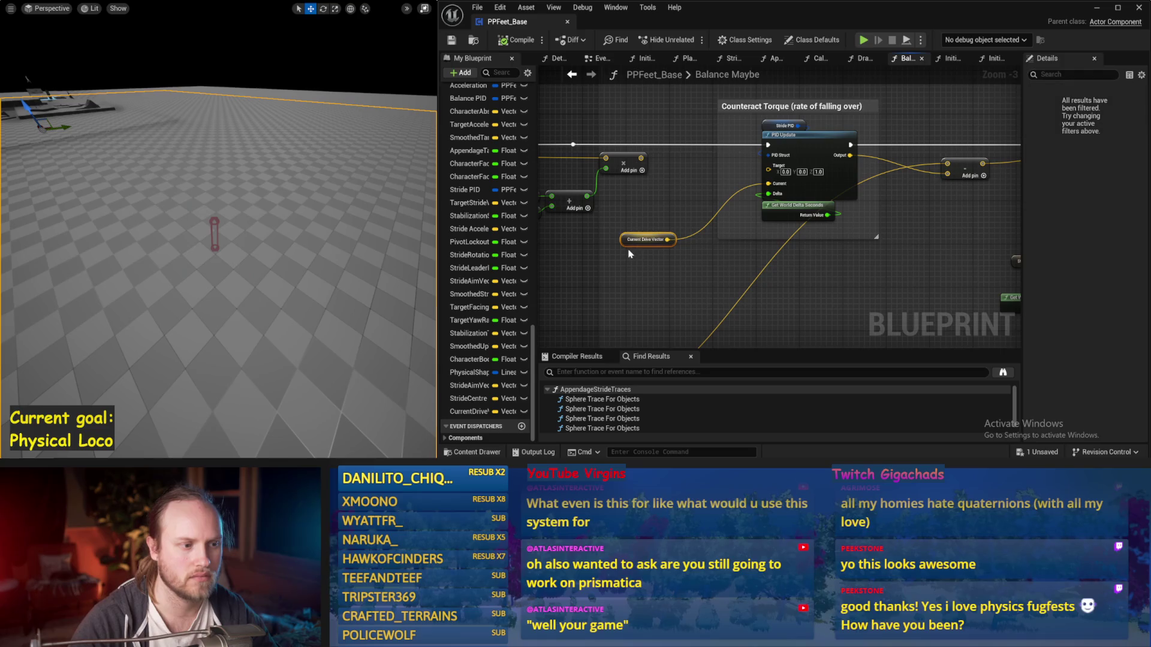
{"action": "left_click", "coordinate": [629, 227]}
{"action": "mouse_move", "coordinate": [631, 232]}
{"action": "left_mouse_down"}
{"action": "mouse_move", "coordinate": [805, 212]}
{"action": "mouse_move", "coordinate": [790, 239]}
{"action": "mouse_move", "coordinate": [894, 240]}
{"action": "mouse_move", "coordinate": [868, 234]}
{"action": "left_mouse_up"}
{"action": "type", "text": "no"}
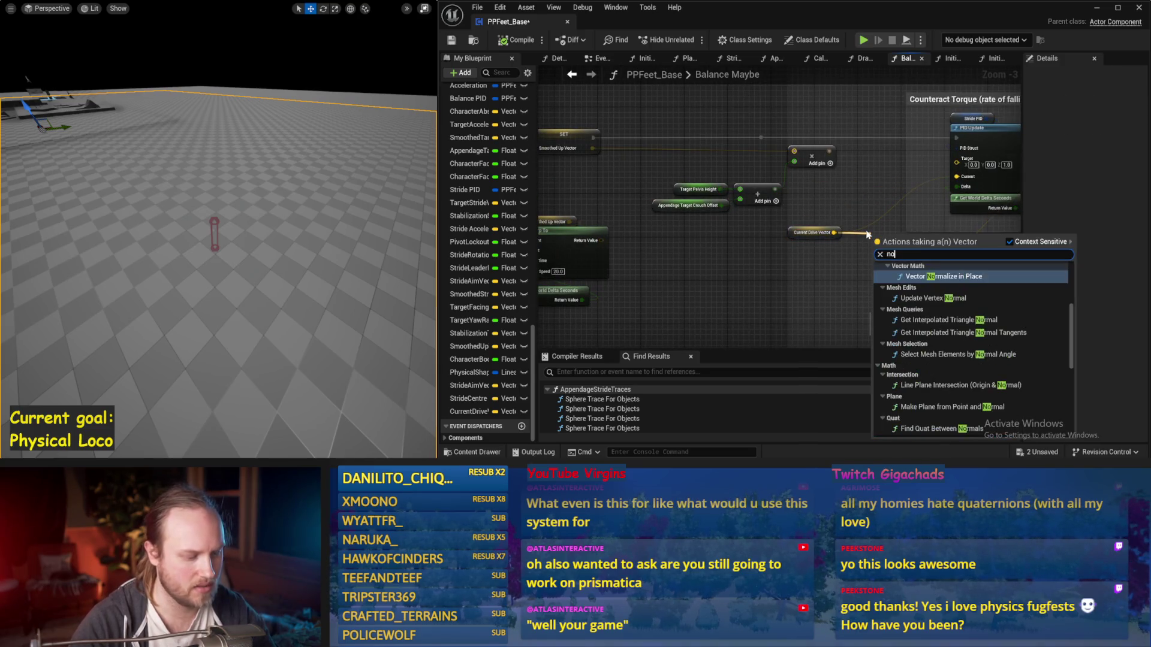
{"action": "type", "text": "lize"}
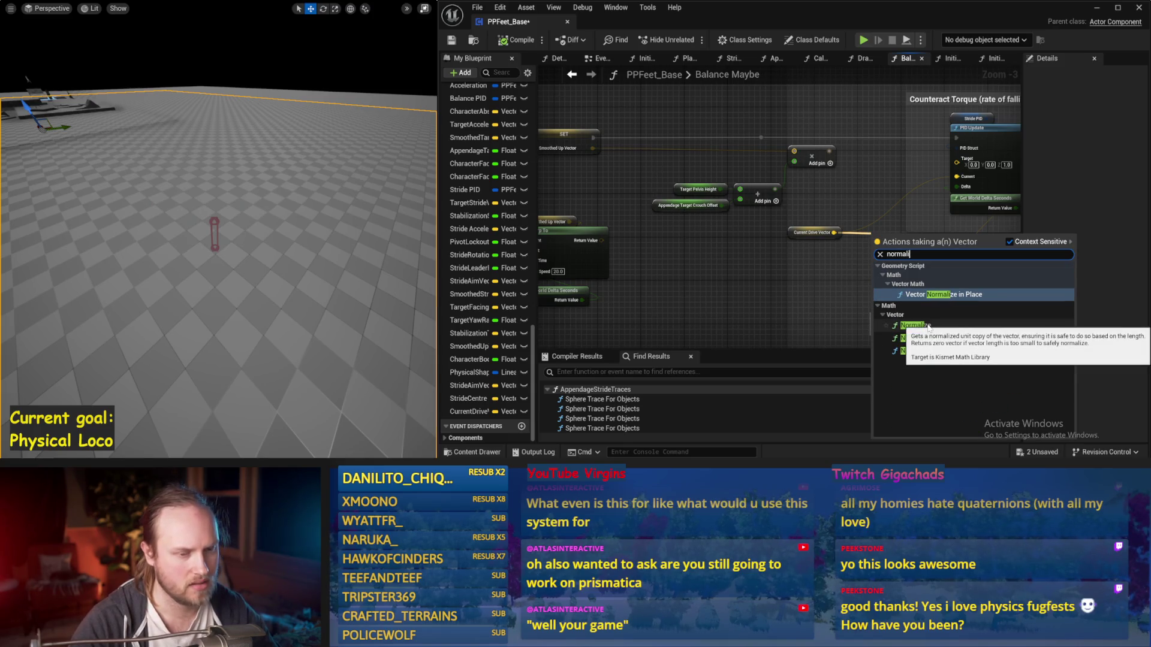
{"action": "left_click", "coordinate": [927, 328]}
{"action": "left_click_drag", "start_coordinate": [846, 248], "coordinate": [698, 256]}
{"action": "left_click", "coordinate": [761, 250], "text": "shift"}
{"action": "left_click_drag", "start_coordinate": [872, 130], "coordinate": [759, 134]}
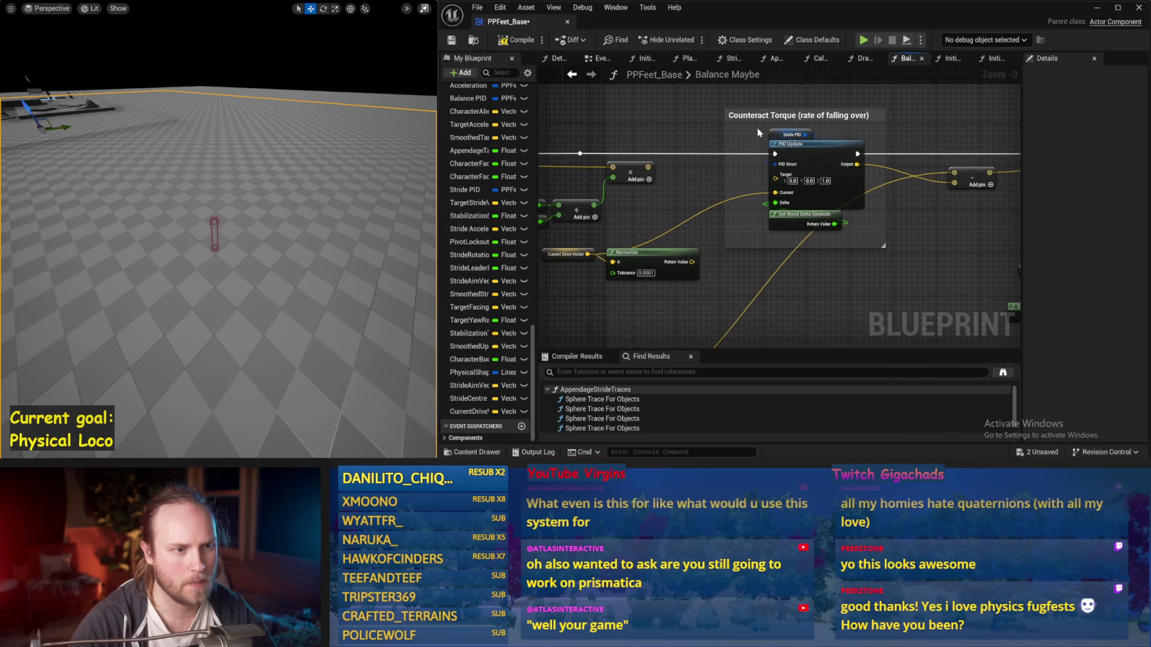
{"action": "left_click_drag", "start_coordinate": [692, 262], "coordinate": [775, 193]}
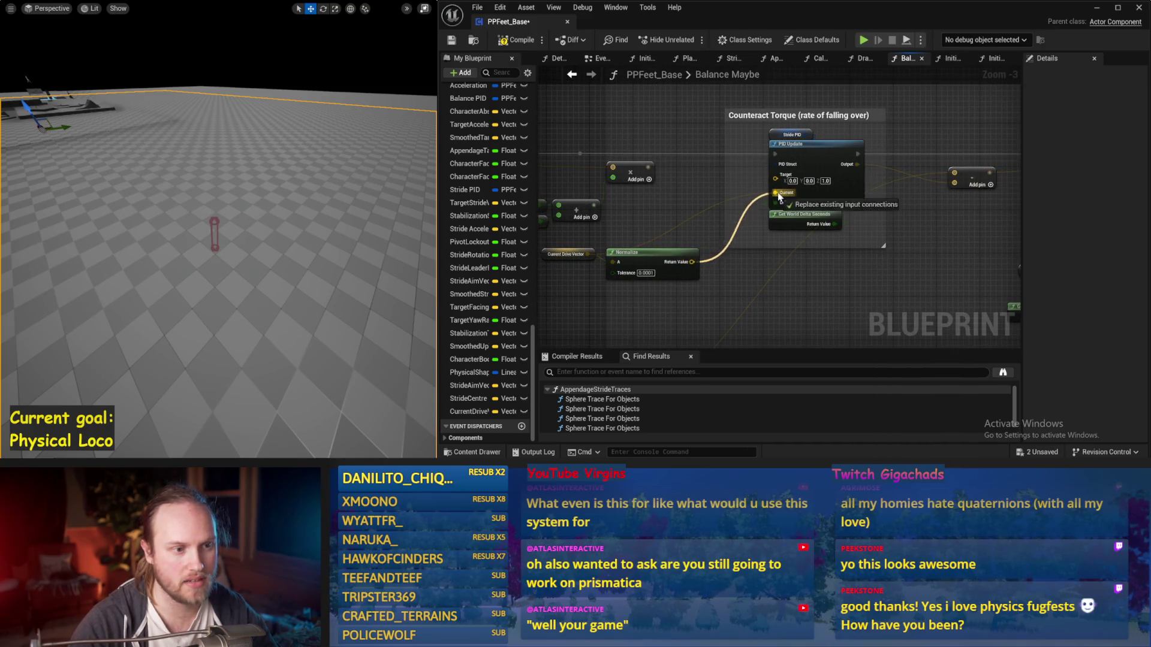
{"action": "left_click_drag", "start_coordinate": [845, 232], "coordinate": [738, 236]}
Move the Add node lower, save, and run a simulation test
{"action": "mouse_move", "coordinate": [855, 179]}
{"action": "left_mouse_down"}
{"action": "mouse_move", "coordinate": [850, 233]}
{"action": "mouse_move", "coordinate": [997, 155]}
{"action": "mouse_move", "coordinate": [883, 183]}
{"action": "left_mouse_up"}
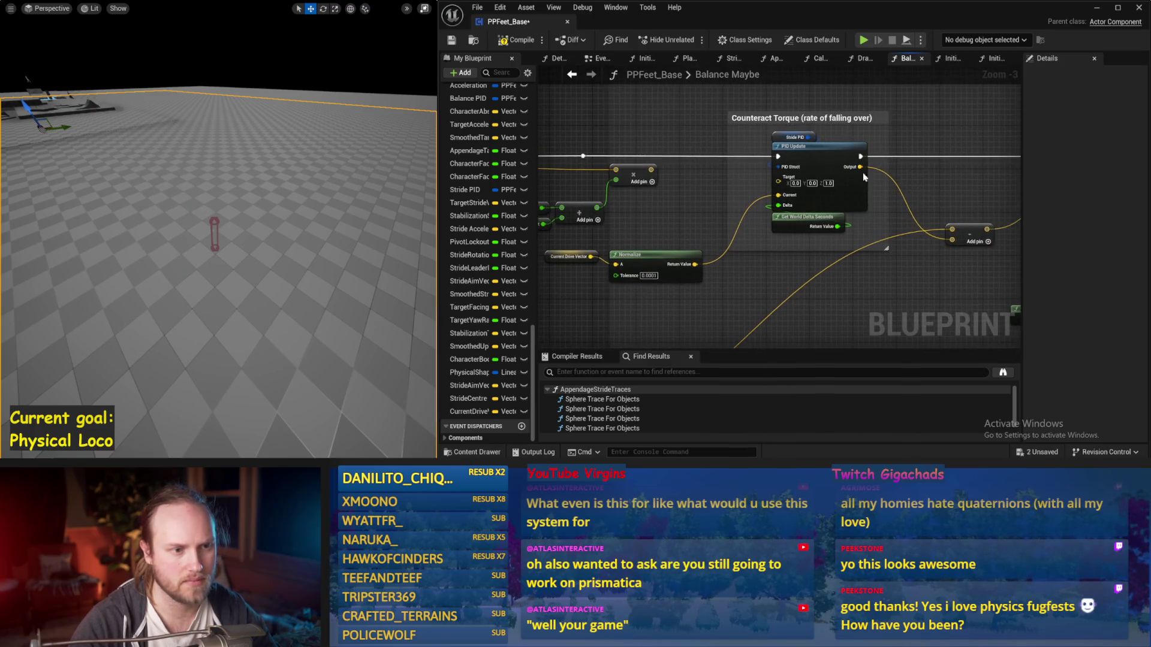
{"action": "left_click", "coordinate": [454, 43]}
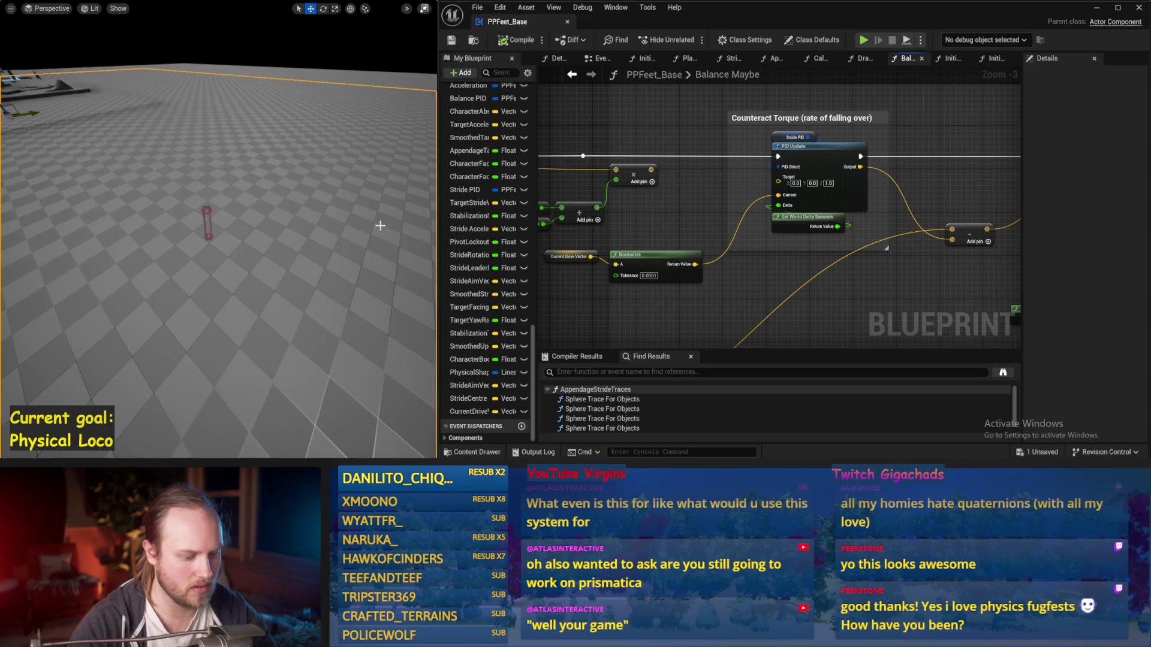
{"action": "key", "text": "alt+s"}
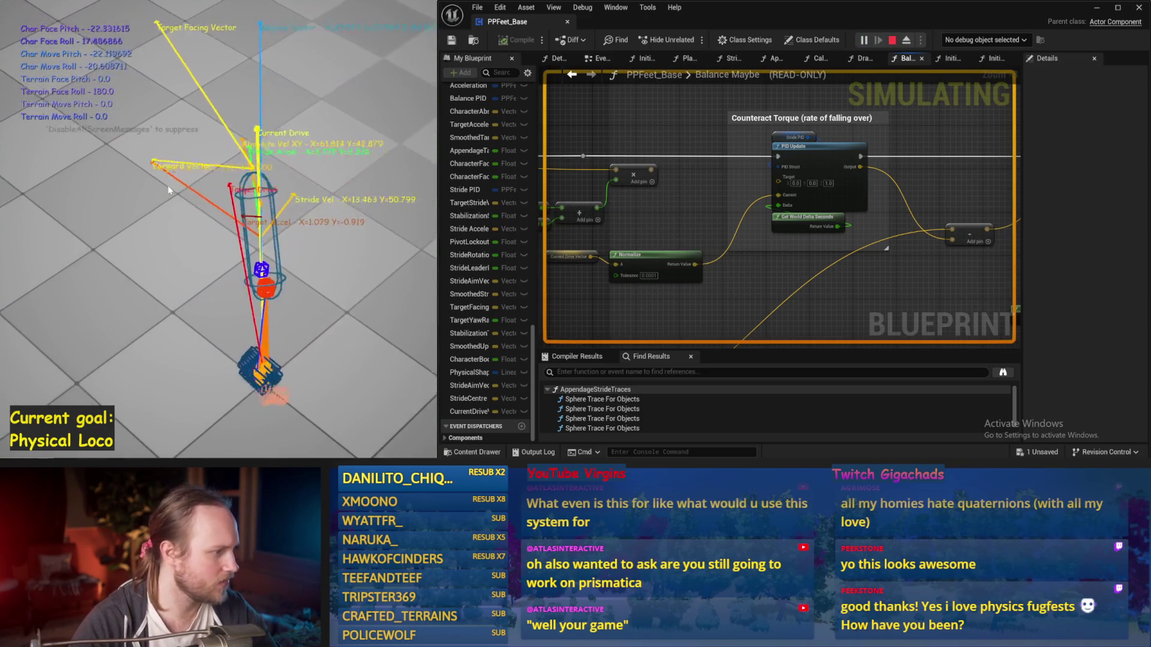
{"action": "key", "text": "Escape"}
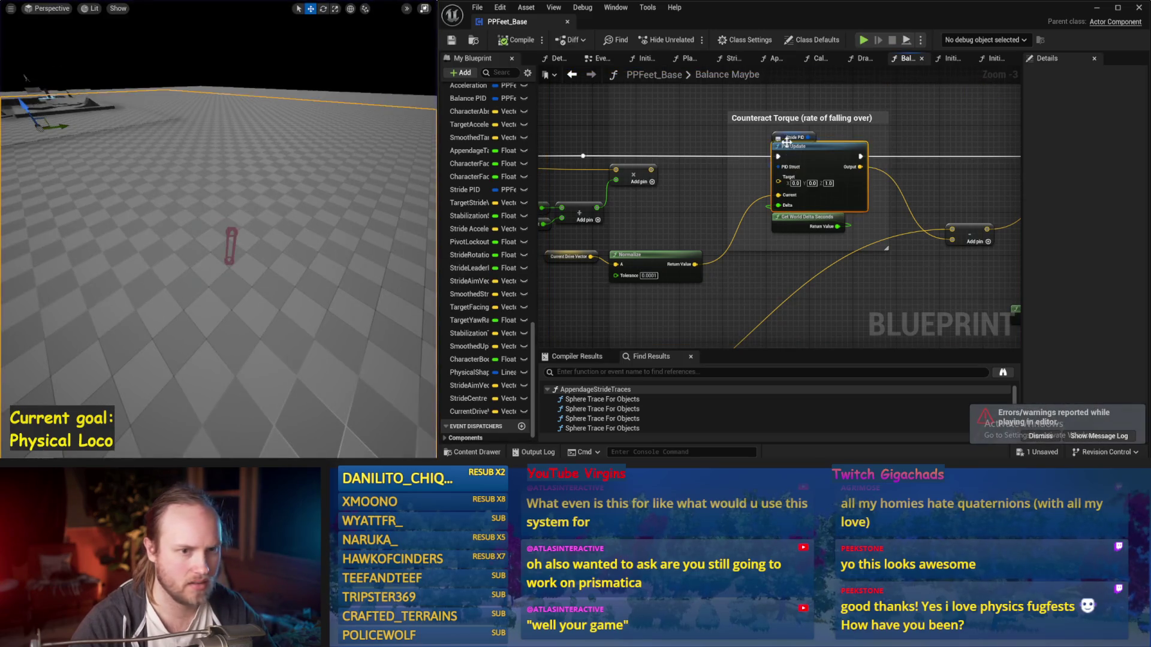
{"action": "type", "text": "1"}
Commit a new DerivativeFactor gain, save, and simulate again
{"action": "left_click", "coordinate": [645, 236]}
{"action": "left_click", "coordinate": [452, 43]}
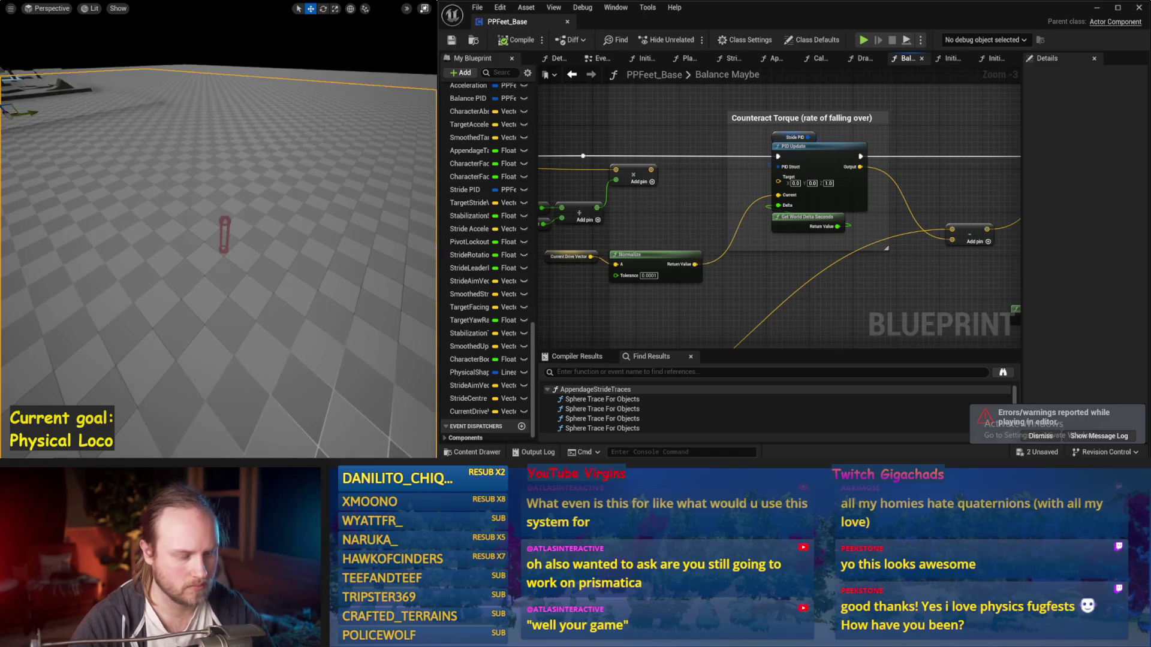
{"action": "key", "text": "alt+s"}
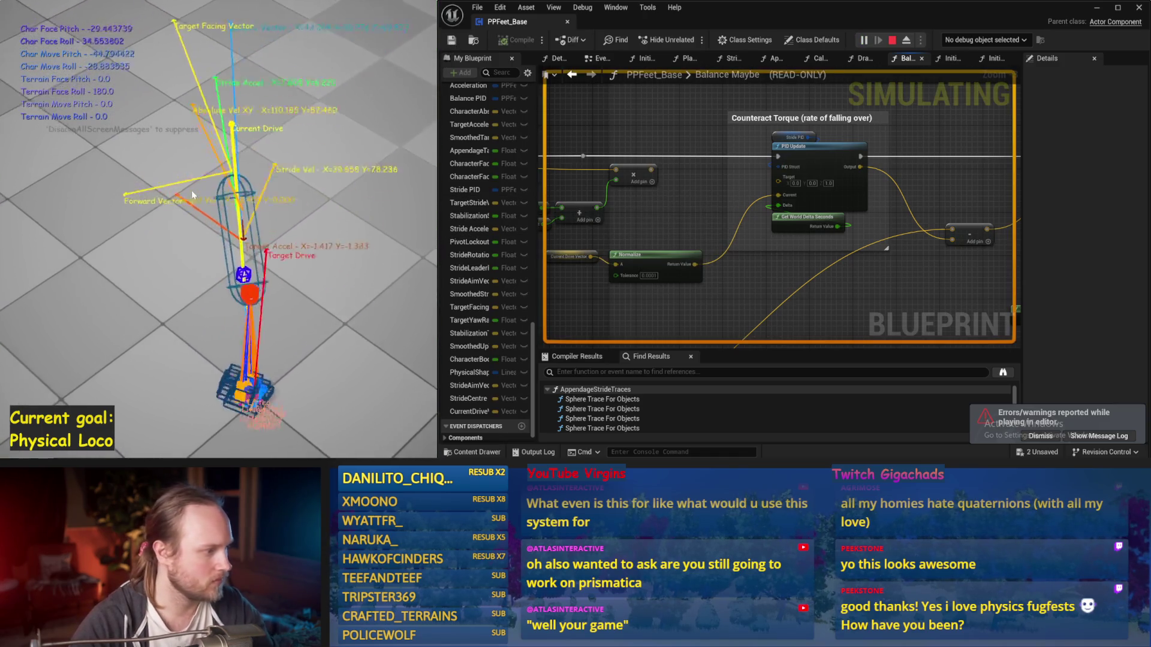
{"action": "key", "text": "Escape"}
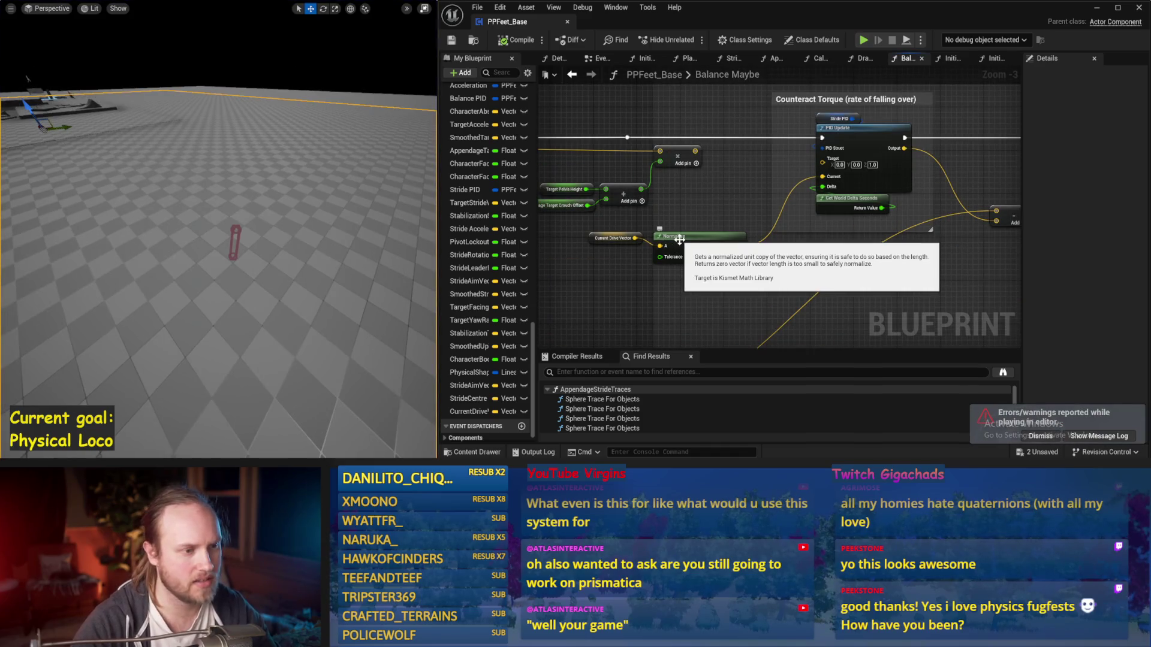
Wire Current Drive Vector into the Normalize node's input and move the node down-right
{"action": "left_click", "coordinate": [679, 239]}
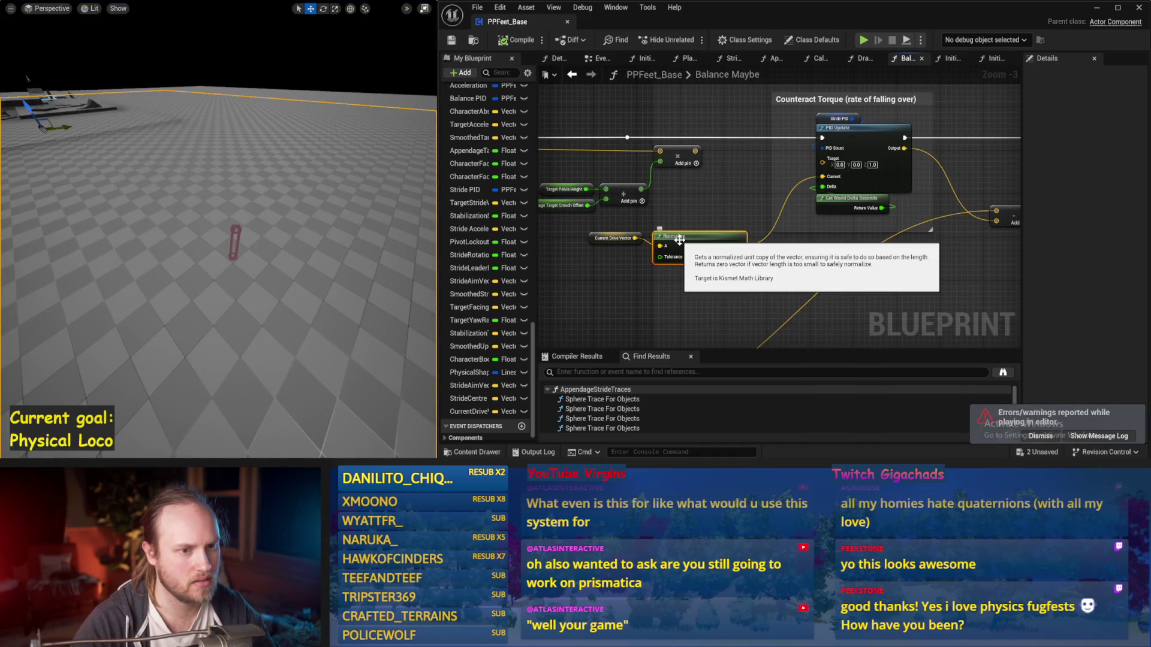
{"action": "key", "text": "f"}
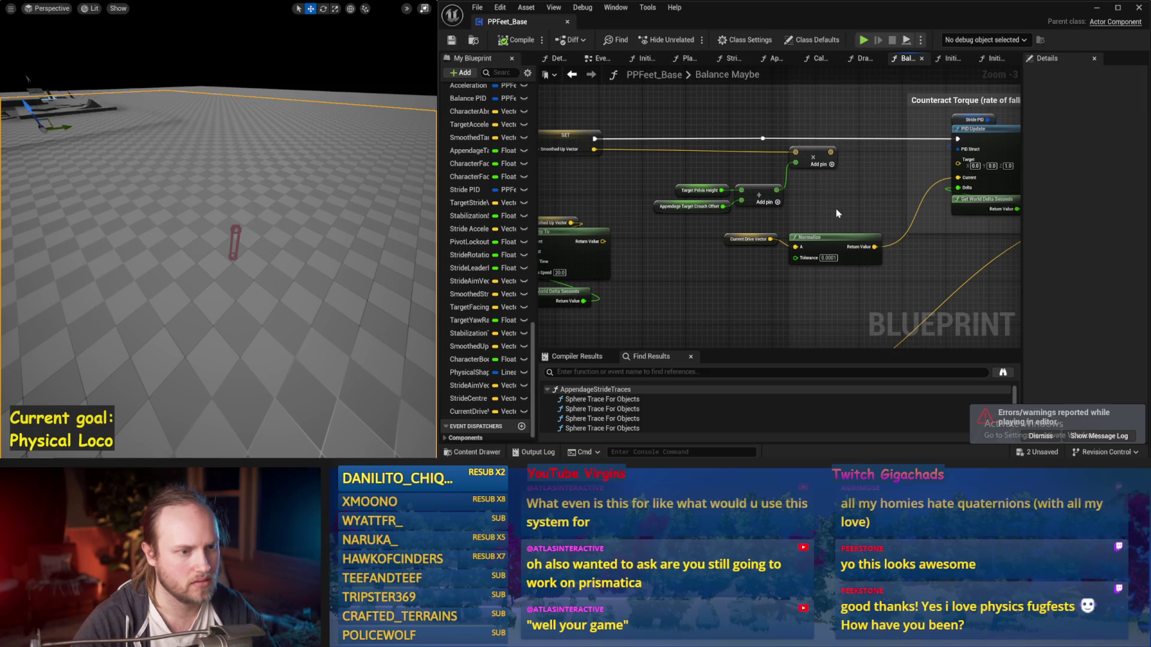
{"action": "left_click_drag", "start_coordinate": [771, 239], "coordinate": [796, 246]}
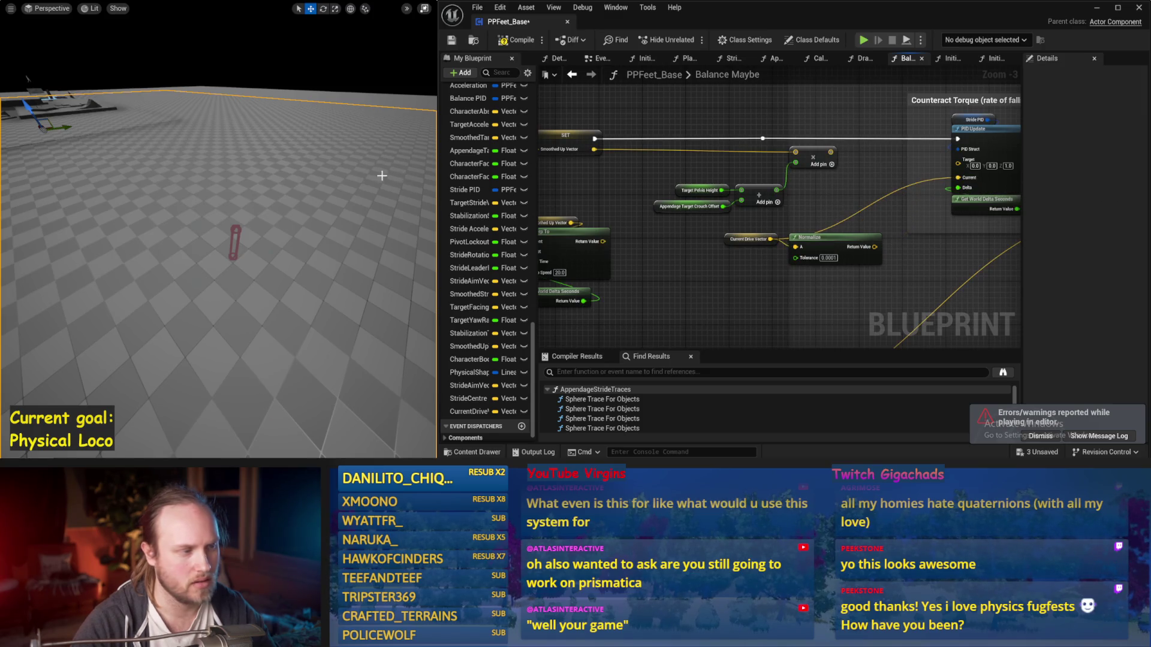
{"action": "key", "text": "alt+s"}
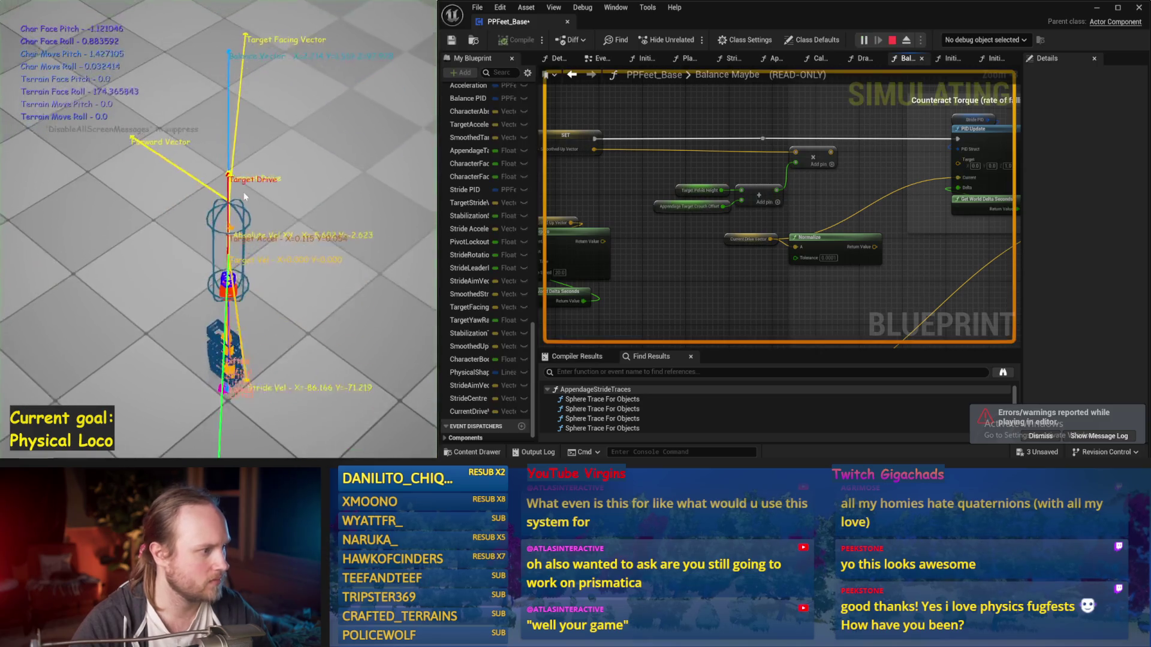
{"action": "key", "text": "Escape"}
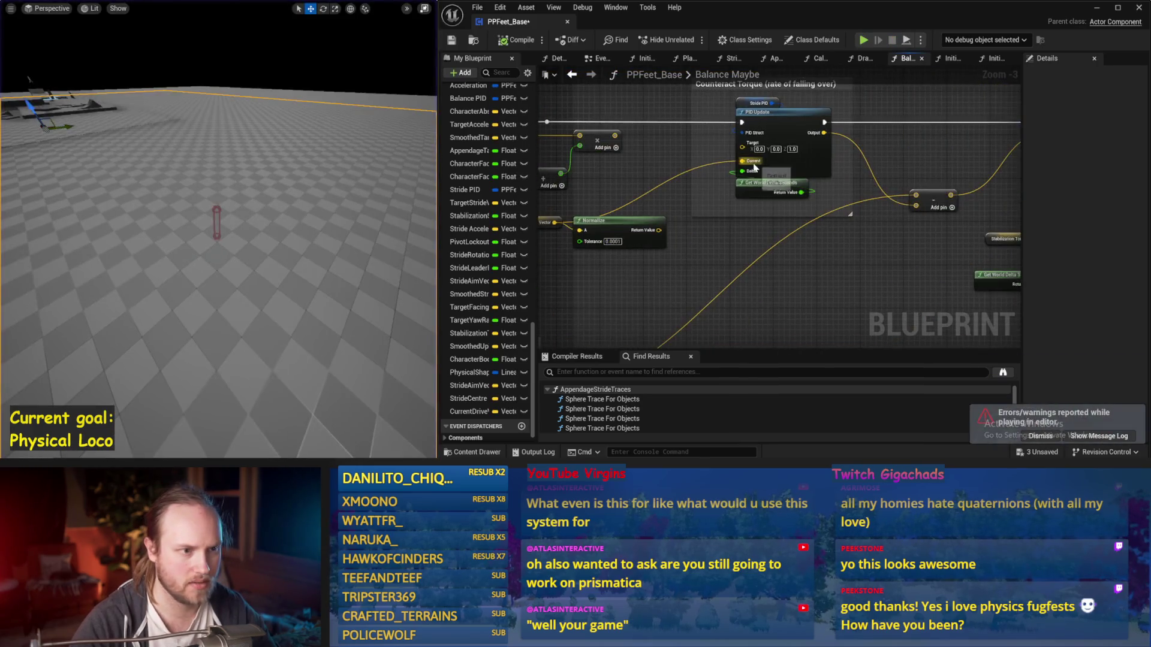
{"action": "left_click_drag", "start_coordinate": [651, 242], "coordinate": [667, 263]}
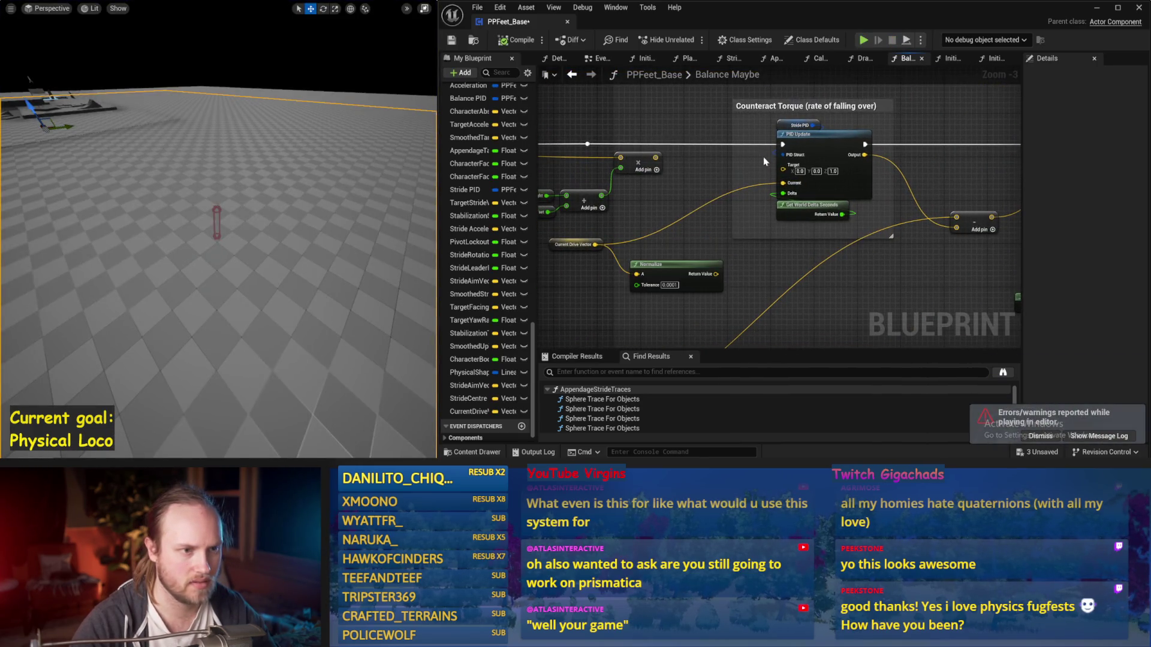
Set the Stride PID's DerivativeFactor to 0.1 and test it in a simulation
{"action": "left_click", "coordinate": [778, 125]}
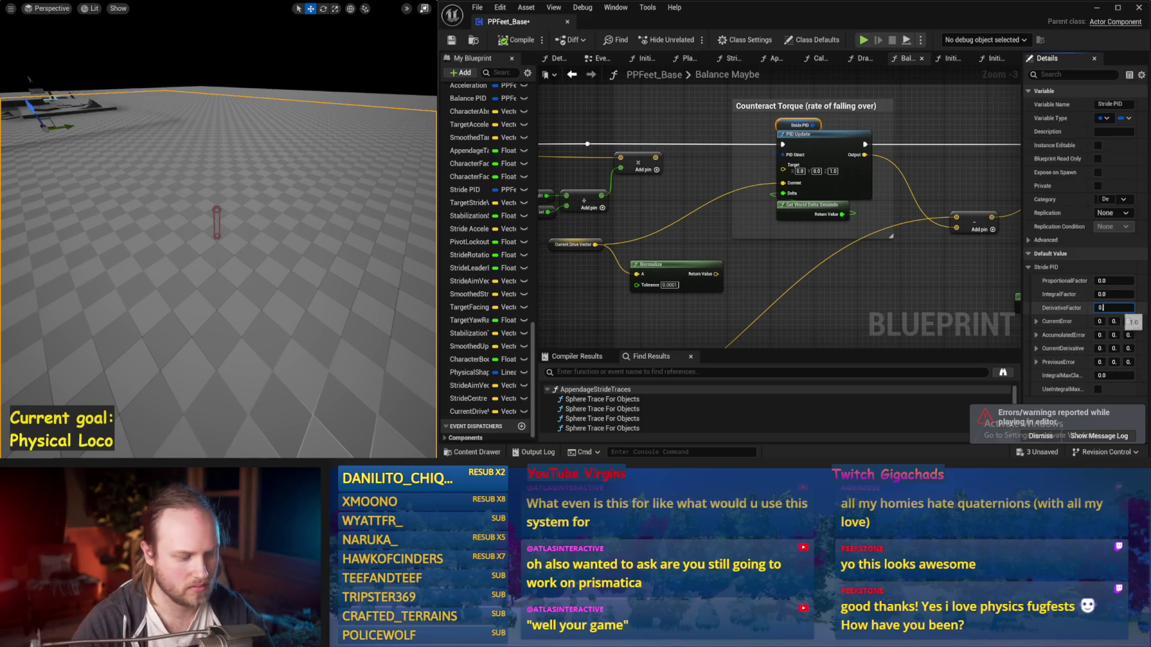
{"action": "left_click_drag", "start_coordinate": [260, 206], "coordinate": [268, 218]}
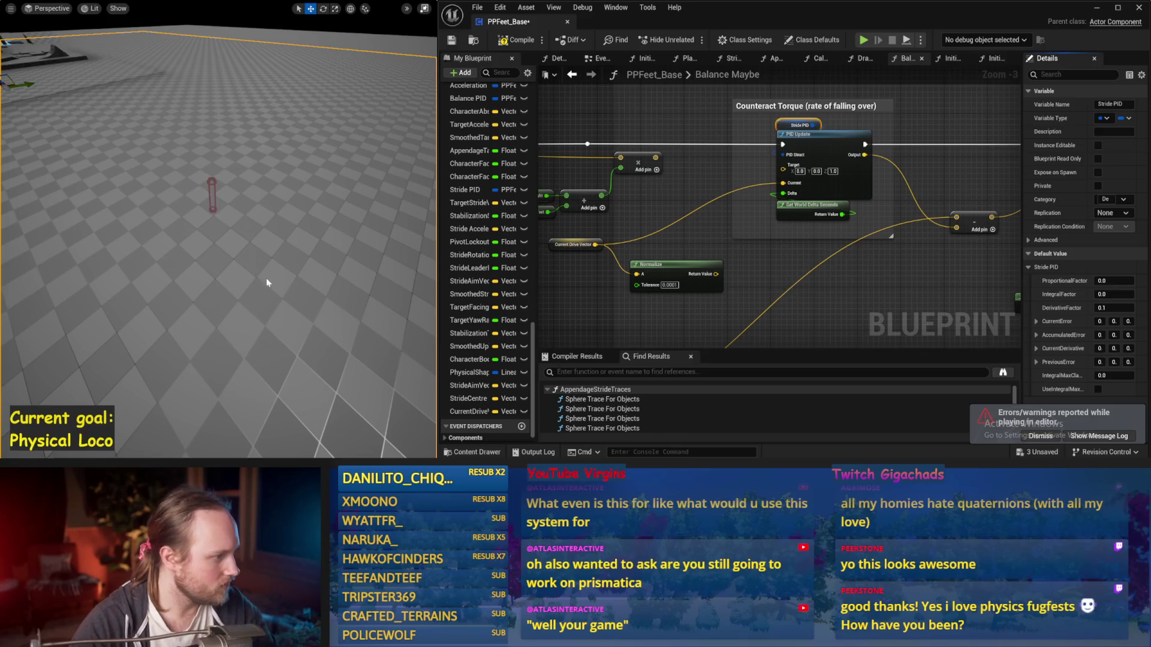
{"action": "key", "text": "alt+s"}
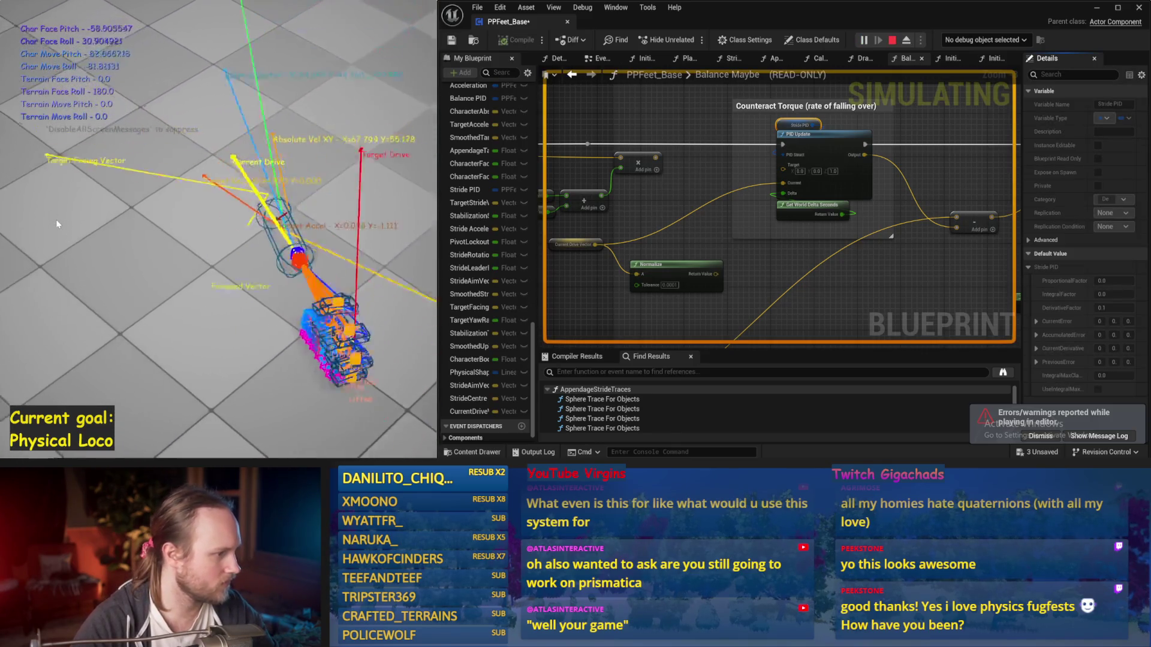
{"action": "key", "text": "Escape"}
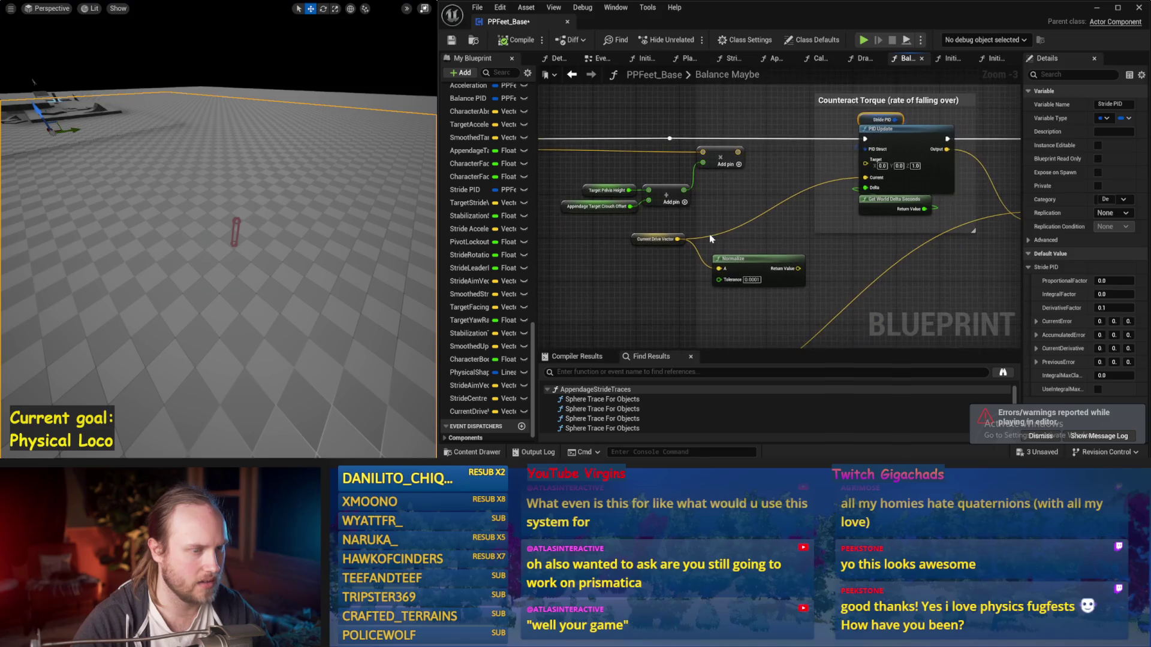
{"action": "mouse_move", "coordinate": [710, 238]}
{"action": "left_mouse_down"}
{"action": "mouse_move", "coordinate": [795, 210]}
{"action": "mouse_move", "coordinate": [779, 227]}
{"action": "mouse_move", "coordinate": [916, 227]}
{"action": "left_mouse_up"}
Set Normalize aside and feed Current Drive Vector through a new multiply node into PID Current
{"action": "left_click_drag", "start_coordinate": [806, 162], "coordinate": [898, 235]}
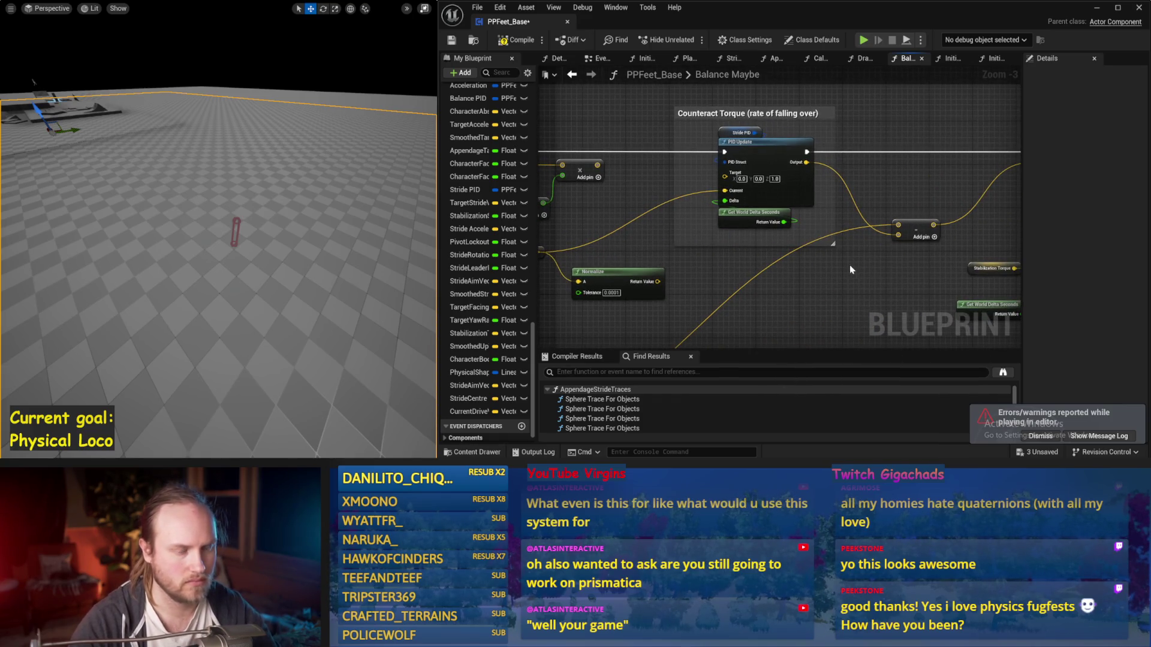
{"action": "left_click_drag", "start_coordinate": [831, 255], "coordinate": [821, 229]}
{"action": "scroll", "coordinate": [772, 217], "scroll_direction": "up", "scroll_amount": 1}
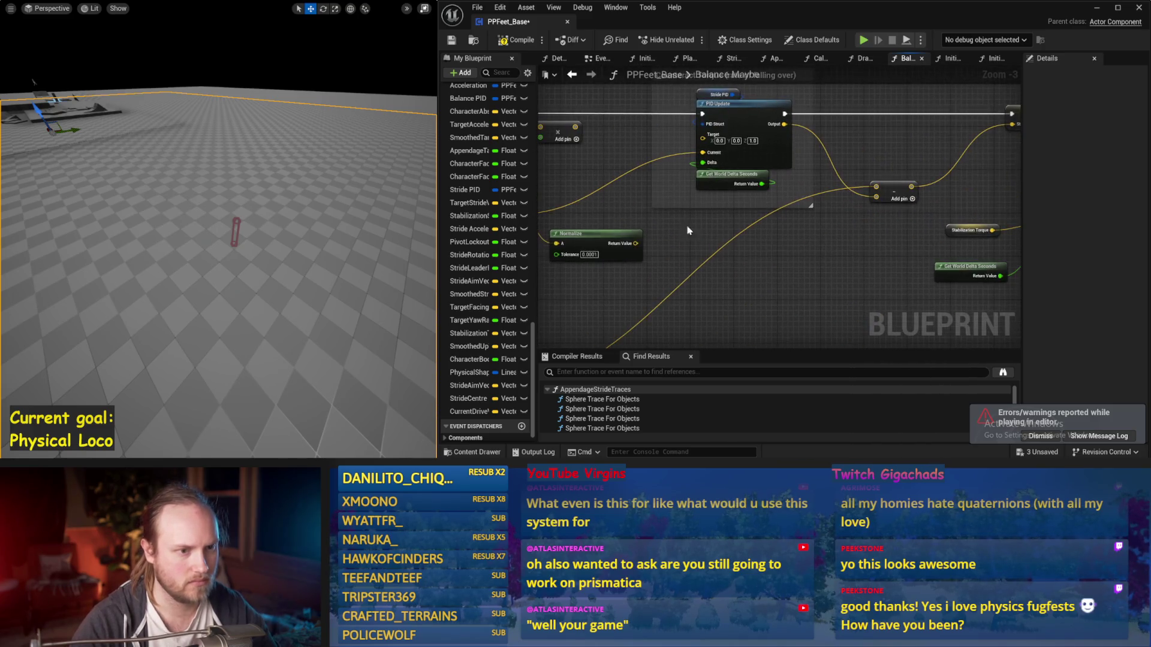
{"action": "left_click_drag", "start_coordinate": [780, 264], "coordinate": [558, 227]}
{"action": "left_click_drag", "start_coordinate": [717, 196], "coordinate": [795, 199]}
{"action": "left_click", "coordinate": [830, 237]}
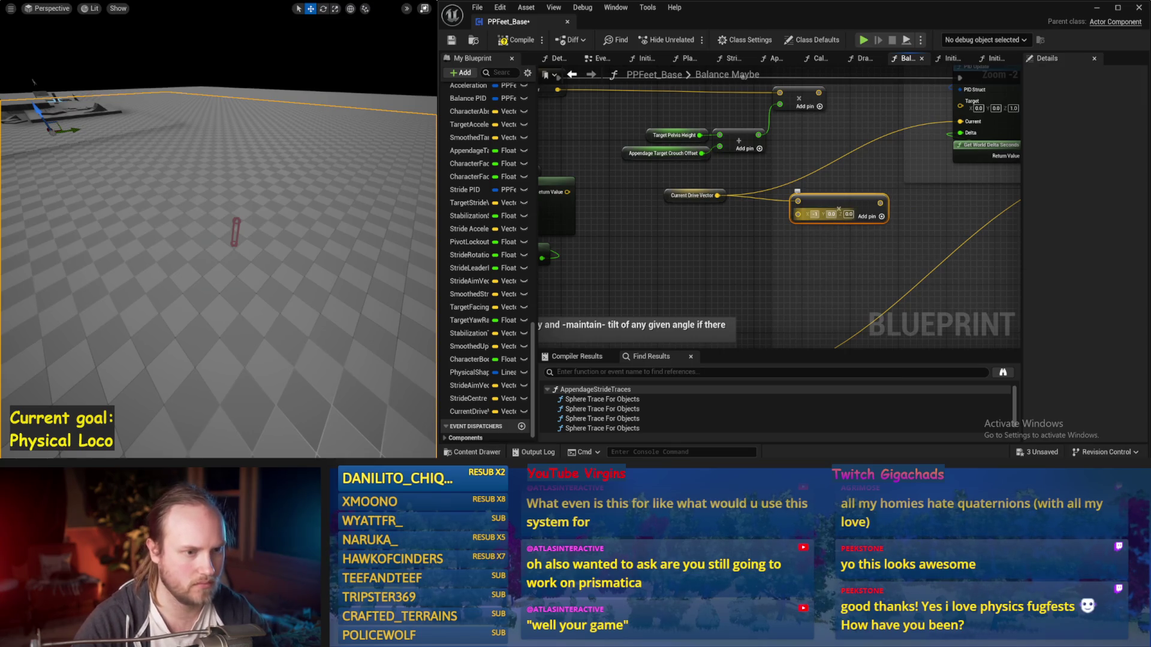
{"action": "mouse_move", "coordinate": [887, 203]}
{"action": "left_mouse_down"}
{"action": "mouse_move", "coordinate": [917, 189]}
{"action": "mouse_move", "coordinate": [960, 121]}
{"action": "left_mouse_up"}
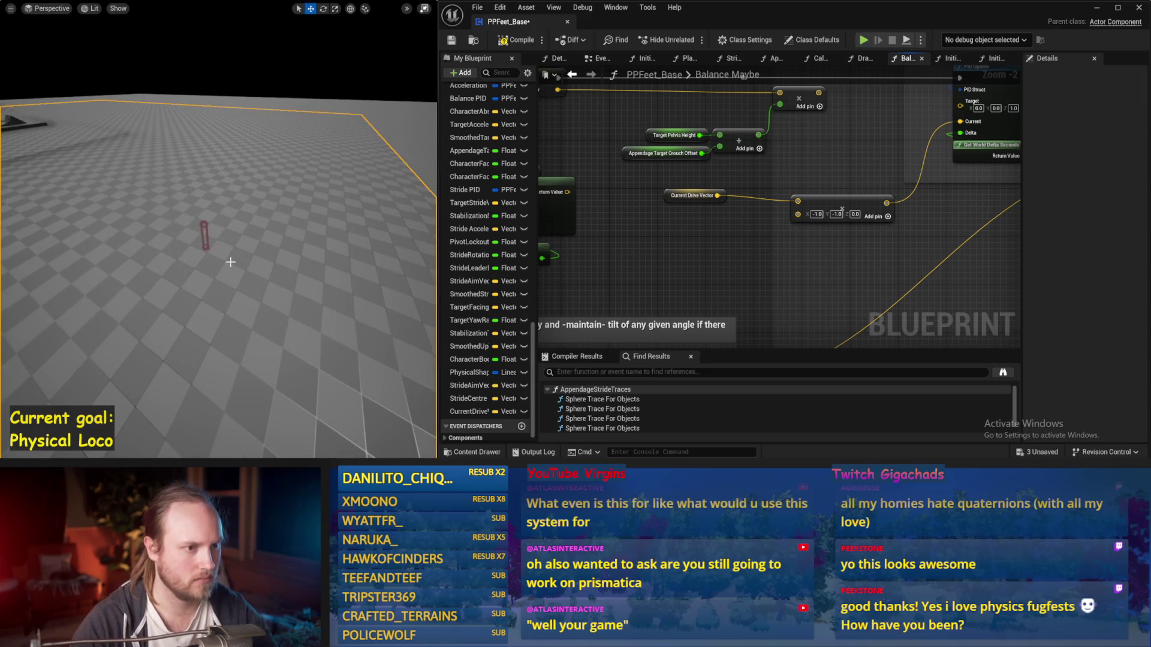
Play-test the new wiring and save the blueprint
{"action": "key", "text": "alt+p"}
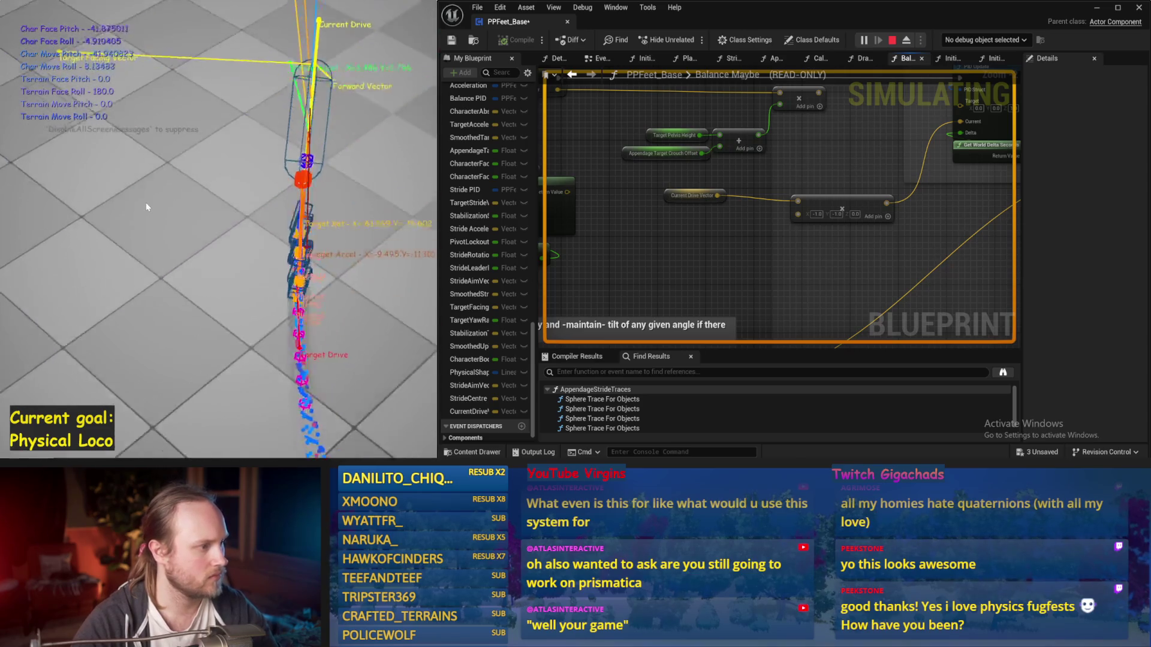
{"action": "key", "text": "Escape"}
{"action": "key", "text": "ctrl+s"}
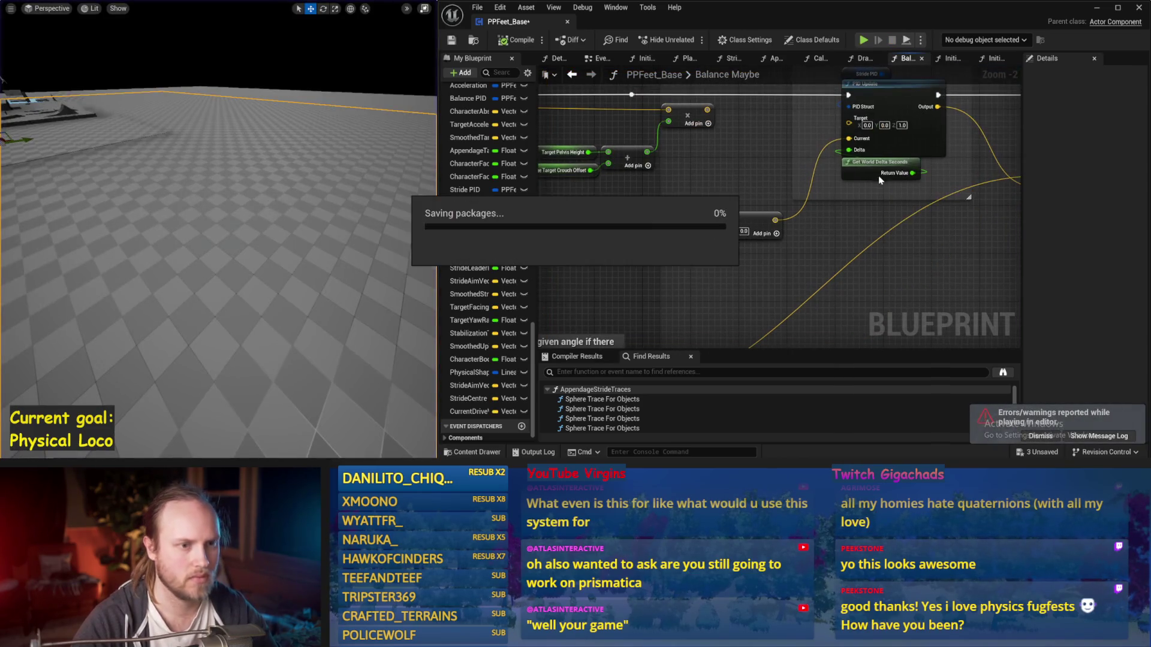
With Stride PID selected, run two play tests, then shift Current Drive Vector down-left
{"action": "left_click", "coordinate": [858, 109]}
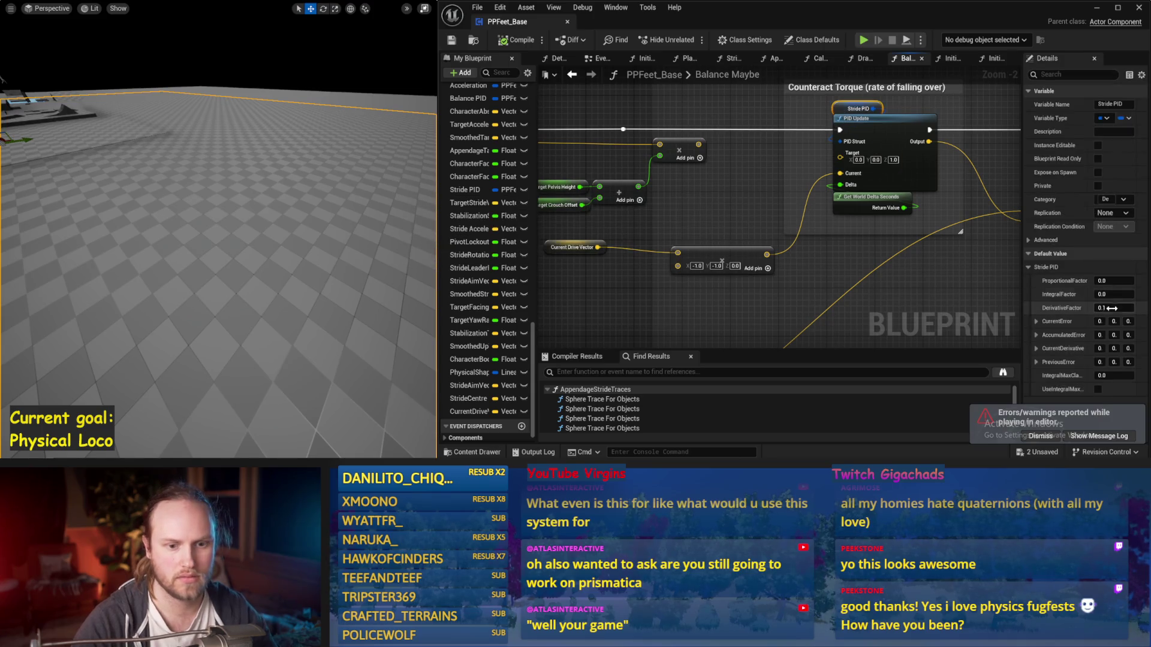
{"action": "key", "text": "alt+p"}
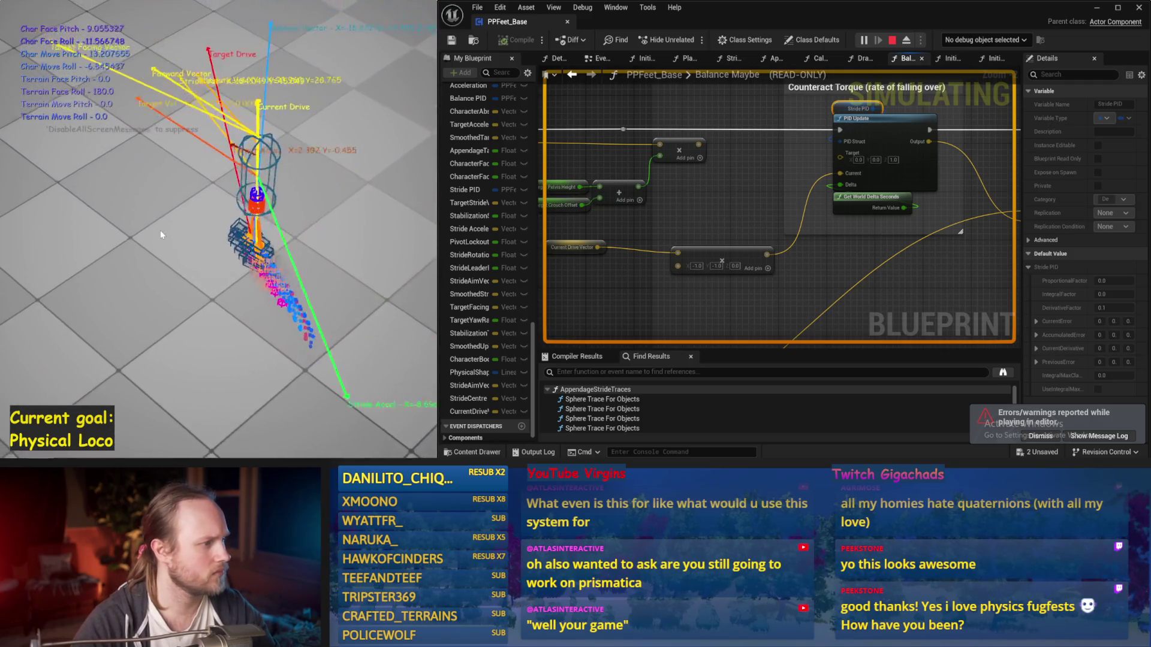
{"action": "key", "text": "Escape"}
{"action": "key", "text": "alt+p"}
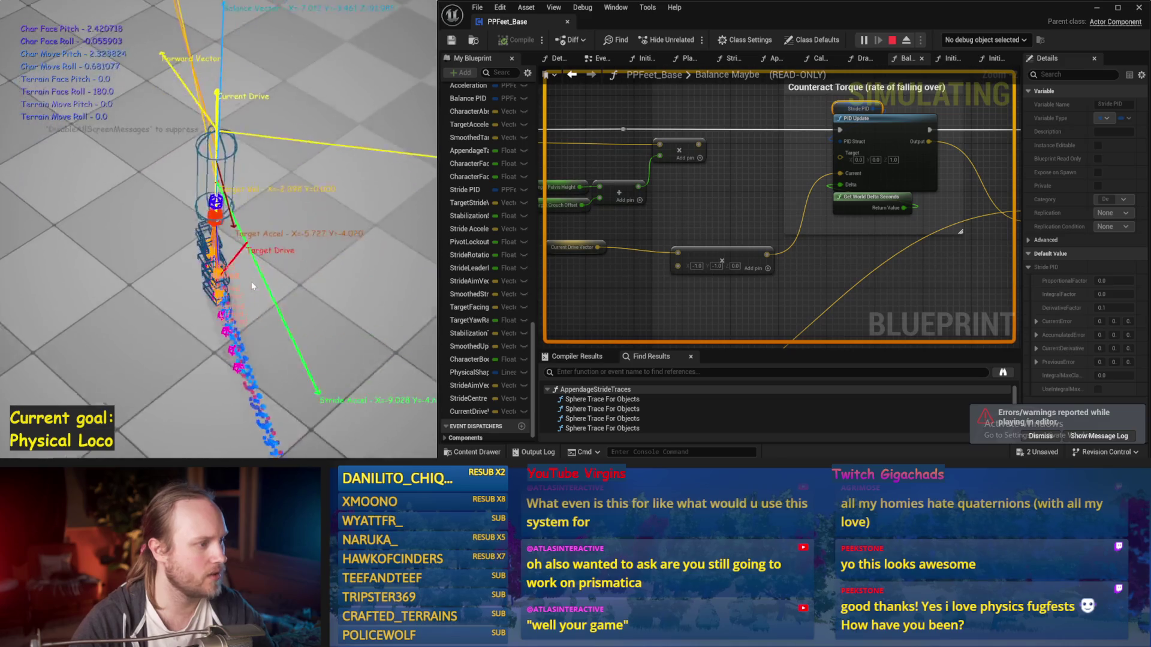
{"action": "key", "text": "Escape"}
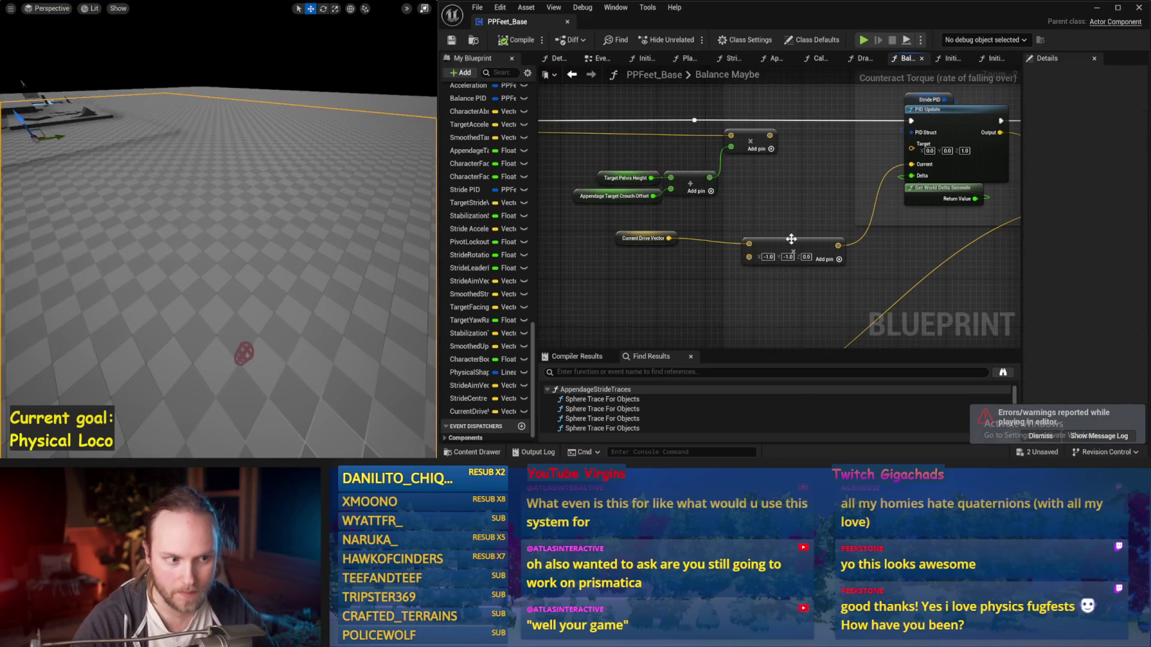
{"action": "left_click_drag", "start_coordinate": [623, 245], "coordinate": [605, 270]}
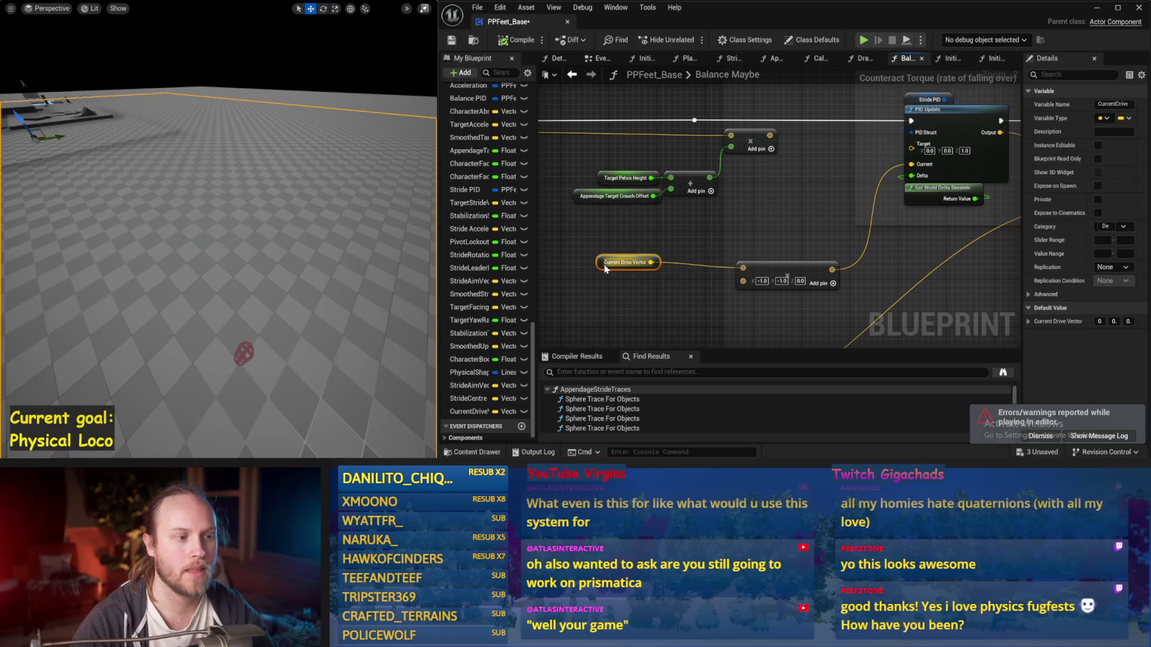
Add a Get Target Drive Vector node wired into the Add node's top input
{"action": "key", "text": "ctrl+s"}
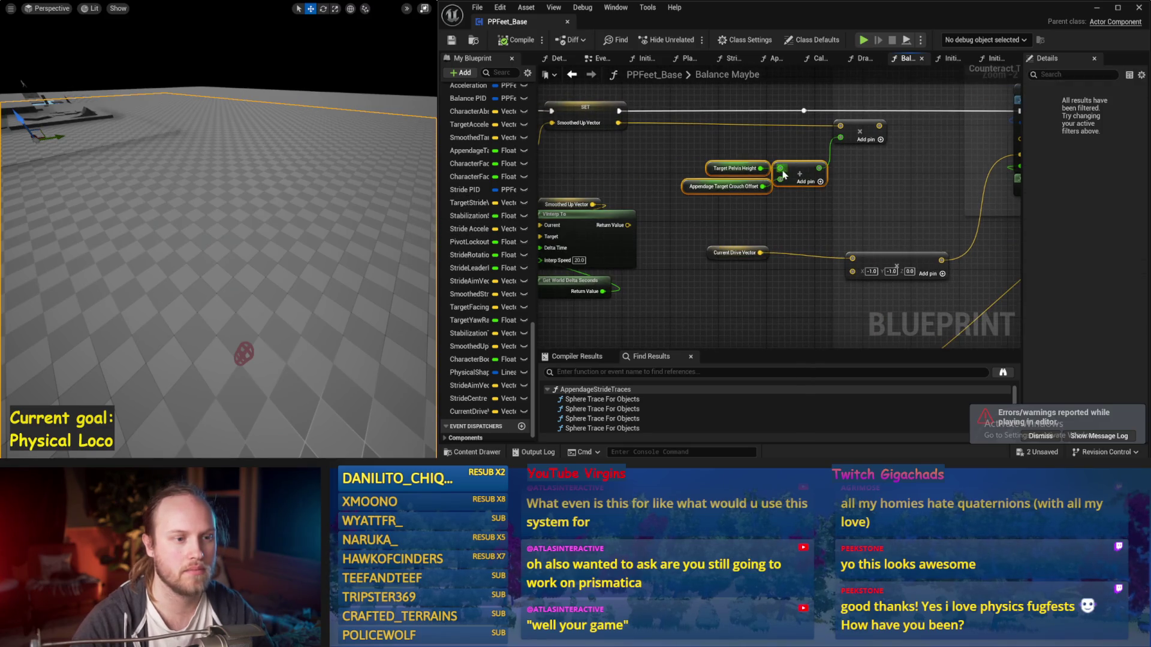
{"action": "right_click", "coordinate": [783, 157]}
{"action": "type", "text": "target dri"}
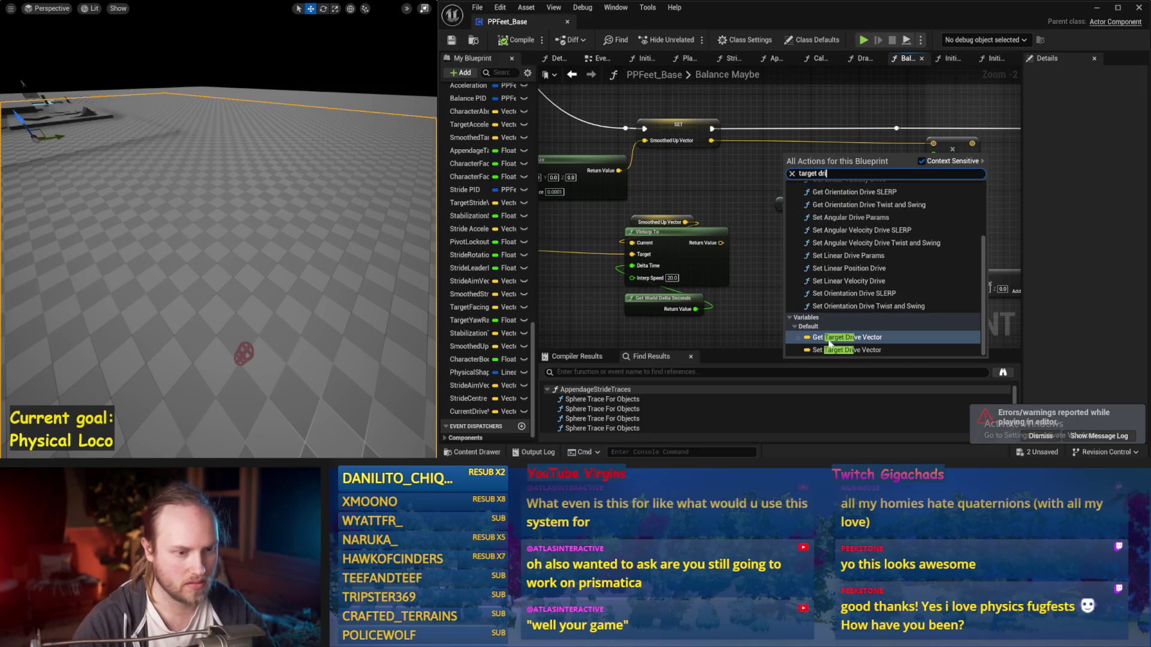
{"action": "key", "text": "Return"}
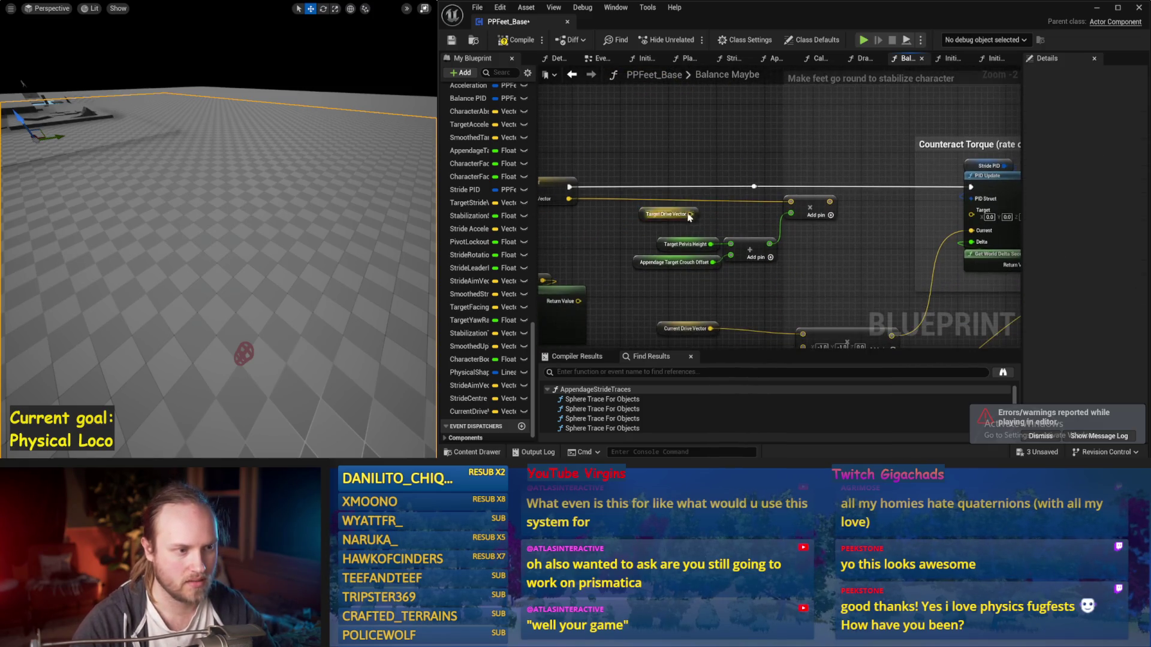
{"action": "left_click_drag", "start_coordinate": [609, 186], "coordinate": [710, 174]}
{"action": "mouse_move", "coordinate": [745, 211]}
{"action": "left_mouse_down"}
{"action": "mouse_move", "coordinate": [737, 193]}
{"action": "mouse_move", "coordinate": [758, 157]}
{"action": "mouse_move", "coordinate": [882, 167]}
{"action": "left_mouse_up"}
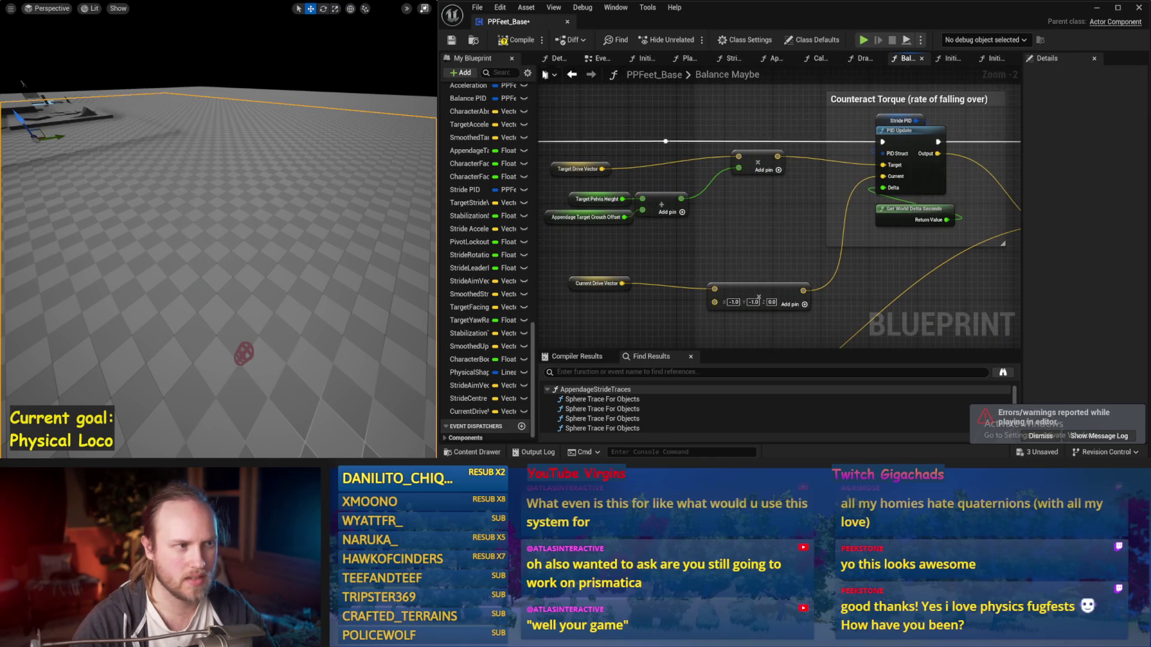
Save and play-test the new target, then select the Stride PID variable
{"action": "left_click", "coordinate": [451, 40]}
{"action": "key", "text": "alt+p"}
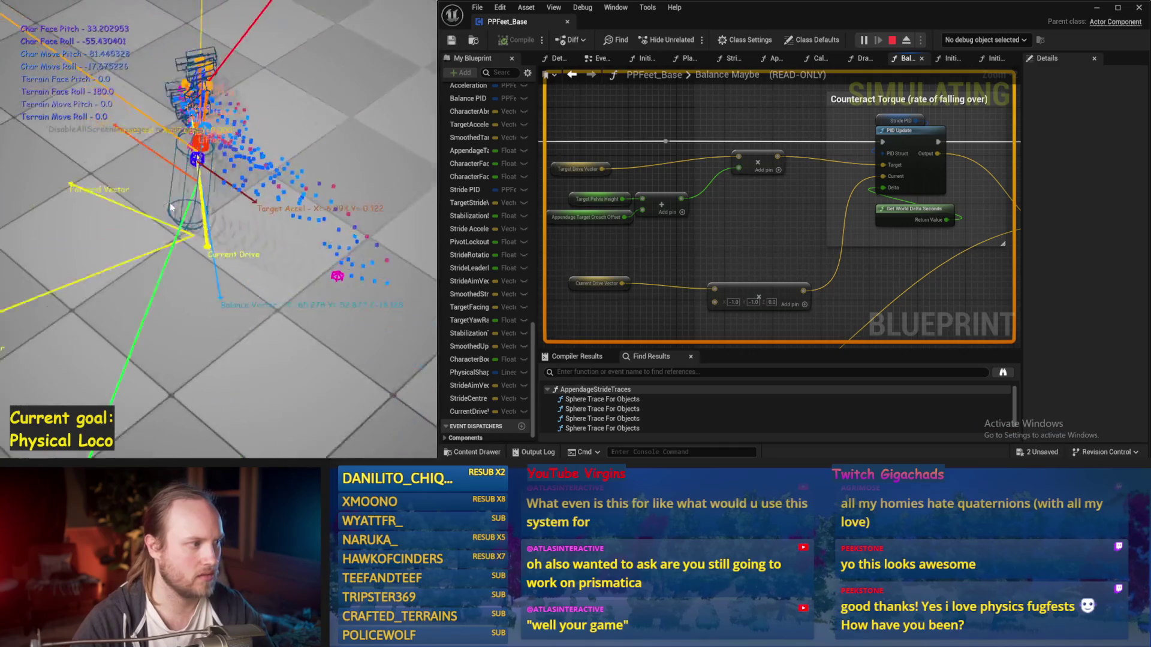
{"action": "key", "text": "Escape"}
{"action": "left_click", "coordinate": [899, 120]}
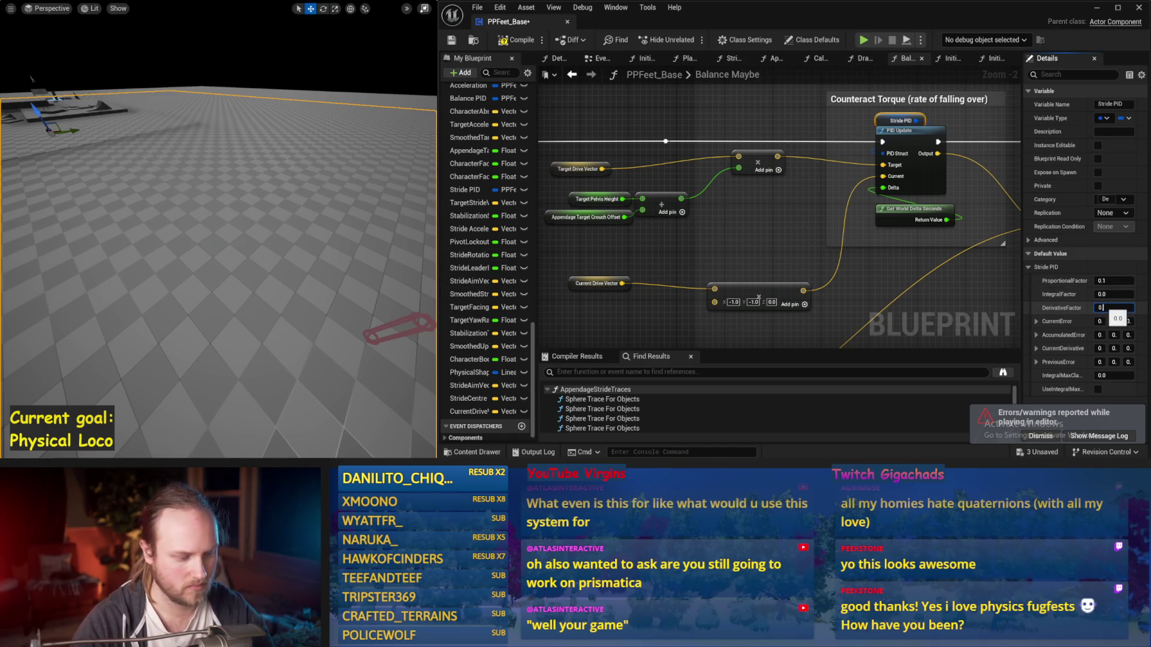
Commit the edited derivative factor and play-test it
{"action": "left_click_drag", "start_coordinate": [399, 248], "coordinate": [351, 234]}
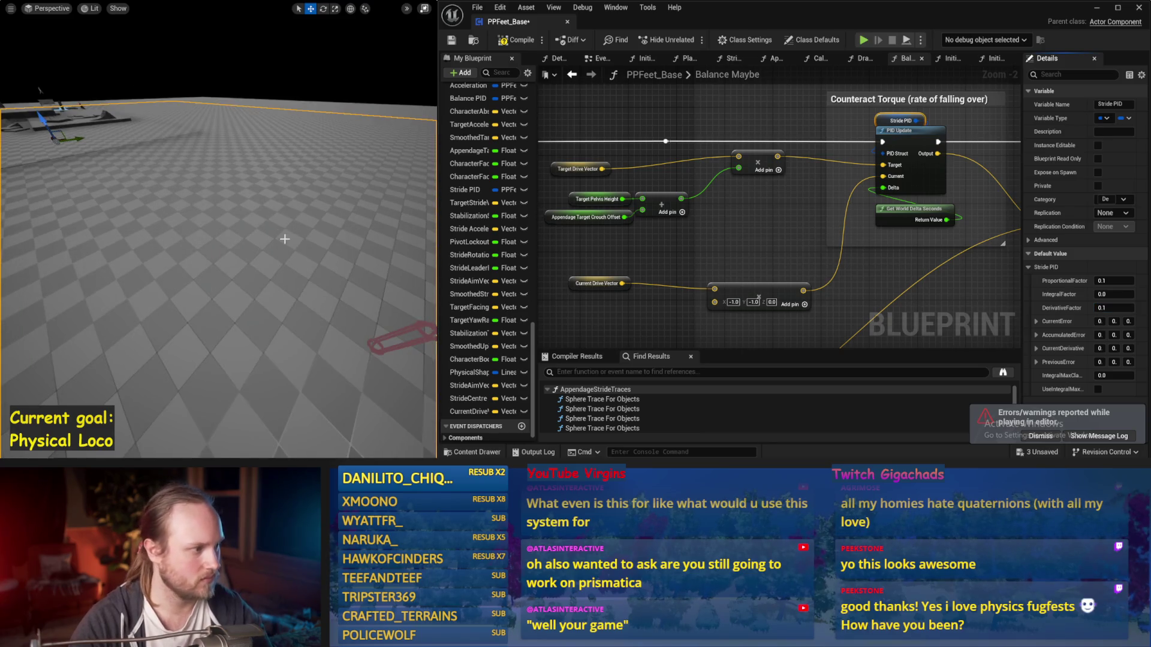
{"action": "key", "text": "alt+p"}
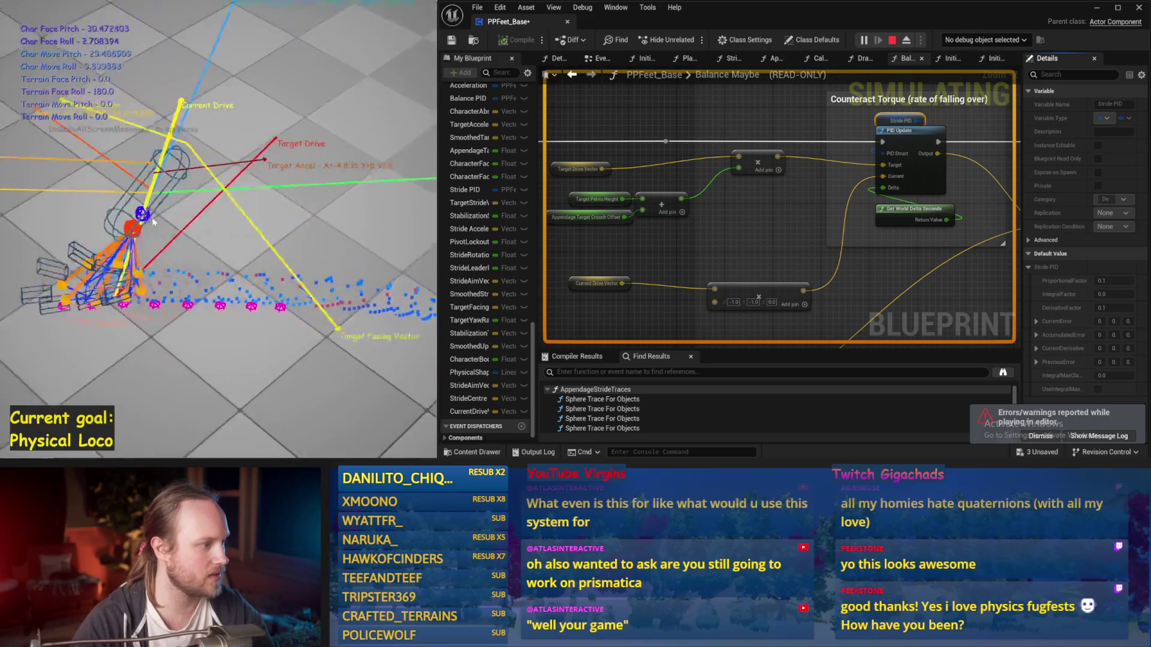
{"action": "key", "text": "Escape"}
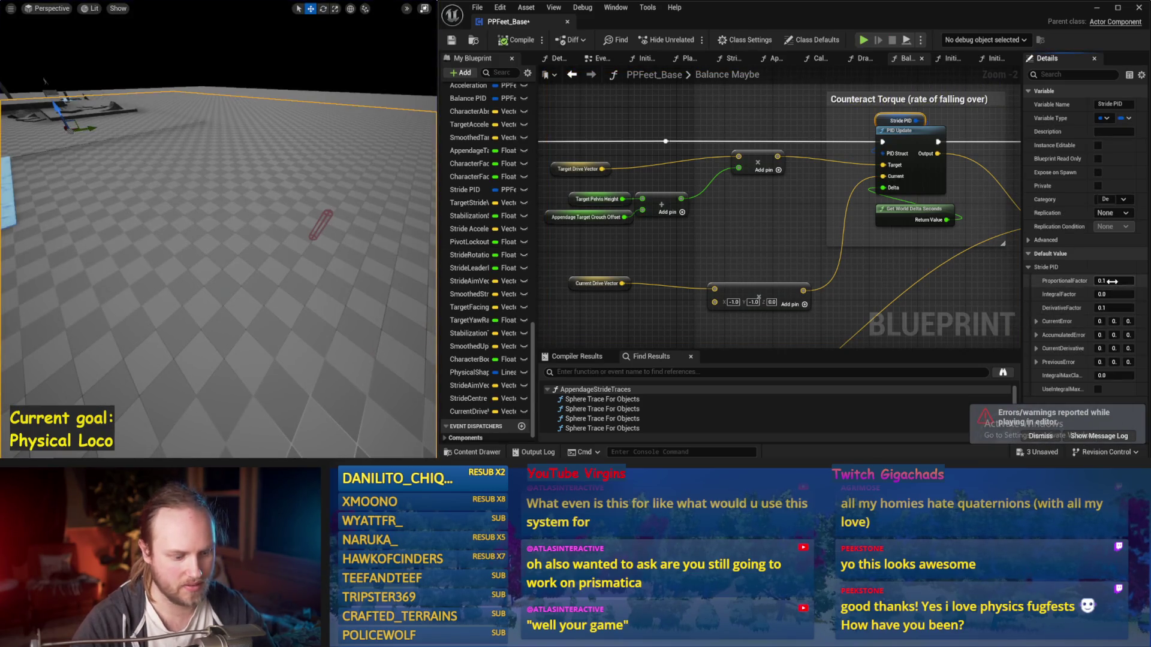
{"action": "type", "text": "0"}
Set the derivative factor to 0.01 and test it with play and simulate runs
{"action": "left_click", "coordinate": [1102, 307]}
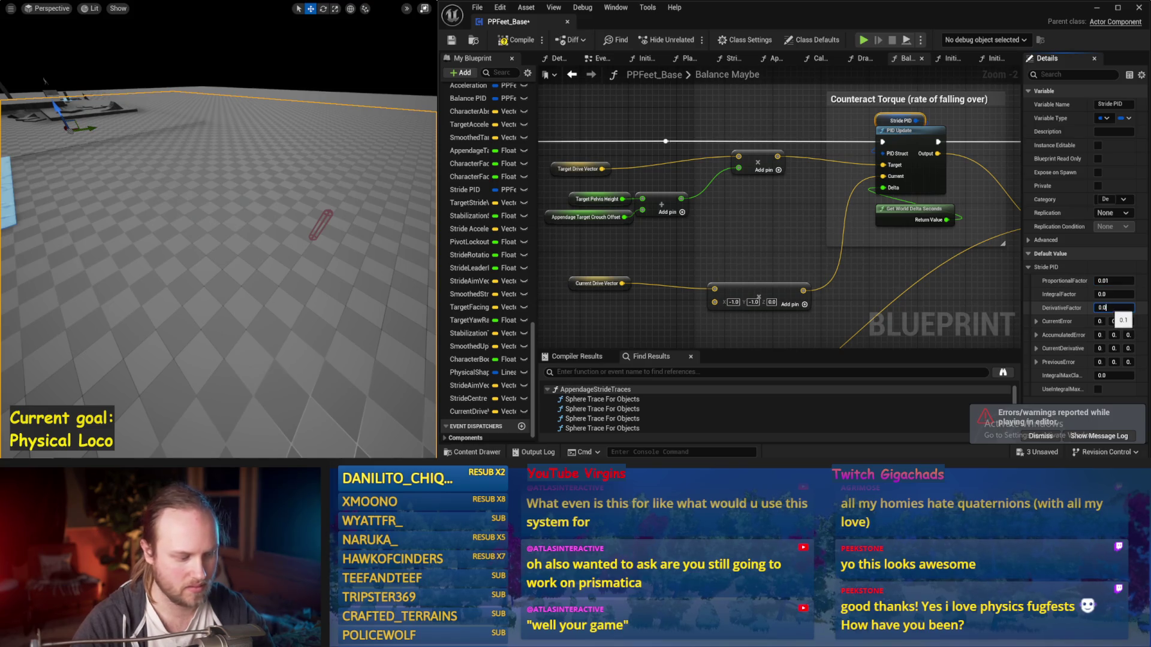
{"action": "type", "text": "1"}
{"action": "key", "text": "Return"}
{"action": "left_click_drag", "start_coordinate": [313, 227], "coordinate": [313, 237]}
{"action": "key", "text": "alt+p"}
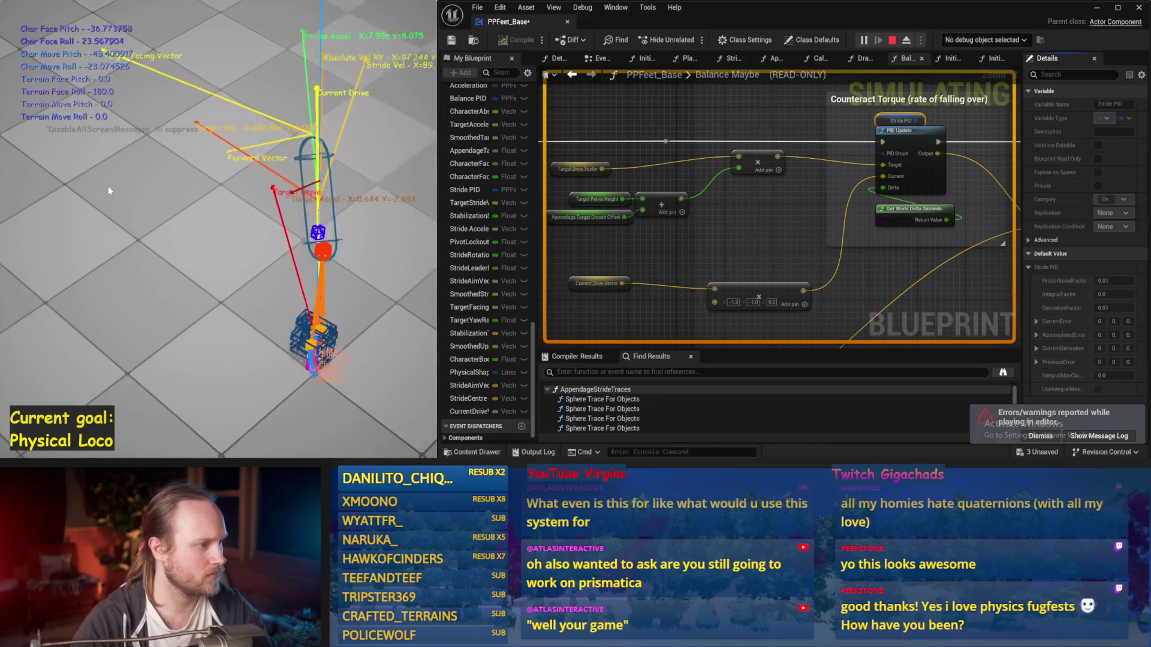
{"action": "key", "text": "Escape"}
{"action": "key", "text": "alt+p"}
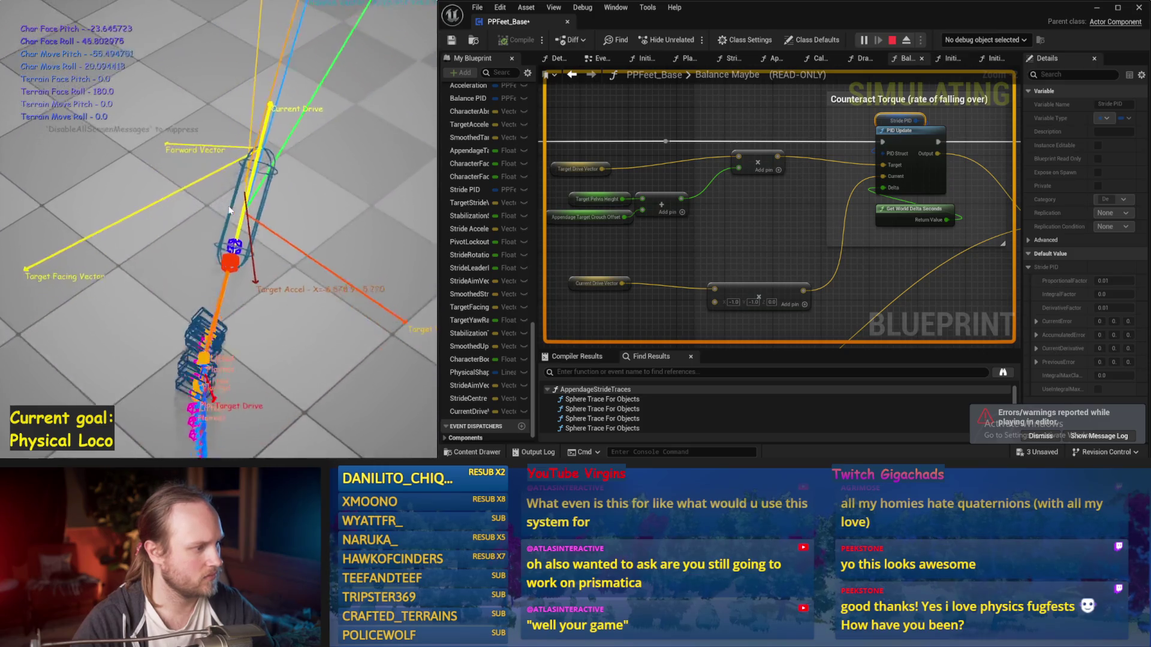
{"action": "key", "text": "alt+s"}
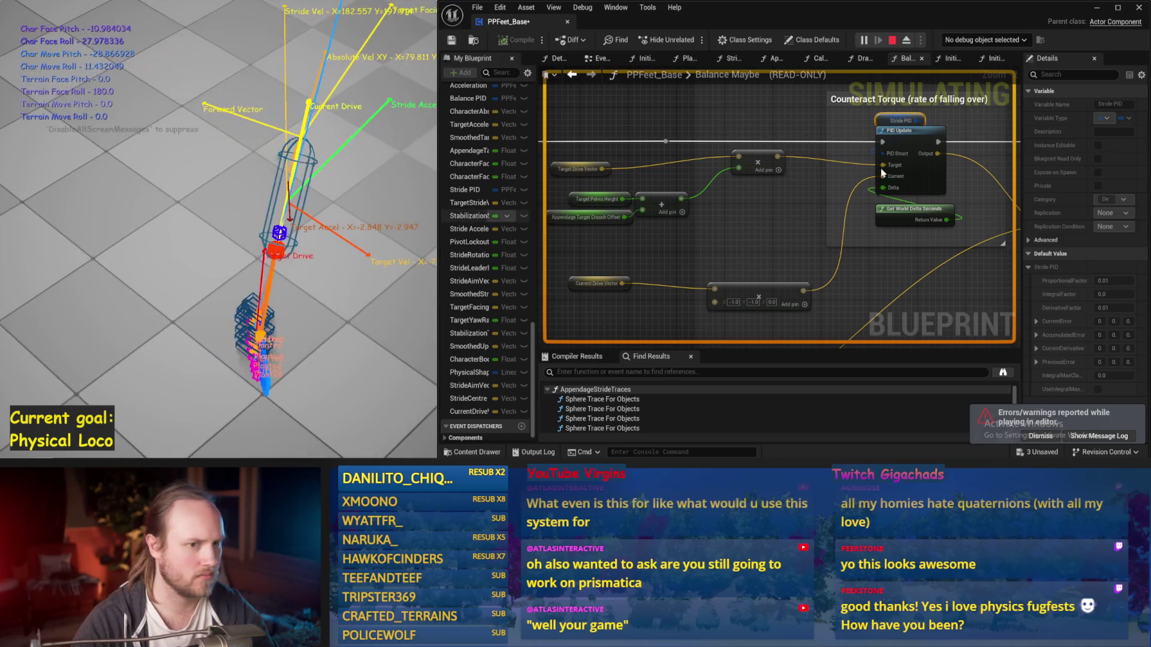
{"action": "key", "text": "Escape"}
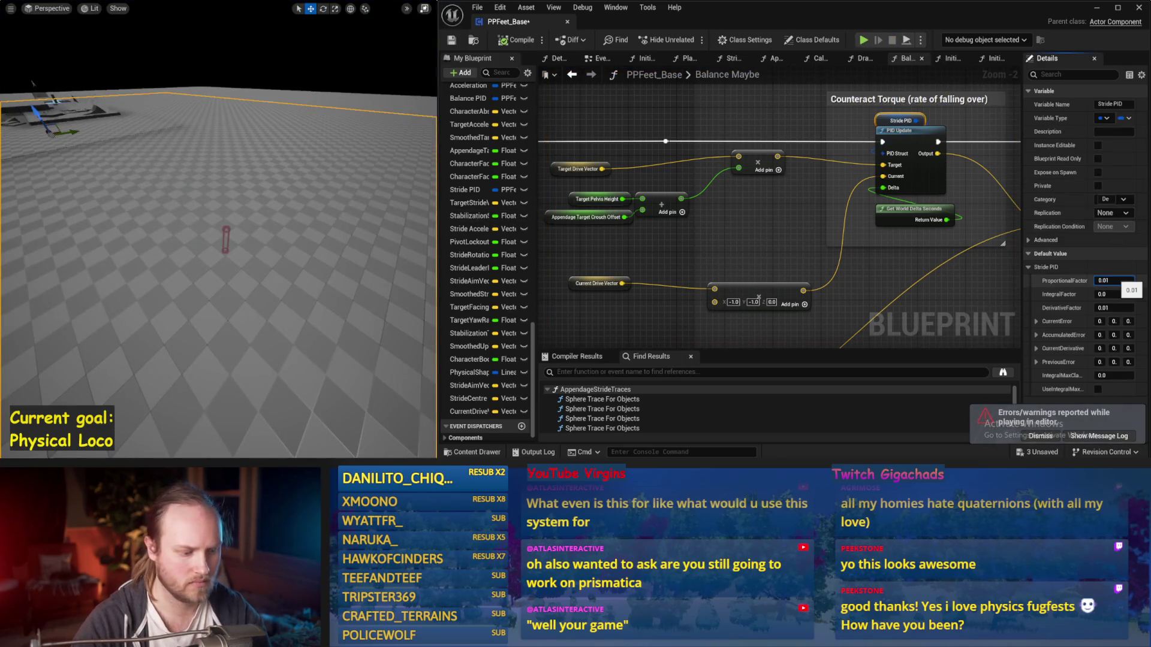
Set the proportional factor to 0.05 and run two simulation tests
{"action": "left_click_drag", "start_coordinate": [373, 249], "coordinate": [356, 240]}
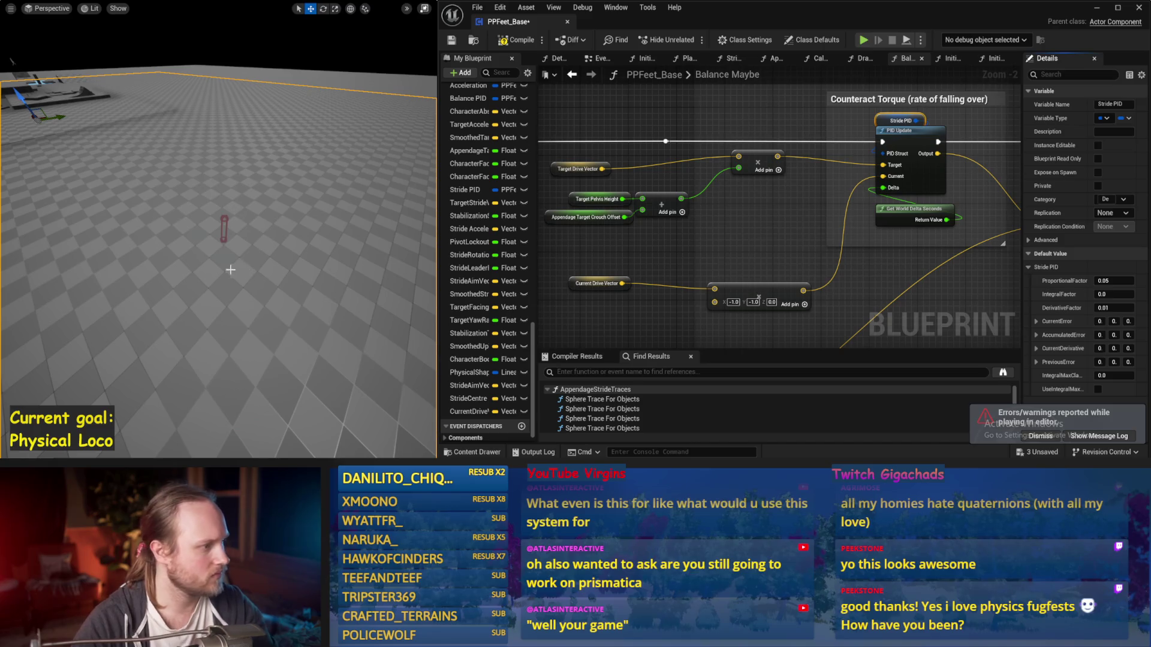
{"action": "key", "text": "alt+s"}
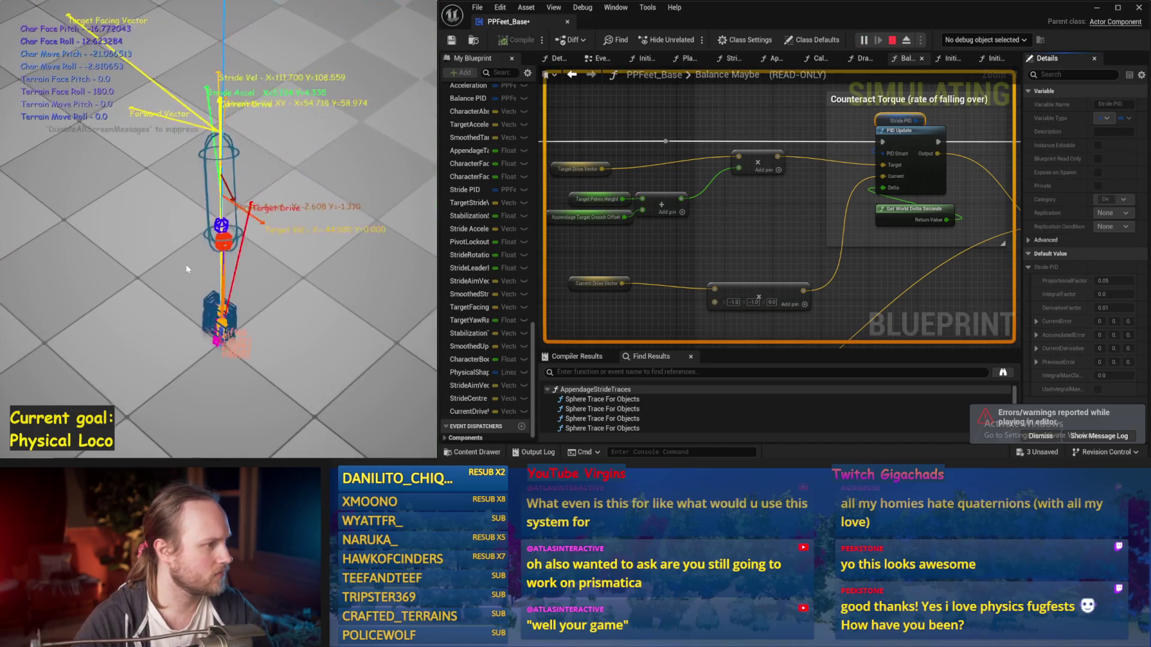
{"action": "key", "text": "Escape"}
{"action": "key", "text": "alt+s"}
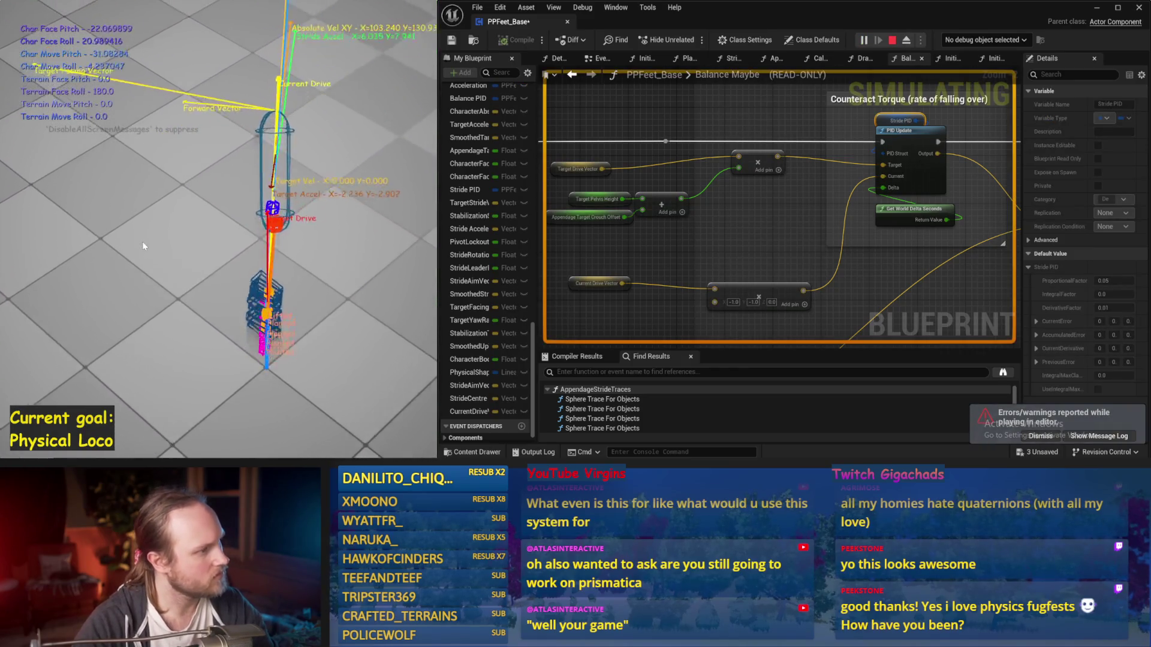
{"action": "key", "text": "Escape"}
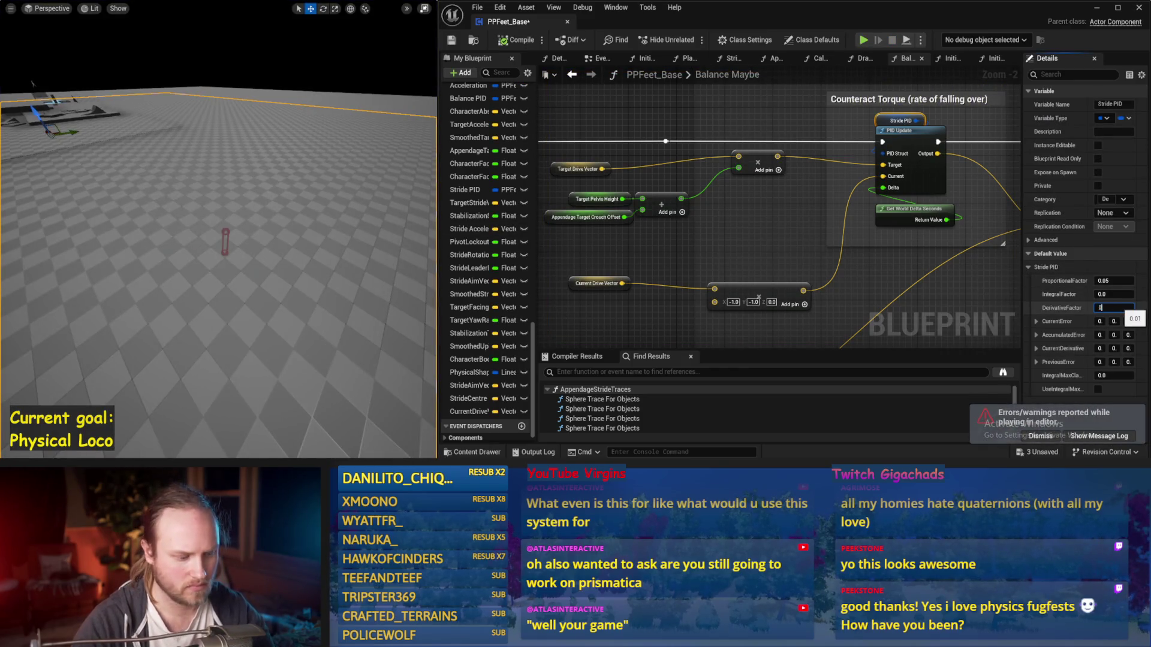
Set the derivative factor to 0.1 and run two more simulations
{"action": "left_click_drag", "start_coordinate": [338, 232], "coordinate": [332, 229]}
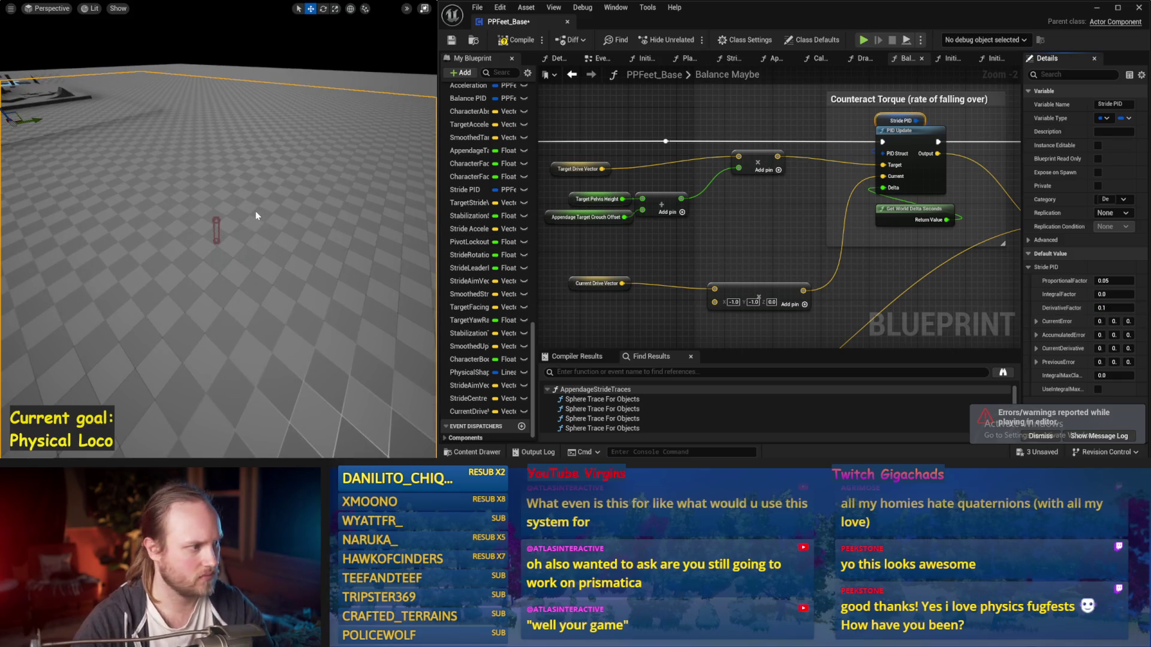
{"action": "key", "text": "alt+s"}
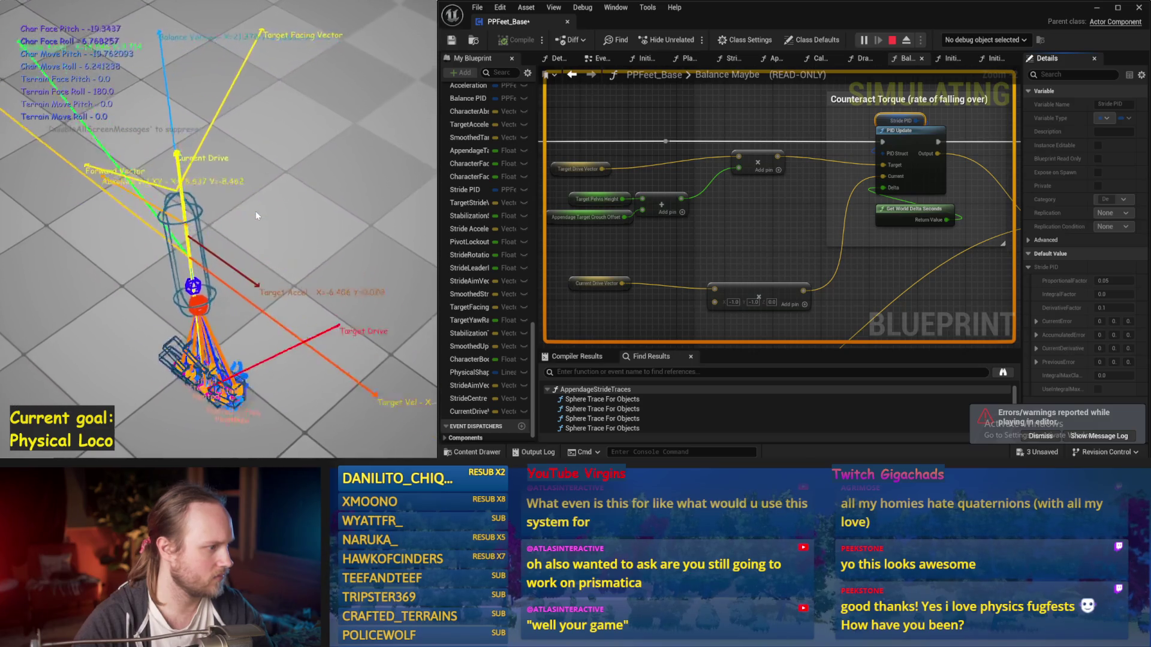
{"action": "key", "text": "Escape"}
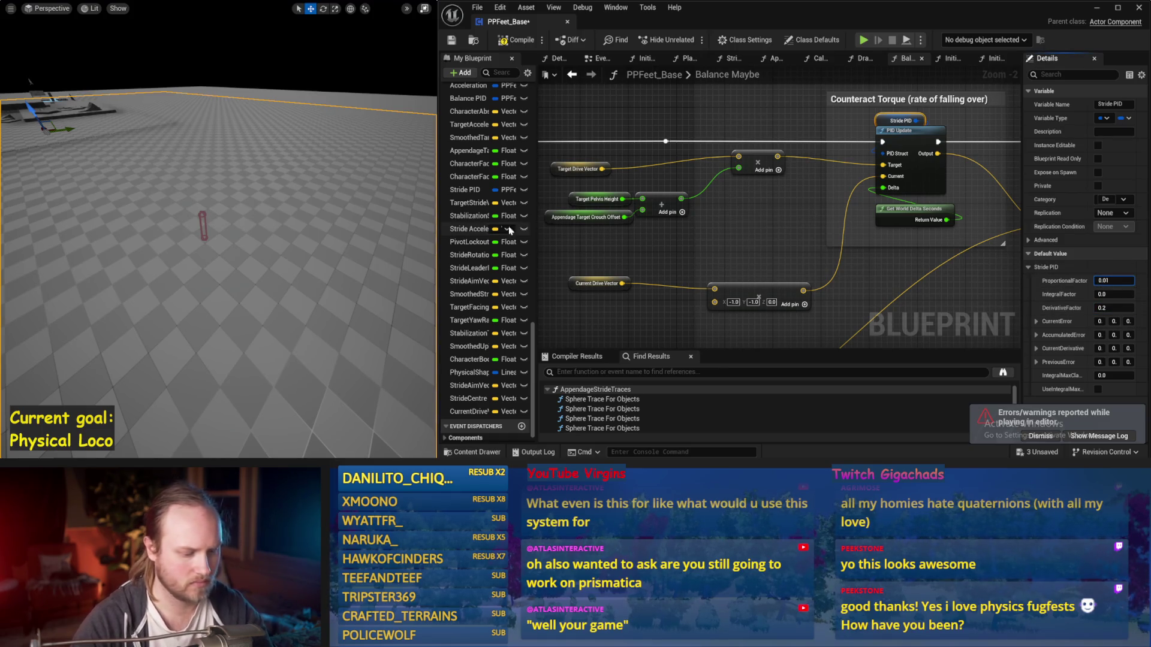
{"action": "key", "text": "alt+s"}
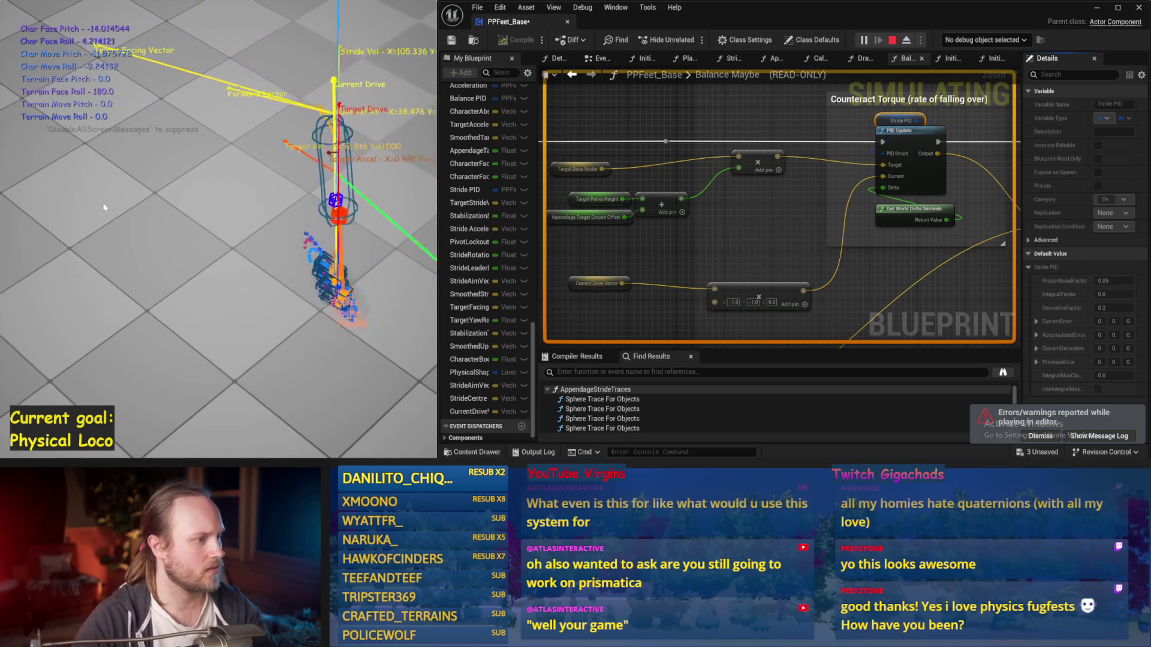
{"action": "key", "text": "Escape"}
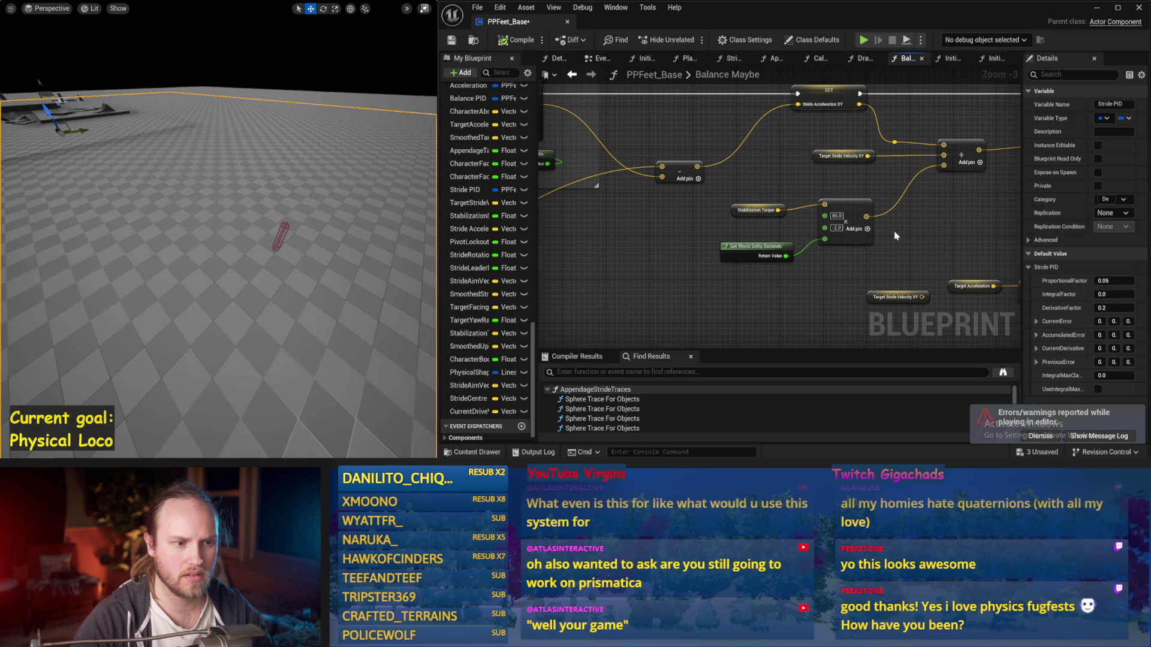
Compile PPFeet_Base, run a quick simulation, and select the Stride PID node
{"action": "left_click_drag", "start_coordinate": [894, 236], "coordinate": [863, 214]}
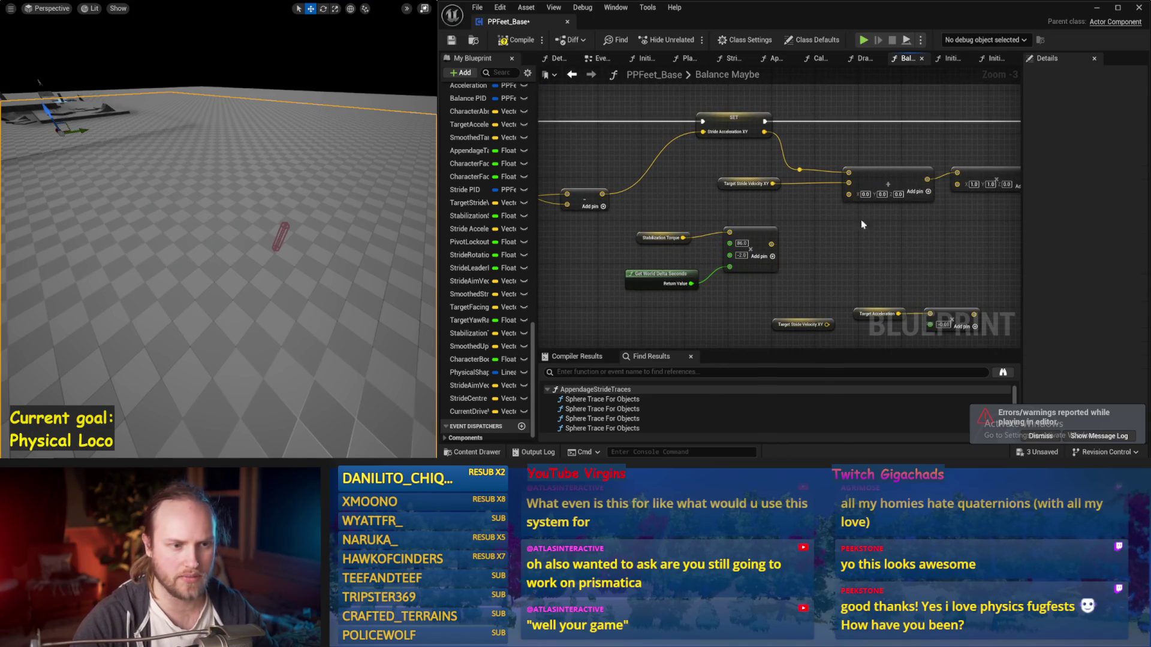
{"action": "left_click", "coordinate": [527, 46]}
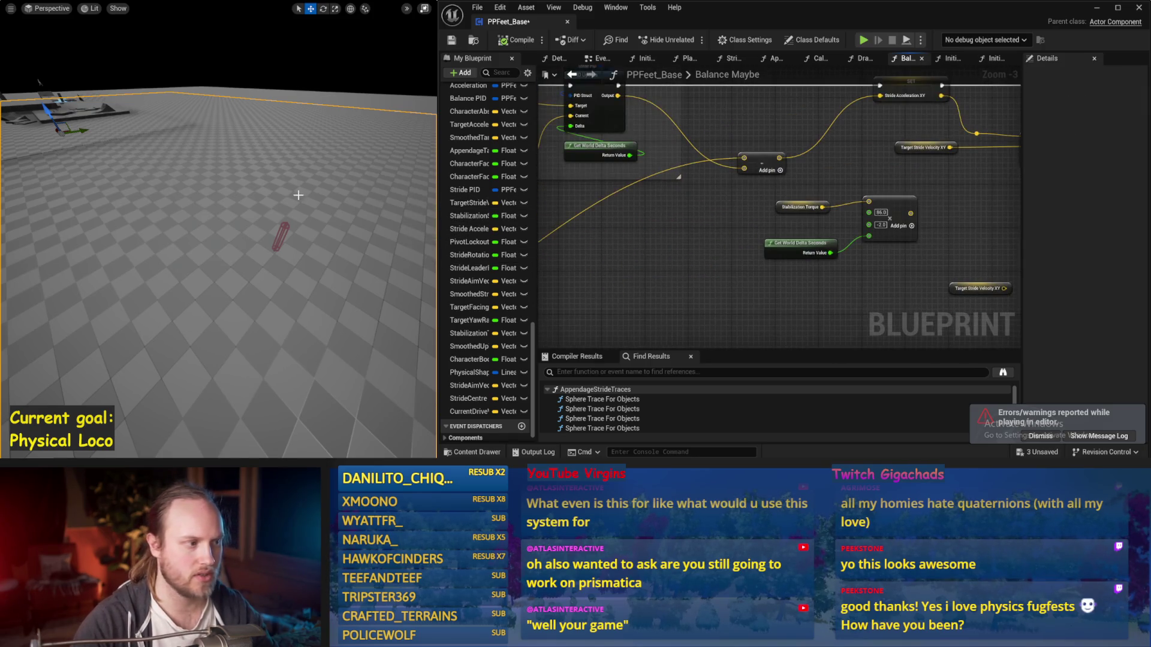
{"action": "key", "text": "alt+s"}
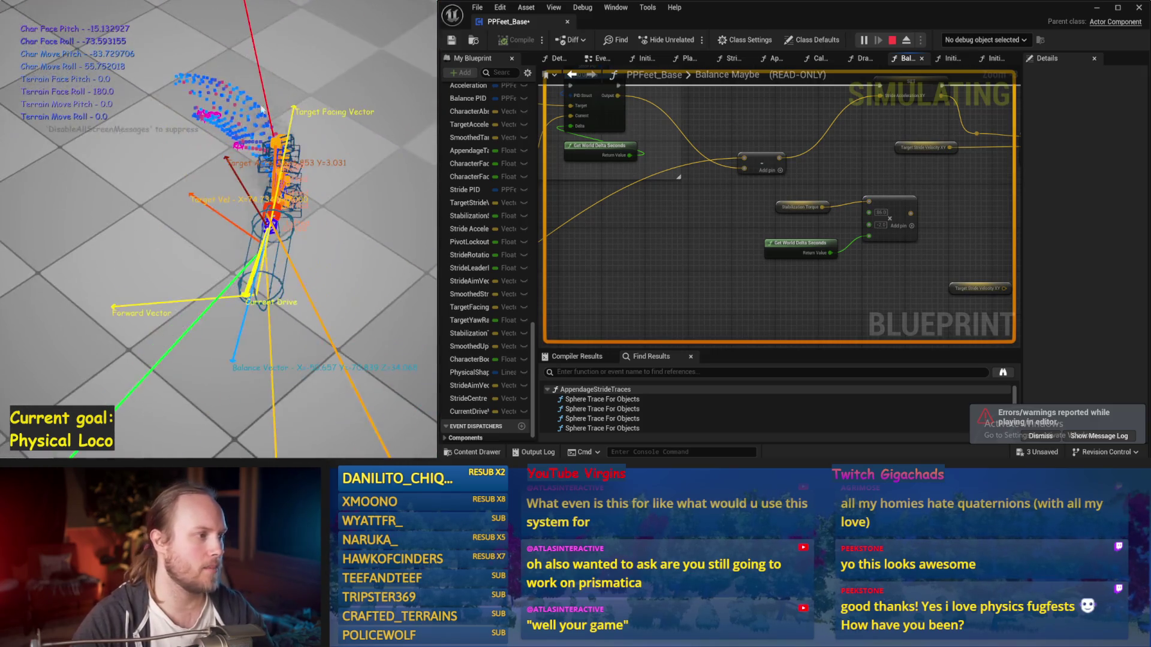
{"action": "key", "text": "Escape"}
{"action": "left_click", "coordinate": [862, 148]}
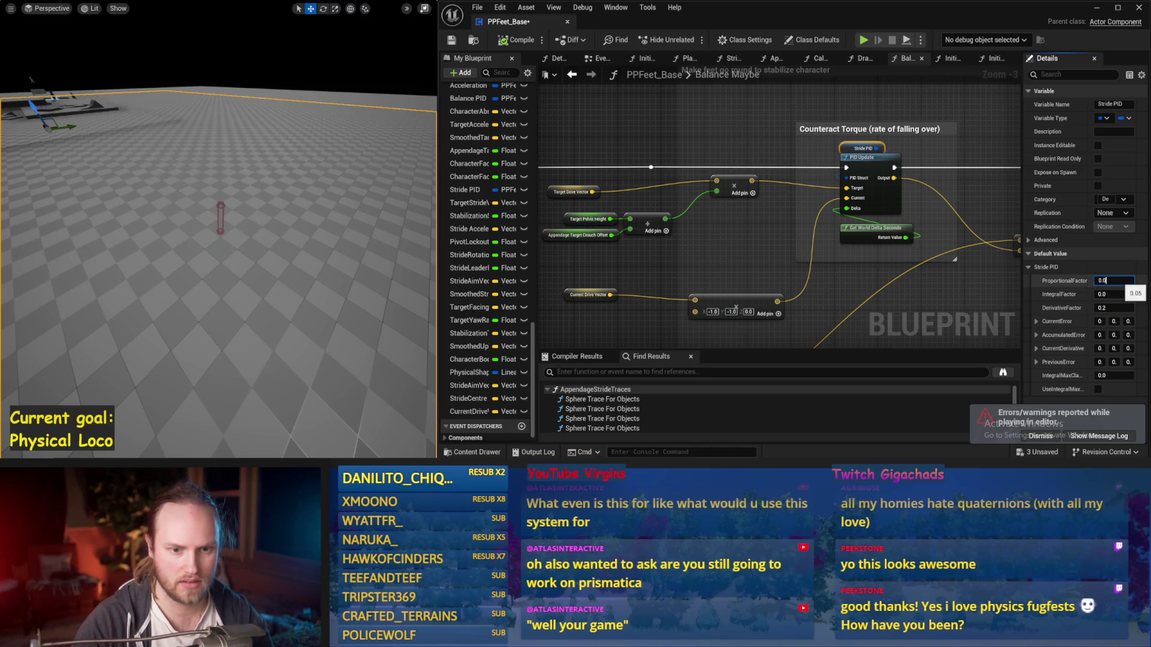
{"action": "type", "text": "01"}
Set ProportionalFactor to 0.001 and run two simulation tests
{"action": "mouse_move", "coordinate": [317, 230]}
{"action": "left_mouse_down"}
{"action": "mouse_move", "coordinate": [326, 229]}
{"action": "mouse_move", "coordinate": [318, 229]}
{"action": "left_mouse_up"}
{"action": "key", "text": "alt+p"}
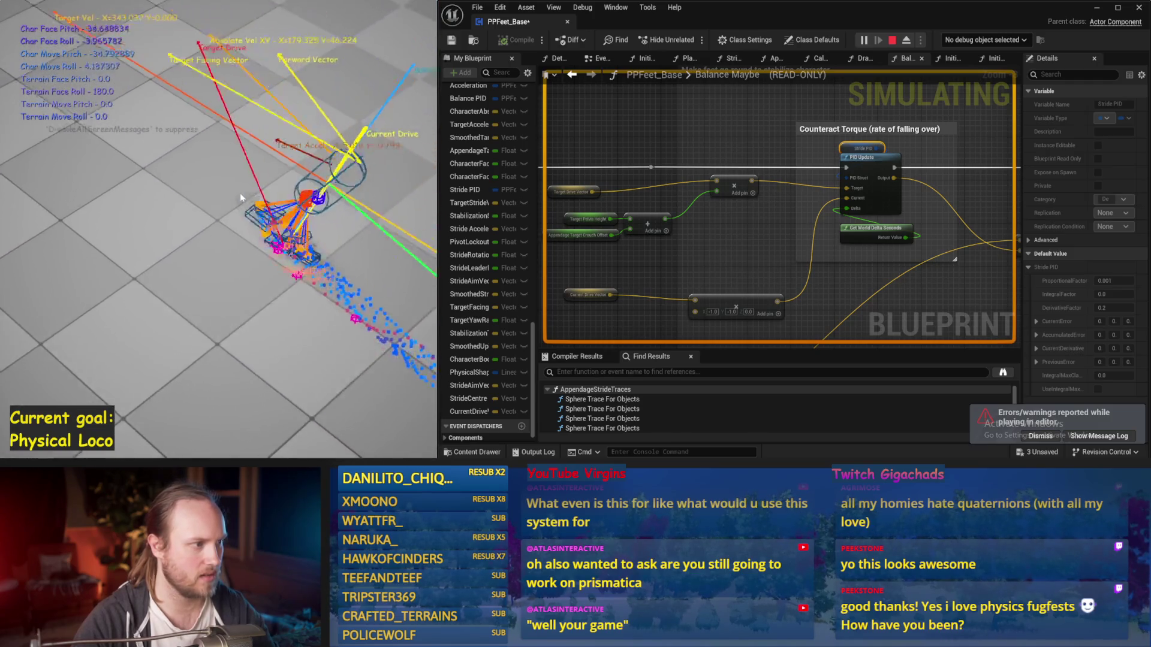
{"action": "key", "text": "Escape"}
{"action": "key", "text": "alt+p"}
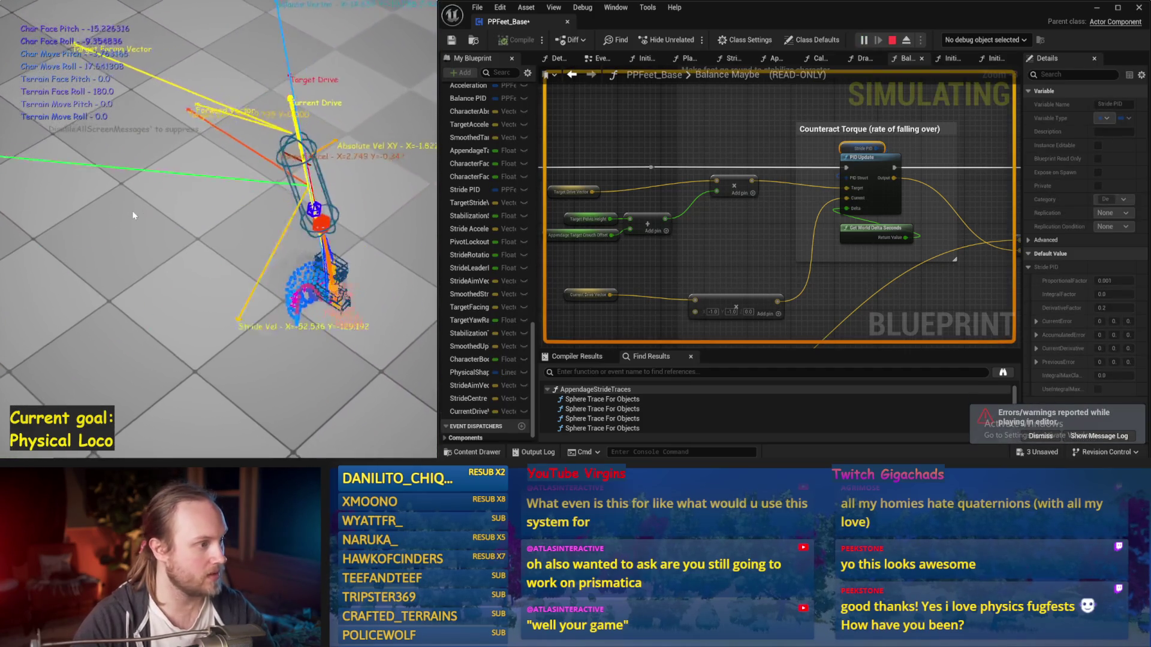
{"action": "key", "text": "Escape"}
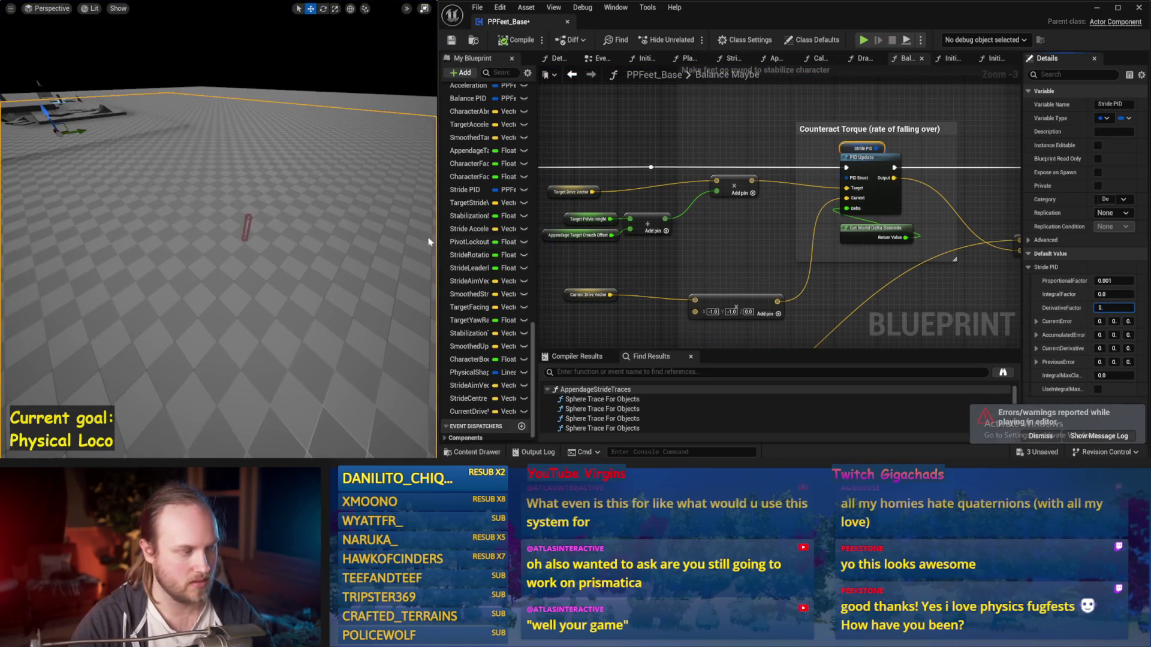
Set DerivativeFactor to 0.1, simulate, then nudge the multiply node left
{"action": "left_click_drag", "start_coordinate": [351, 226], "coordinate": [352, 226]}
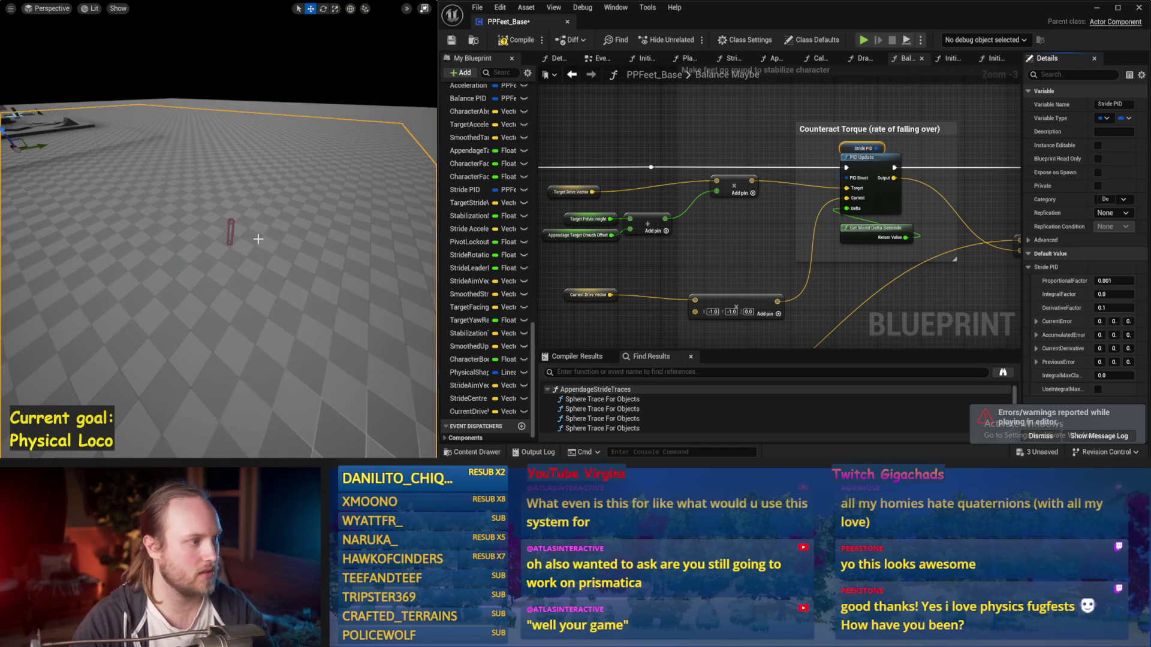
{"action": "key", "text": "alt+p"}
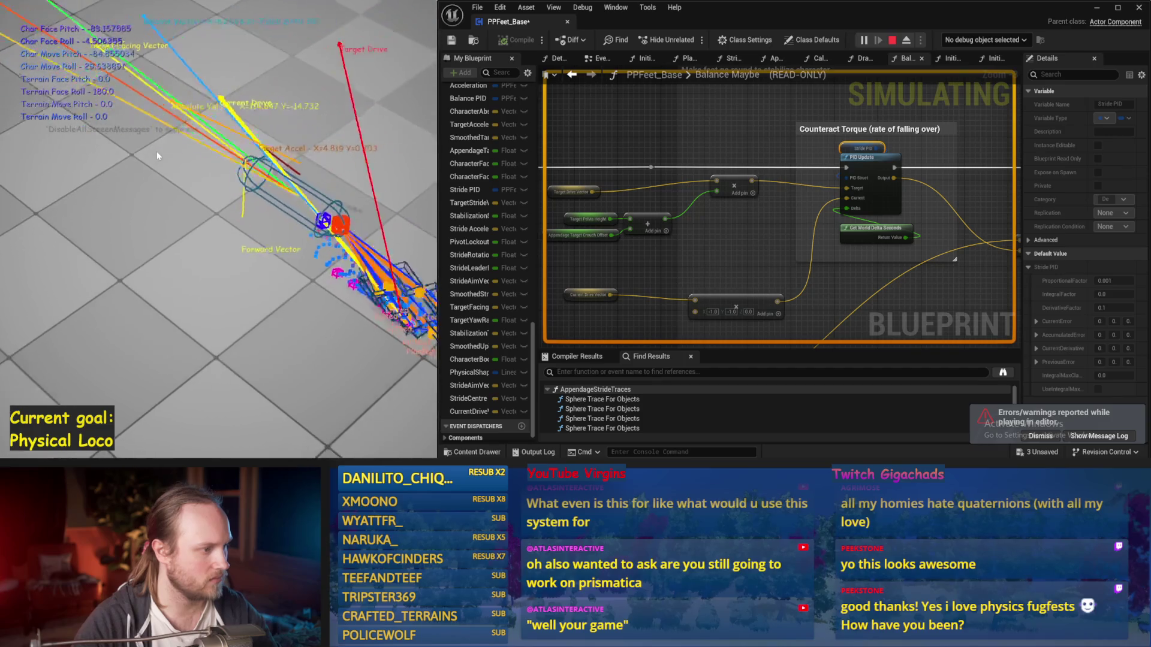
{"action": "key", "text": "Escape"}
{"action": "left_click_drag", "start_coordinate": [786, 254], "coordinate": [717, 241]}
{"action": "left_click", "coordinate": [624, 240], "text": "ctrl"}
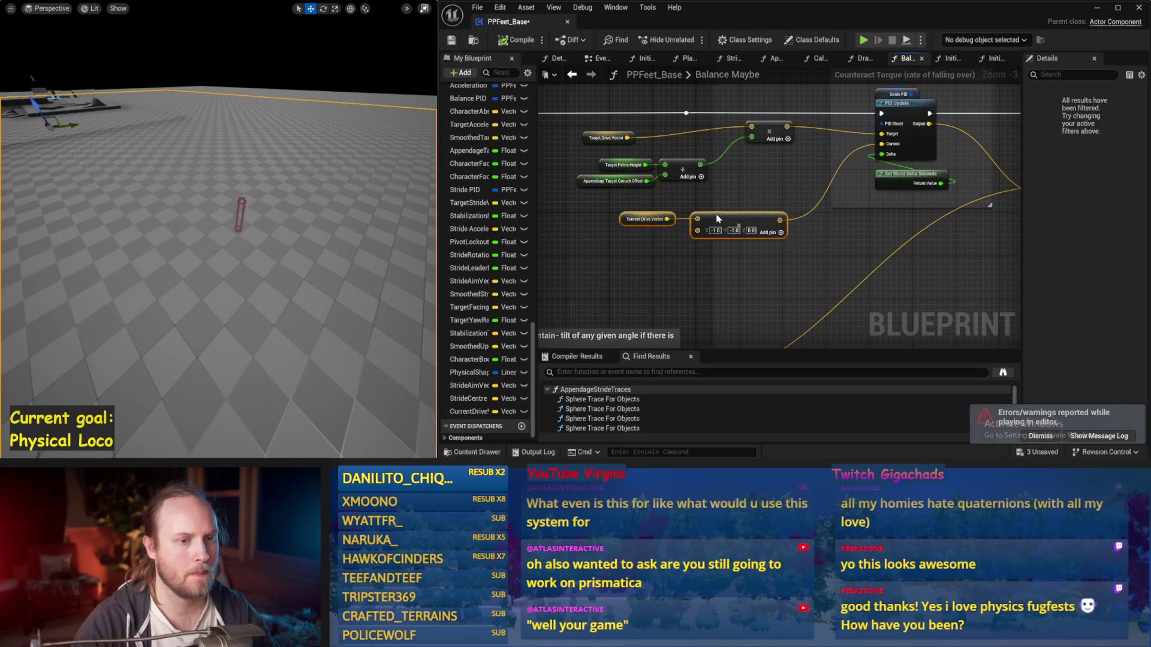
Save, set the Stride PID ProportionalFactor to 0.1, and run two simulations
{"action": "key", "text": "ctrl+s"}
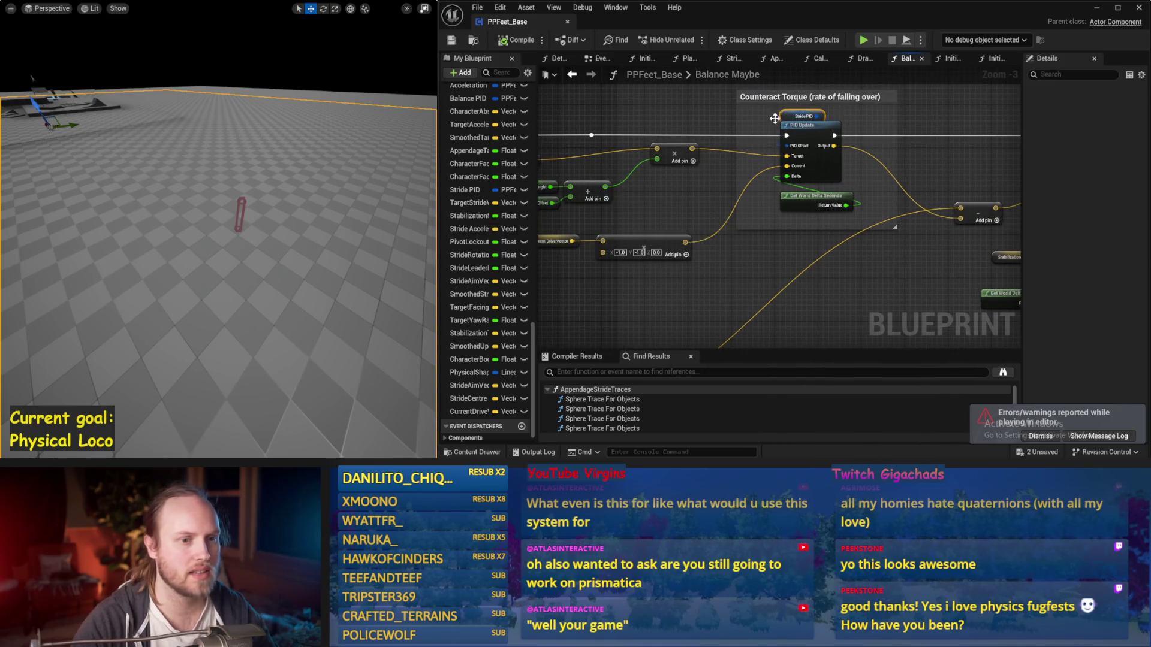
{"action": "left_click", "coordinate": [785, 116]}
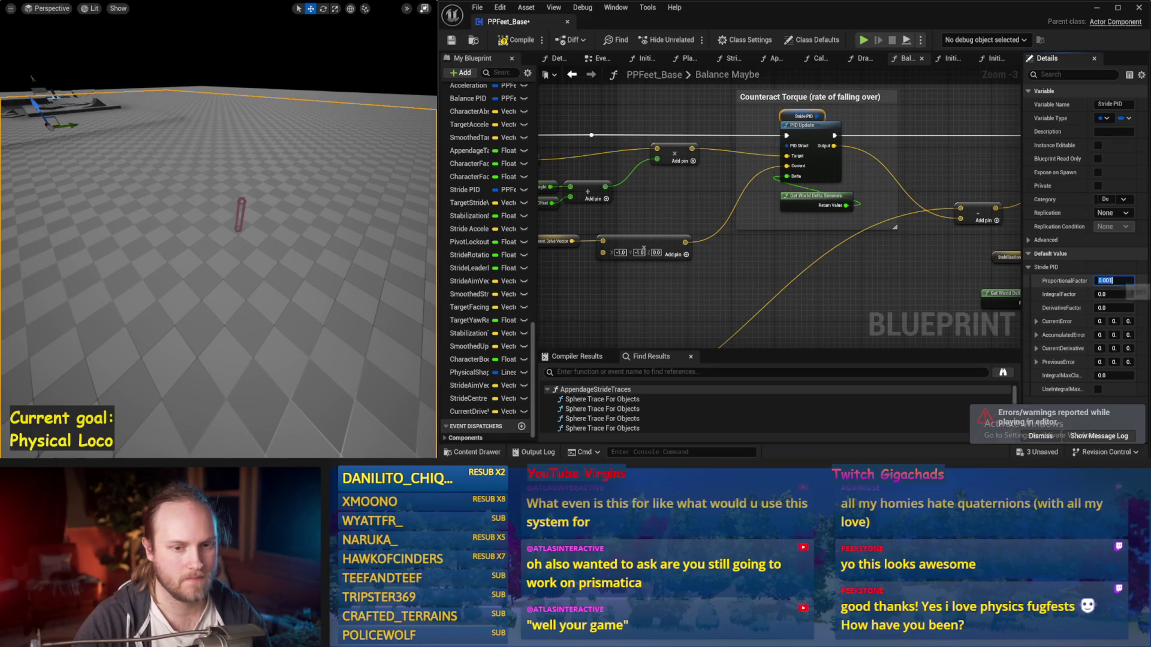
{"action": "type", "text": "0.1"}
{"action": "left_click", "coordinate": [260, 227]}
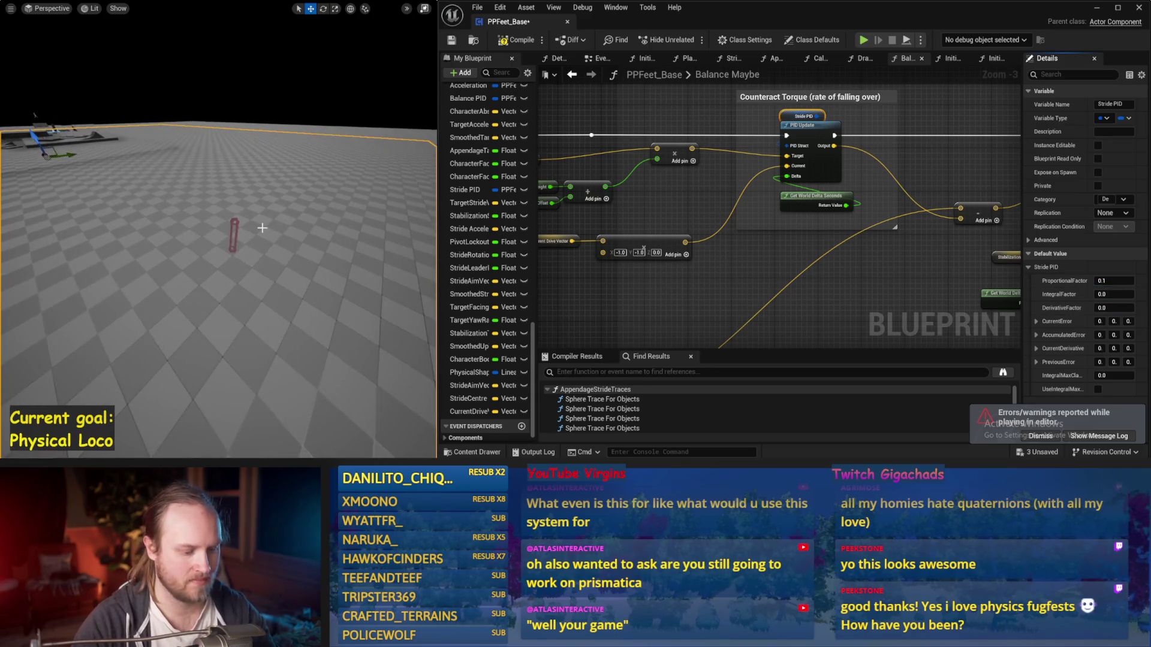
{"action": "key", "text": "alt+s"}
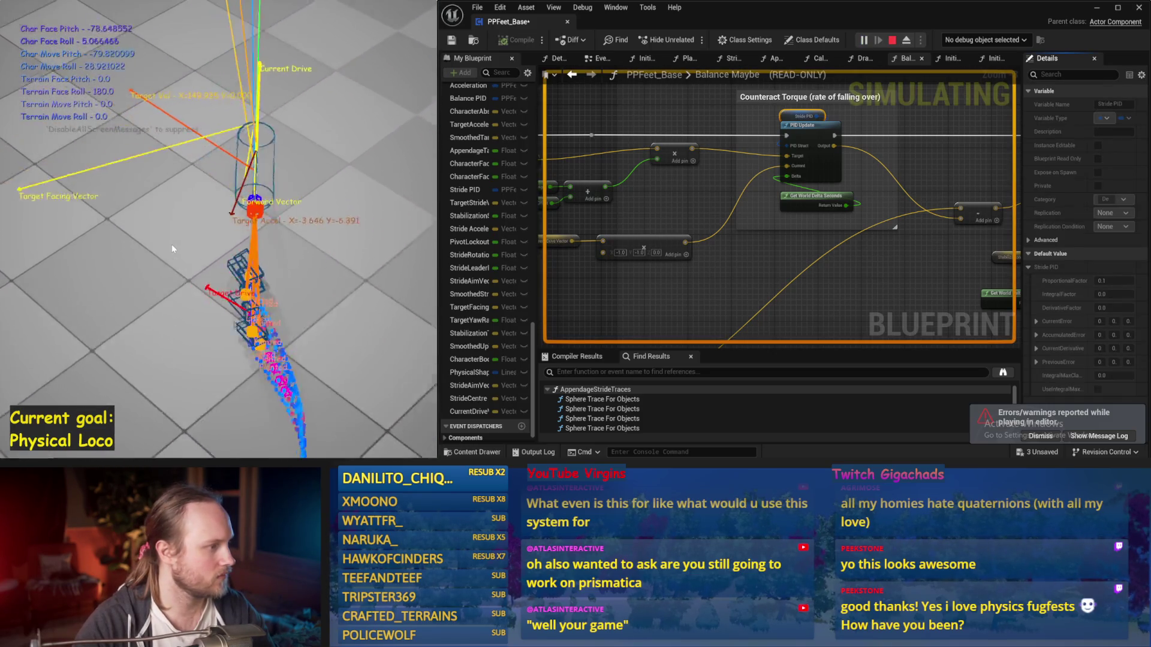
{"action": "key", "text": "Escape"}
{"action": "key", "text": "alt+s"}
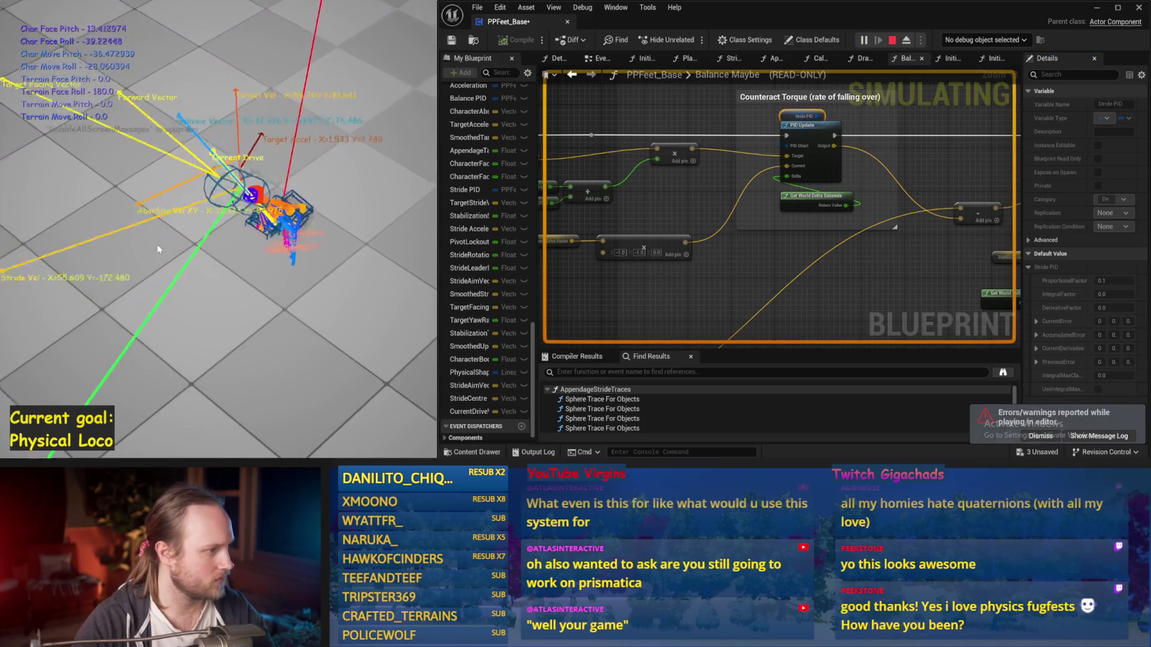
{"action": "key", "text": "Escape"}
{"action": "left_click_drag", "start_coordinate": [1019, 272], "coordinate": [806, 248]}
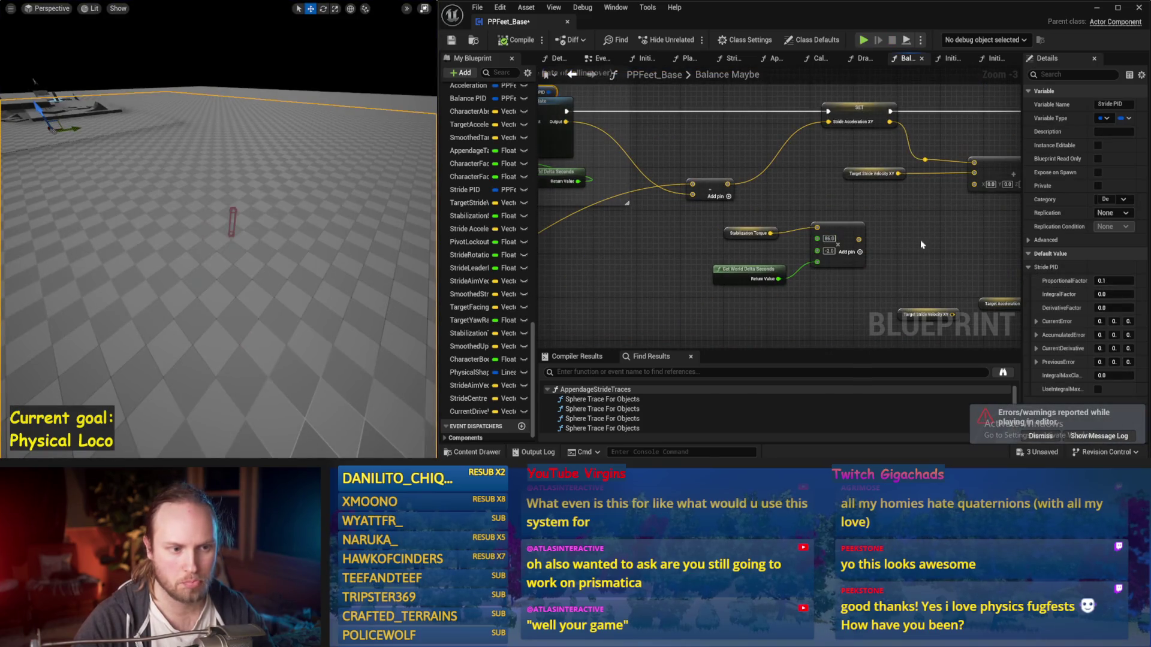
{"action": "mouse_move", "coordinate": [713, 281]}
{"action": "left_mouse_down"}
{"action": "mouse_move", "coordinate": [714, 267]}
{"action": "mouse_move", "coordinate": [789, 257]}
{"action": "mouse_move", "coordinate": [933, 294]}
{"action": "left_mouse_up"}
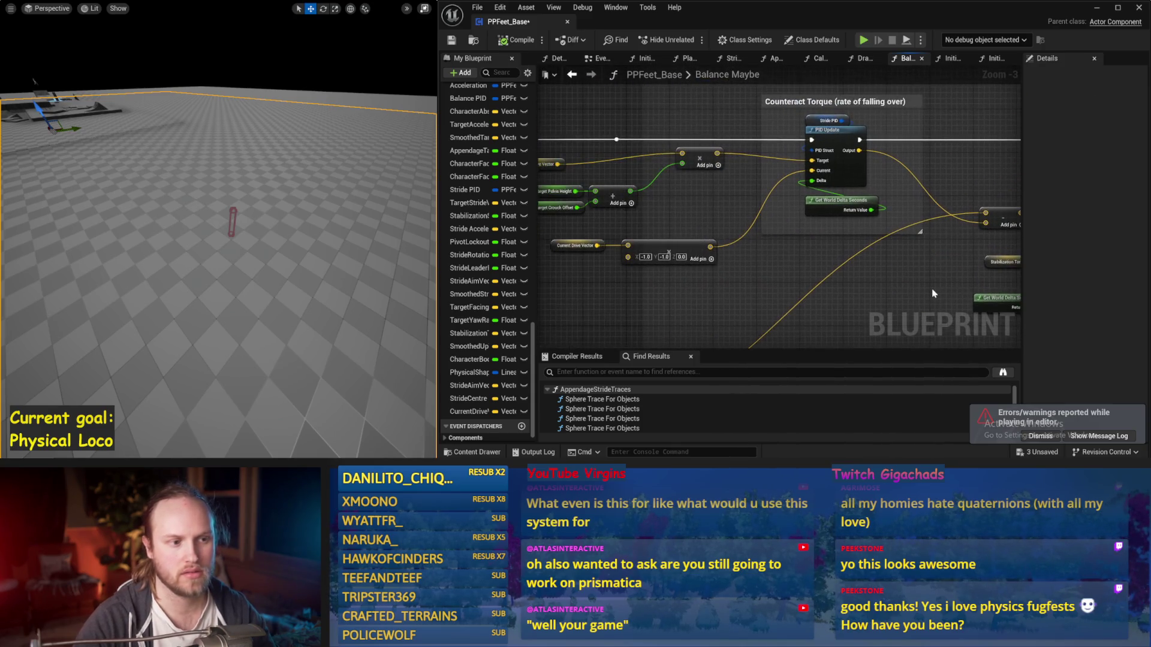
{"action": "left_click_drag", "start_coordinate": [737, 295], "coordinate": [856, 270]}
{"action": "left_click_drag", "start_coordinate": [843, 199], "coordinate": [798, 224]}
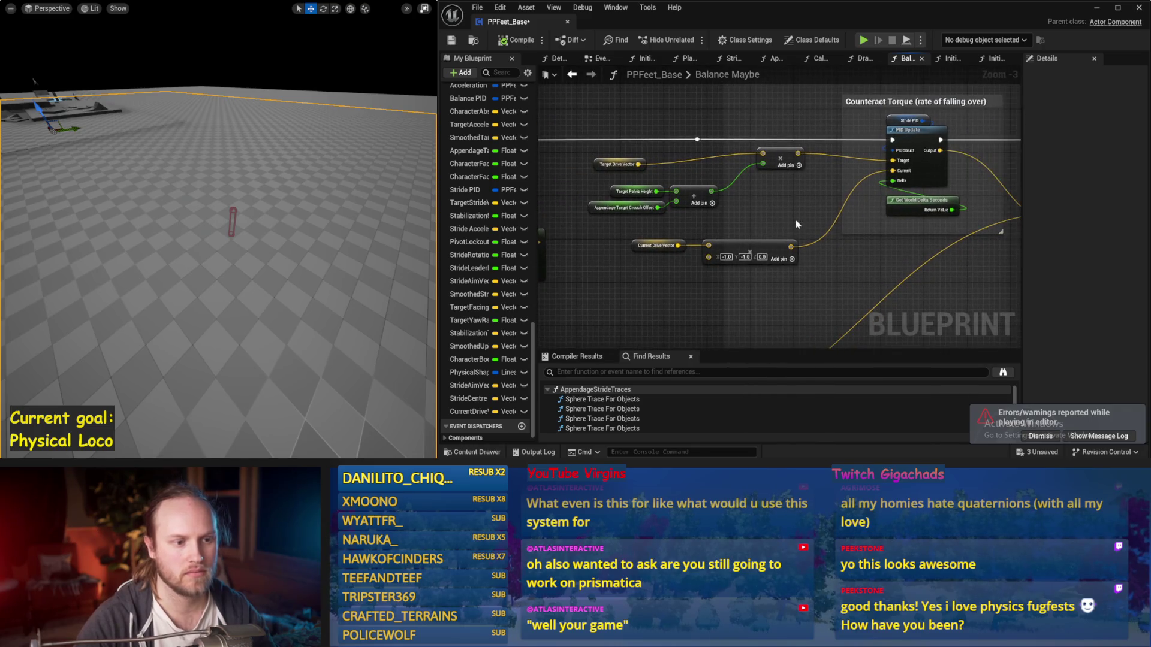
{"action": "left_click_drag", "start_coordinate": [775, 165], "coordinate": [784, 175]}
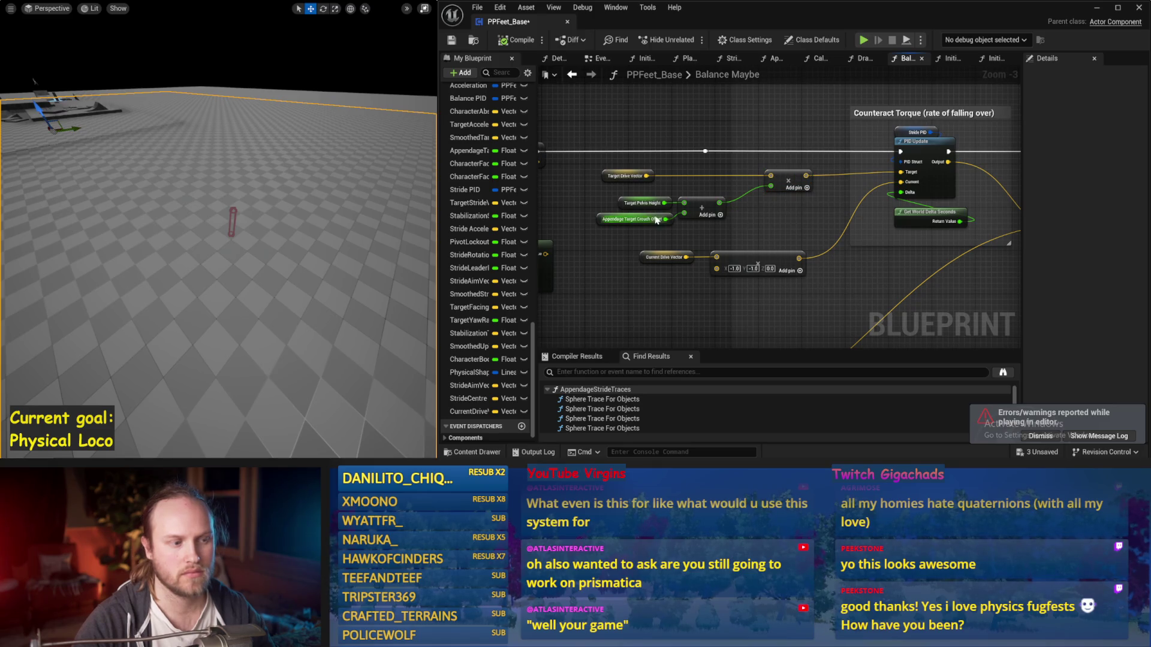
{"action": "mouse_move", "coordinate": [781, 226]}
{"action": "left_mouse_down"}
{"action": "mouse_move", "coordinate": [775, 209]}
{"action": "mouse_move", "coordinate": [741, 210]}
{"action": "left_mouse_up"}
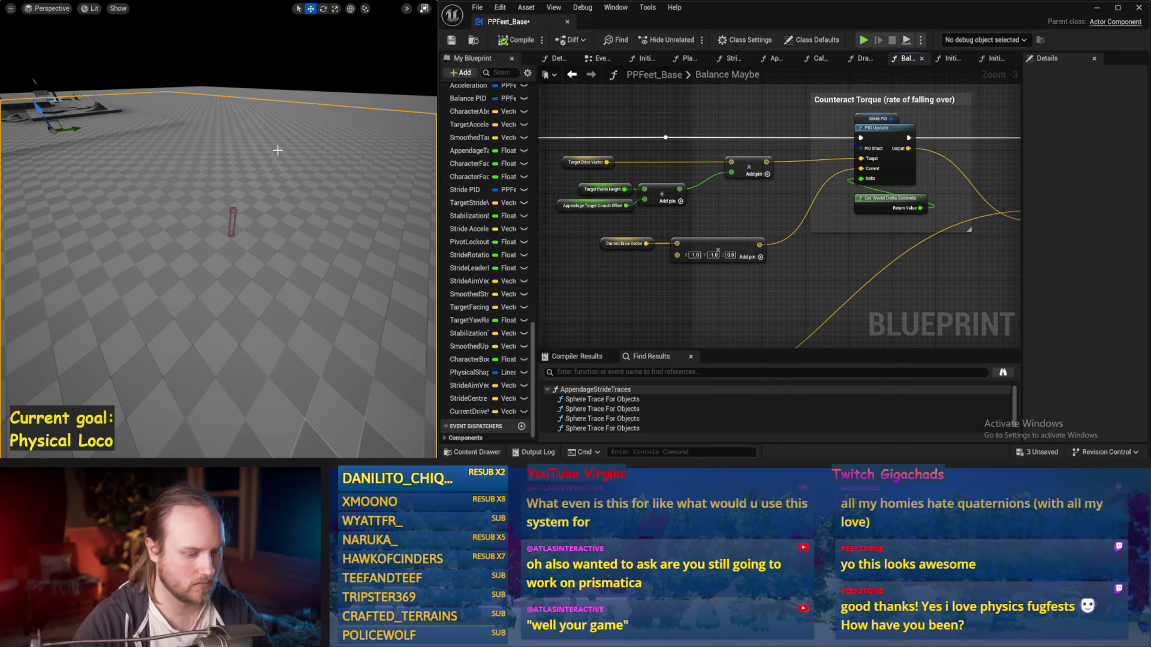
{"action": "key", "text": "alt+s"}
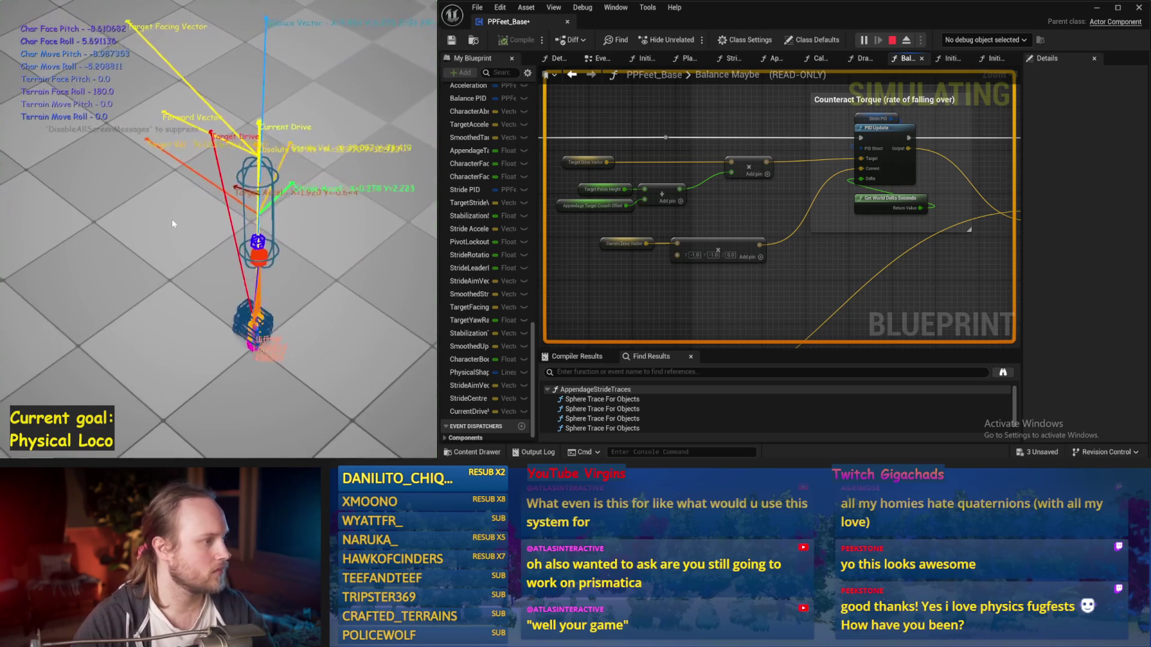
{"action": "key", "text": "Escape"}
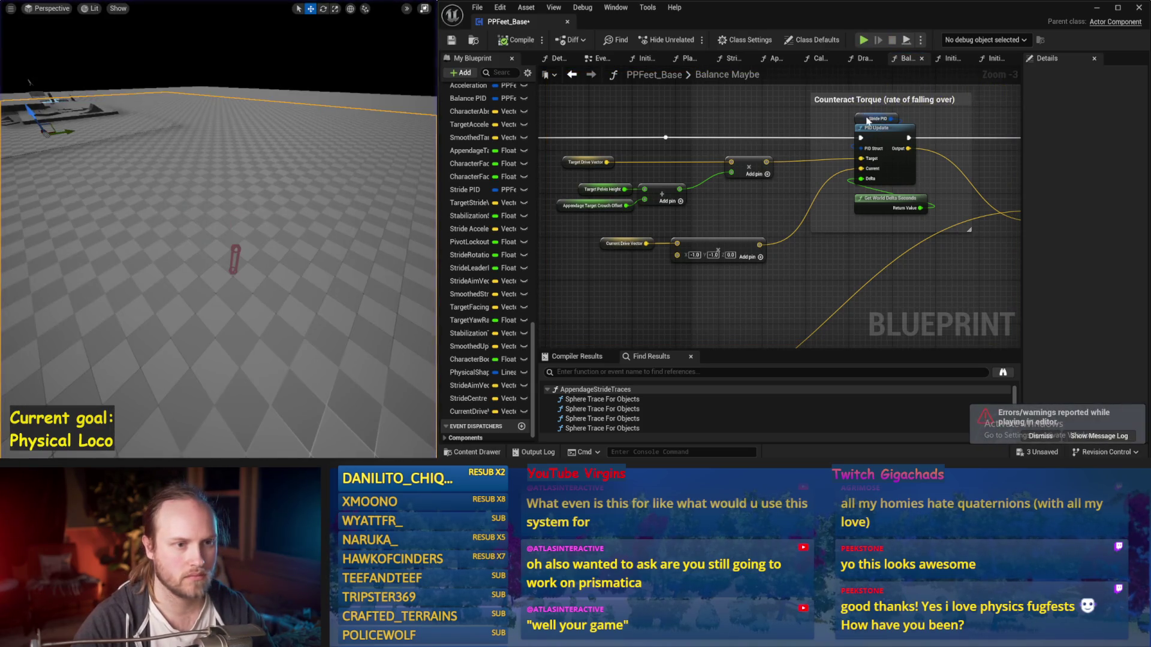
Commit the Stride PID's new derivative gain and run a first simulation
{"action": "left_click", "coordinate": [868, 120]}
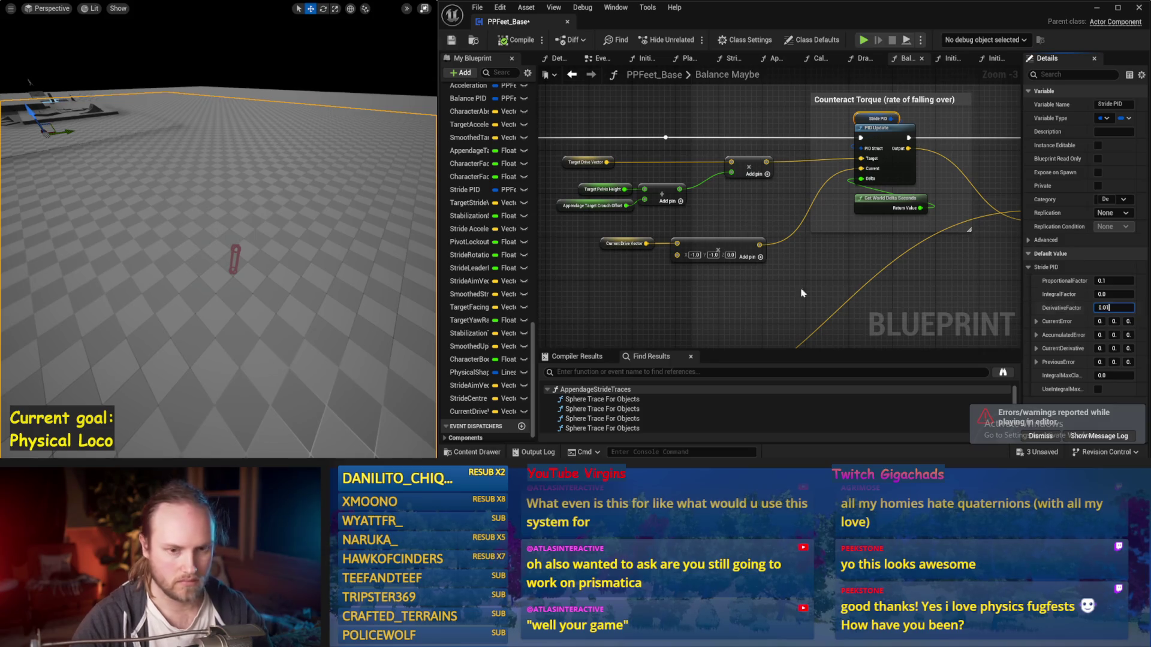
{"action": "left_click", "coordinate": [373, 206]}
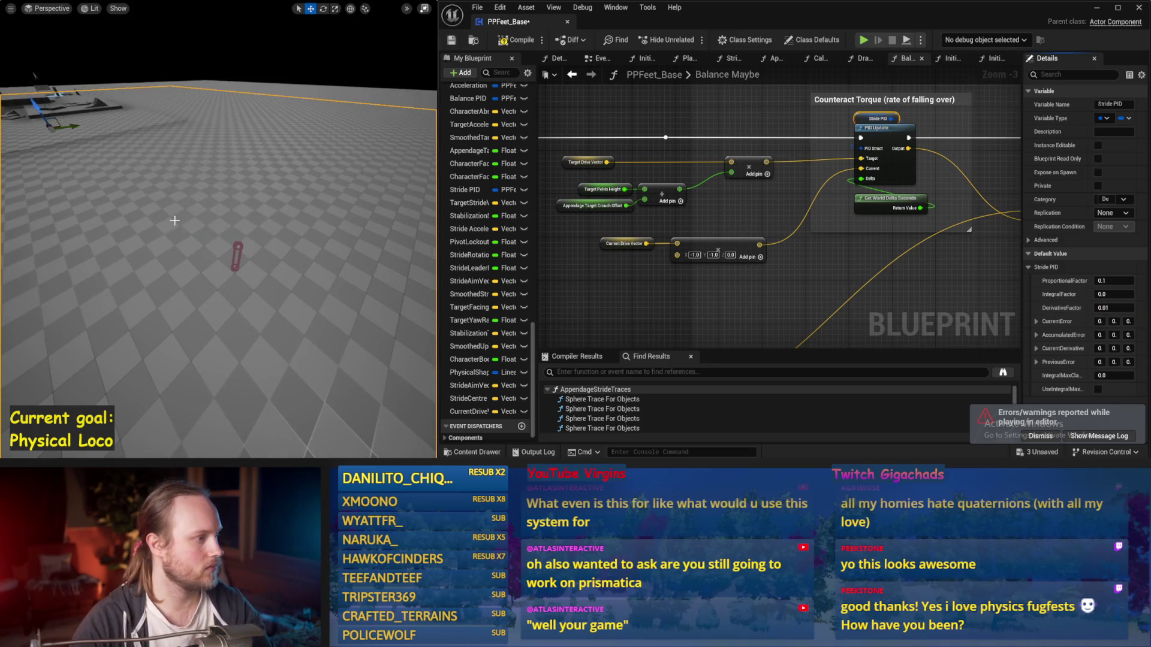
{"action": "key", "text": "alt+s"}
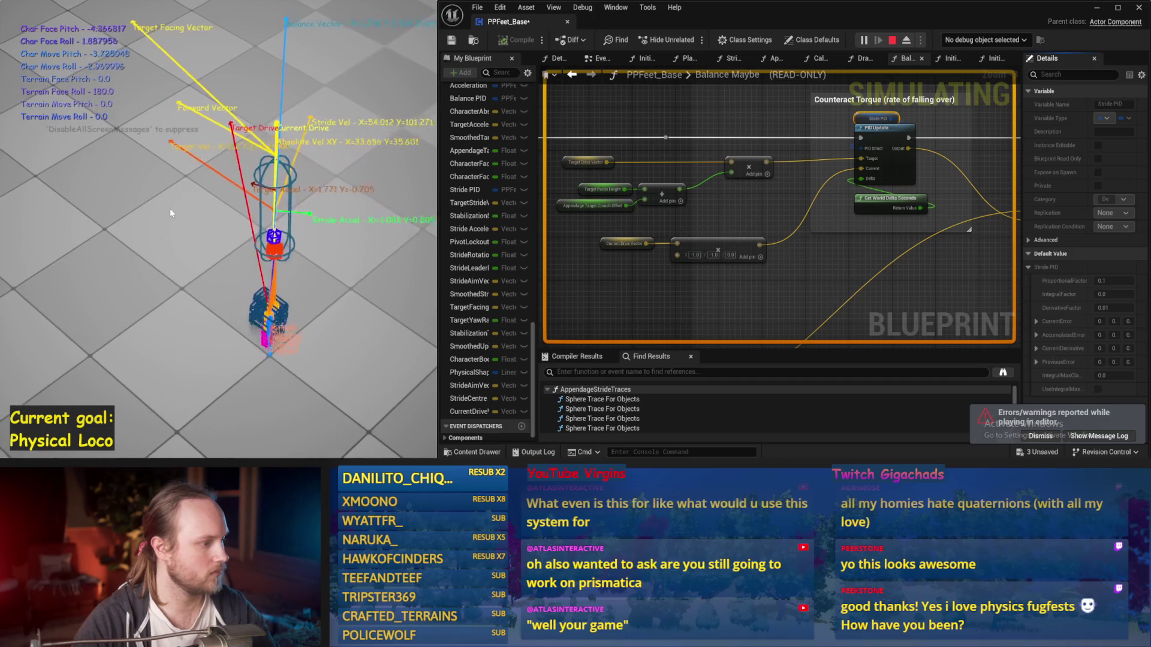
{"action": "key", "text": "Escape"}
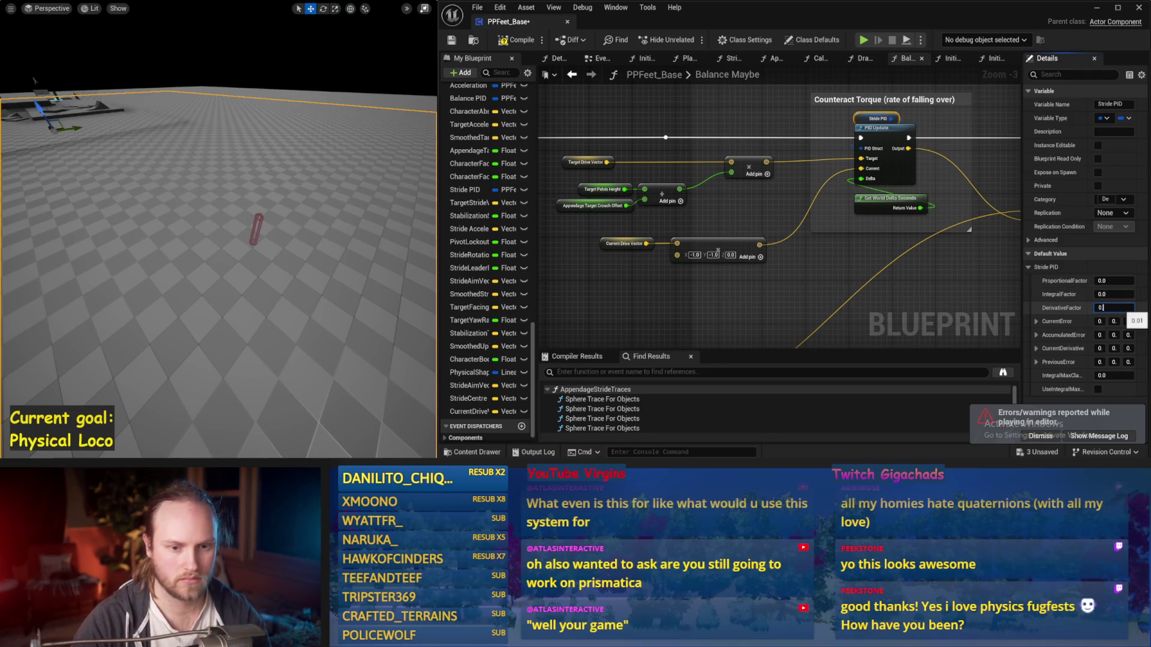
Rerun the simulation three more times to check the balance
{"action": "scroll", "coordinate": [335, 204], "scroll_direction": "up", "scroll_amount": 3}
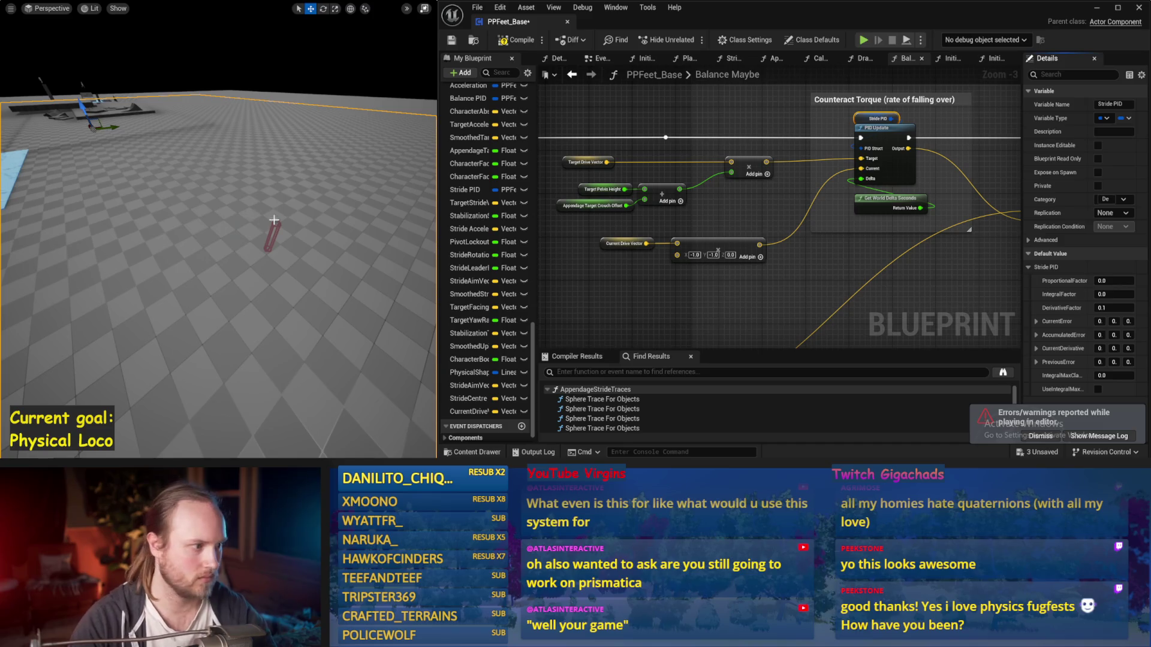
{"action": "key", "text": "alt+s"}
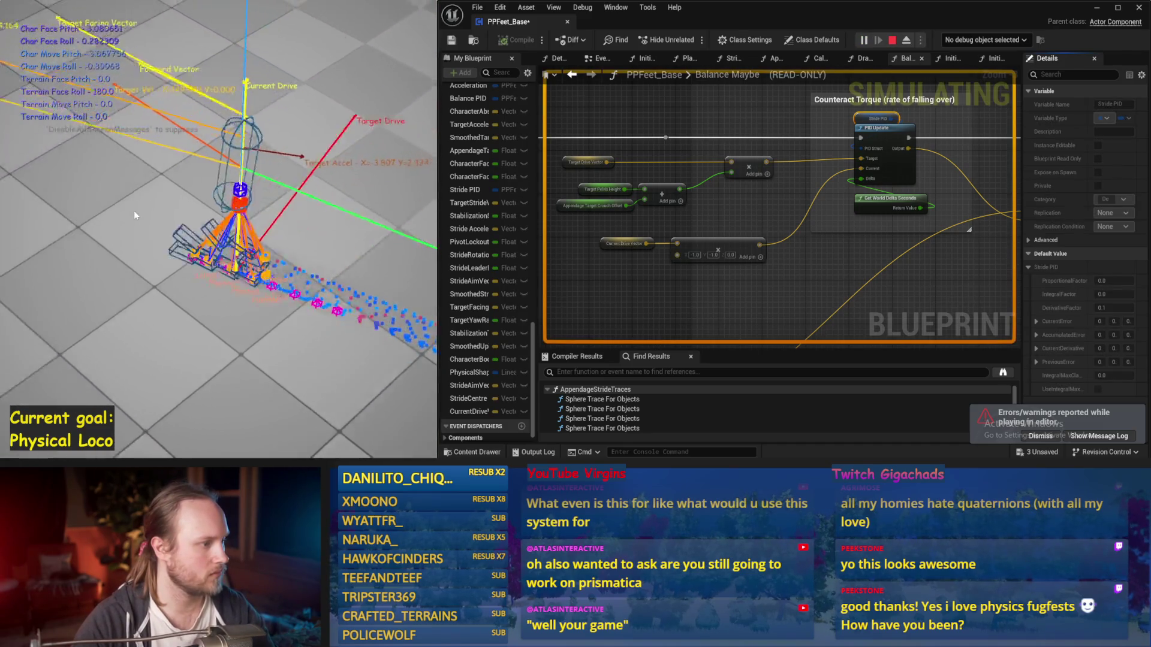
{"action": "key", "text": "Escape"}
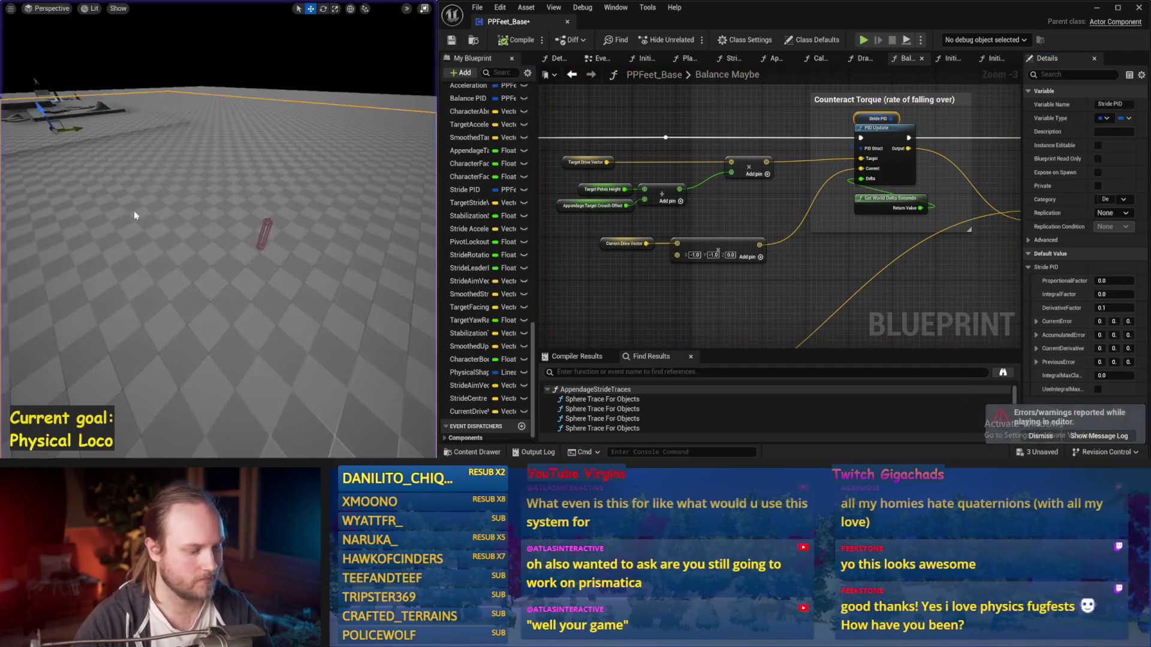
{"action": "key", "text": "alt+s"}
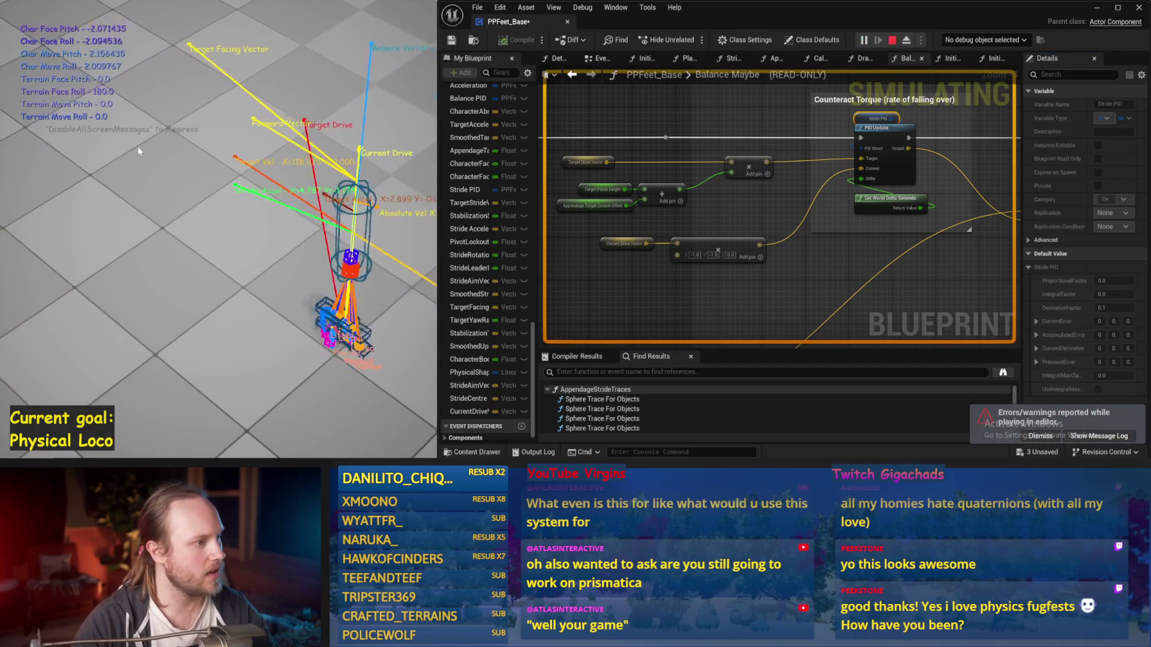
{"action": "key", "text": "Escape"}
{"action": "key", "text": "alt+s"}
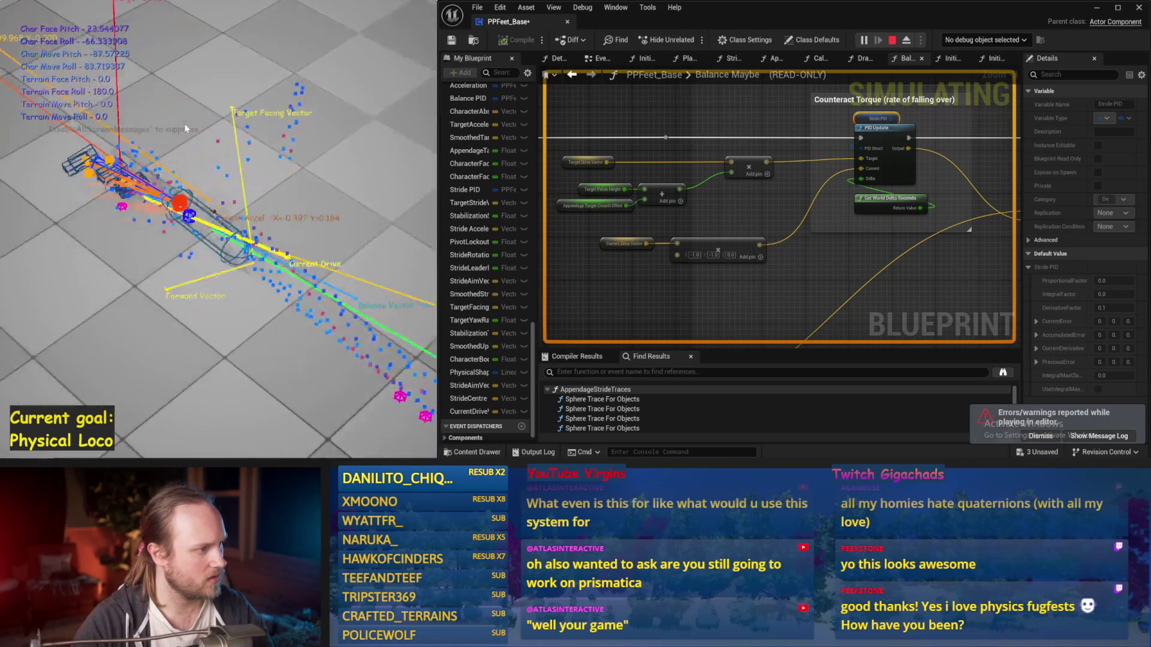
{"action": "key", "text": "Escape"}
Save PPFeet_Base and switch to the EventGraph
{"action": "mouse_move", "coordinate": [759, 309]}
{"action": "left_mouse_down"}
{"action": "mouse_move", "coordinate": [757, 260]}
{"action": "mouse_move", "coordinate": [702, 272]}
{"action": "mouse_move", "coordinate": [882, 179]}
{"action": "mouse_move", "coordinate": [801, 298]}
{"action": "mouse_move", "coordinate": [673, 303]}
{"action": "left_mouse_up"}
{"action": "key", "text": "ctrl+s"}
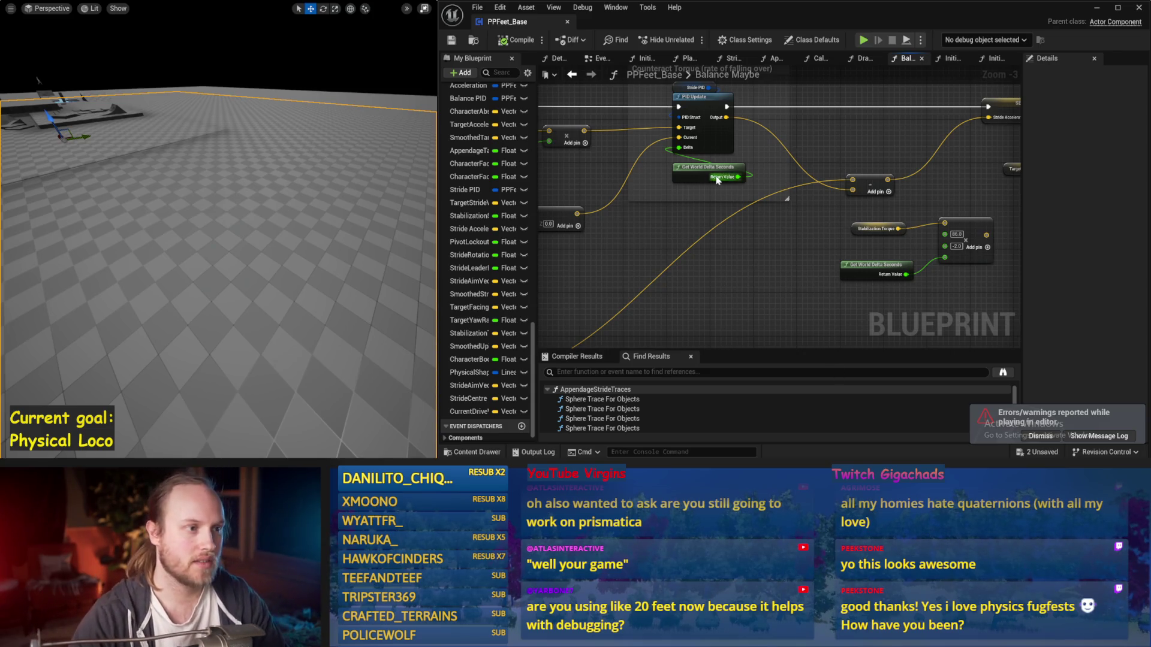
{"action": "left_click", "coordinate": [602, 58]}
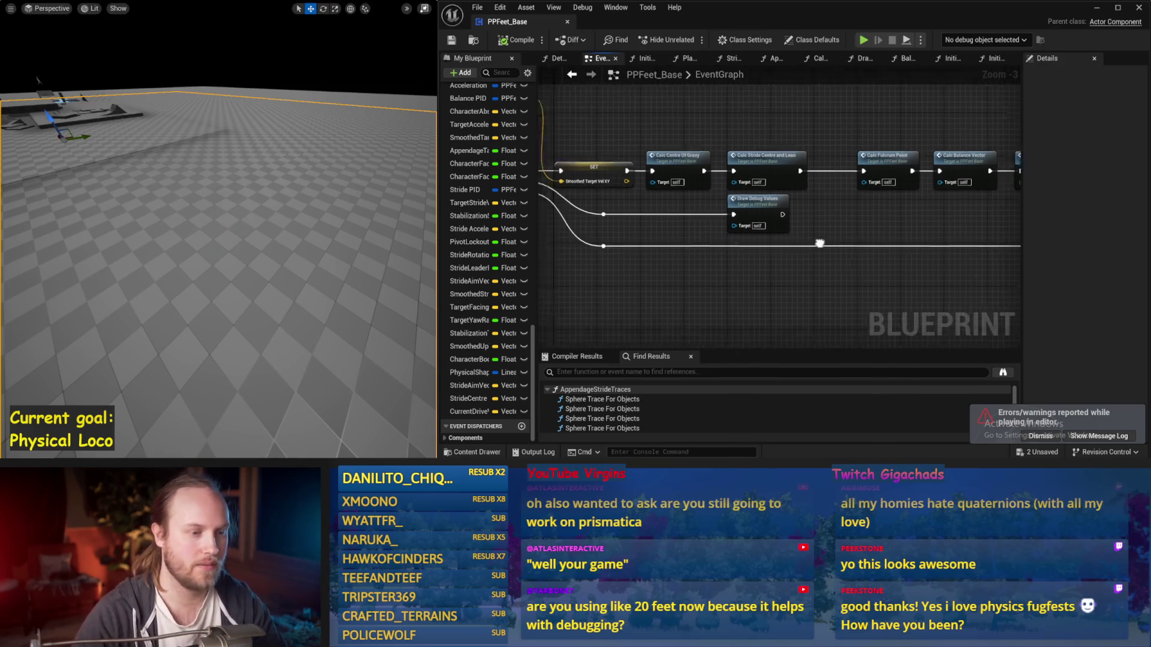
Find Initialize Component in the EventGraph and drill into its InitializeAllAppendages function graph
{"action": "mouse_move", "coordinate": [870, 178]}
{"action": "left_mouse_down"}
{"action": "mouse_move", "coordinate": [836, 211]}
{"action": "mouse_move", "coordinate": [831, 238]}
{"action": "mouse_move", "coordinate": [852, 249]}
{"action": "left_mouse_up"}
{"action": "left_click_drag", "start_coordinate": [916, 206], "coordinate": [779, 232]}
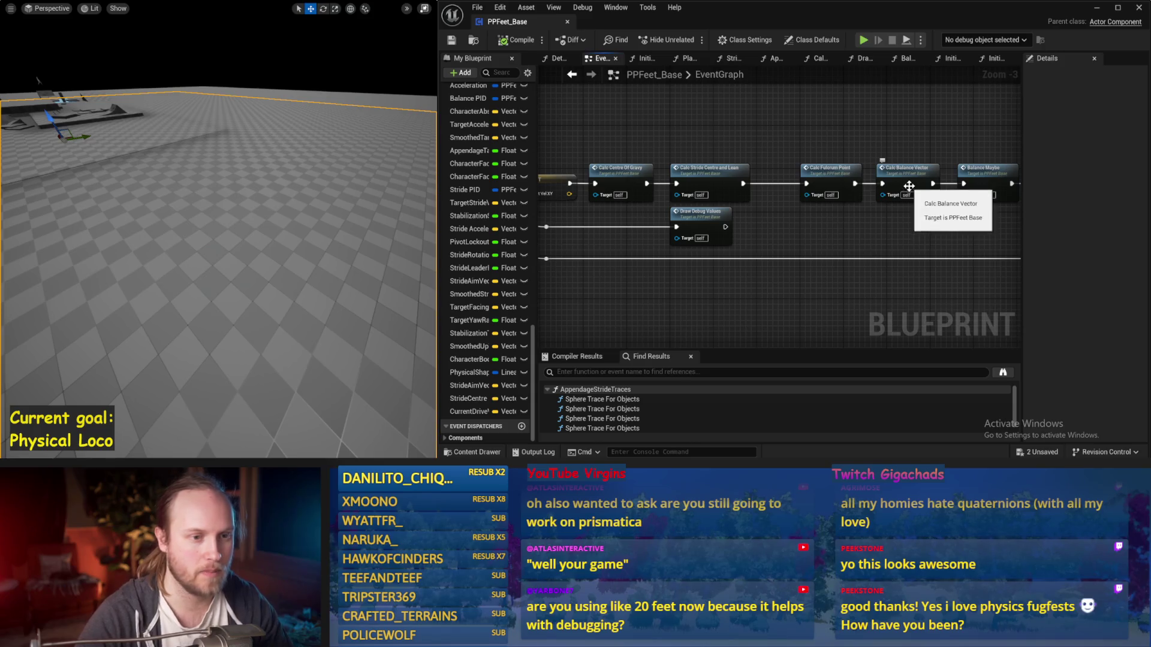
{"action": "mouse_move", "coordinate": [895, 165]}
{"action": "left_mouse_down"}
{"action": "mouse_move", "coordinate": [775, 244]}
{"action": "mouse_move", "coordinate": [948, 209]}
{"action": "left_mouse_up"}
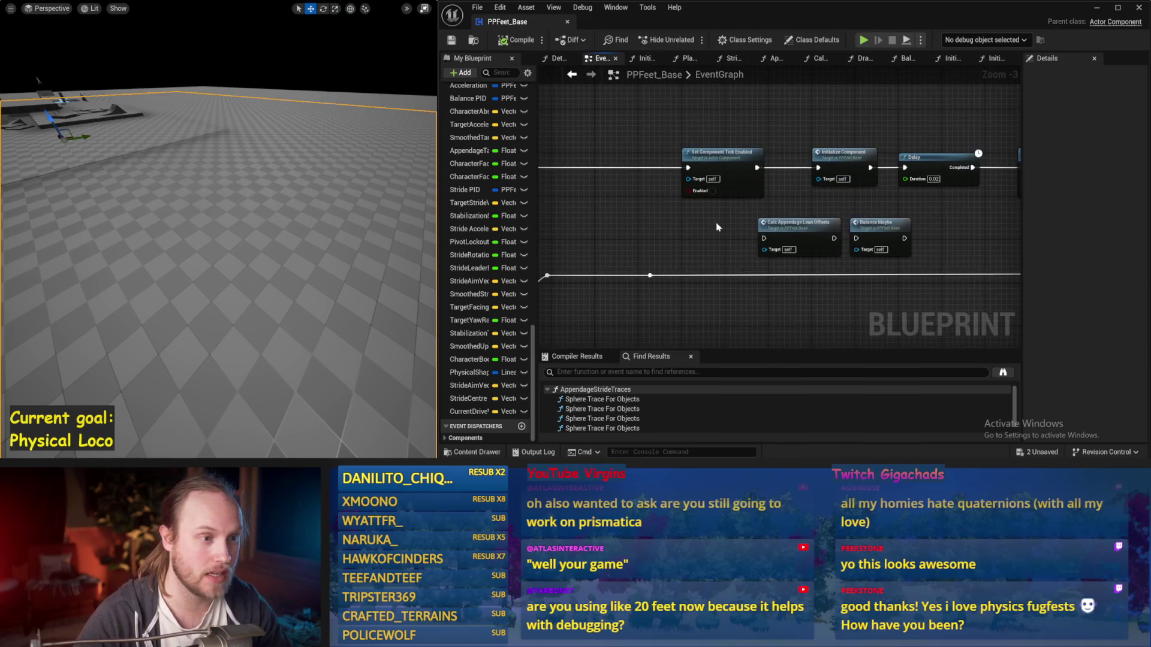
{"action": "mouse_move", "coordinate": [714, 227]}
{"action": "left_mouse_down"}
{"action": "mouse_move", "coordinate": [879, 244]}
{"action": "mouse_move", "coordinate": [753, 239]}
{"action": "mouse_move", "coordinate": [818, 120]}
{"action": "mouse_move", "coordinate": [740, 154]}
{"action": "mouse_move", "coordinate": [685, 144]}
{"action": "left_mouse_up"}
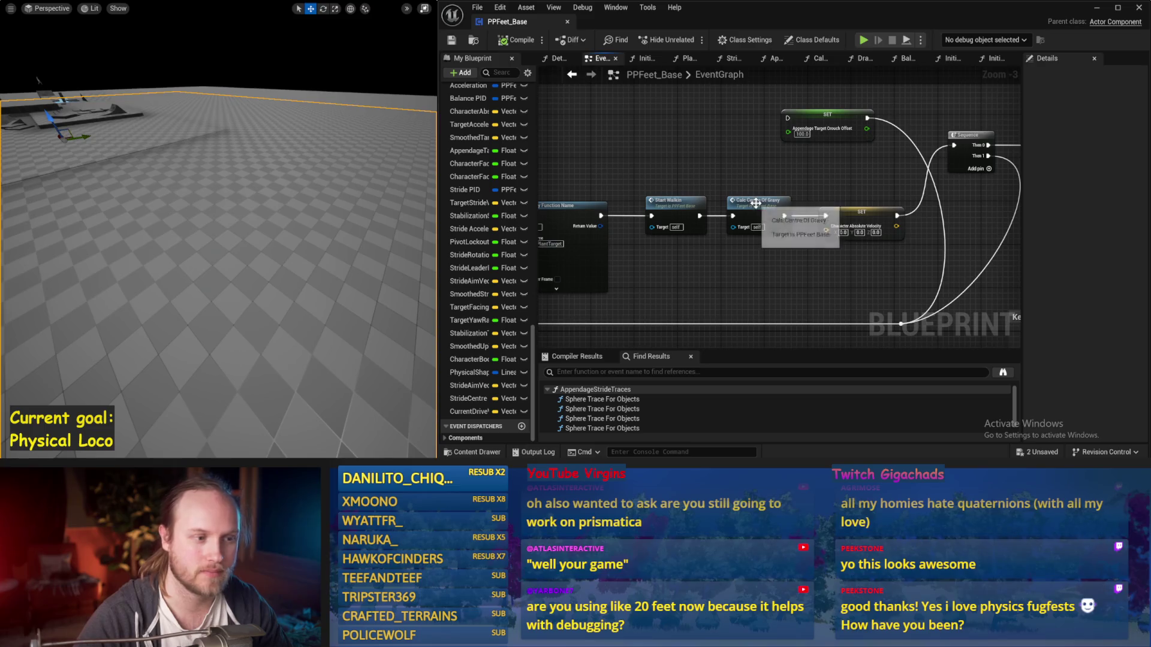
{"action": "left_click_drag", "start_coordinate": [750, 201], "coordinate": [824, 179]}
{"action": "left_click_drag", "start_coordinate": [748, 153], "coordinate": [763, 167]}
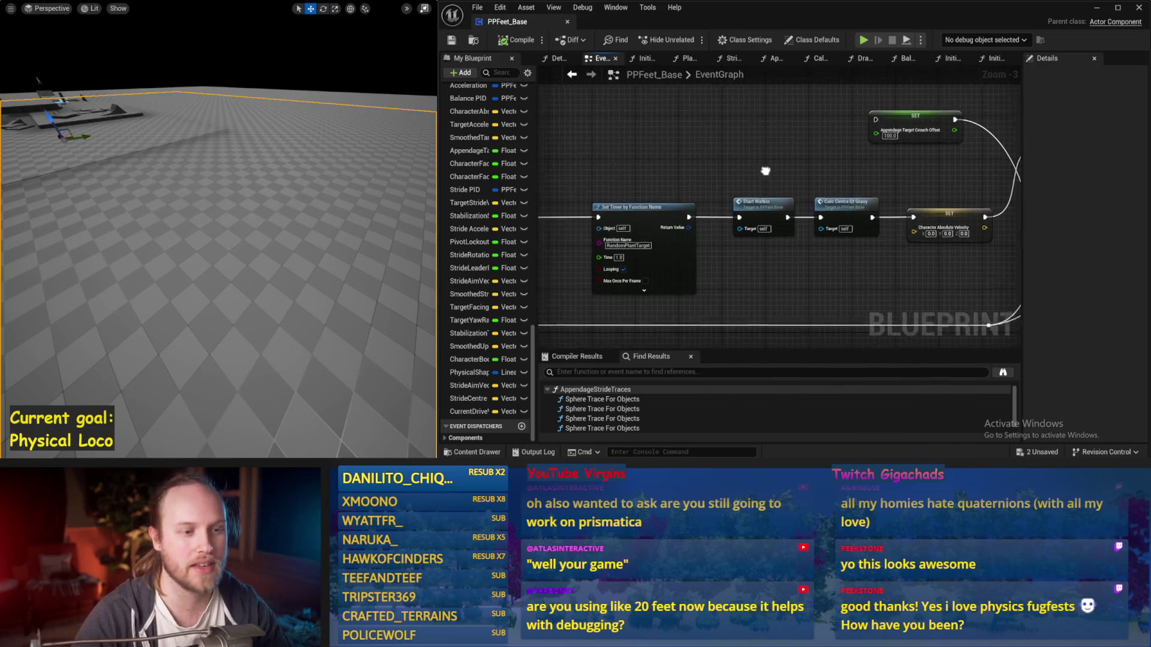
{"action": "left_click_drag", "start_coordinate": [674, 85], "coordinate": [815, 177]}
{"action": "double_click", "coordinate": [591, 224]}
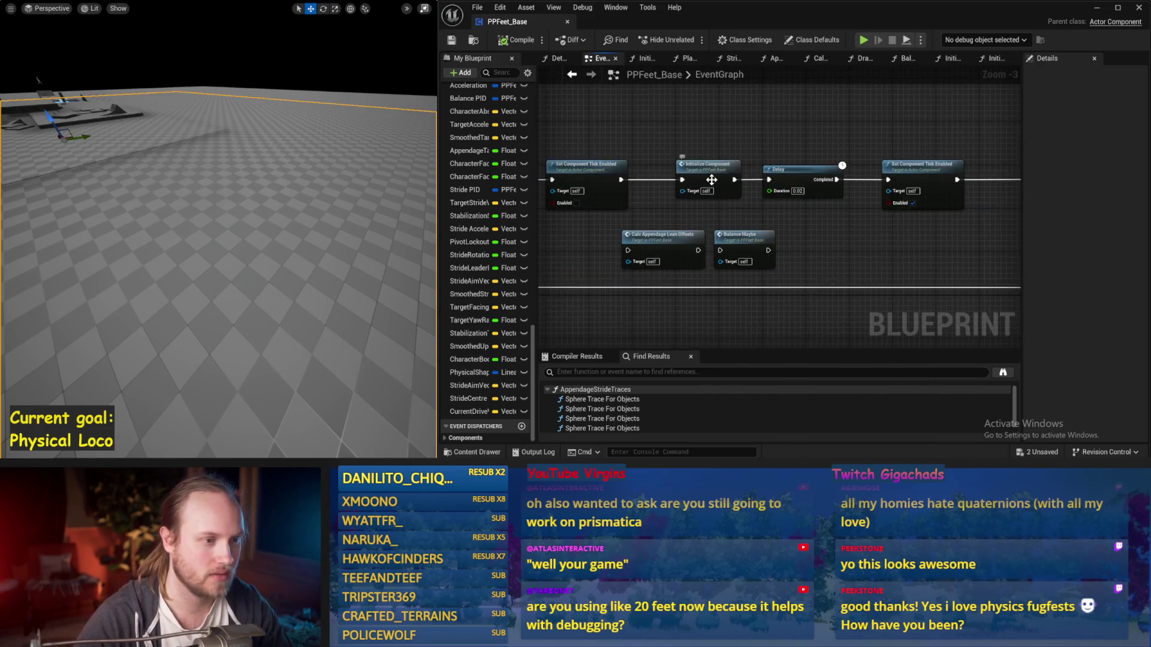
{"action": "double_click", "coordinate": [820, 181]}
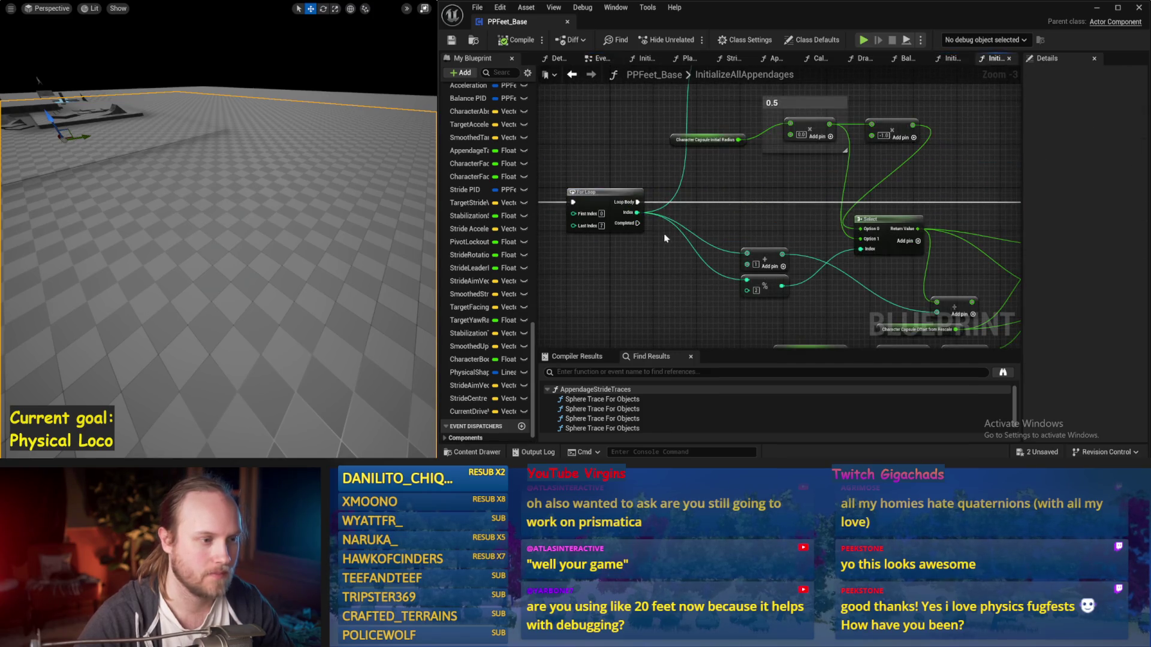
Run and stop a simulation test with the edited loop index, then save PPFeet_Base
{"action": "mouse_move", "coordinate": [322, 207]}
{"action": "left_mouse_down"}
{"action": "mouse_move", "coordinate": [360, 204]}
{"action": "mouse_move", "coordinate": [322, 206]}
{"action": "left_mouse_up"}
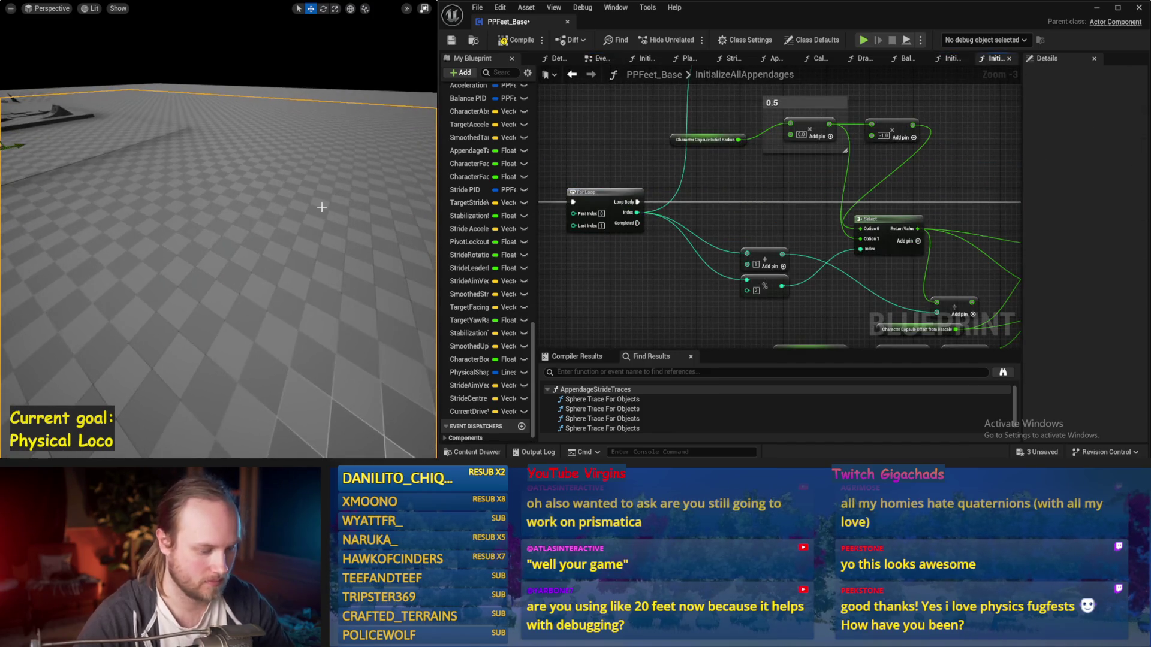
{"action": "key", "text": "alt+s"}
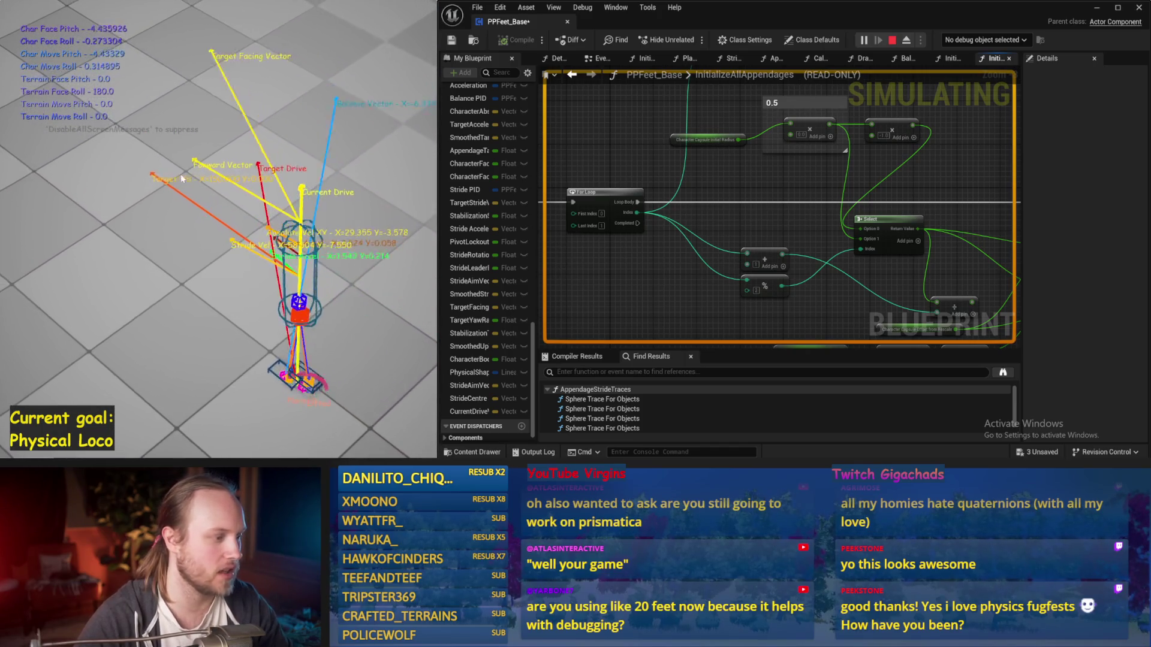
{"action": "key", "text": "Escape"}
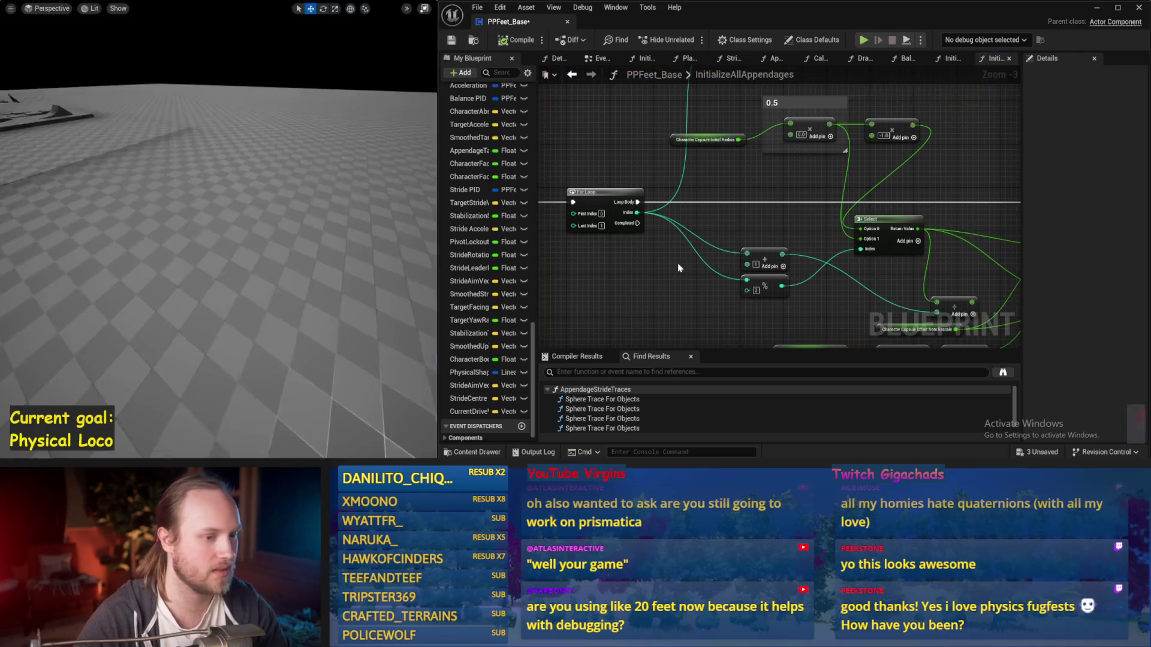
{"action": "key", "text": "ctrl+s"}
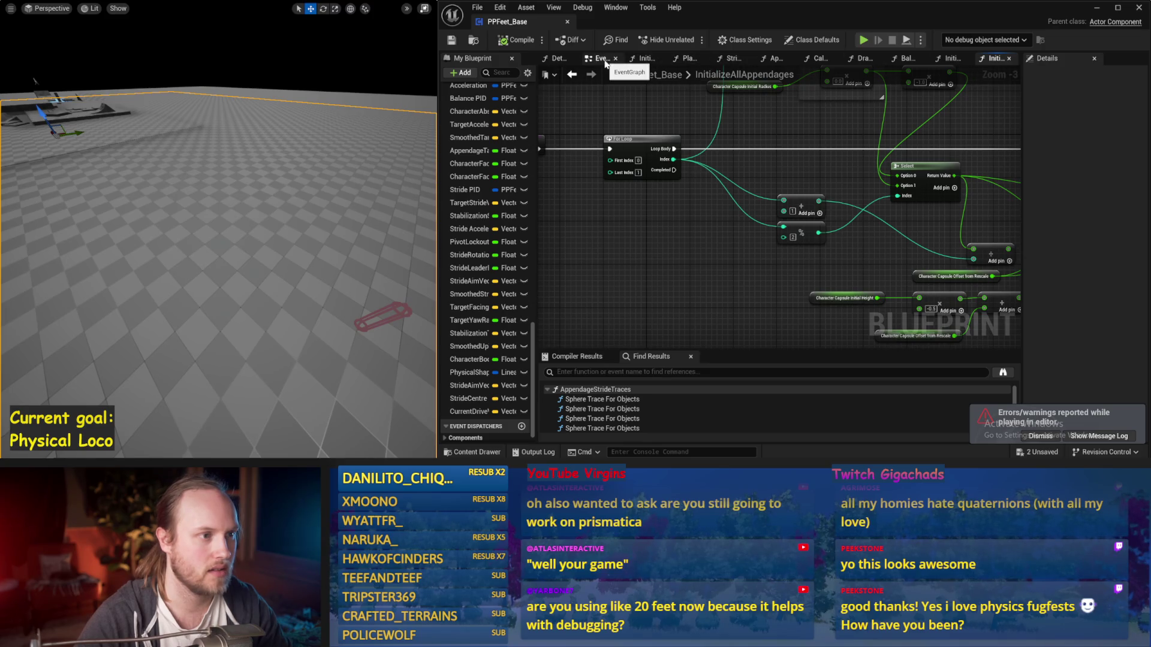
Return to the EventGraph, save the blueprint, and dismiss the errors and warnings notice
{"action": "left_click", "coordinate": [605, 62]}
{"action": "mouse_move", "coordinate": [799, 316]}
{"action": "left_mouse_down"}
{"action": "mouse_move", "coordinate": [896, 216]}
{"action": "mouse_move", "coordinate": [857, 249]}
{"action": "mouse_move", "coordinate": [909, 221]}
{"action": "mouse_move", "coordinate": [753, 200]}
{"action": "left_mouse_up"}
{"action": "scroll", "coordinate": [753, 200], "scroll_direction": "down", "scroll_amount": 2}
{"action": "scroll", "coordinate": [753, 200], "scroll_direction": "up", "scroll_amount": 2}
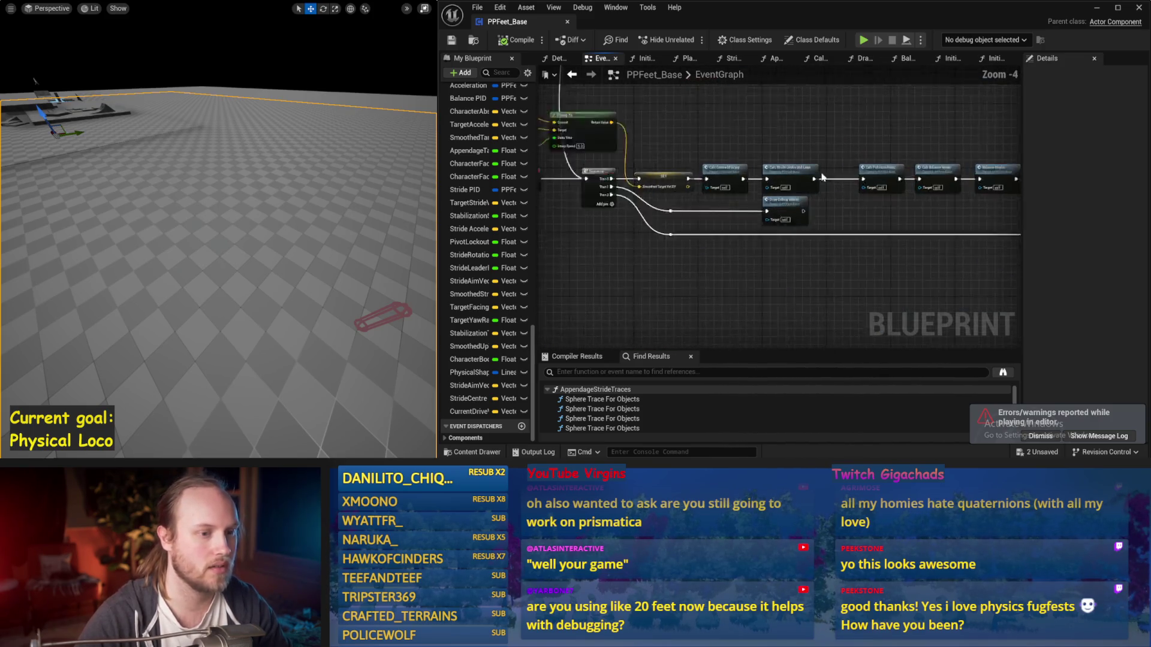
{"action": "key", "text": "ctrl+s"}
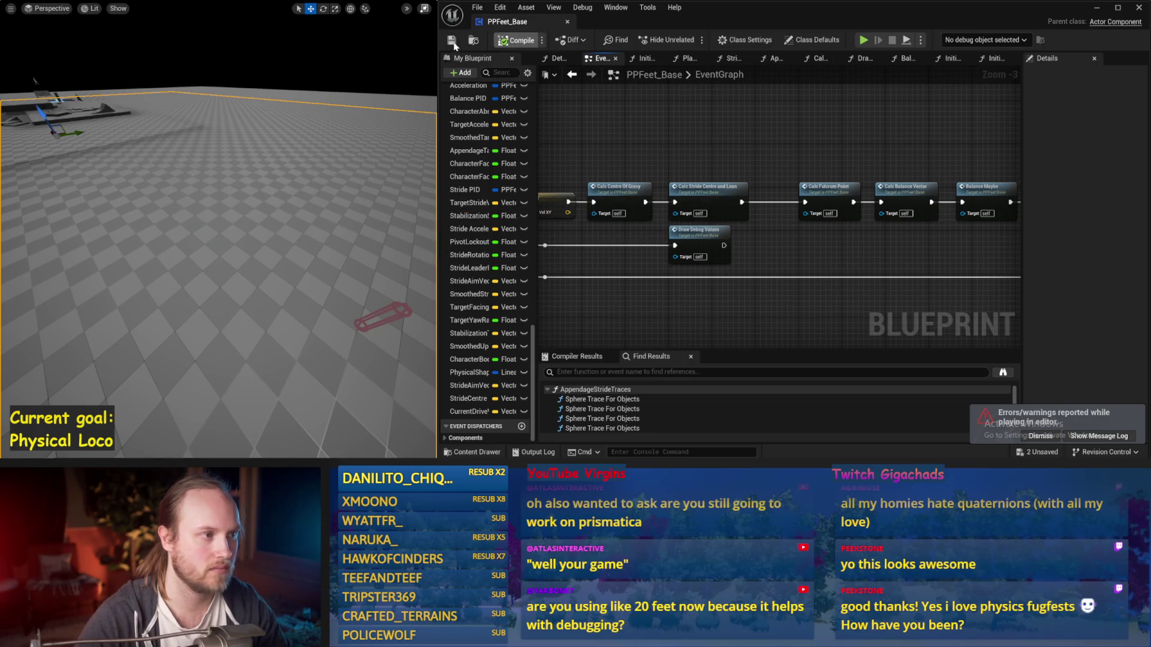
{"action": "left_click", "coordinate": [454, 43]}
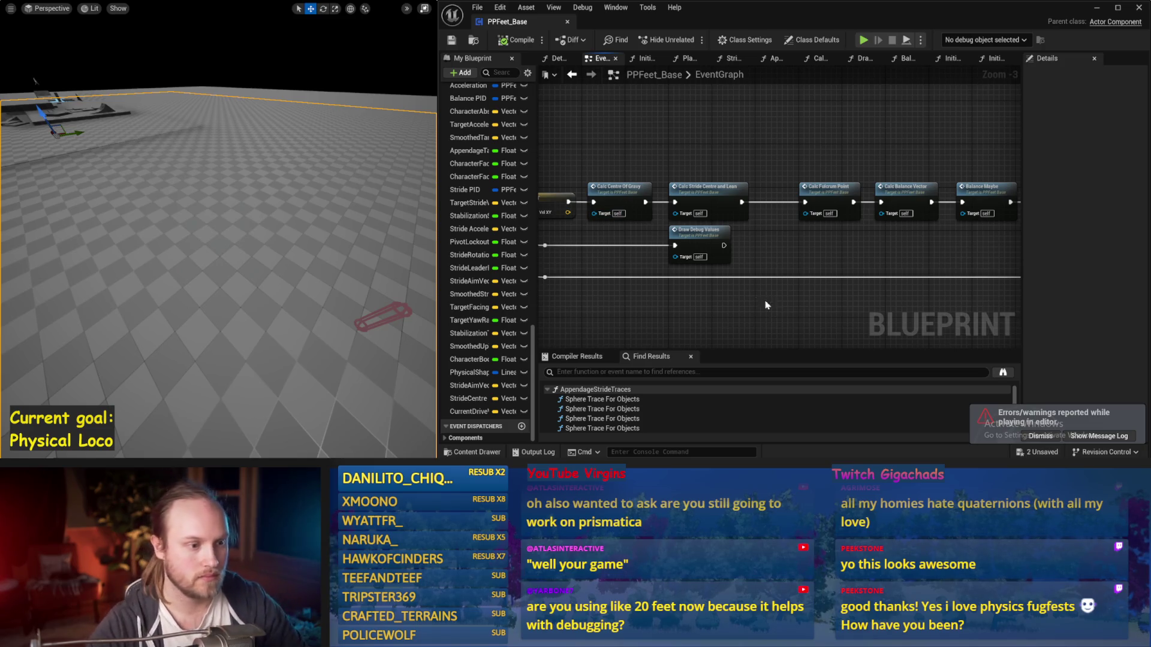
{"action": "mouse_move", "coordinate": [736, 254]}
{"action": "left_mouse_down"}
{"action": "mouse_move", "coordinate": [866, 210]}
{"action": "mouse_move", "coordinate": [846, 211]}
{"action": "mouse_move", "coordinate": [761, 257]}
{"action": "mouse_move", "coordinate": [924, 244]}
{"action": "mouse_move", "coordinate": [777, 232]}
{"action": "mouse_move", "coordinate": [842, 249]}
{"action": "left_mouse_up"}
{"action": "key", "text": "ctrl+s"}
{"action": "left_click", "coordinate": [1046, 436]}
{"action": "key", "text": "ctrl+s"}
Pan past the Vinterp To and Sequence nodes and open the Balance Maybe function graph
{"action": "left_click_drag", "start_coordinate": [691, 139], "coordinate": [890, 139]}
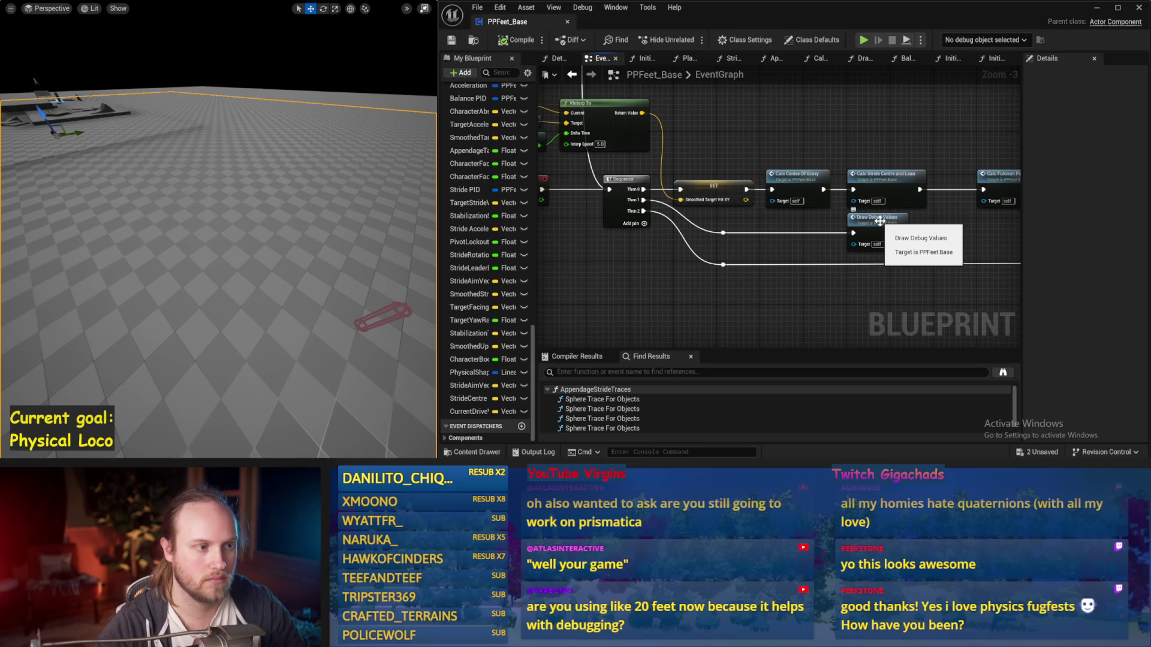
{"action": "left_click_drag", "start_coordinate": [839, 150], "coordinate": [511, 155]}
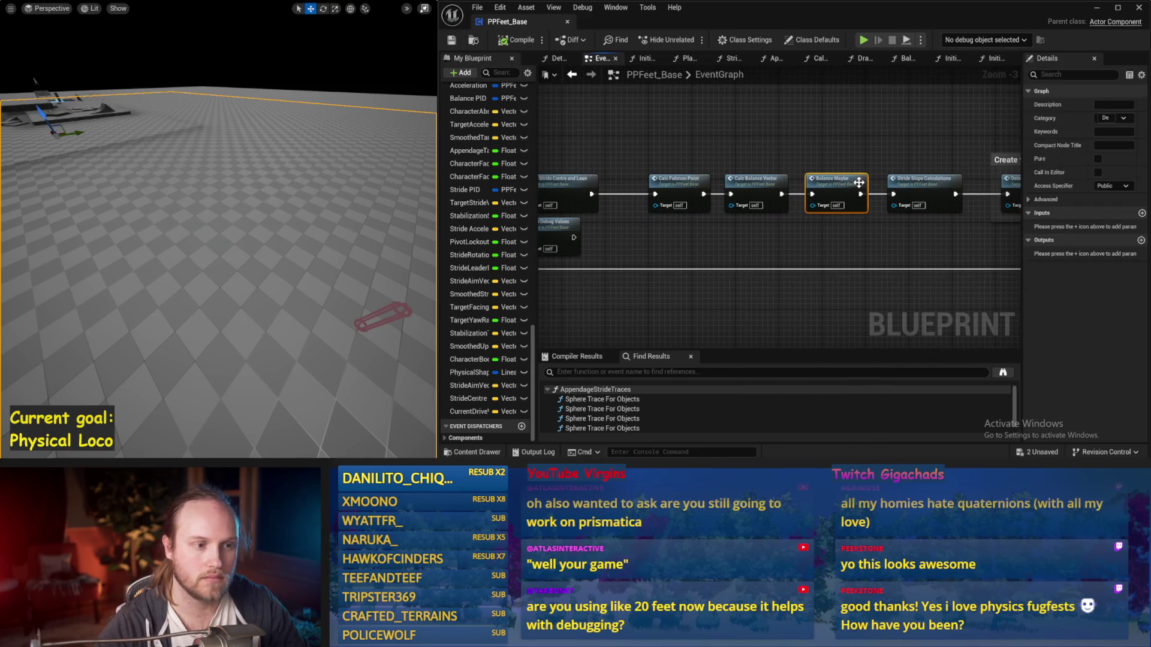
{"action": "double_click", "coordinate": [859, 182]}
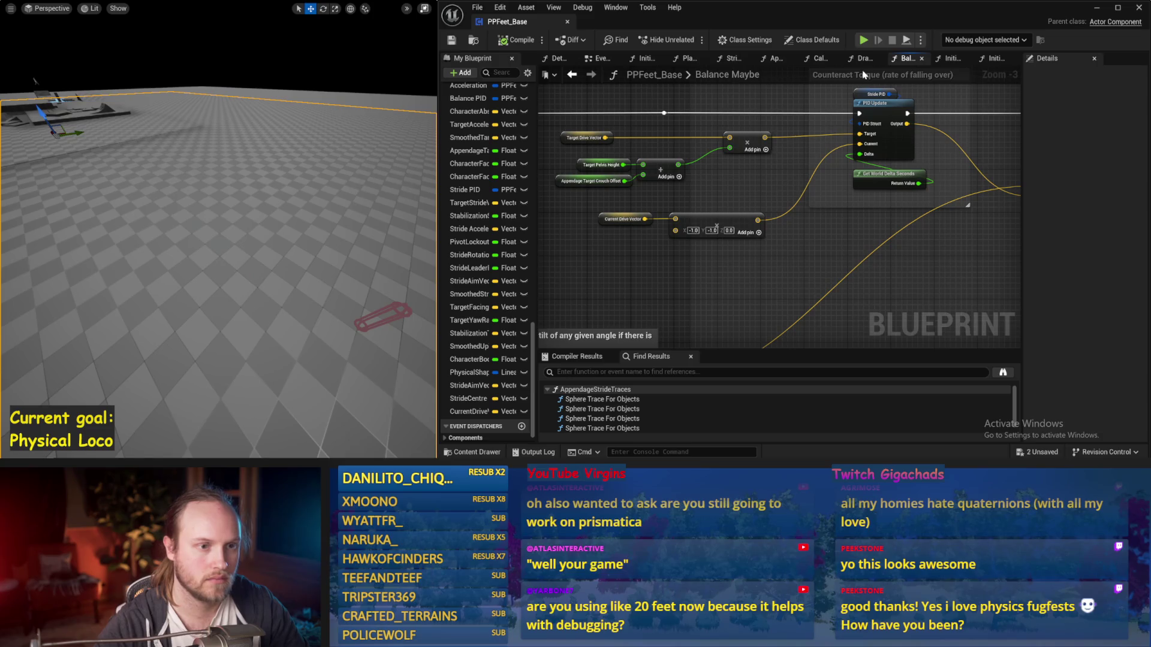
Give the Stride PID node a derivative factor of 0.05 and run a simulation test
{"action": "left_click", "coordinate": [862, 94]}
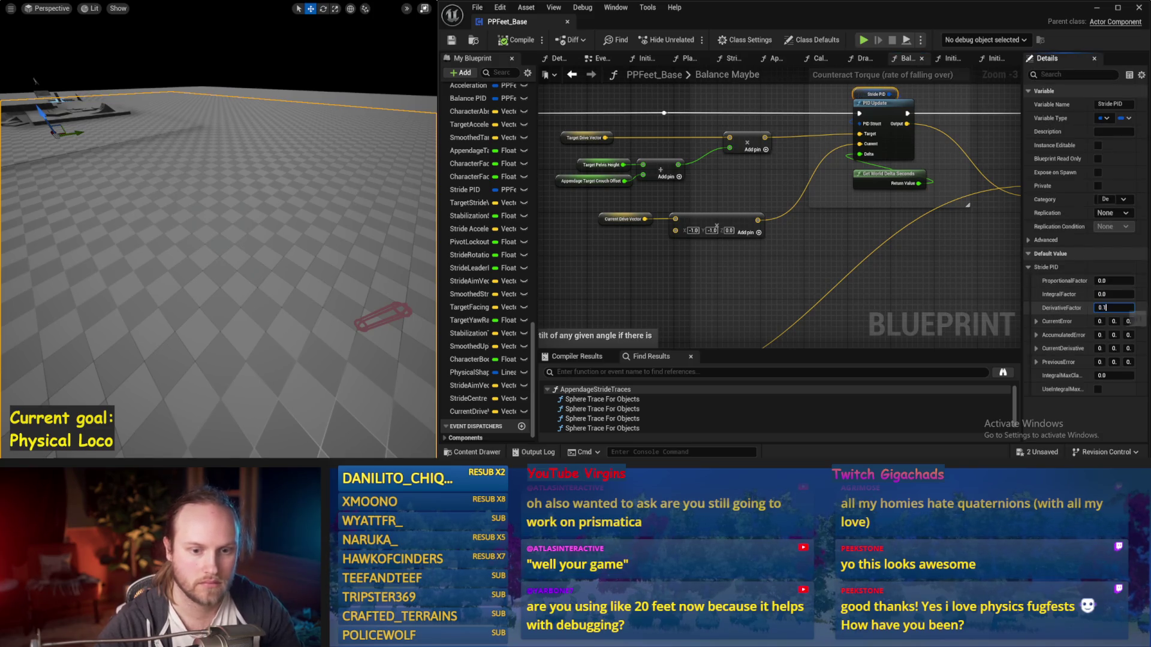
{"action": "key", "text": "Return"}
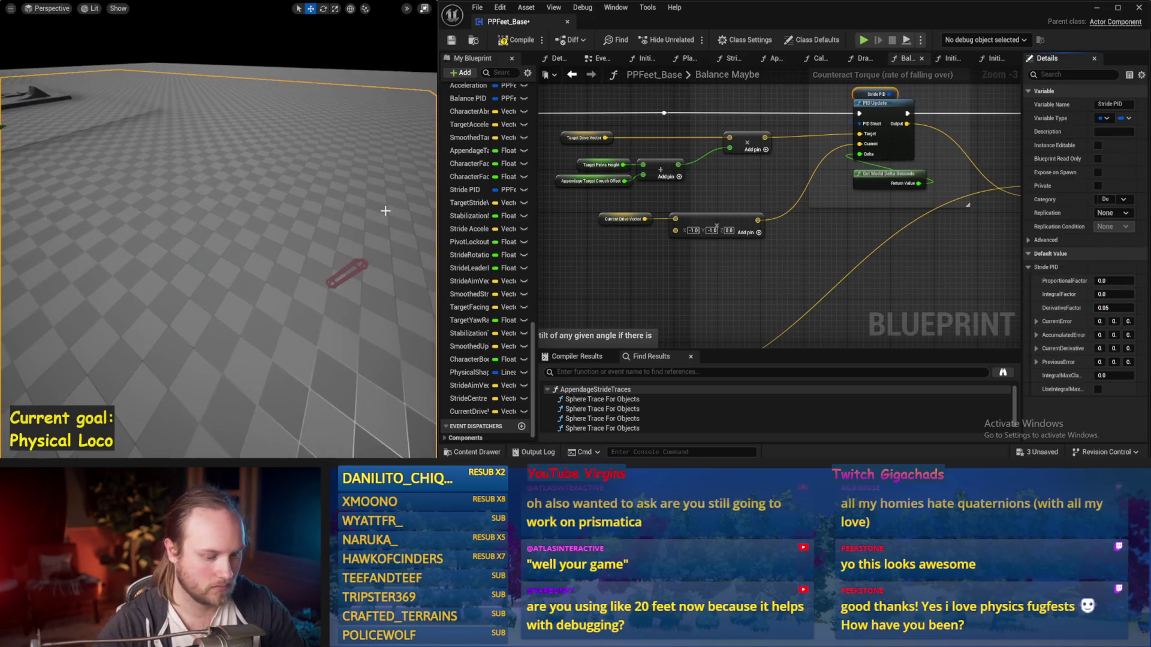
{"action": "key", "text": "alt+p"}
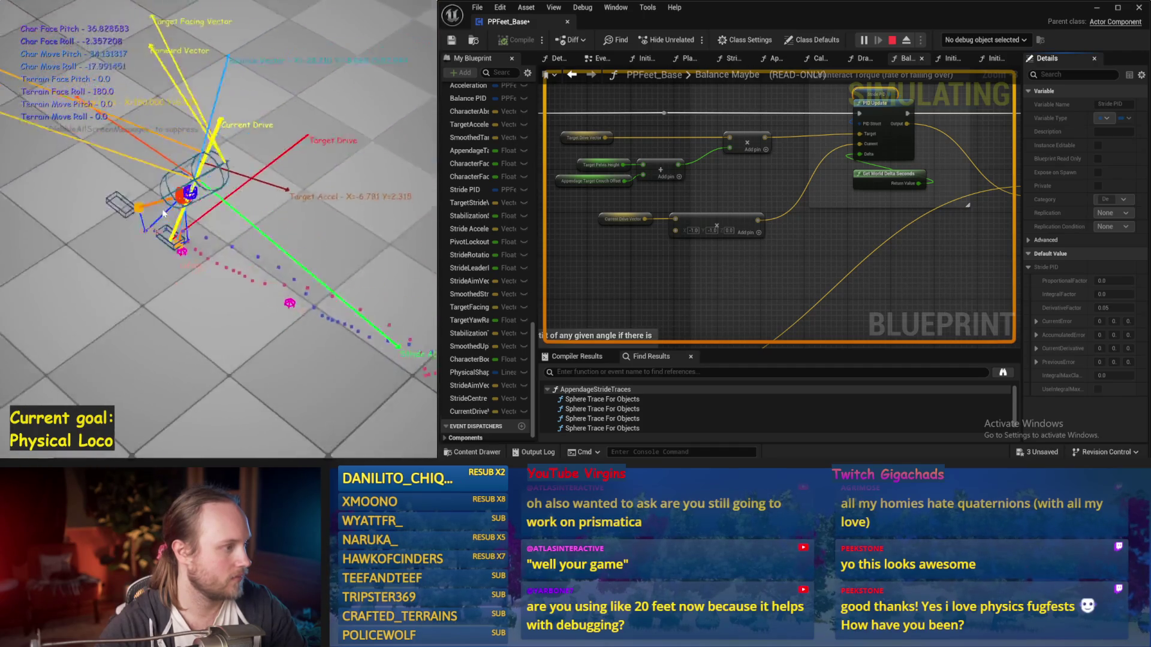
{"action": "key", "text": "Escape"}
Rerun the balance simulation several times, stopping each run after the character falls
{"action": "left_click", "coordinate": [672, 259]}
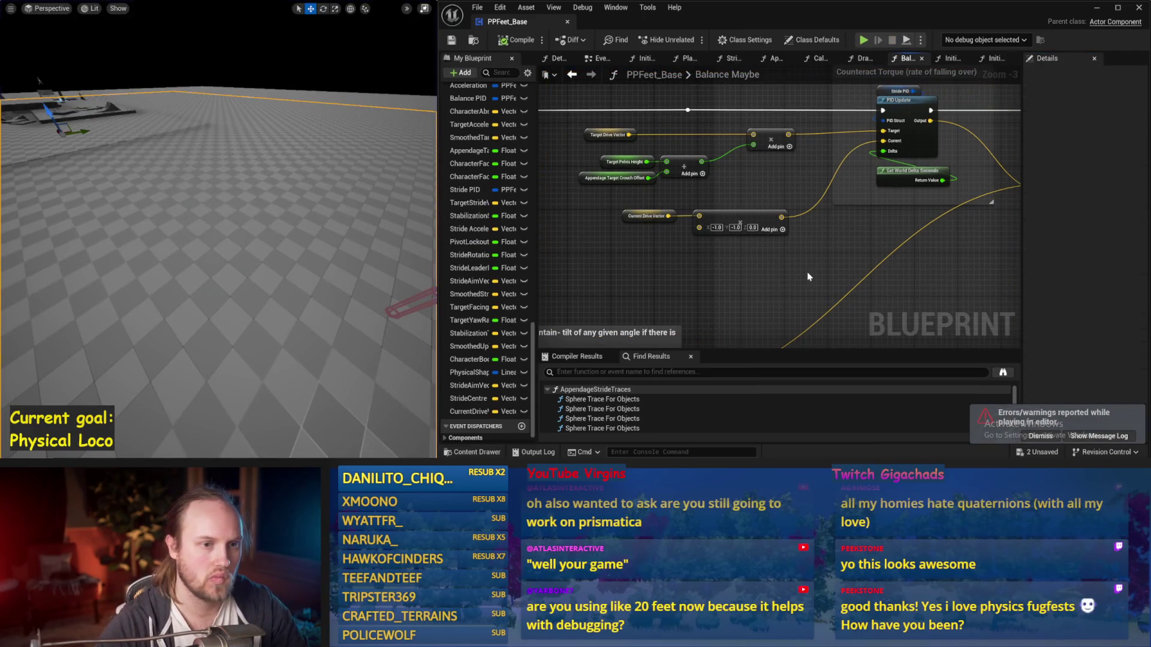
{"action": "key", "text": "alt+p"}
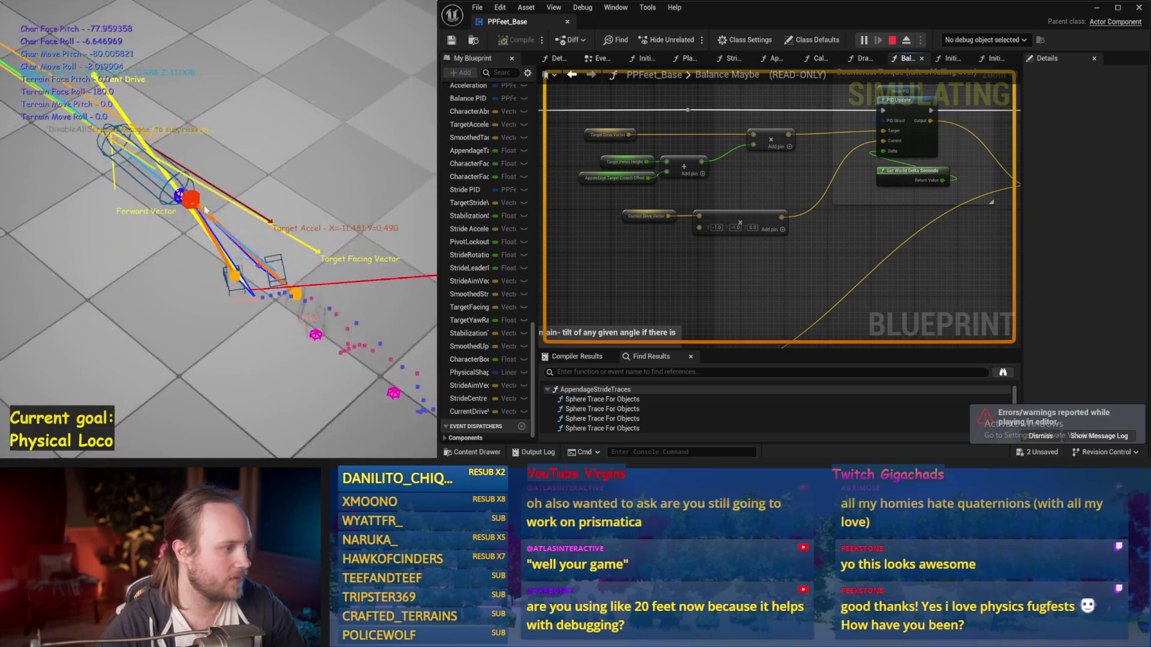
{"action": "key", "text": "Escape"}
{"action": "key", "text": "alt+p"}
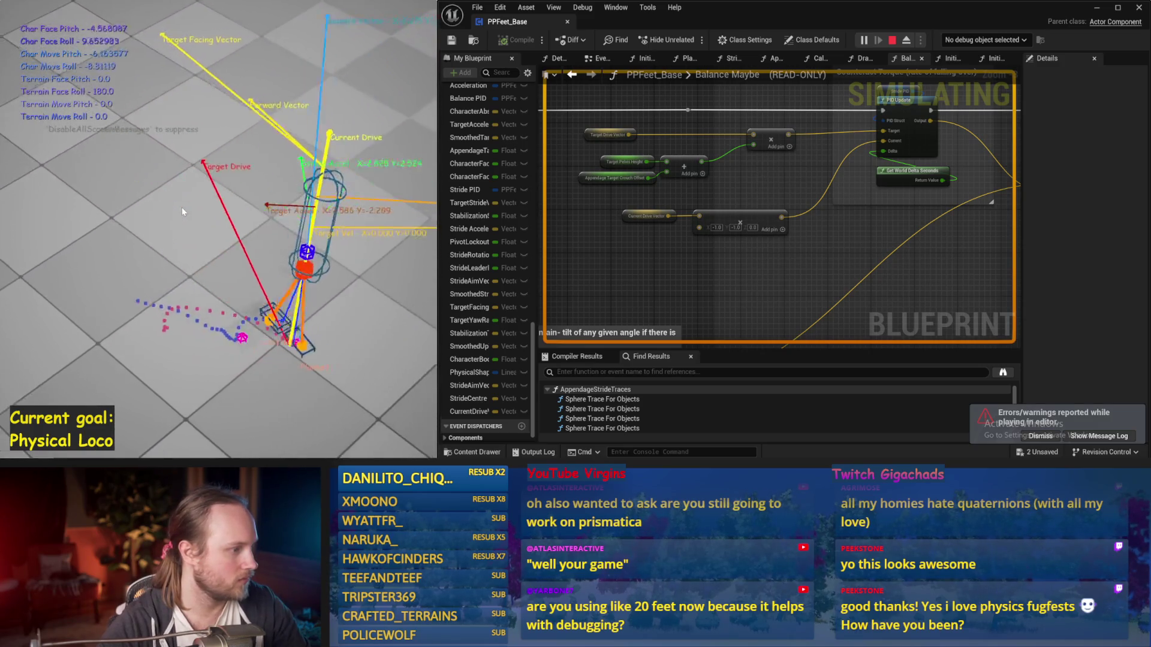
{"action": "key", "text": "Escape"}
{"action": "key", "text": "alt+p"}
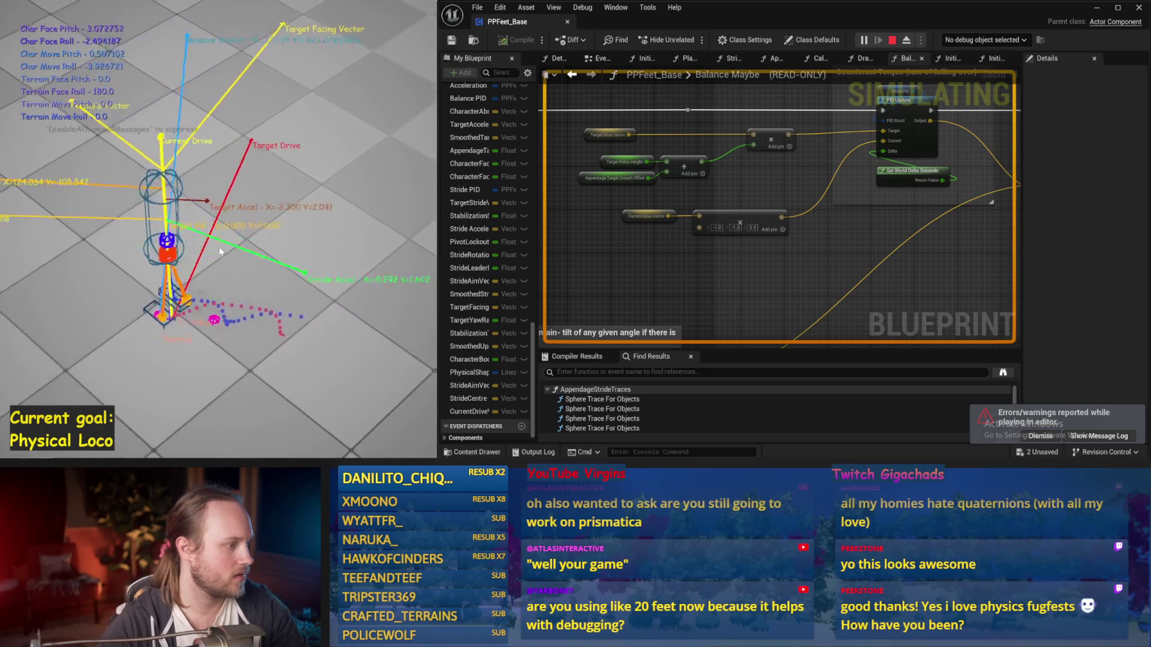
{"action": "key", "text": "Escape"}
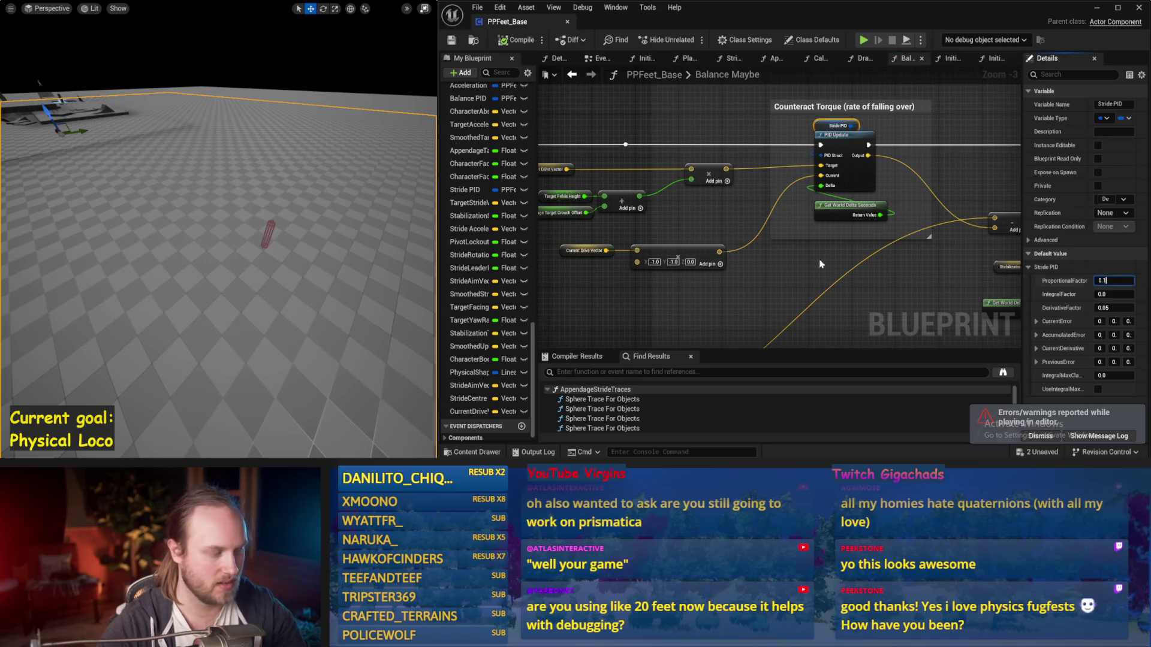
Set the Stride PID proportional factor to 0.1 and run a simulation test
{"action": "type", "text": "1"}
{"action": "key", "text": "Return"}
{"action": "key", "text": "alt+p"}
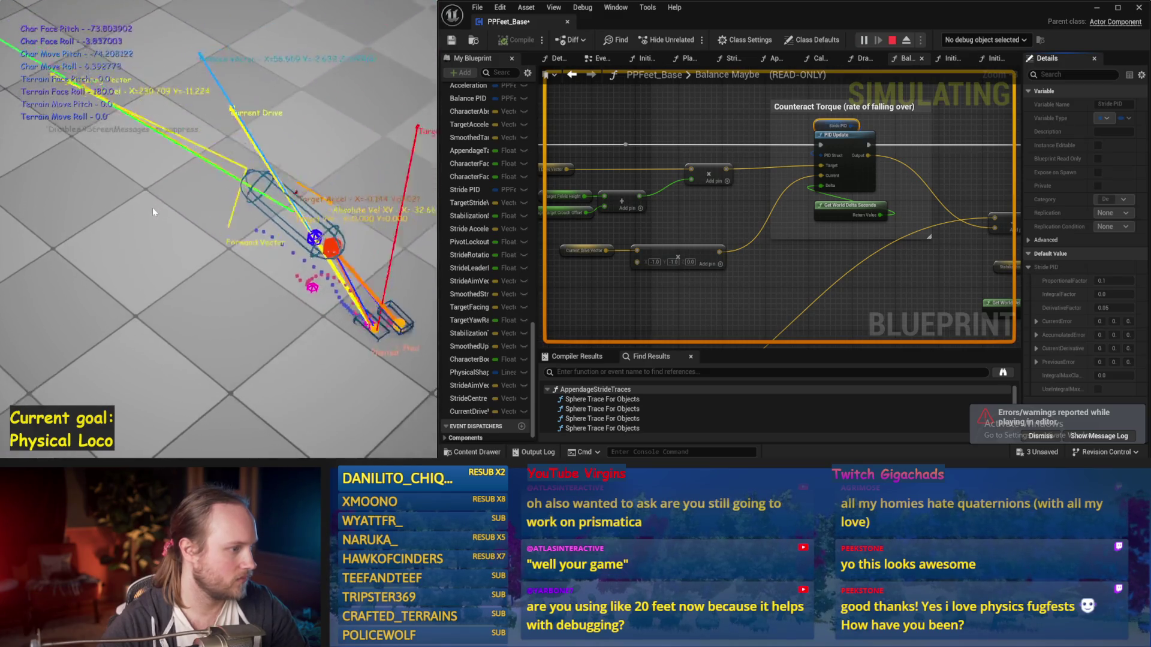
{"action": "key", "text": "Escape"}
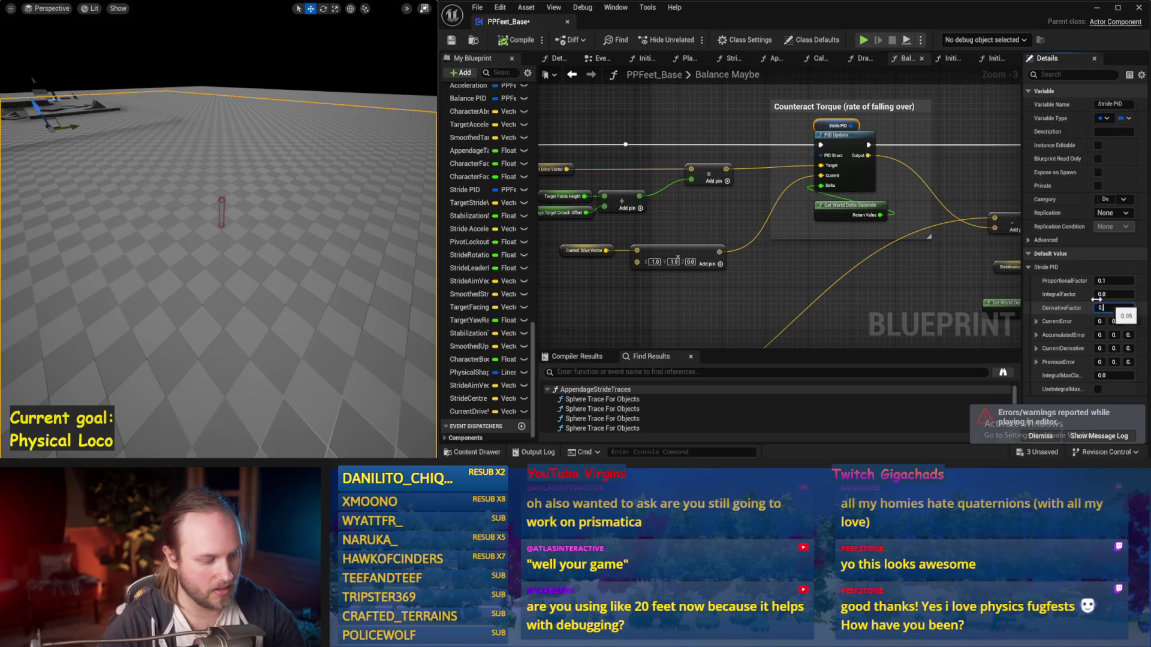
Set the derivative factor to 0.2, test it twice, and save the blueprint
{"action": "type", "text": ".2"}
{"action": "key", "text": "Return"}
{"action": "key", "text": "alt+p"}
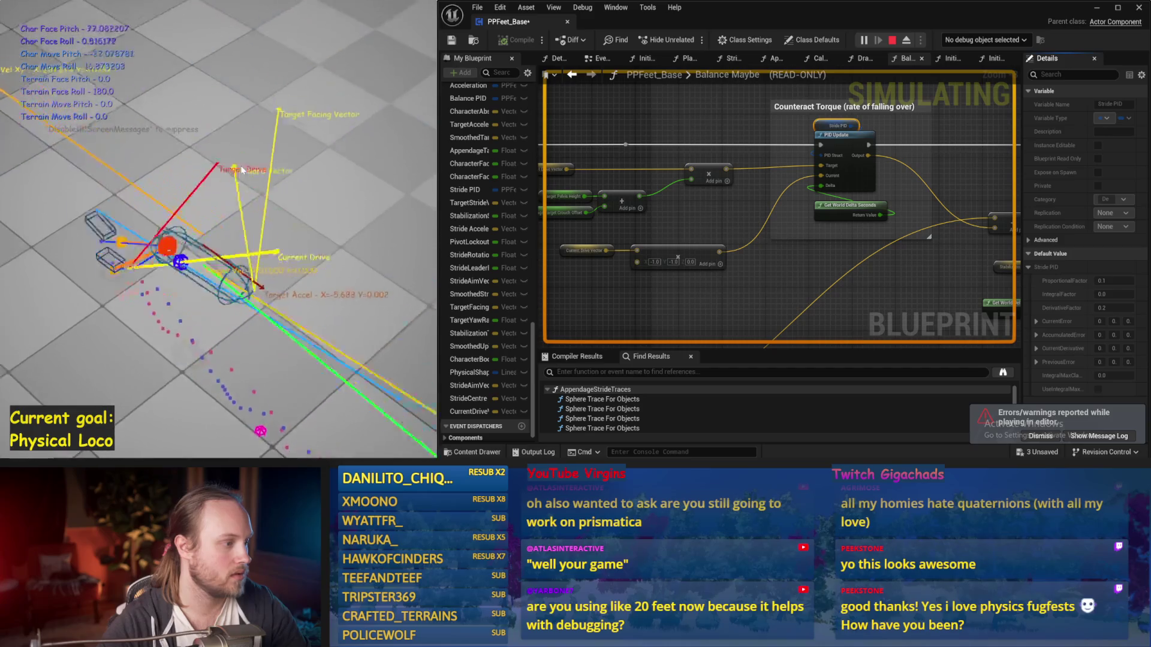
{"action": "key", "text": "Escape"}
{"action": "key", "text": "alt+p"}
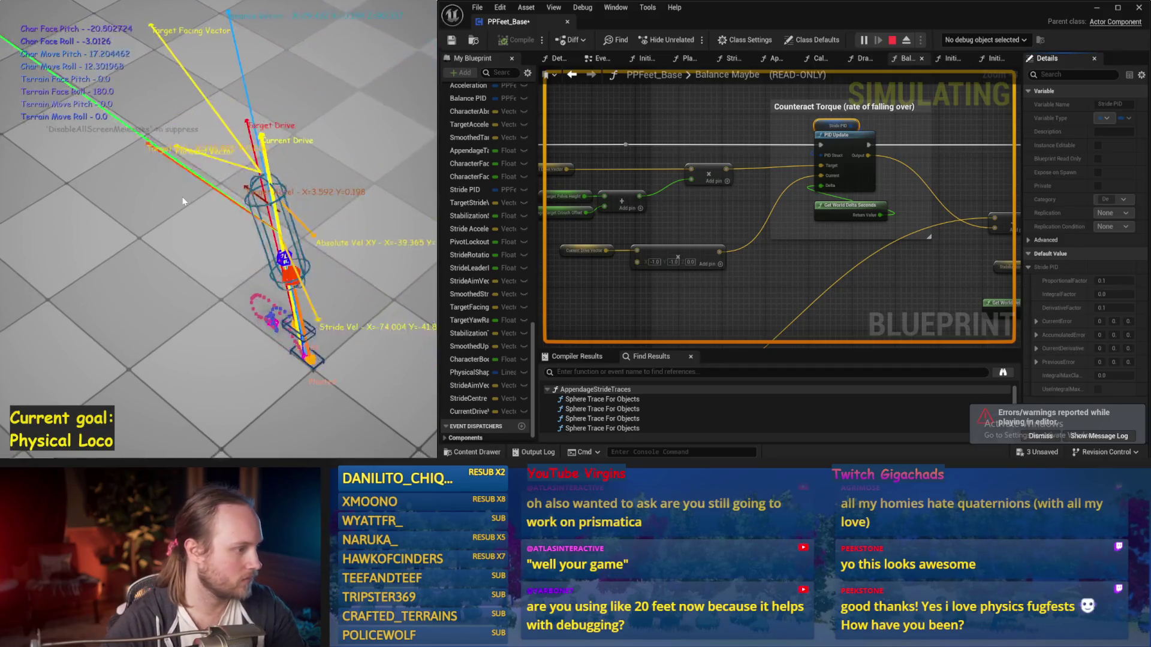
{"action": "key", "text": "Escape"}
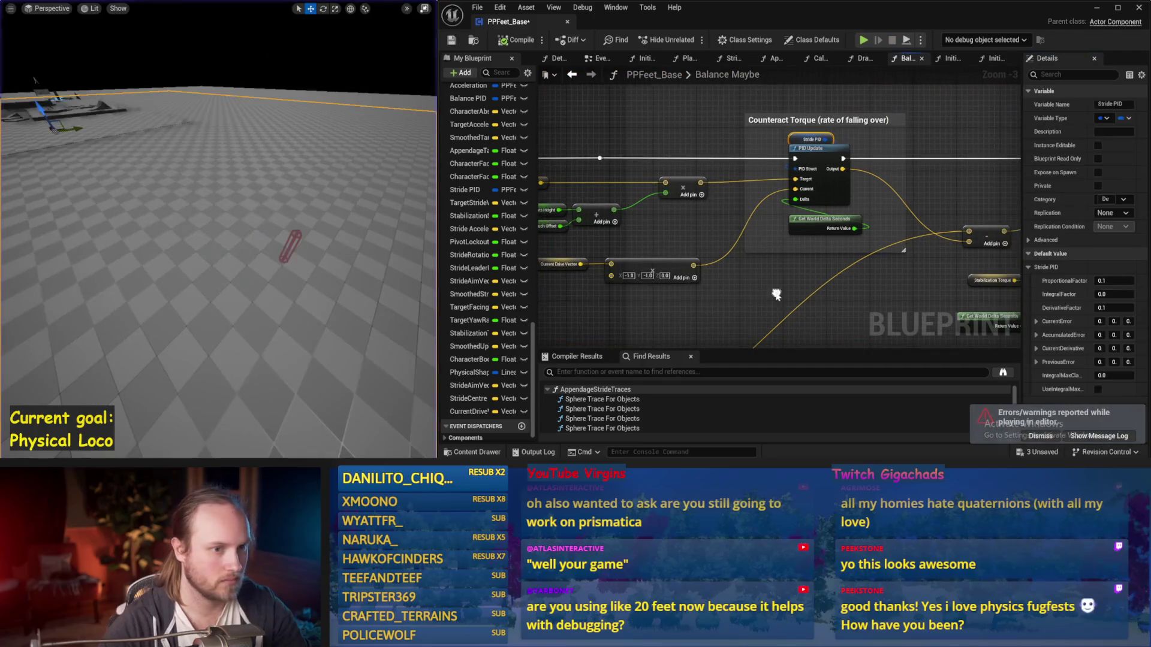
{"action": "key", "text": "ctrl+s"}
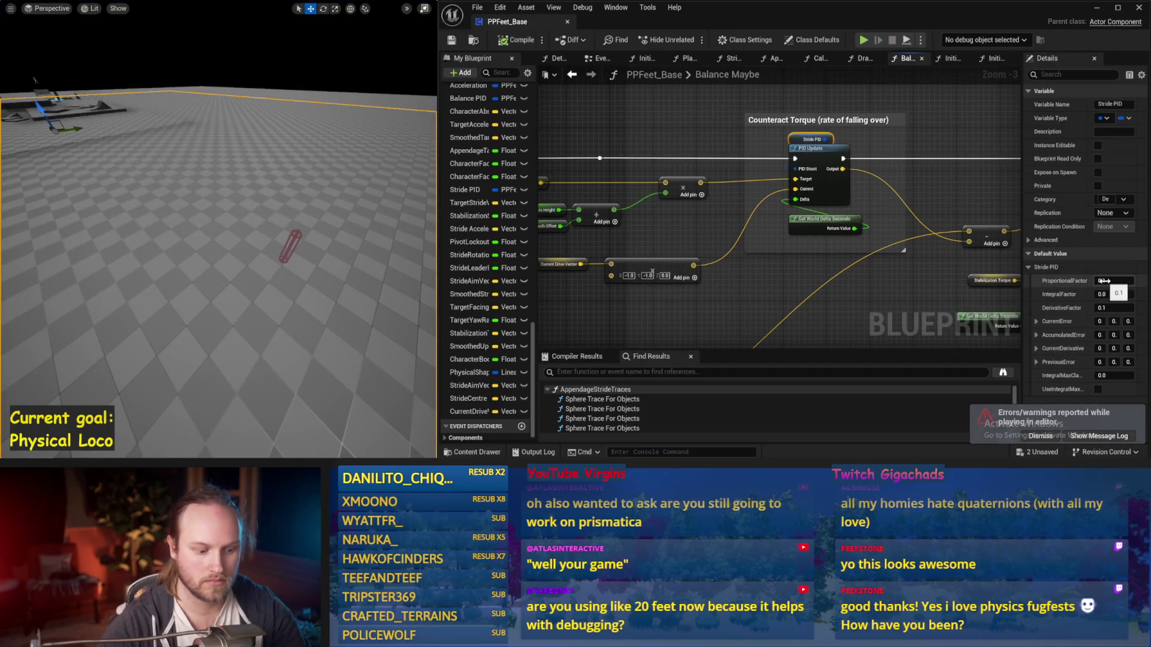
{"action": "left_click_drag", "start_coordinate": [364, 228], "coordinate": [364, 240]}
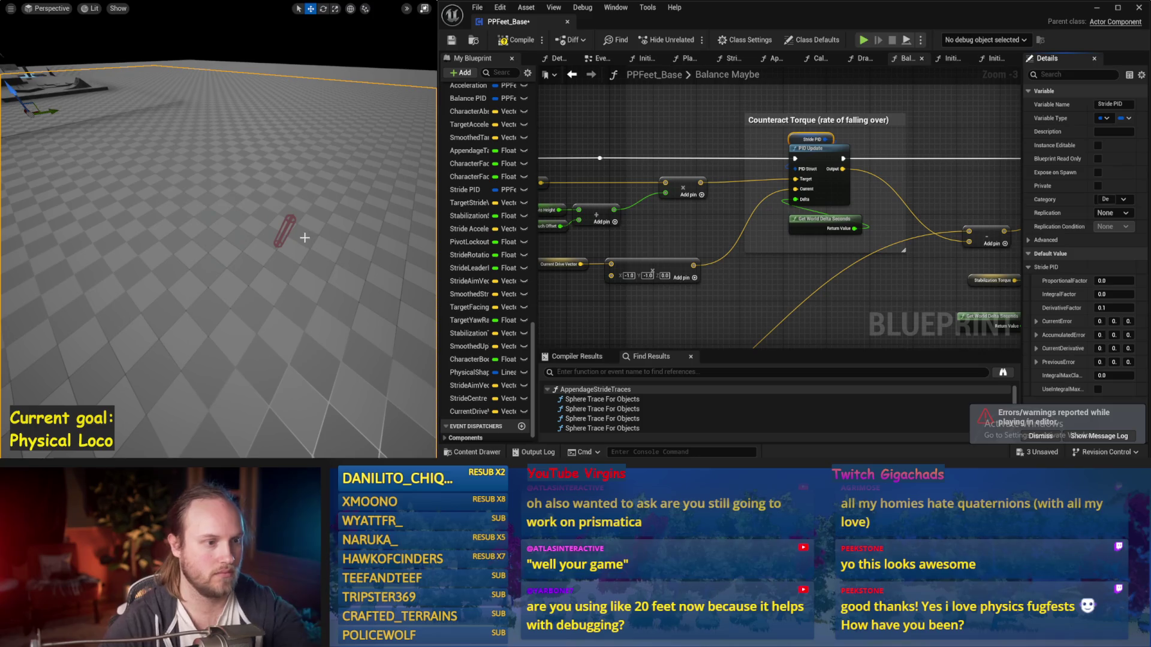
Run a test, then lower the Stride PID proportional factor to 0.01
{"action": "key", "text": "alt+p"}
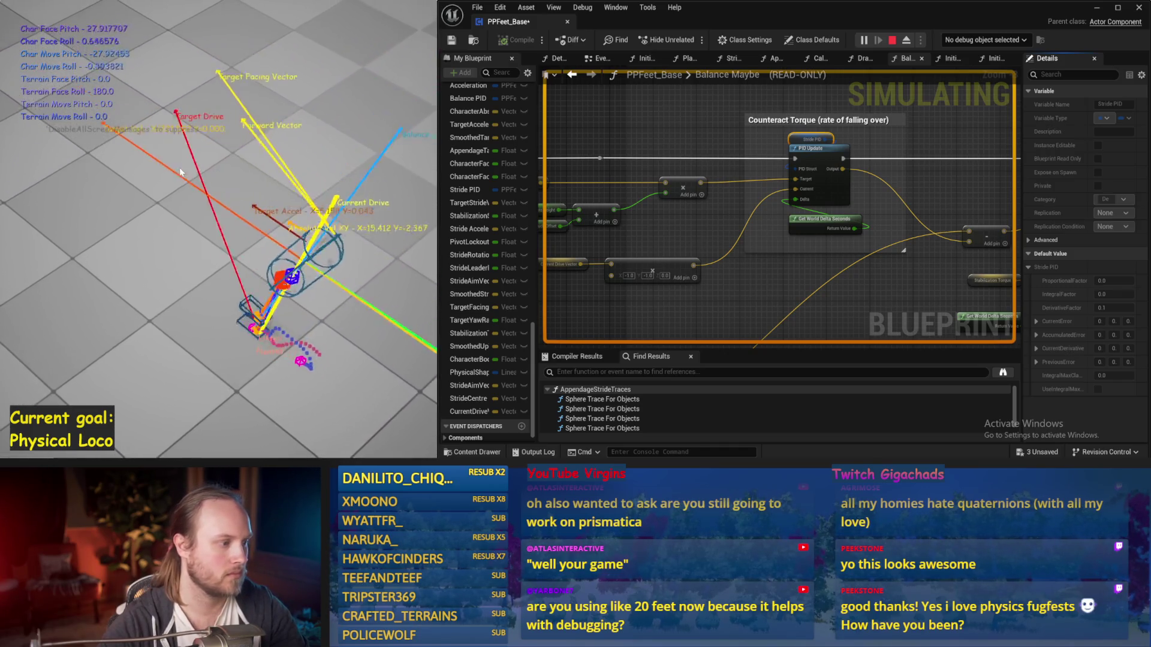
{"action": "key", "text": "Escape"}
{"action": "left_click_drag", "start_coordinate": [299, 217], "coordinate": [310, 217]}
Test the 0.01 proportional factor through several restarted simulations, then save PPFeet_Base
{"action": "key", "text": "alt+s"}
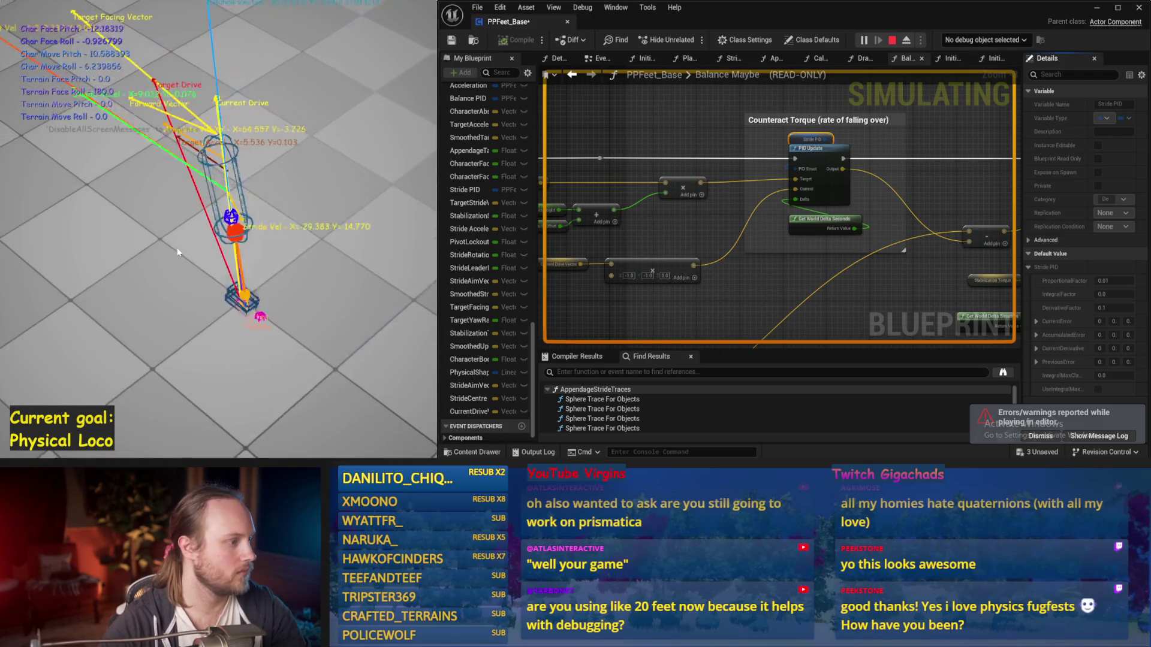
{"action": "key", "text": "Escape"}
{"action": "key", "text": "alt+s"}
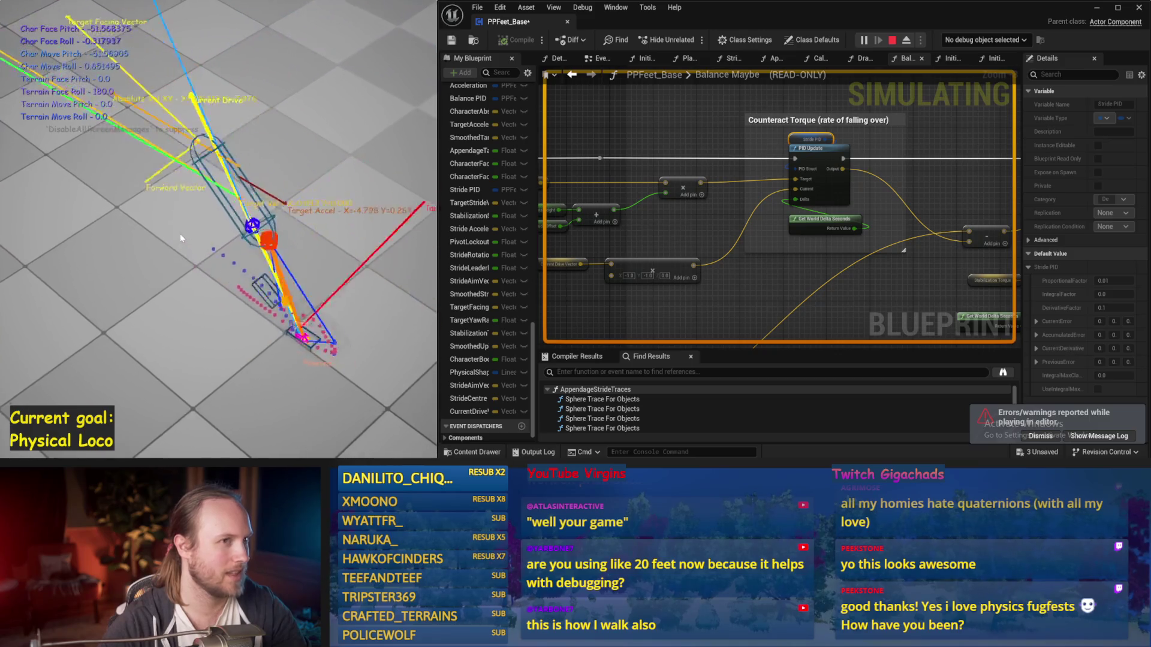
{"action": "key", "text": "Escape"}
{"action": "key", "text": "alt+s"}
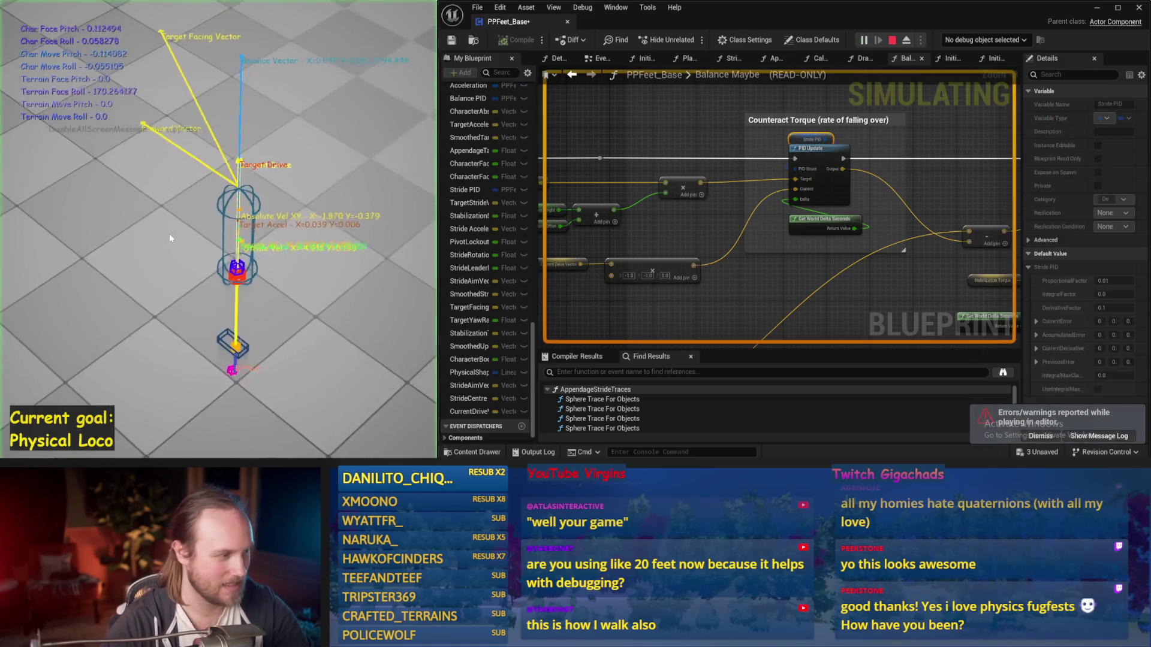
{"action": "key", "text": "Escape"}
{"action": "key", "text": "alt+s"}
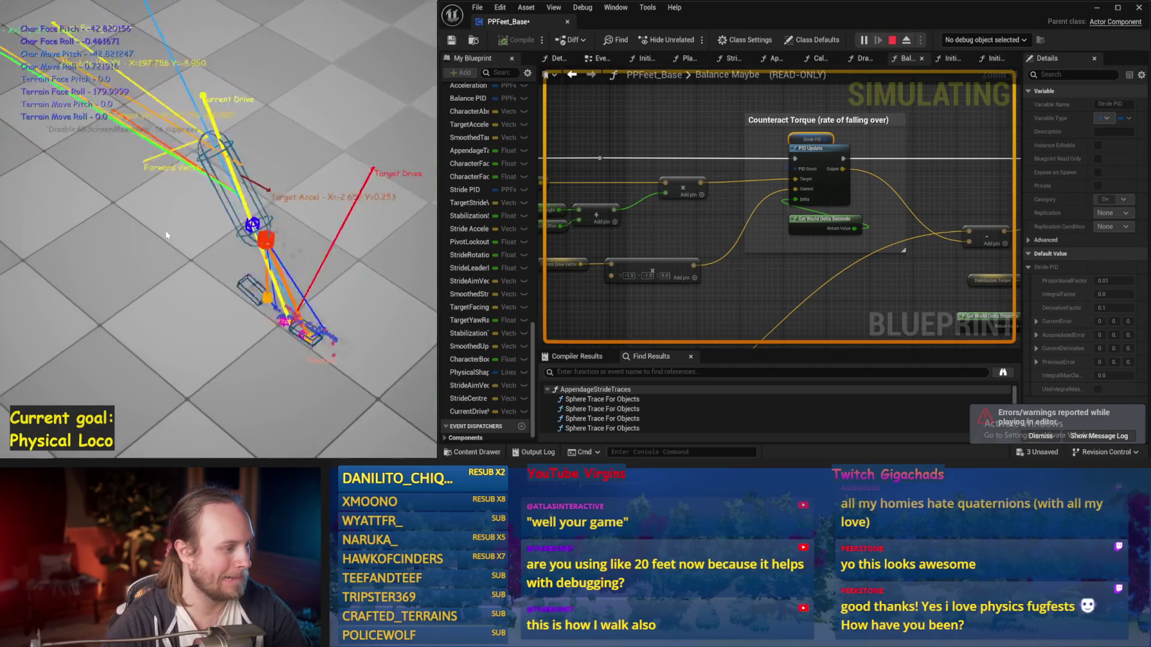
{"action": "key", "text": "Escape"}
{"action": "key", "text": "ctrl+s"}
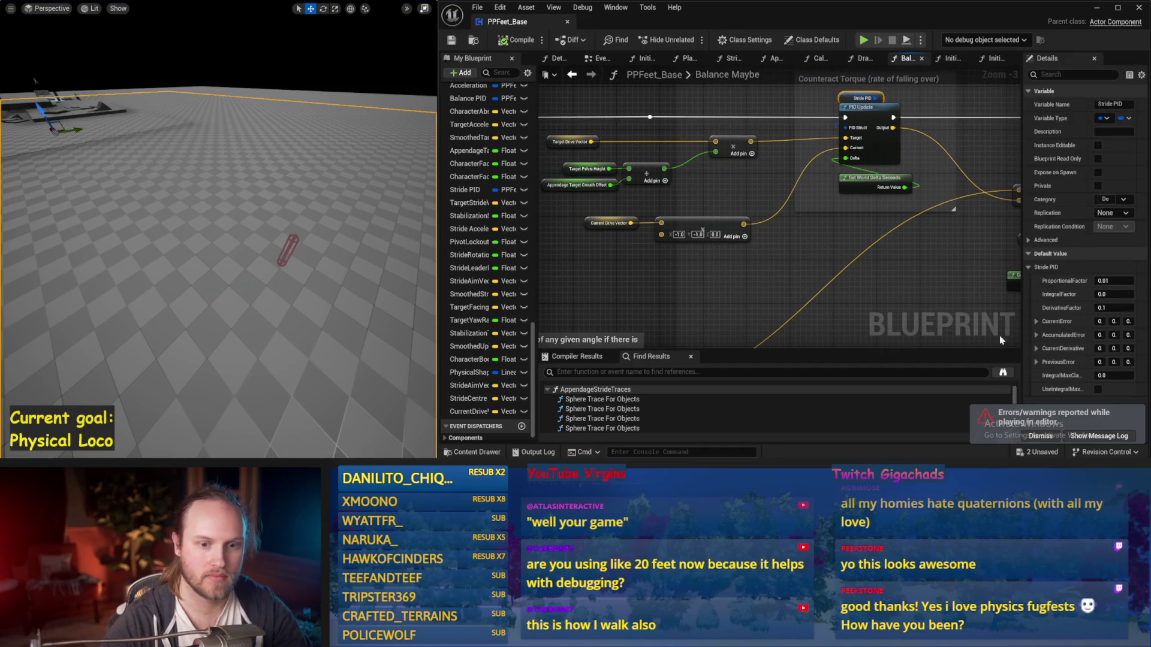
{"action": "left_click_drag", "start_coordinate": [801, 264], "coordinate": [849, 298]}
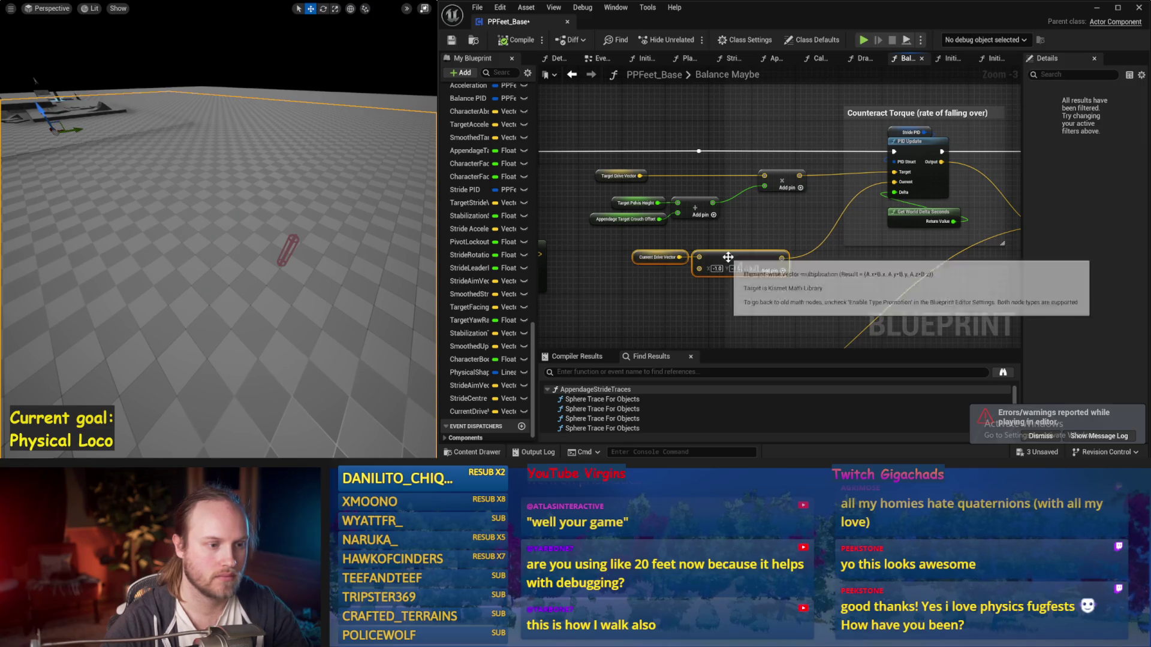
Add a Normalize node on Target Drive Vector and feed the normalized current drive into PID Current
{"action": "left_click_drag", "start_coordinate": [727, 257], "coordinate": [679, 285]}
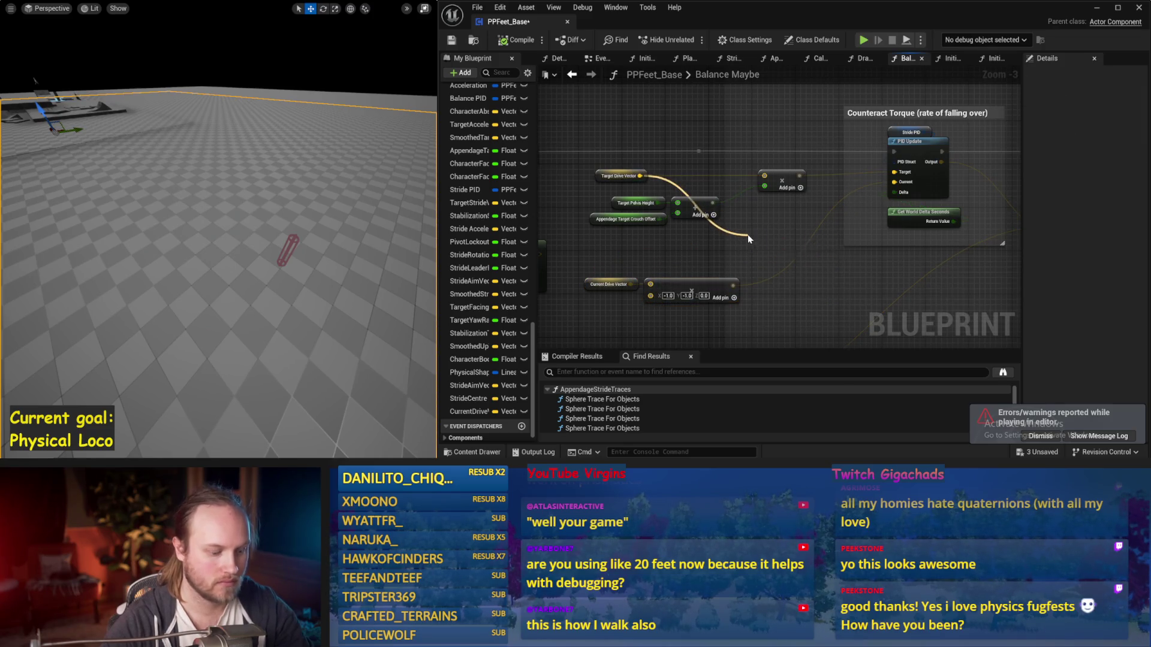
{"action": "left_click_drag", "start_coordinate": [749, 238], "coordinate": [748, 234]}
{"action": "type", "text": "normali"}
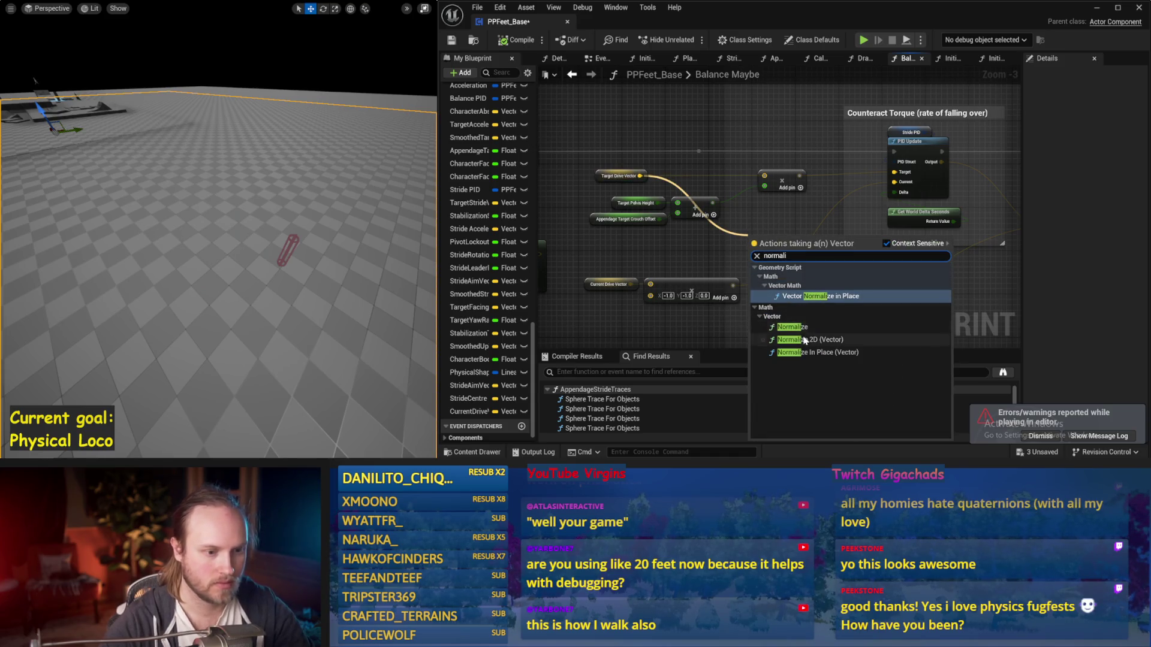
{"action": "left_click", "coordinate": [791, 327]}
{"action": "left_click_drag", "start_coordinate": [777, 261], "coordinate": [754, 245]}
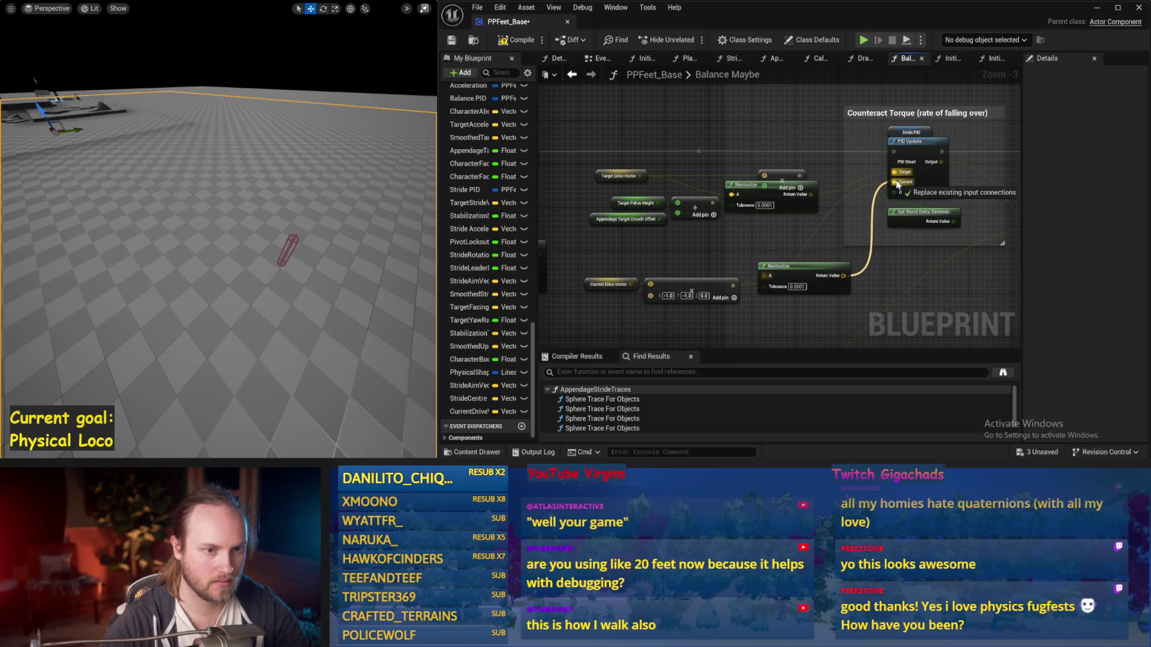
{"action": "left_click_drag", "start_coordinate": [897, 184], "coordinate": [896, 182]}
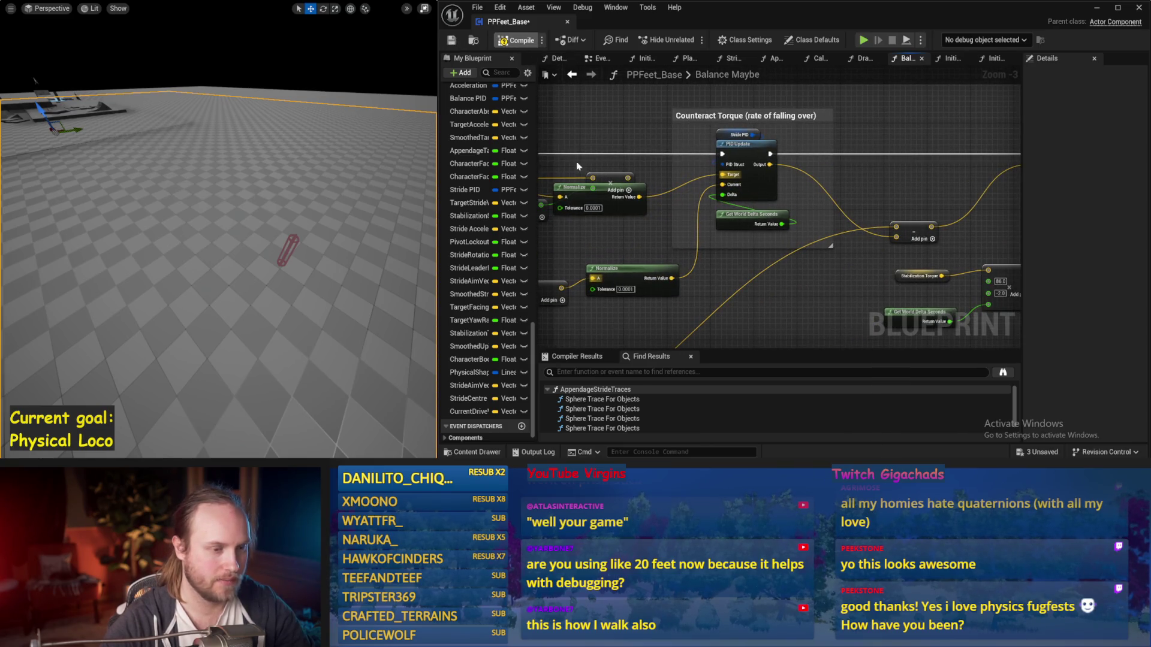
Save and test the normalized wiring, then raise the upper Normalize node near Counteract Torque
{"action": "key", "text": "ctrl+s"}
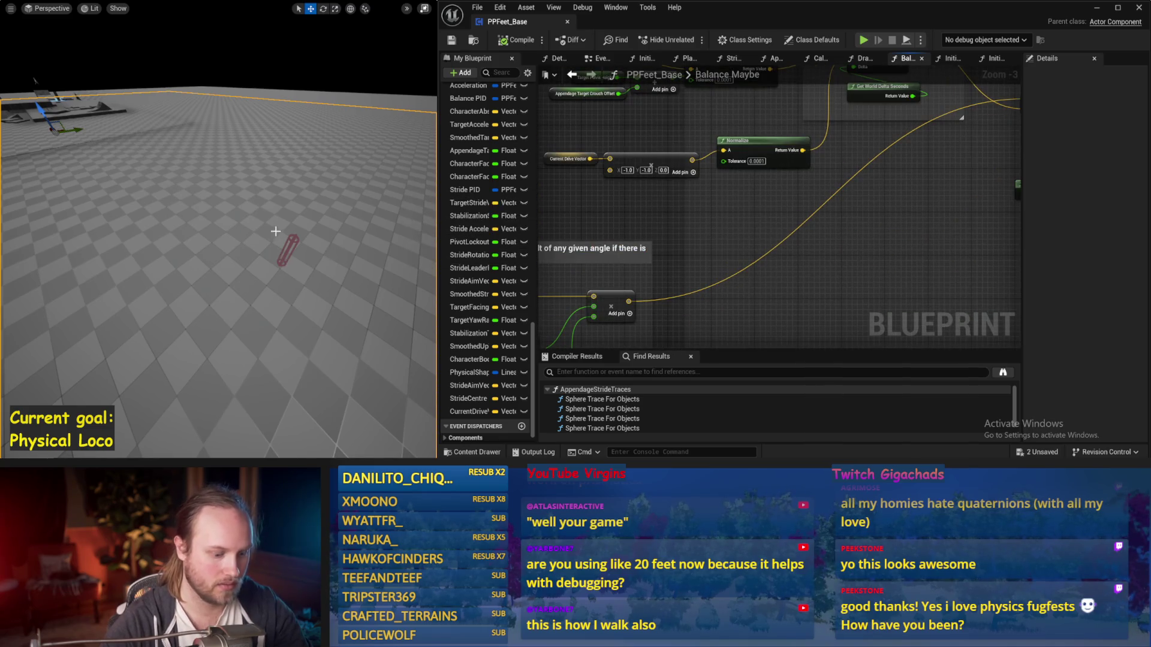
{"action": "key", "text": "alt+p"}
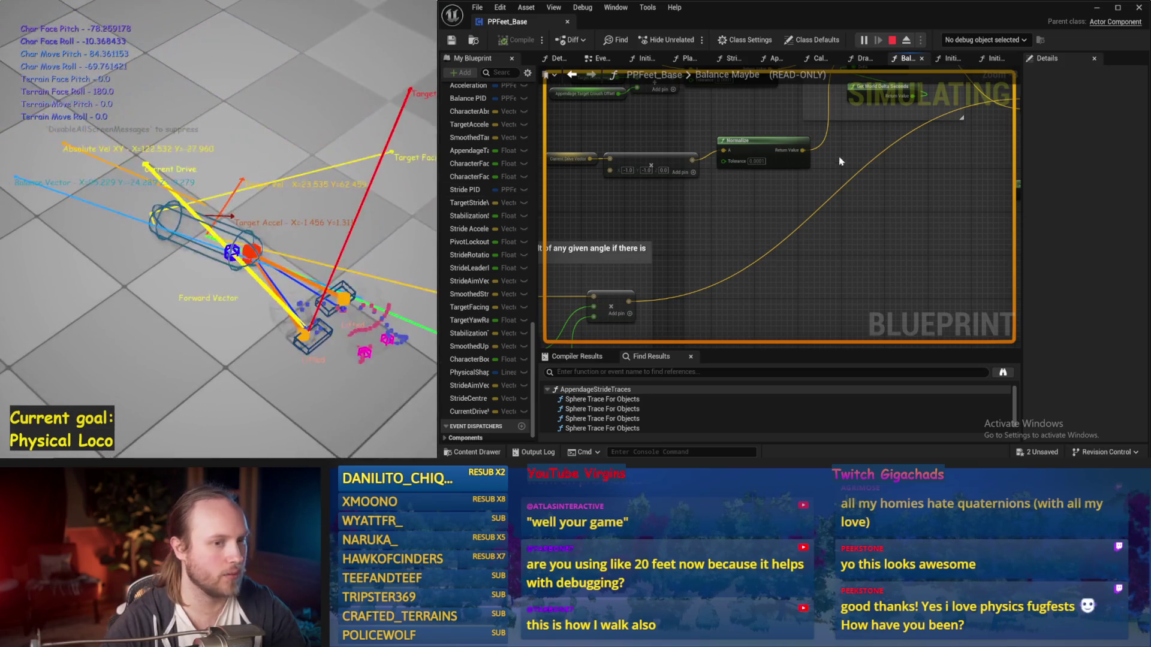
{"action": "key", "text": "Escape"}
{"action": "scroll", "coordinate": [859, 223], "scroll_direction": "down", "scroll_amount": 1}
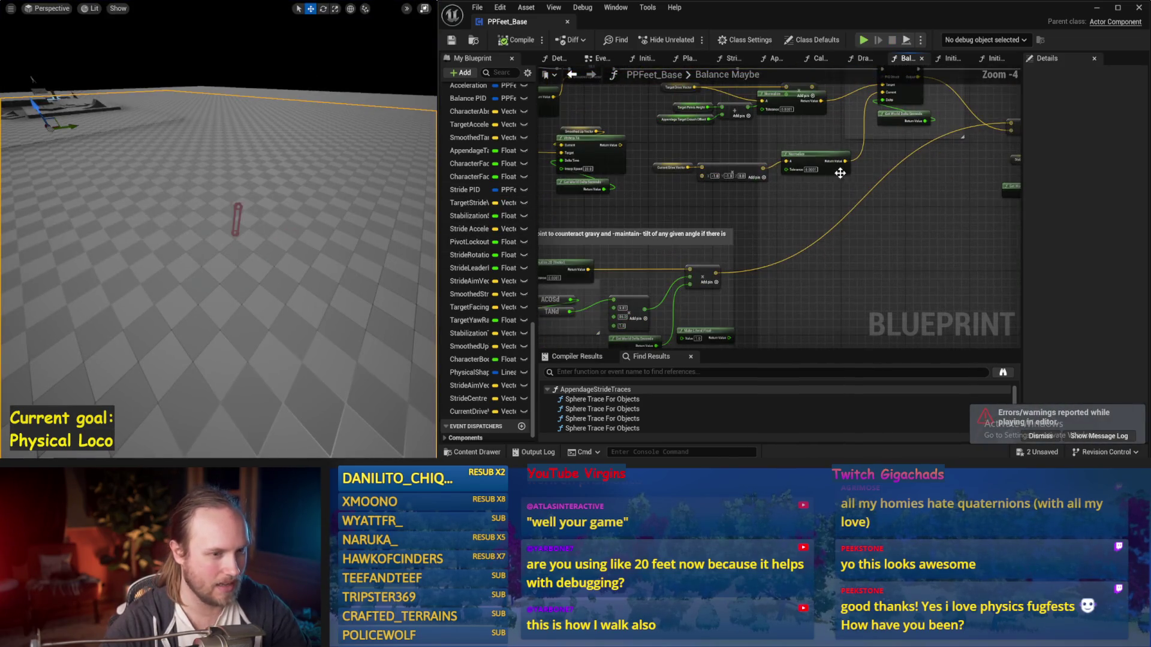
{"action": "left_click_drag", "start_coordinate": [814, 219], "coordinate": [771, 170]}
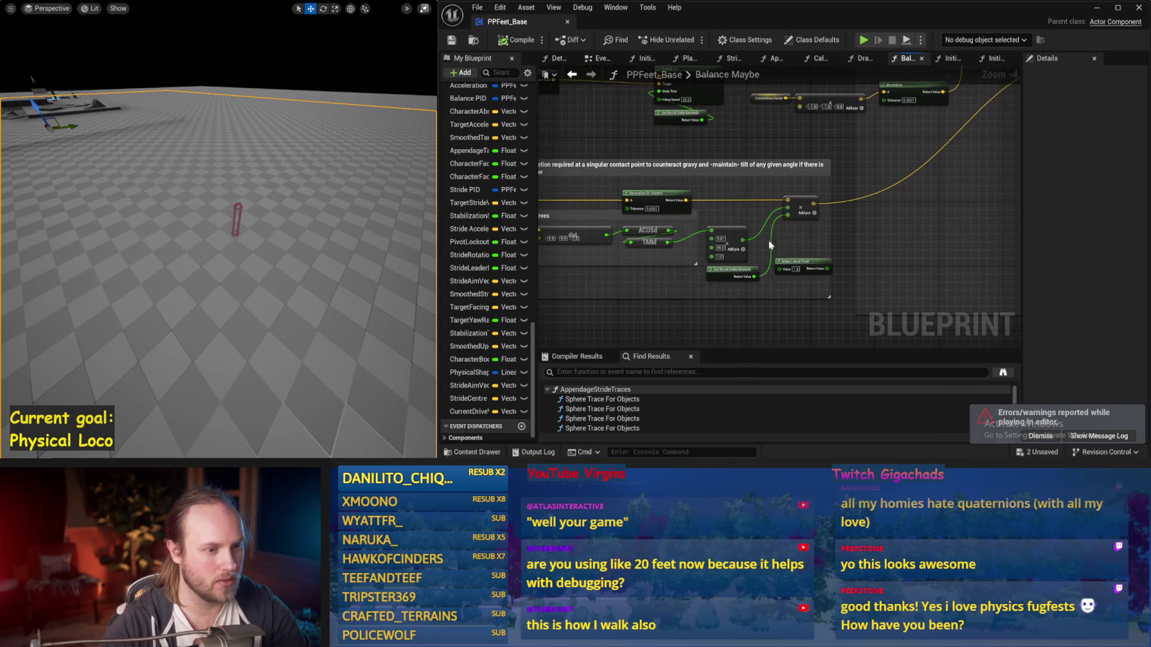
{"action": "left_click_drag", "start_coordinate": [848, 227], "coordinate": [796, 331]}
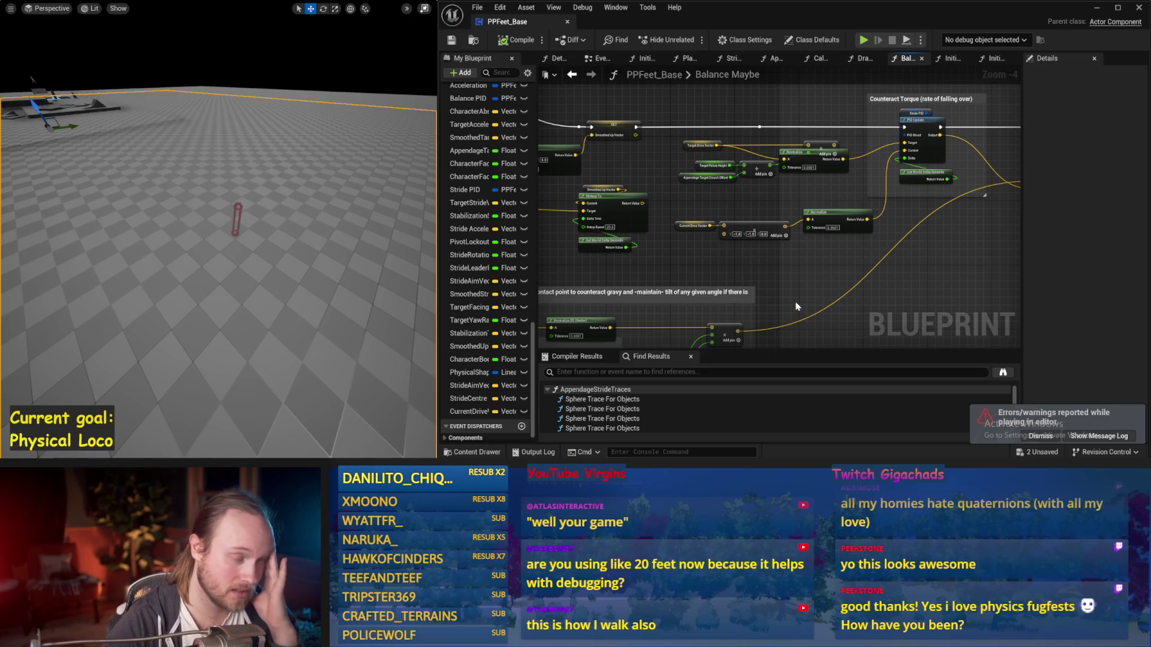
{"action": "scroll", "coordinate": [809, 278], "scroll_direction": "up", "scroll_amount": 1}
{"action": "left_click_drag", "start_coordinate": [810, 277], "coordinate": [757, 335]}
{"action": "left_click_drag", "start_coordinate": [684, 171], "coordinate": [675, 105]}
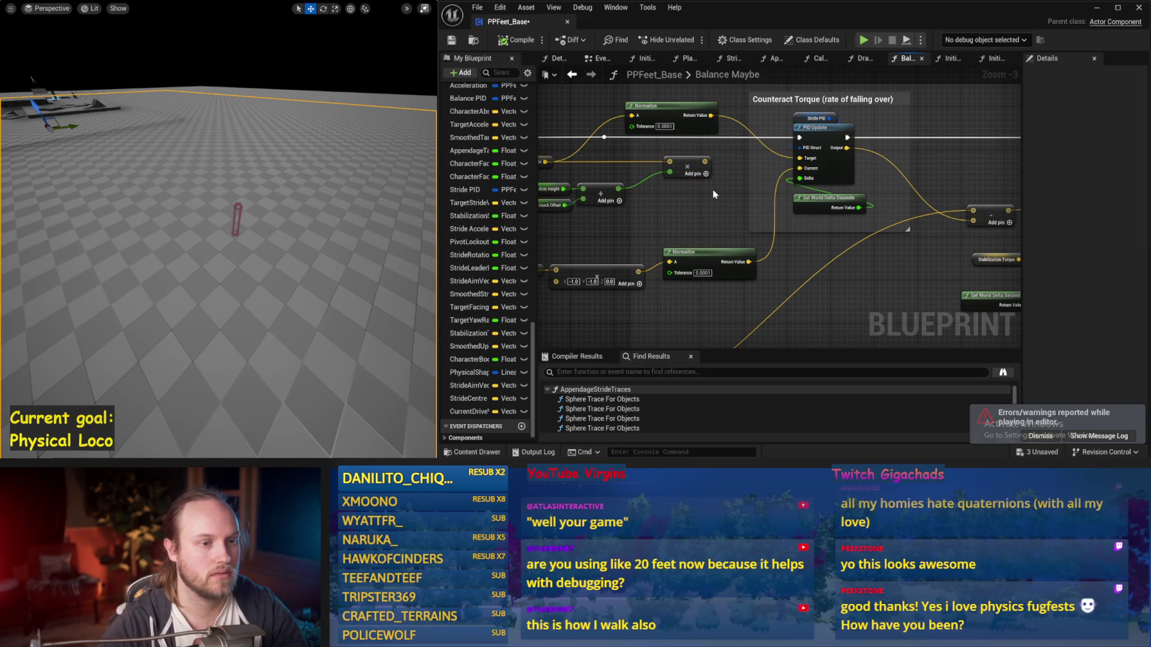
{"action": "left_click", "coordinate": [806, 119]}
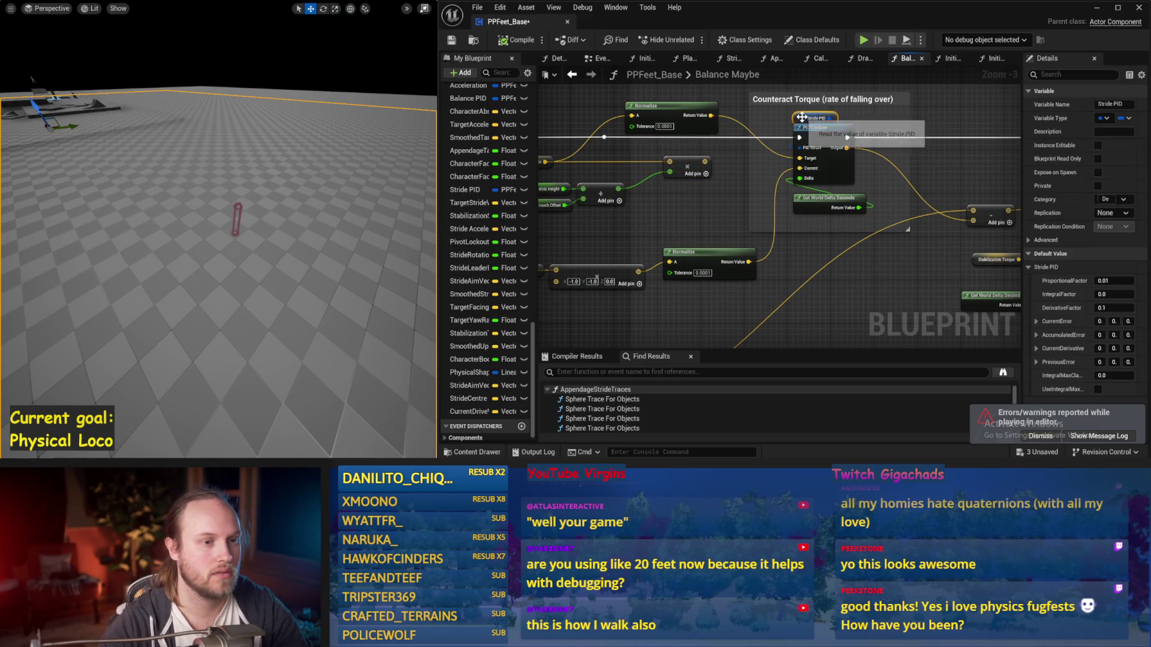
Set the Stride PID proportional factor to 1.0 and run a simulation test
{"action": "left_click", "coordinate": [1109, 280]}
{"action": "type", "text": "1"}
{"action": "key", "text": "Return"}
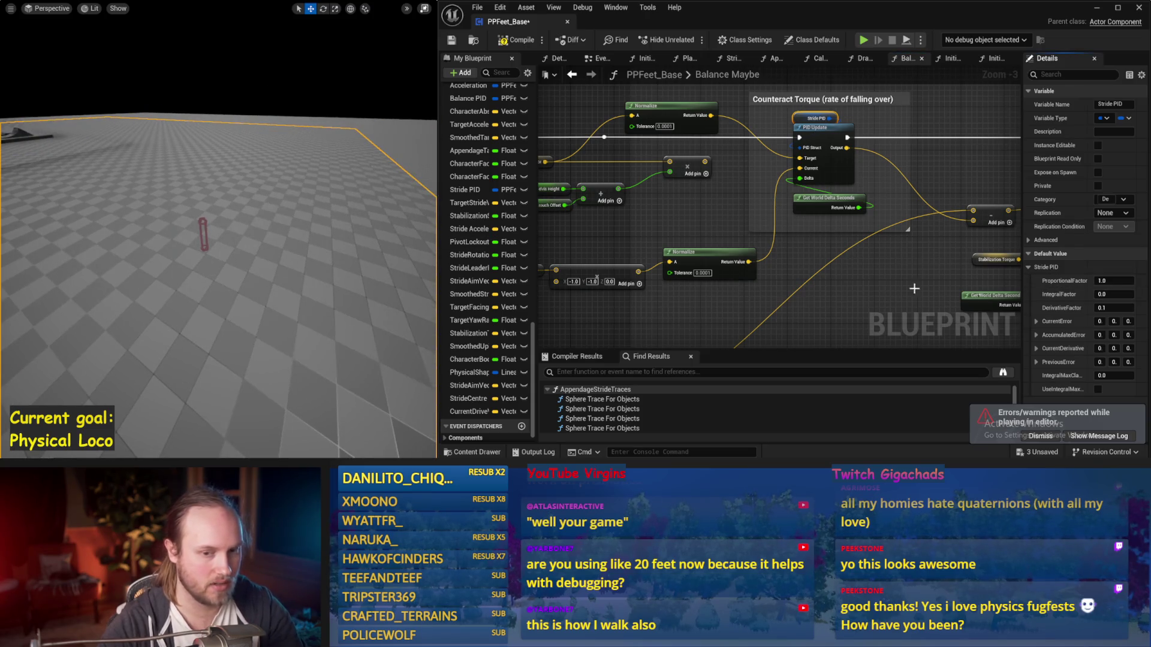
{"action": "key", "text": "alt+s"}
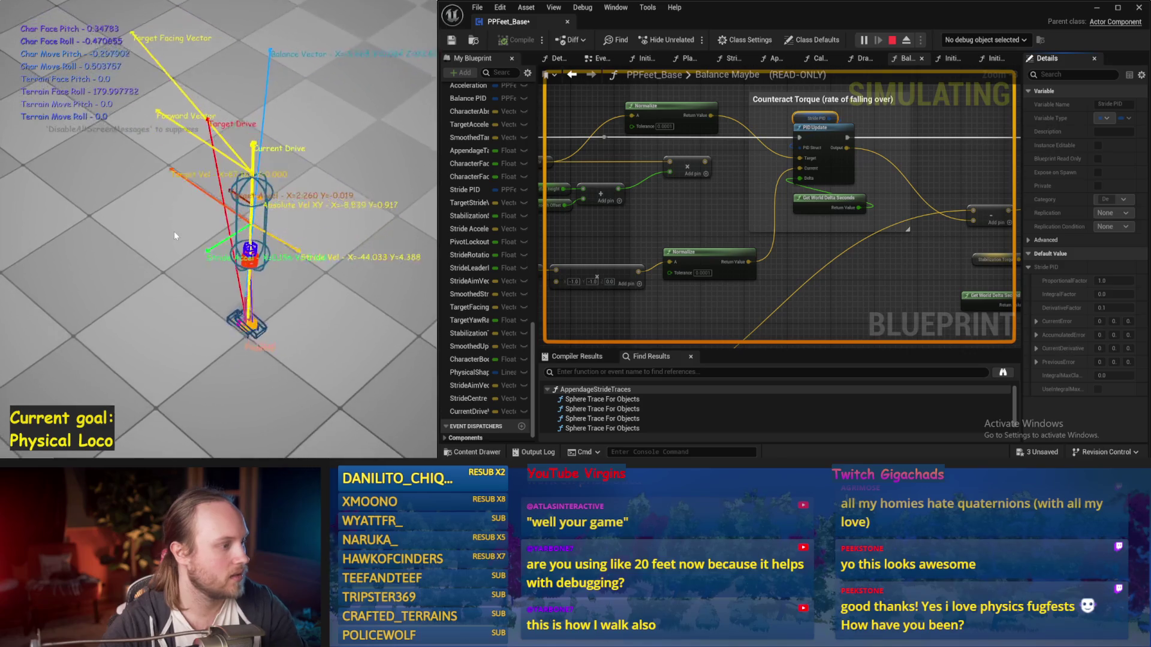
{"action": "key", "text": "Escape"}
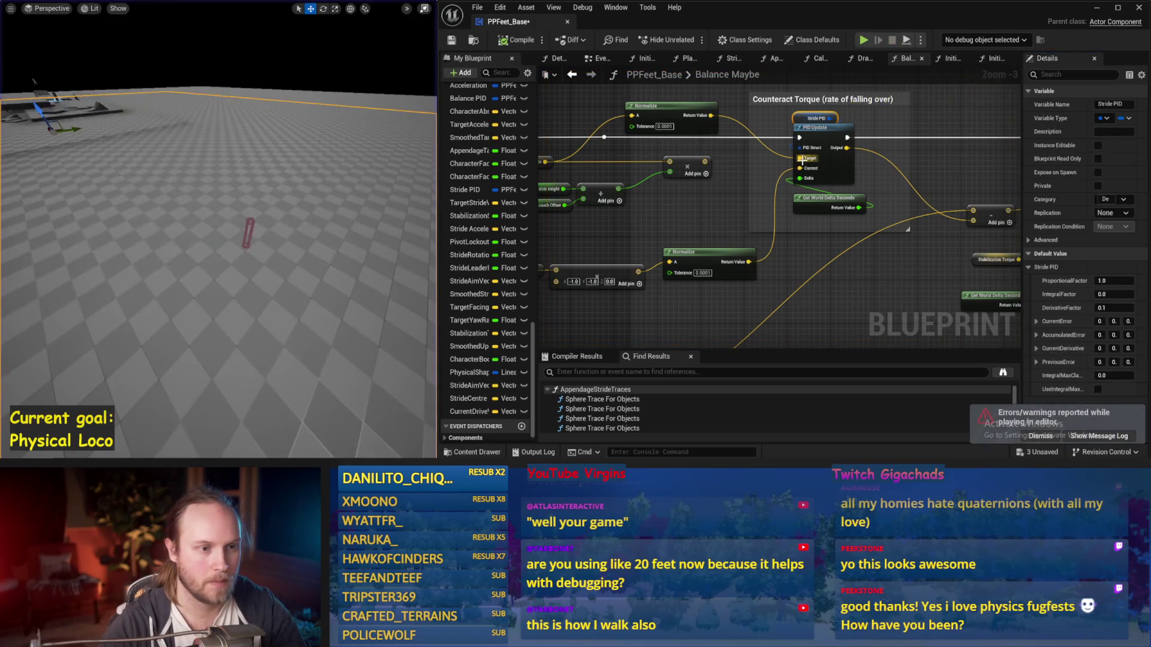
Disconnect PID Update's Target, give it a Z value of 1.0, and test
{"action": "left_click", "coordinate": [801, 159], "text": "alt"}
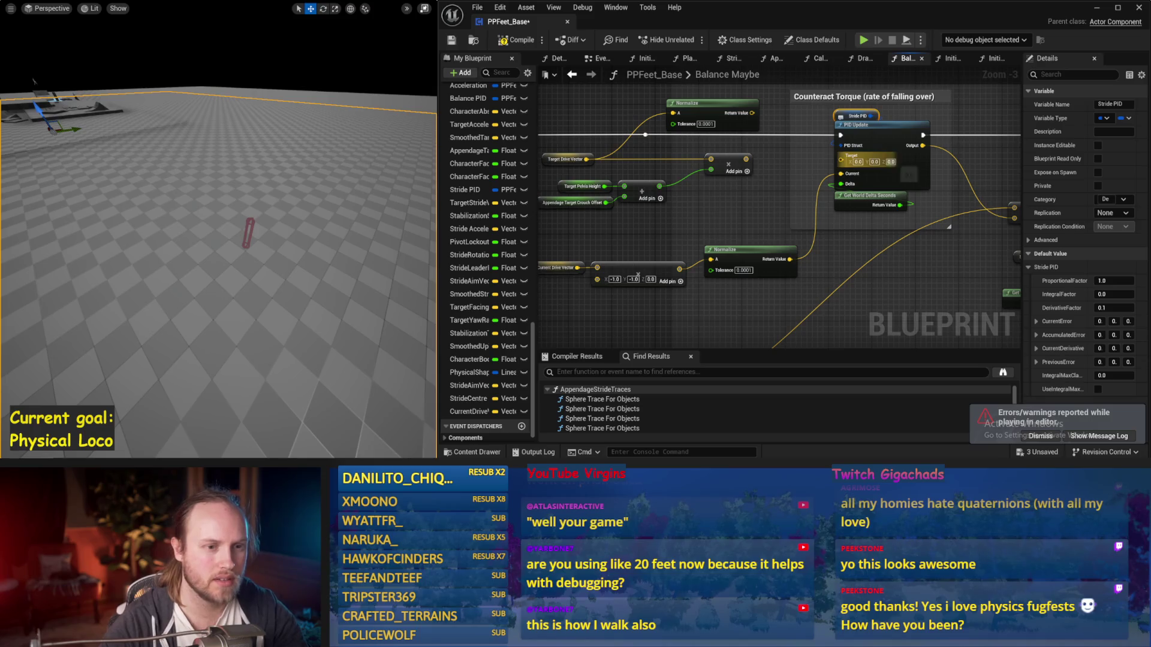
{"action": "type", "text": "1"}
{"action": "key", "text": "Return"}
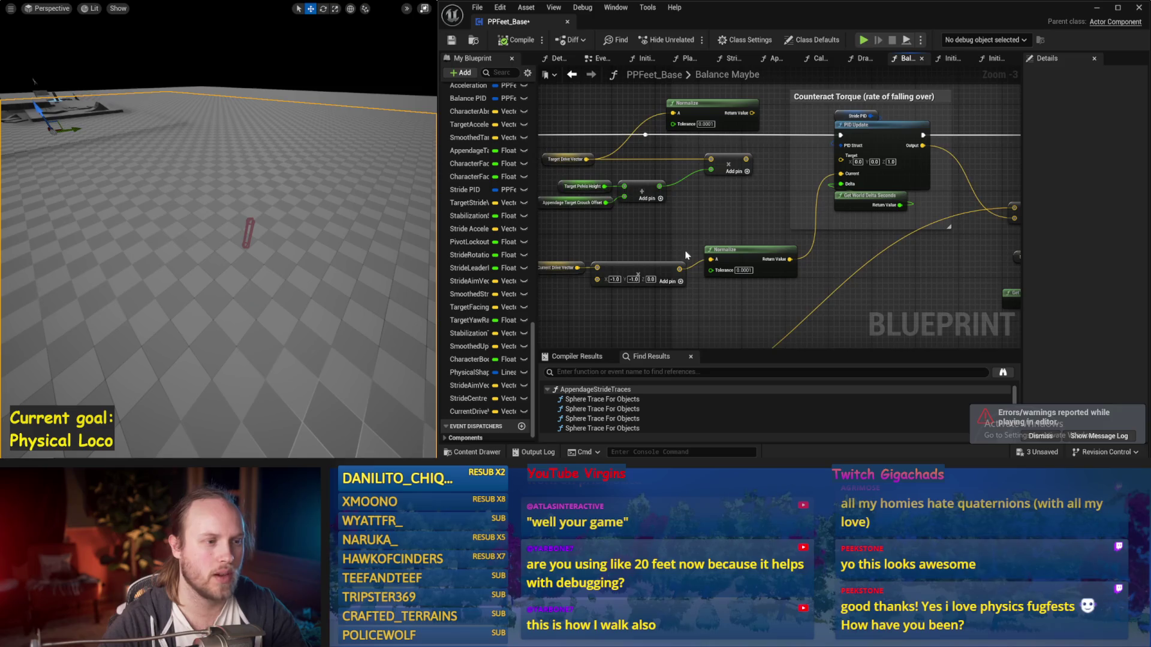
{"action": "left_click_drag", "start_coordinate": [713, 219], "coordinate": [779, 214]}
{"action": "key", "text": "alt+p"}
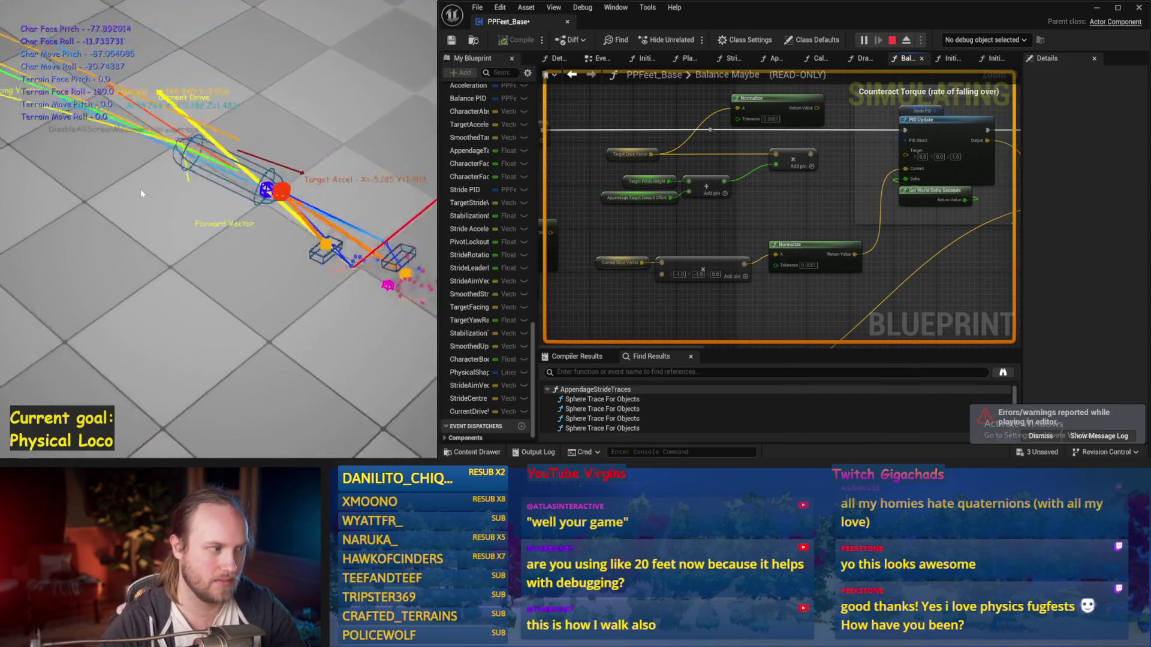
{"action": "key", "text": "Escape"}
Try a derivative gain of 2 with proportional gain 50 in a simulation test
{"action": "left_click_drag", "start_coordinate": [918, 239], "coordinate": [823, 248]}
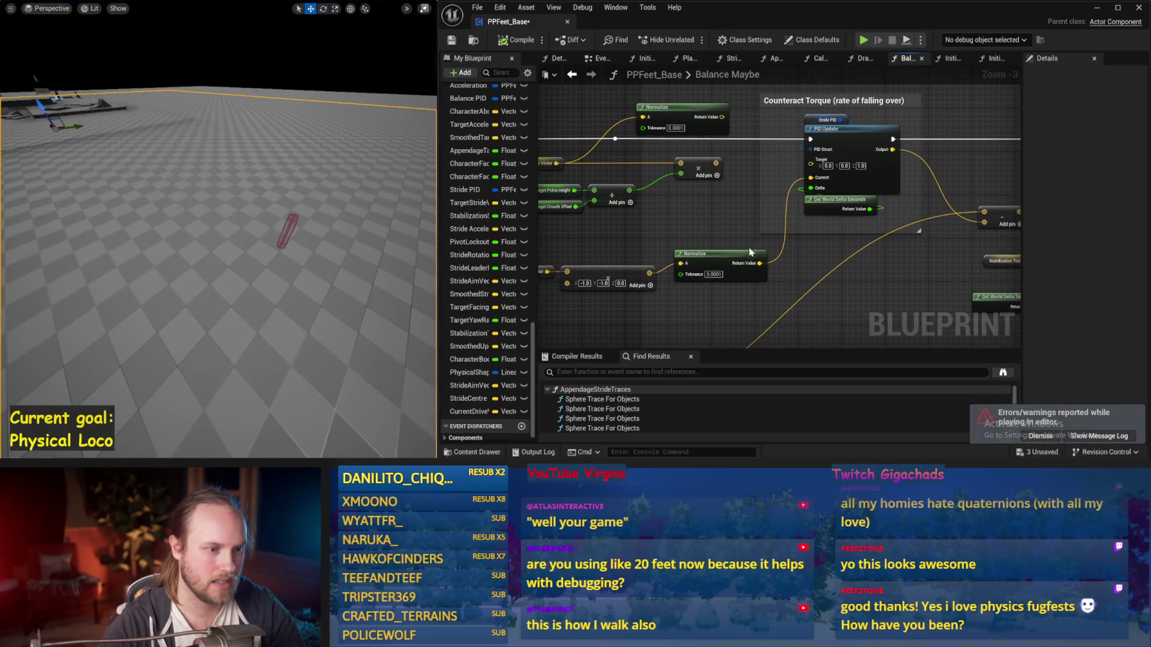
{"action": "left_click", "coordinate": [827, 120]}
{"action": "left_click", "coordinate": [1113, 307]}
{"action": "type", "text": "2"}
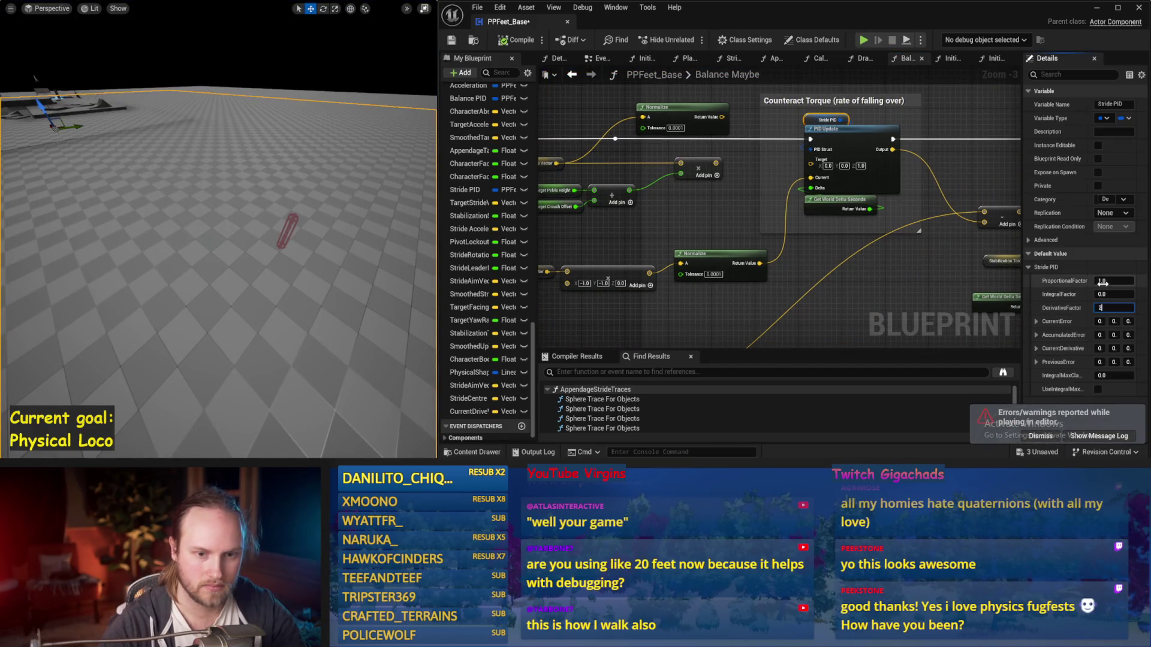
{"action": "left_click_drag", "start_coordinate": [1108, 281], "coordinate": [1139, 282]}
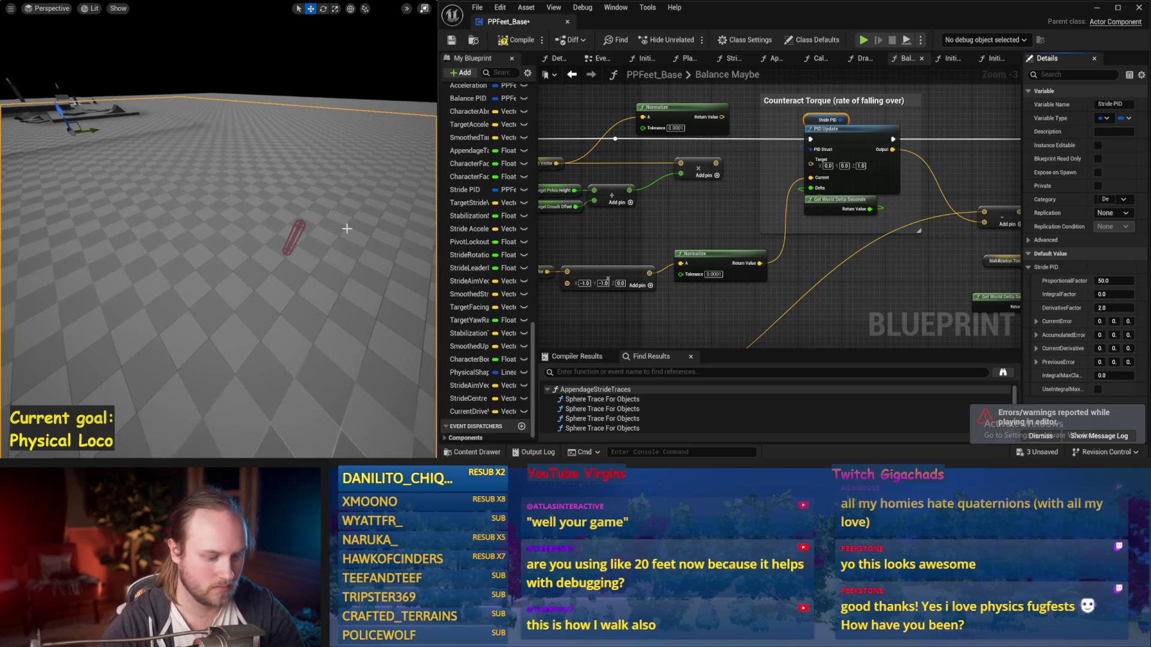
{"action": "key", "text": "alt+p"}
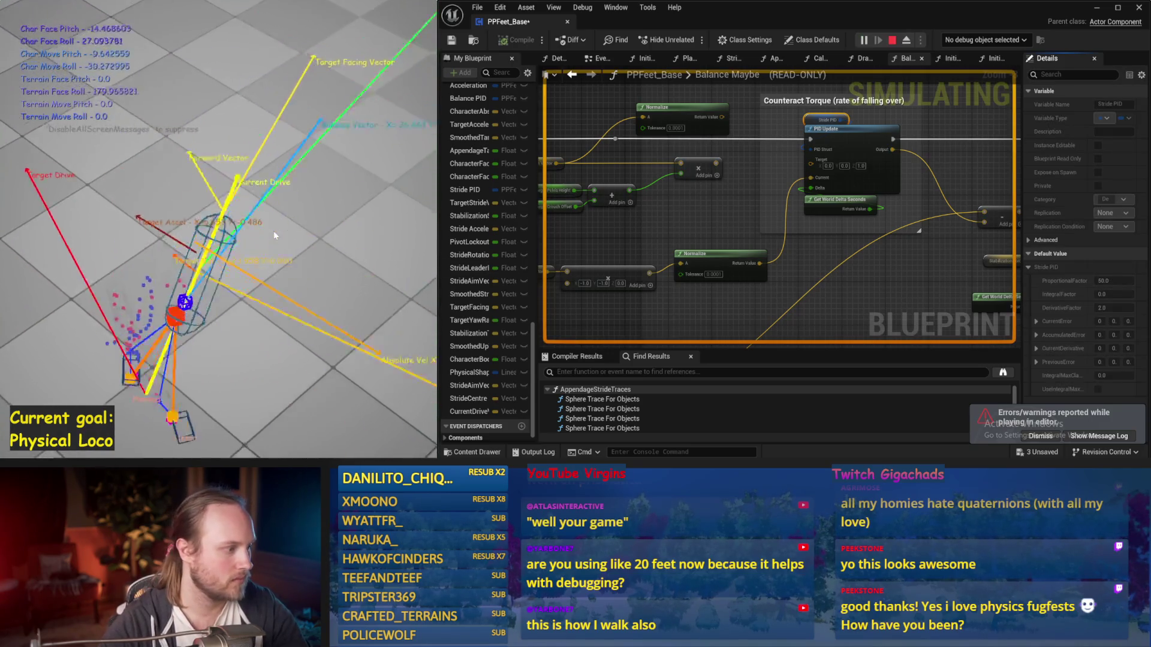
{"action": "key", "text": "Escape"}
Settle the Stride PID on proportional 10 and derivative 1.0, test, and save
{"action": "left_click", "coordinate": [1114, 281]}
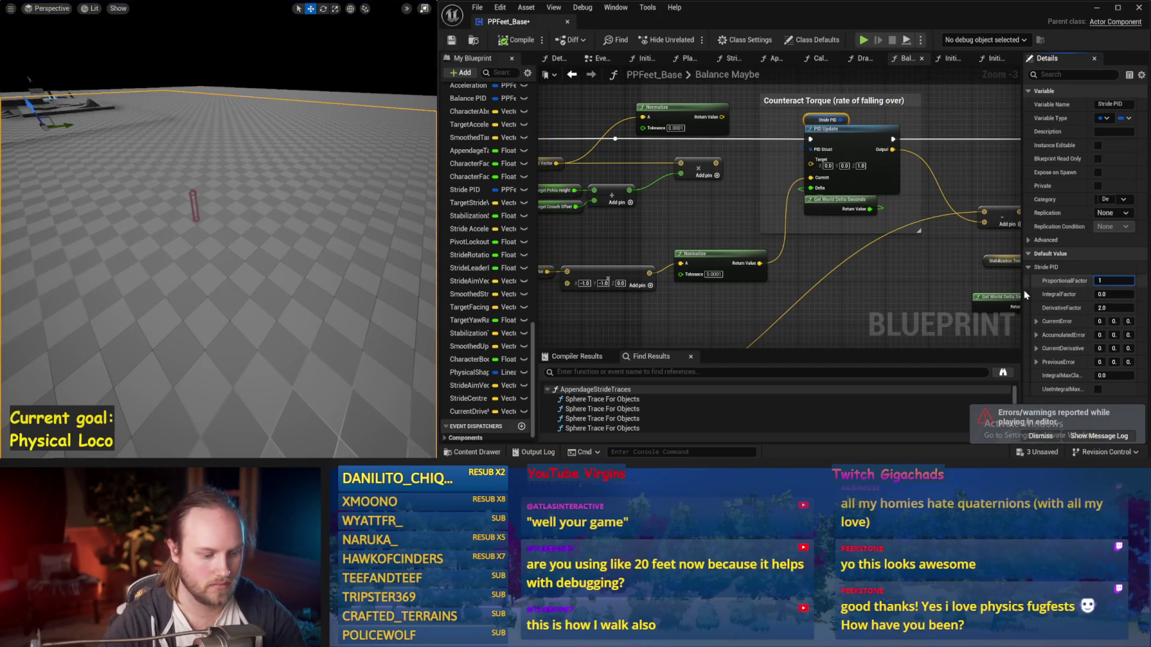
{"action": "type", "text": "0.0"}
{"action": "key", "text": "Return"}
{"action": "key", "text": "alt+p"}
{"action": "key", "text": "alt+p"}
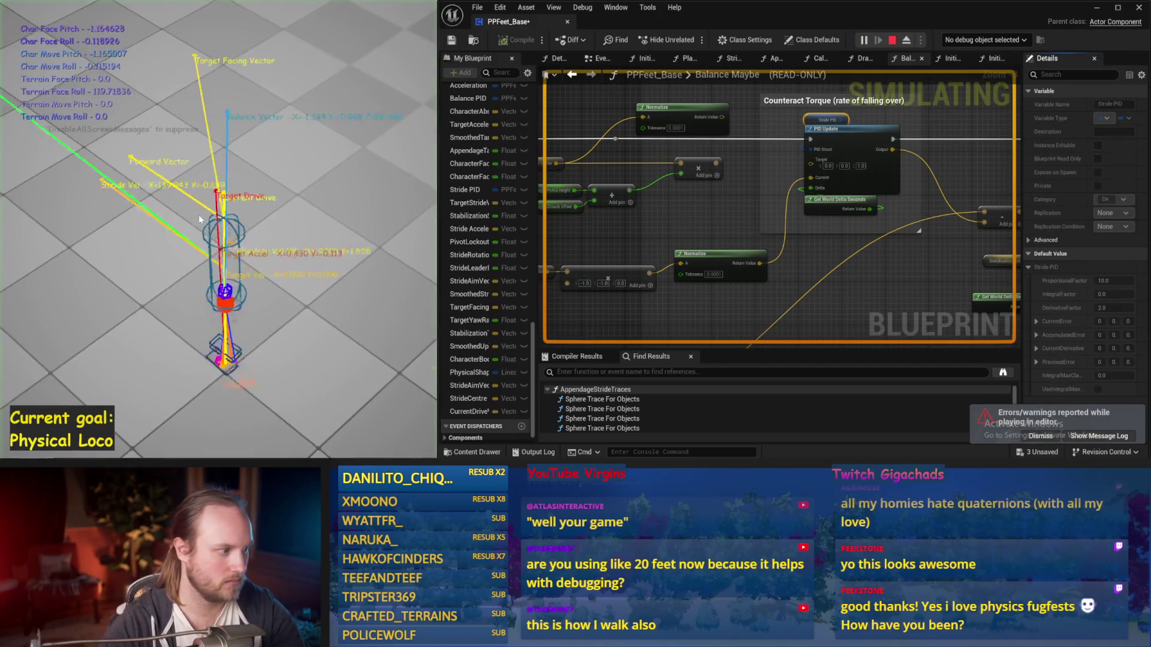
{"action": "key", "text": "Escape"}
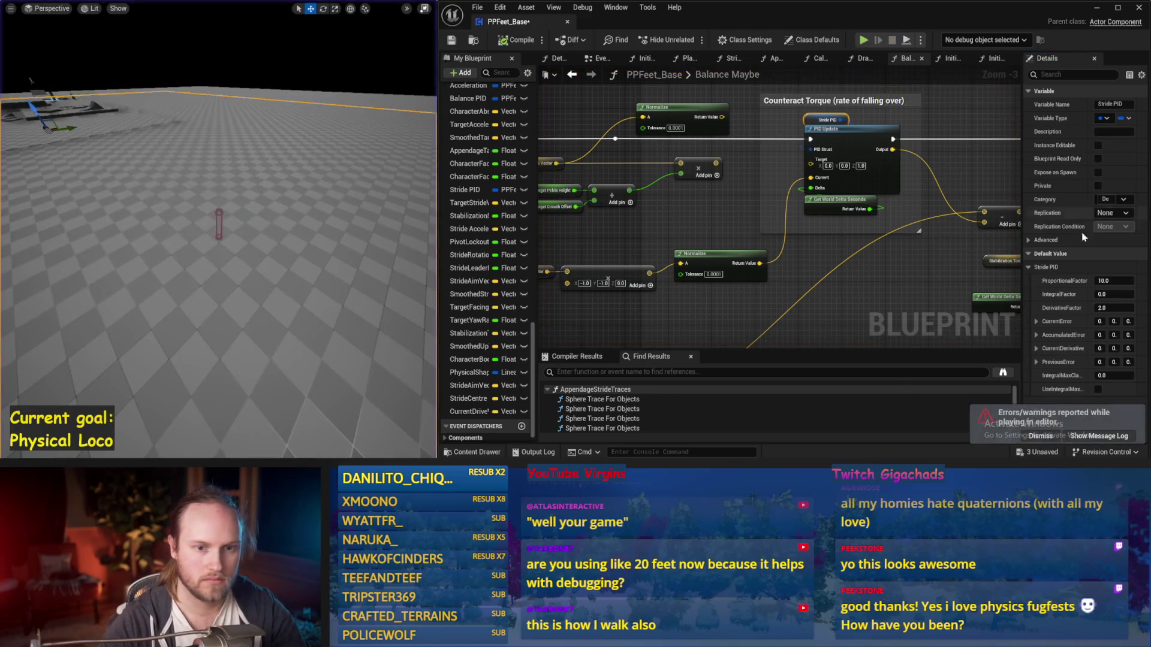
{"action": "left_click_drag", "start_coordinate": [1115, 308], "coordinate": [1103, 308]}
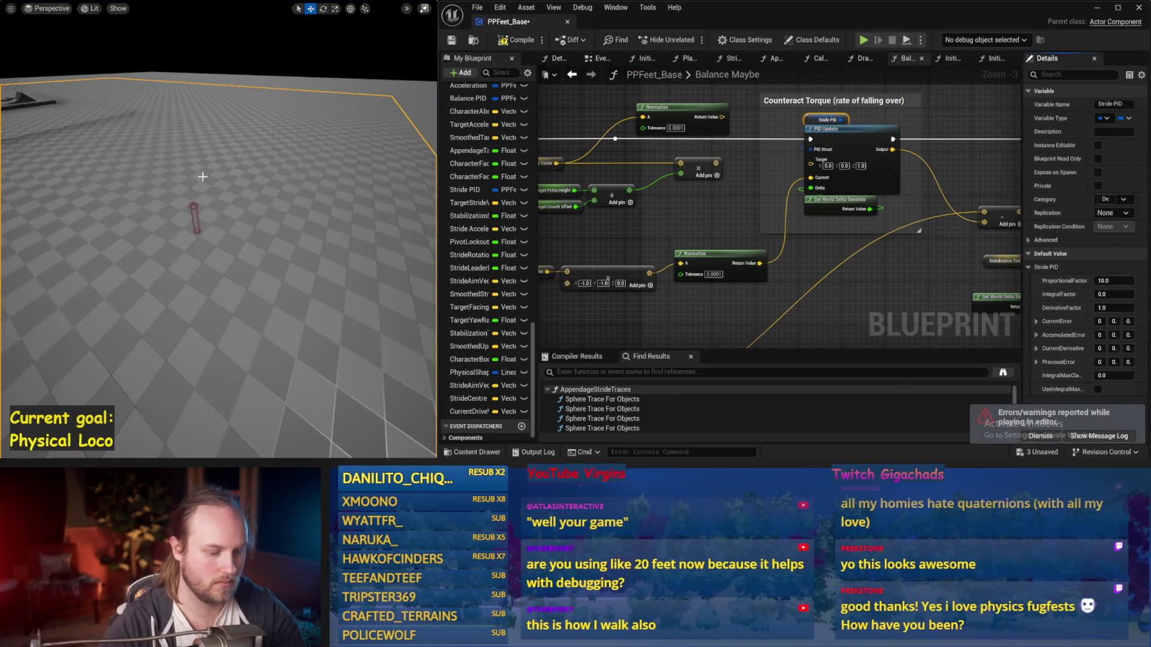
{"action": "key", "text": "alt+p"}
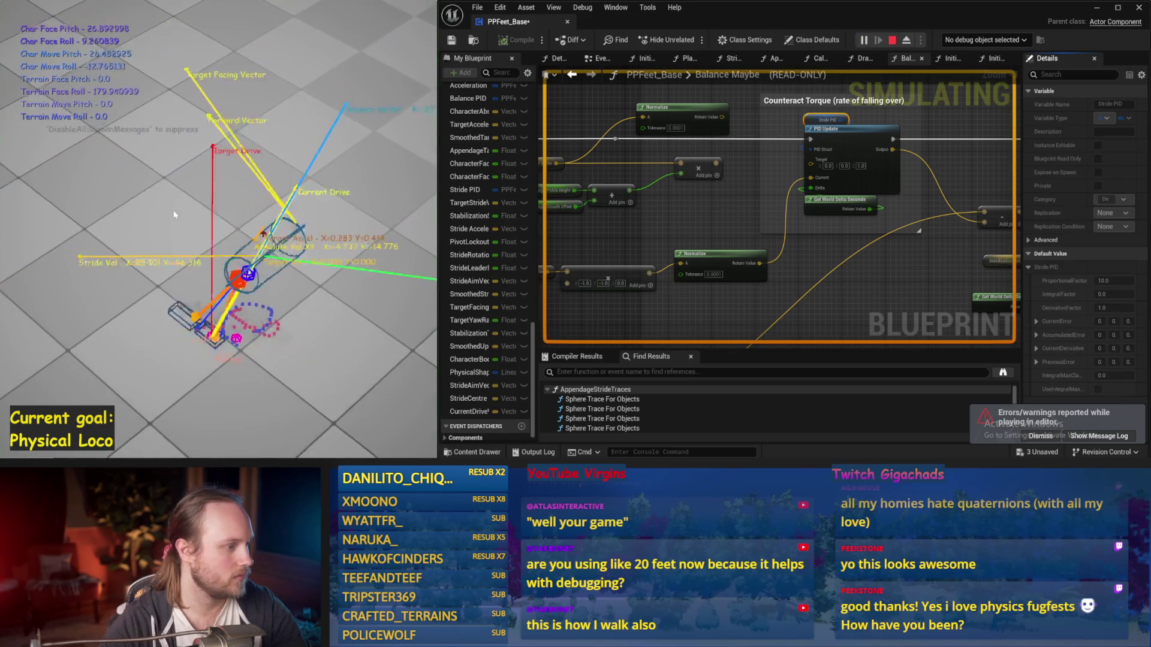
{"action": "key", "text": "Escape"}
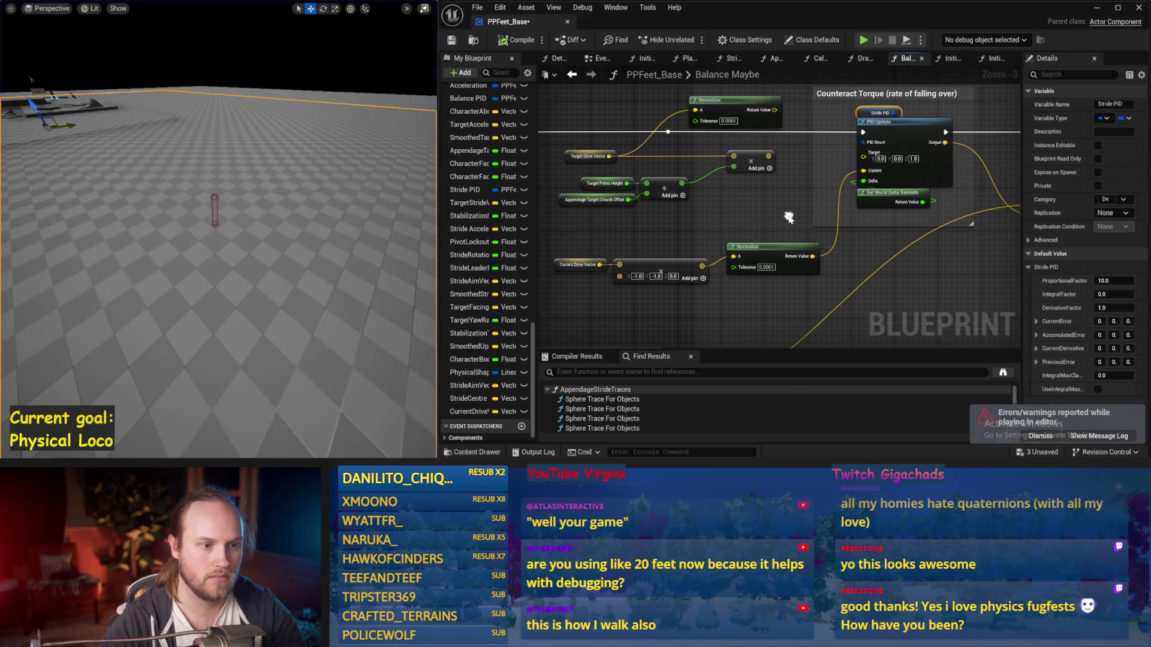
{"action": "key", "text": "ctrl+s"}
Wire the Normalize result into PID Update's Target and run a simulation test
{"action": "left_click_drag", "start_coordinate": [660, 271], "coordinate": [682, 257]}
{"action": "left_click", "coordinate": [743, 213]}
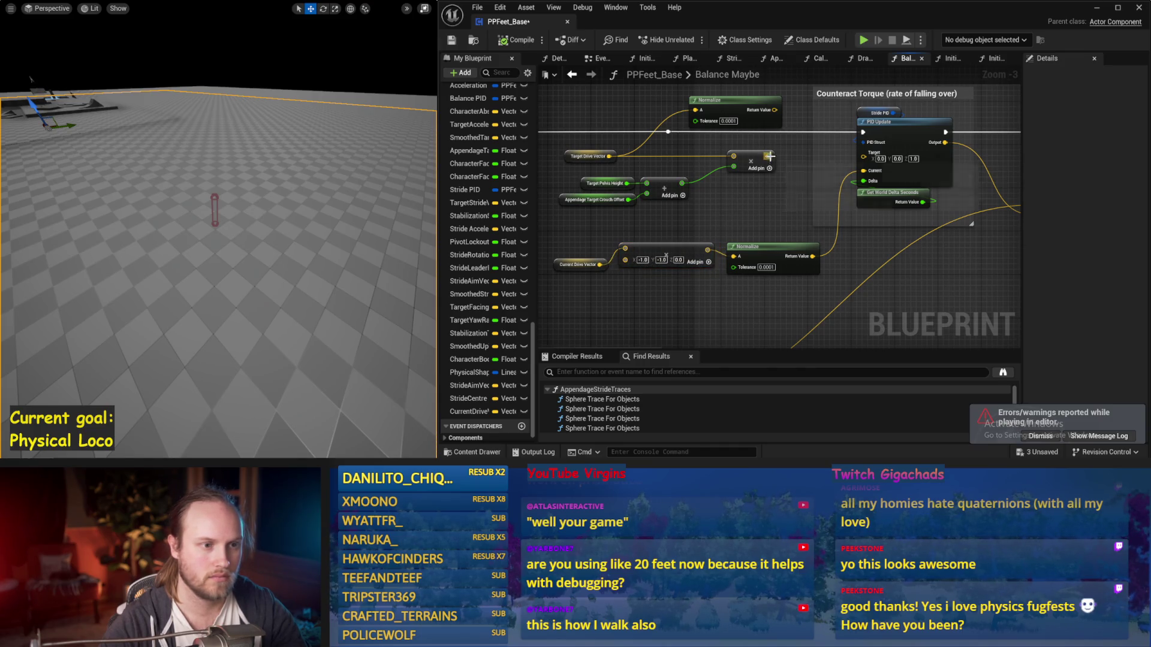
{"action": "left_click_drag", "start_coordinate": [775, 110], "coordinate": [864, 153]}
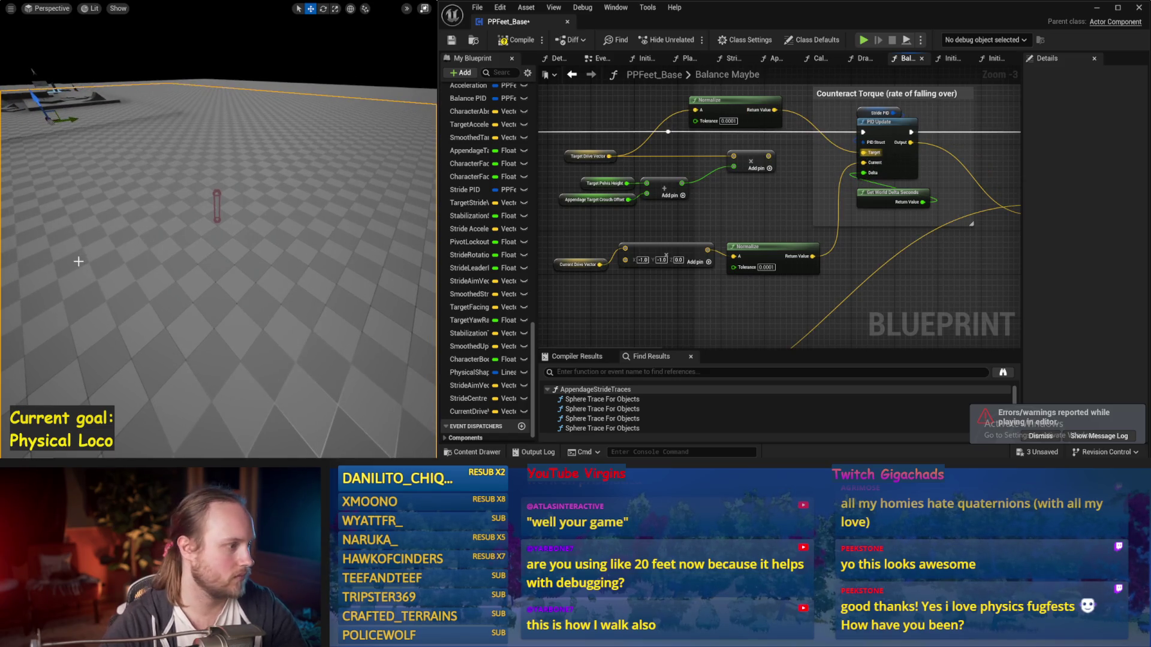
{"action": "key", "text": "alt+s"}
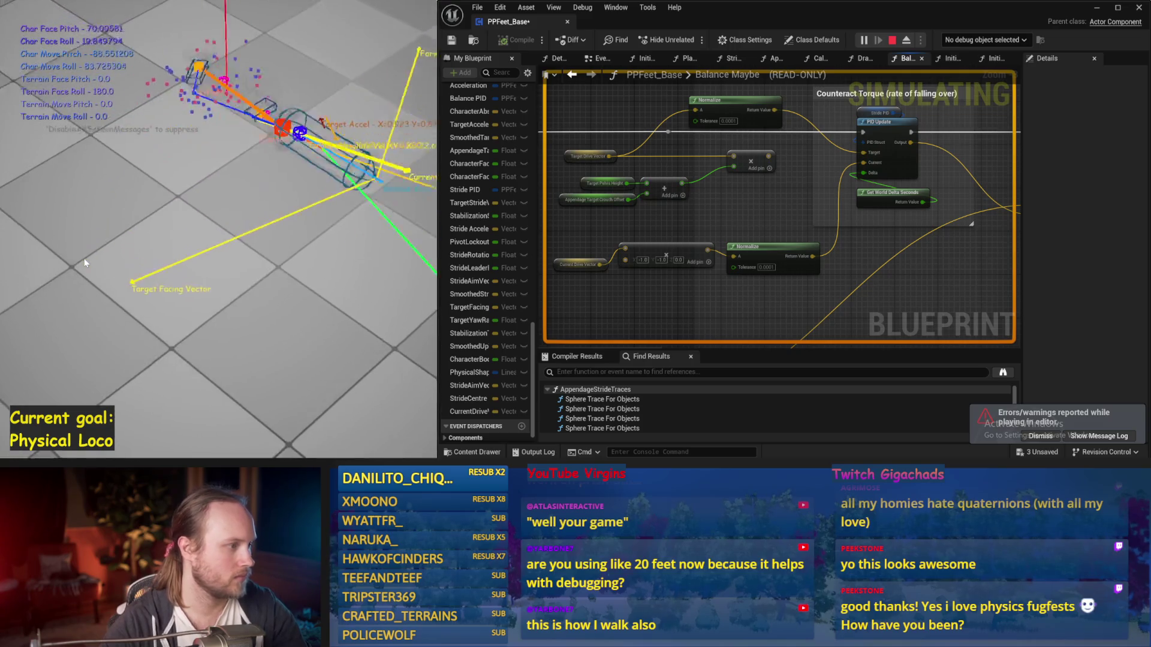
{"action": "key", "text": "Escape"}
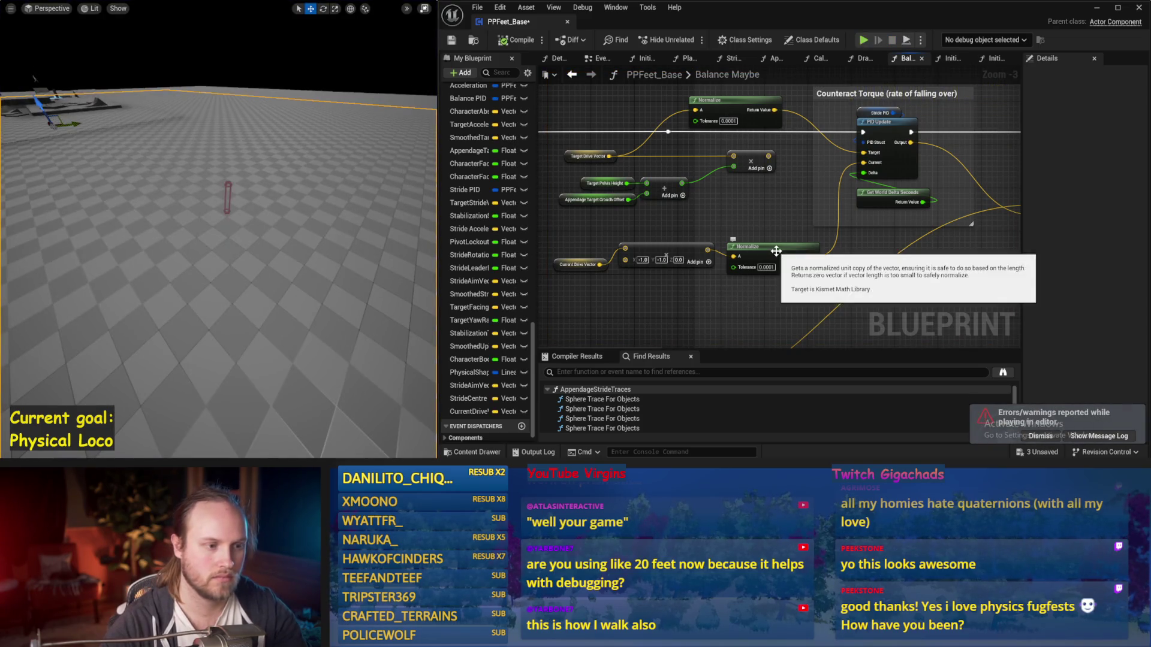
Delete both Normalize nodes and wire the Add results directly into PID Update's Current and Target
{"action": "left_click", "coordinate": [773, 254]}
{"action": "key", "text": "Delete"}
{"action": "left_click_drag", "start_coordinate": [708, 250], "coordinate": [880, 174]}
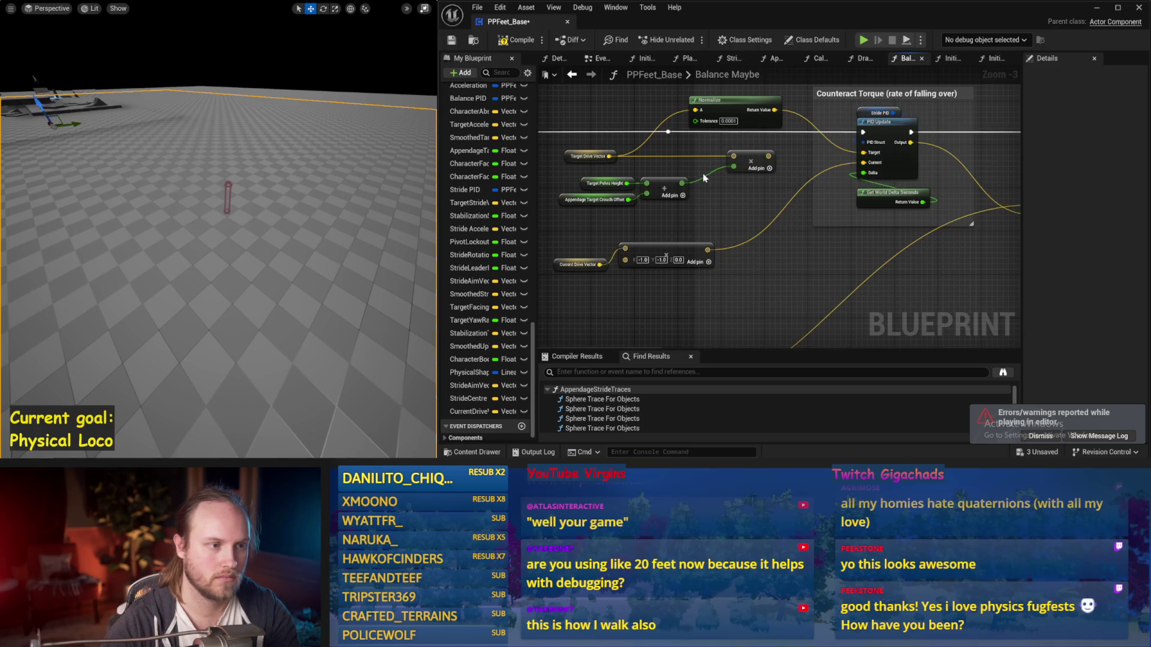
{"action": "mouse_move", "coordinate": [768, 156]}
{"action": "left_mouse_down"}
{"action": "mouse_move", "coordinate": [827, 165]}
{"action": "mouse_move", "coordinate": [864, 152]}
{"action": "left_mouse_up"}
{"action": "left_click", "coordinate": [735, 100]}
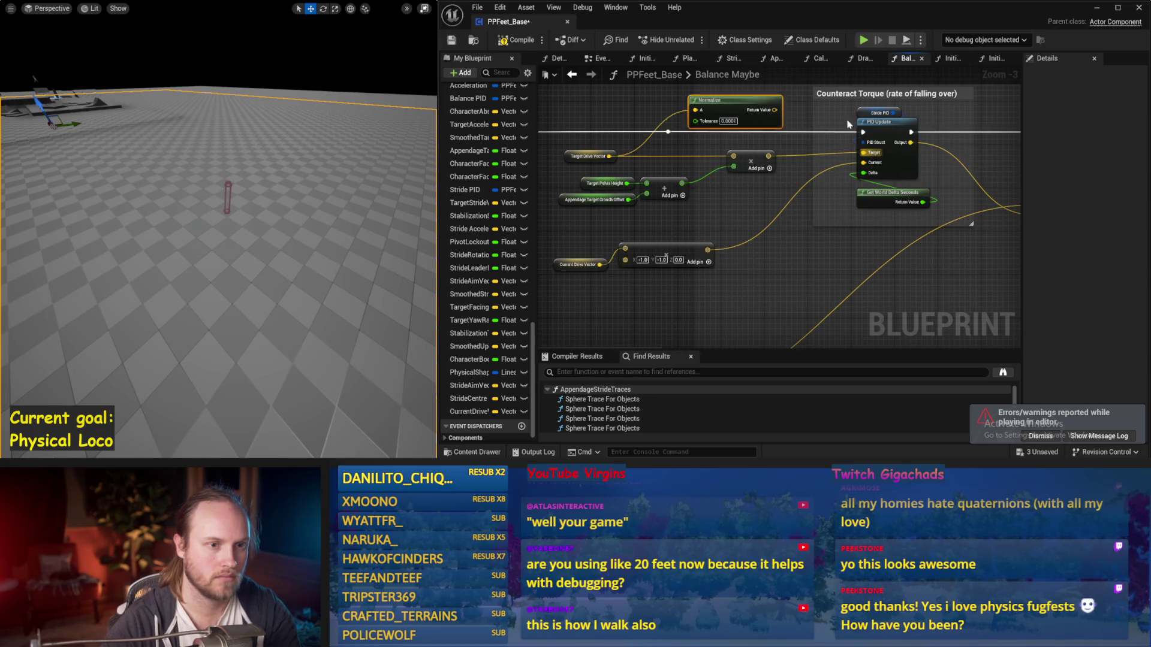
{"action": "key", "text": "Delete"}
{"action": "left_click", "coordinate": [880, 113]}
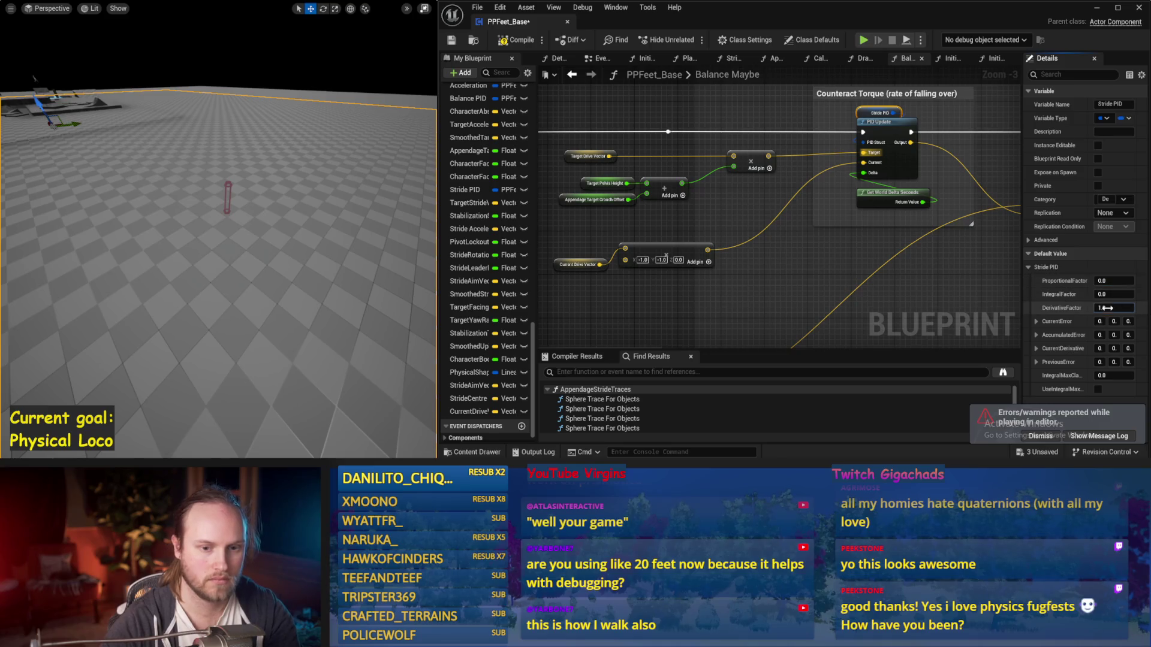
{"action": "left_click", "coordinate": [590, 151]}
Save, run two balance simulation tests, and save again
{"action": "left_click", "coordinate": [452, 40]}
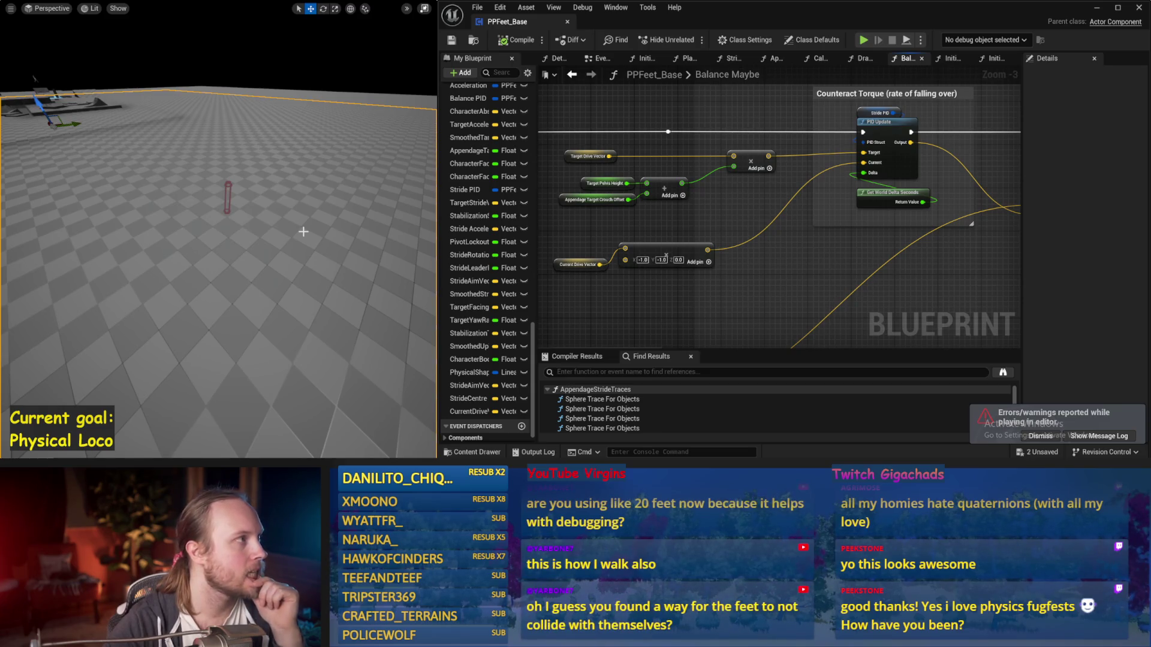
{"action": "key", "text": "alt+p"}
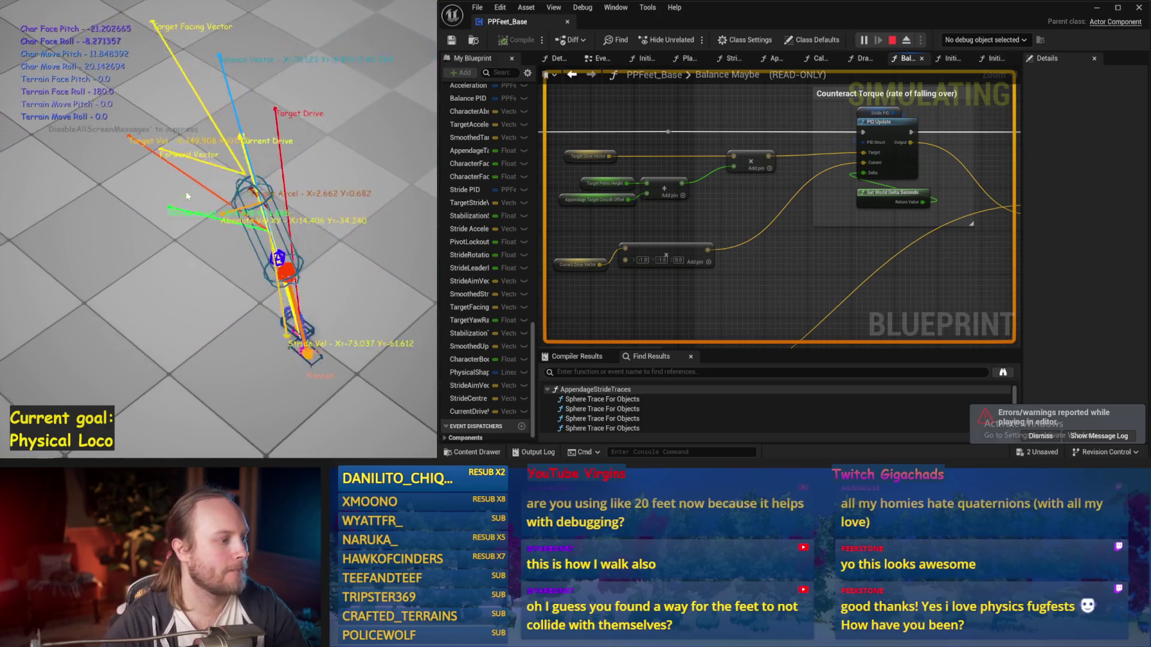
{"action": "key", "text": "Escape"}
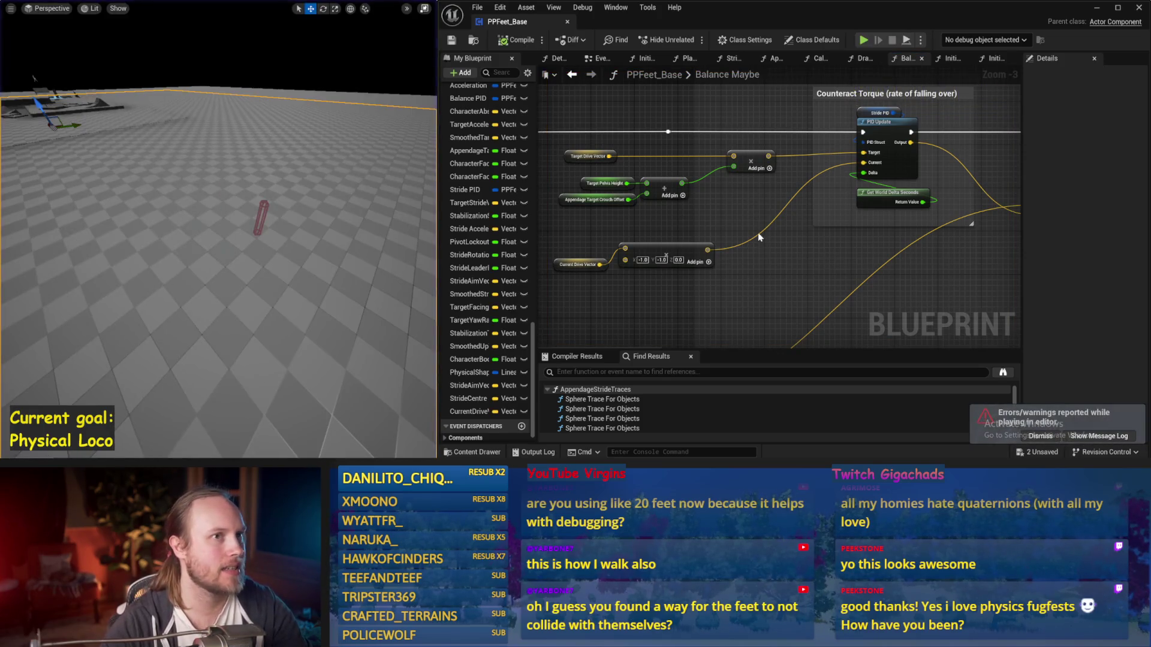
{"action": "left_click_drag", "start_coordinate": [758, 242], "coordinate": [747, 248]}
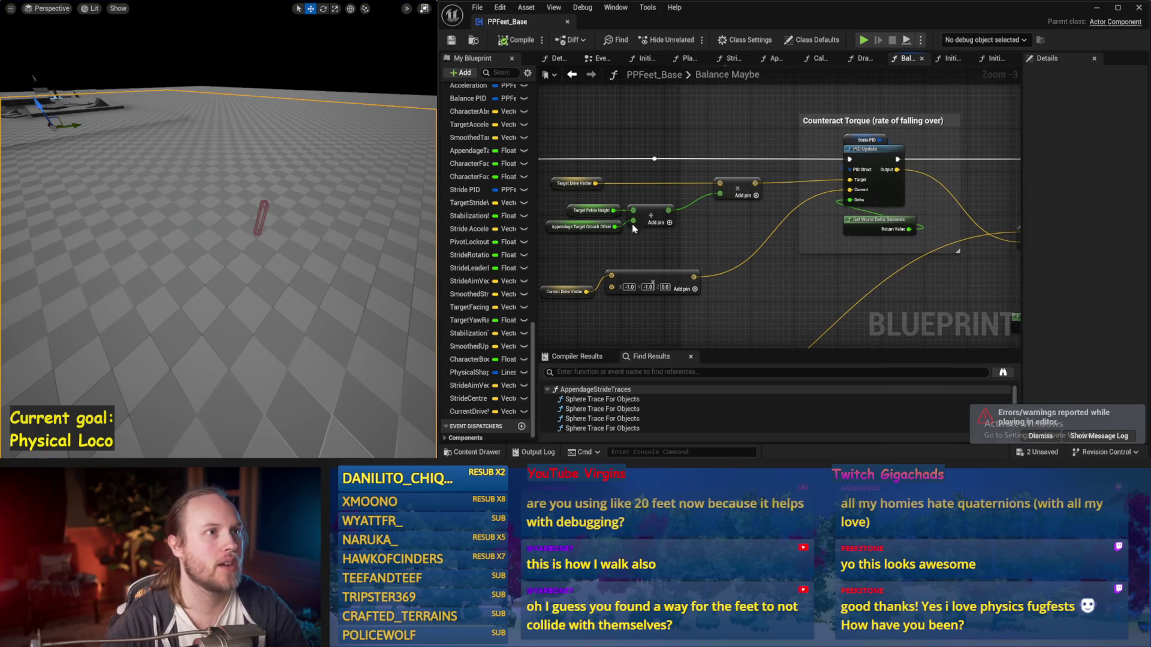
{"action": "key", "text": "alt+p"}
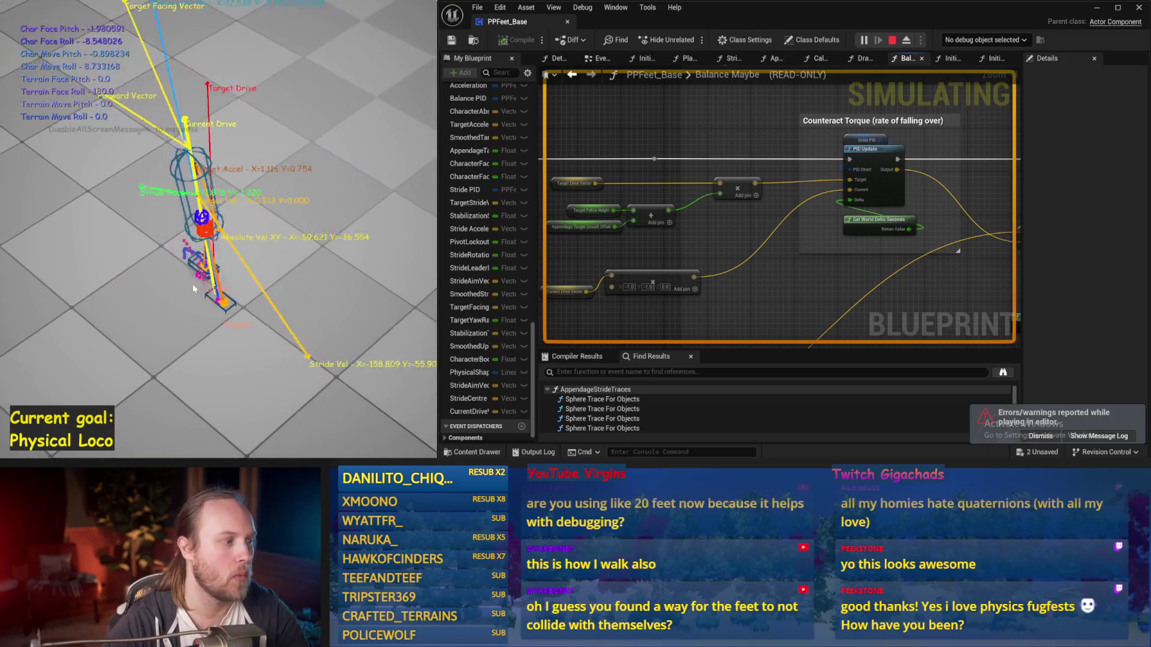
{"action": "key", "text": "Escape"}
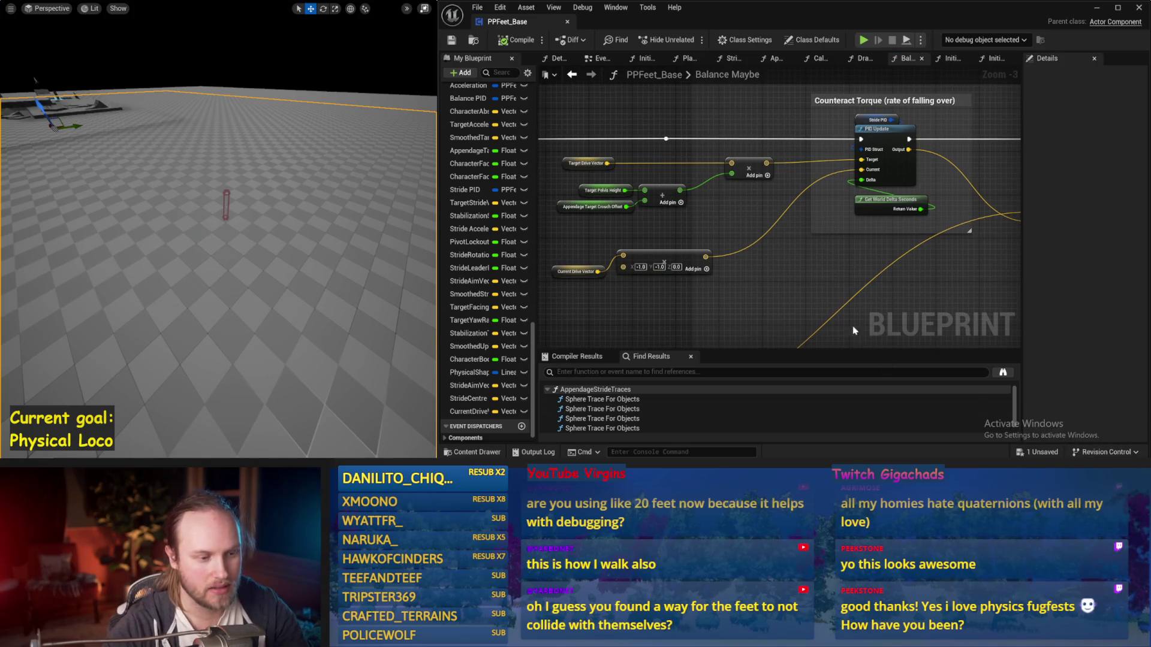
{"action": "left_click", "coordinate": [452, 41]}
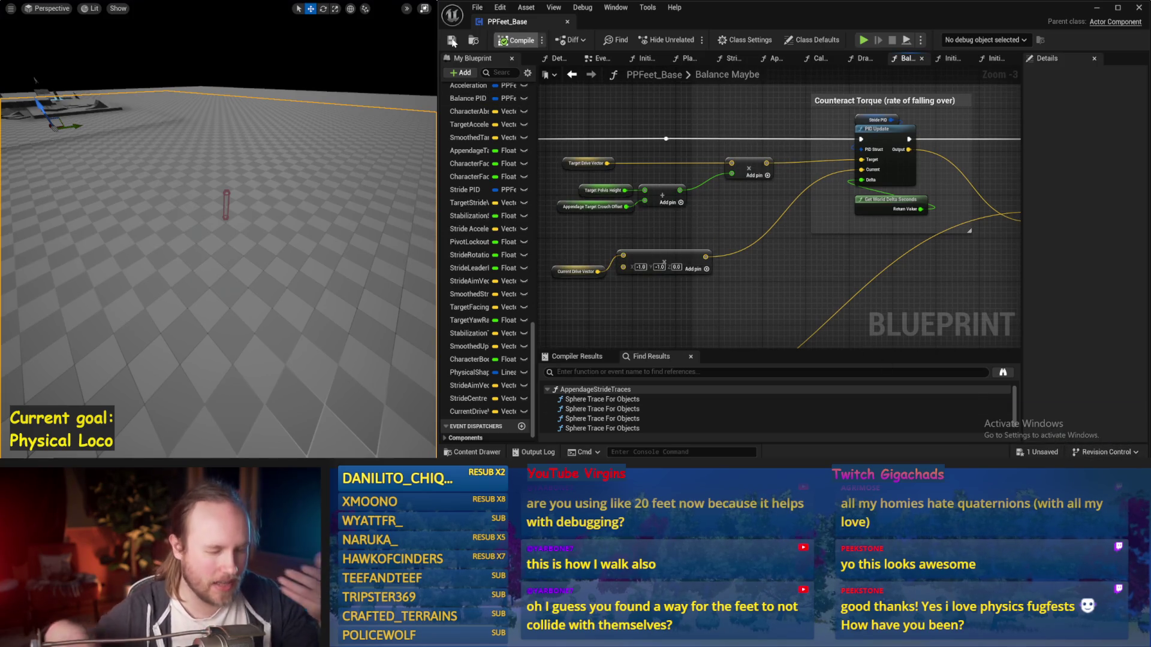
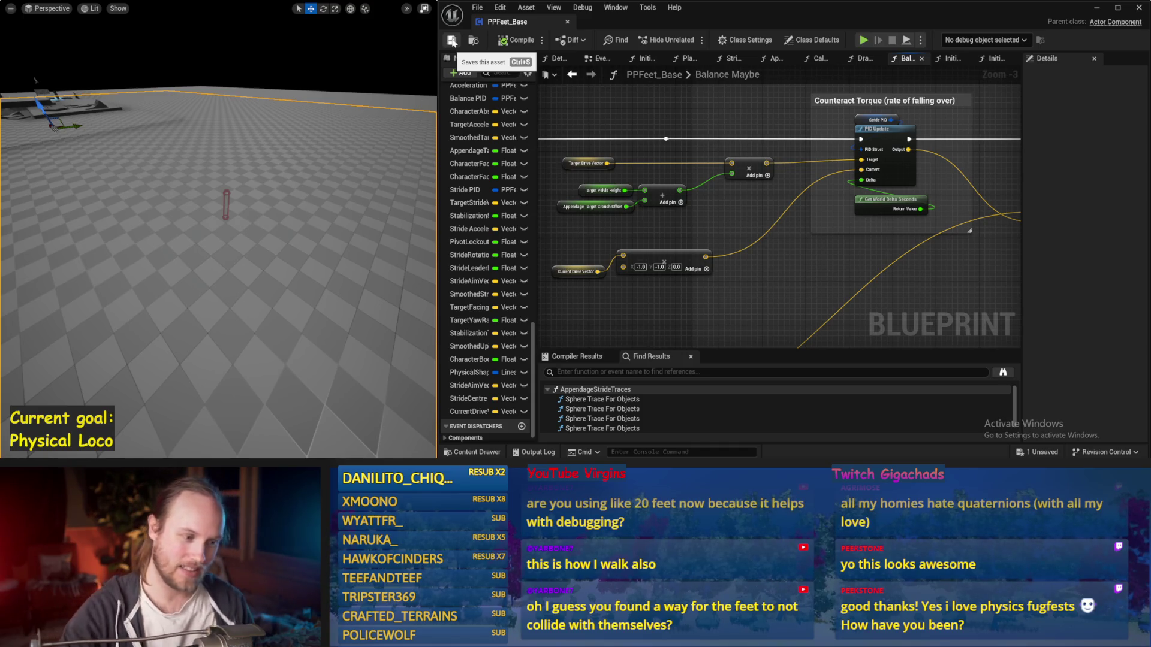
Compile PPFeet_Base and tilt the viewport toward the capsule
{"action": "left_click_drag", "start_coordinate": [590, 160], "coordinate": [868, 222]}
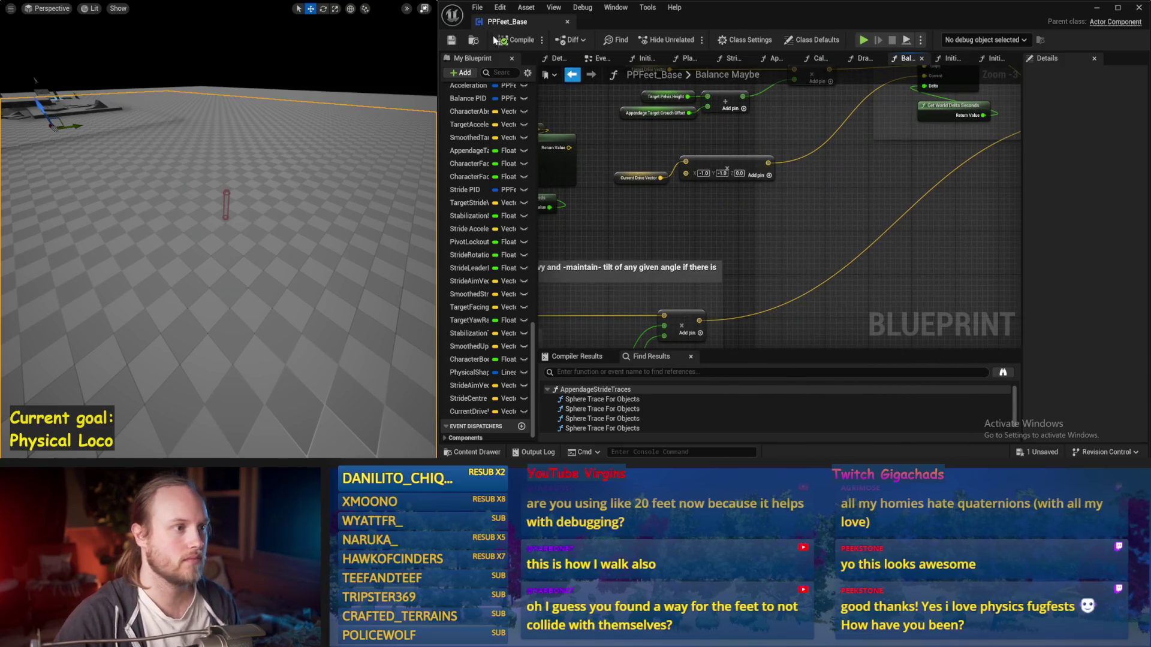
{"action": "left_click", "coordinate": [512, 42]}
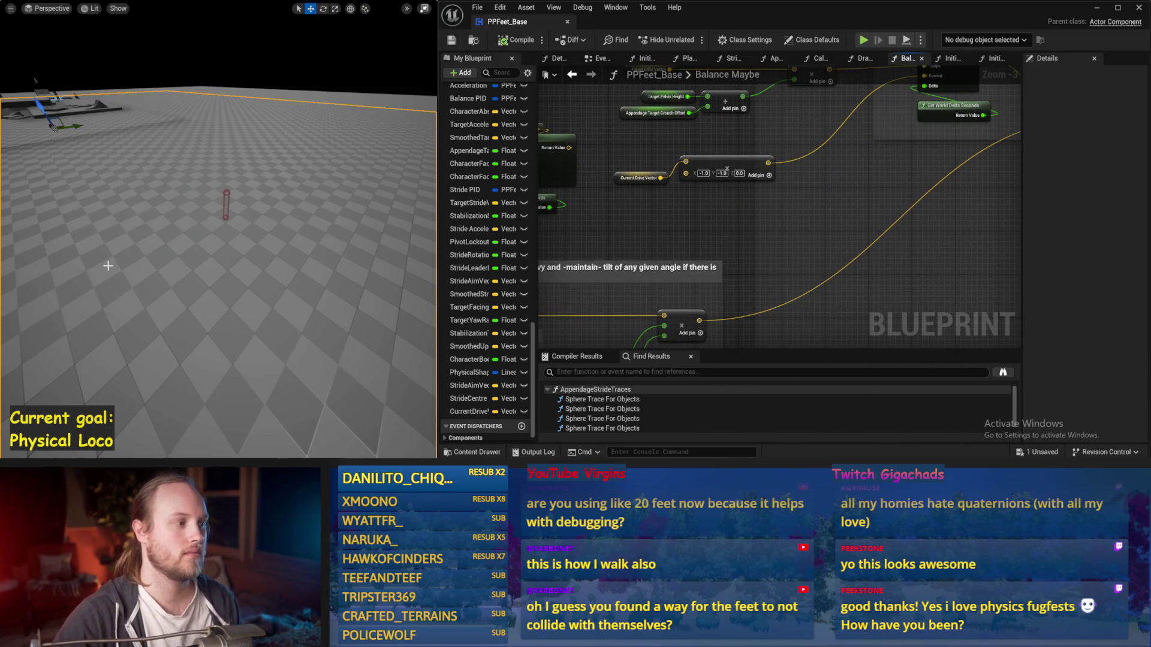
{"action": "left_click_drag", "start_coordinate": [108, 265], "coordinate": [108, 260]}
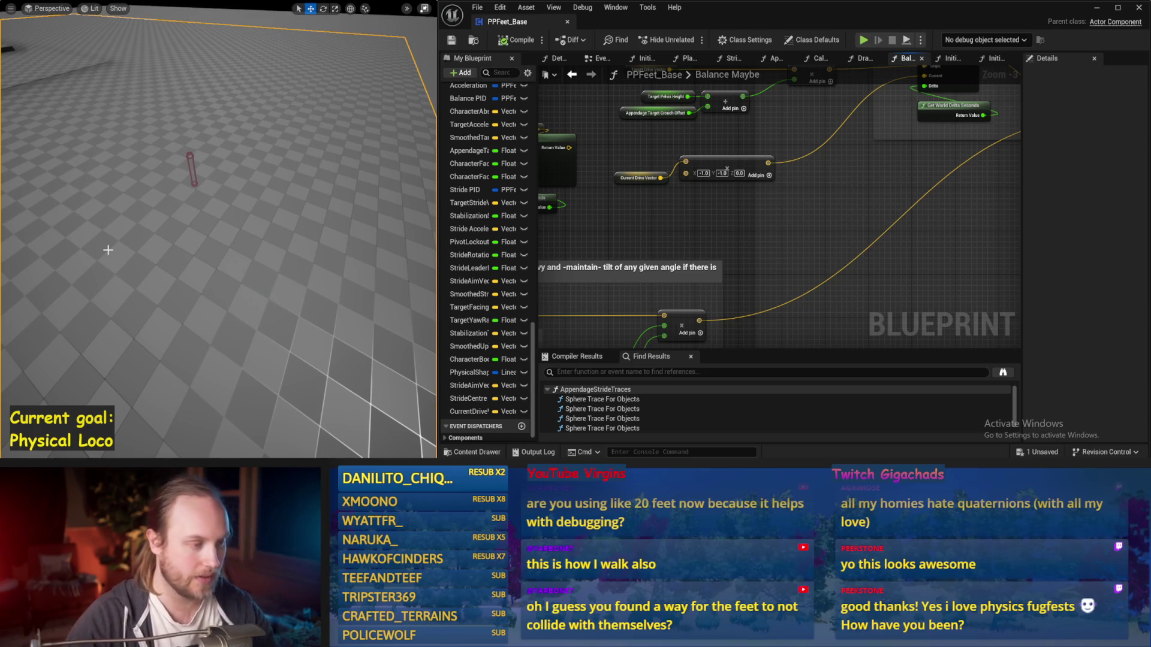
Simulate the capsule twice to check its balance, then bring the cheating torque nodes into view
{"action": "key", "text": "alt+s"}
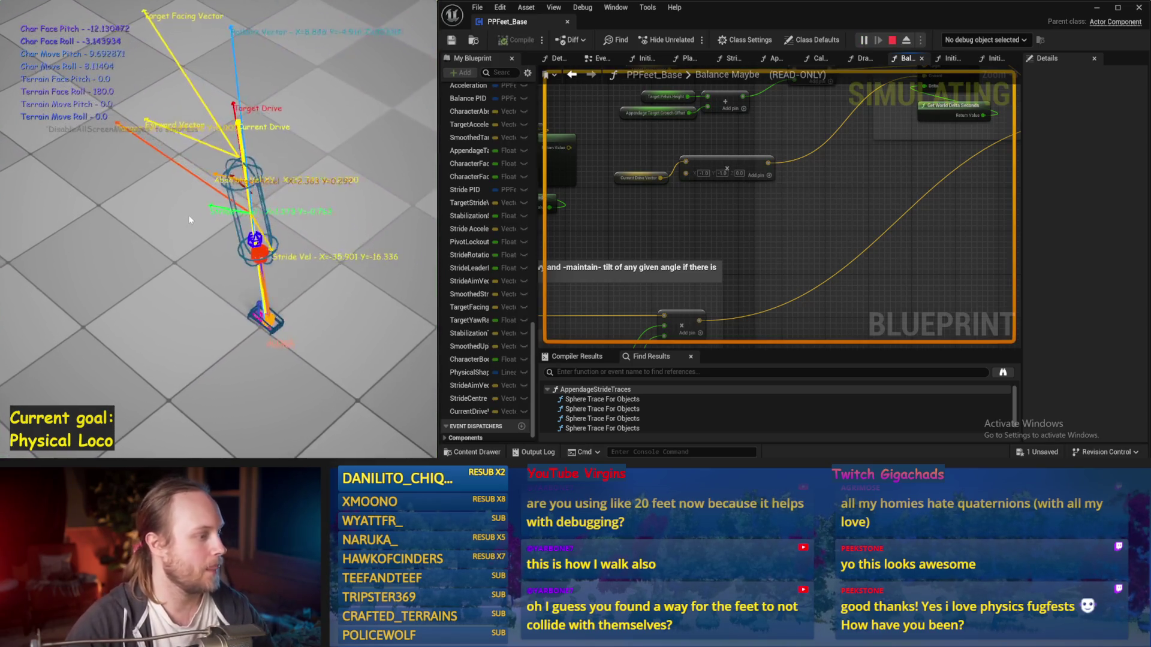
{"action": "key", "text": "Escape"}
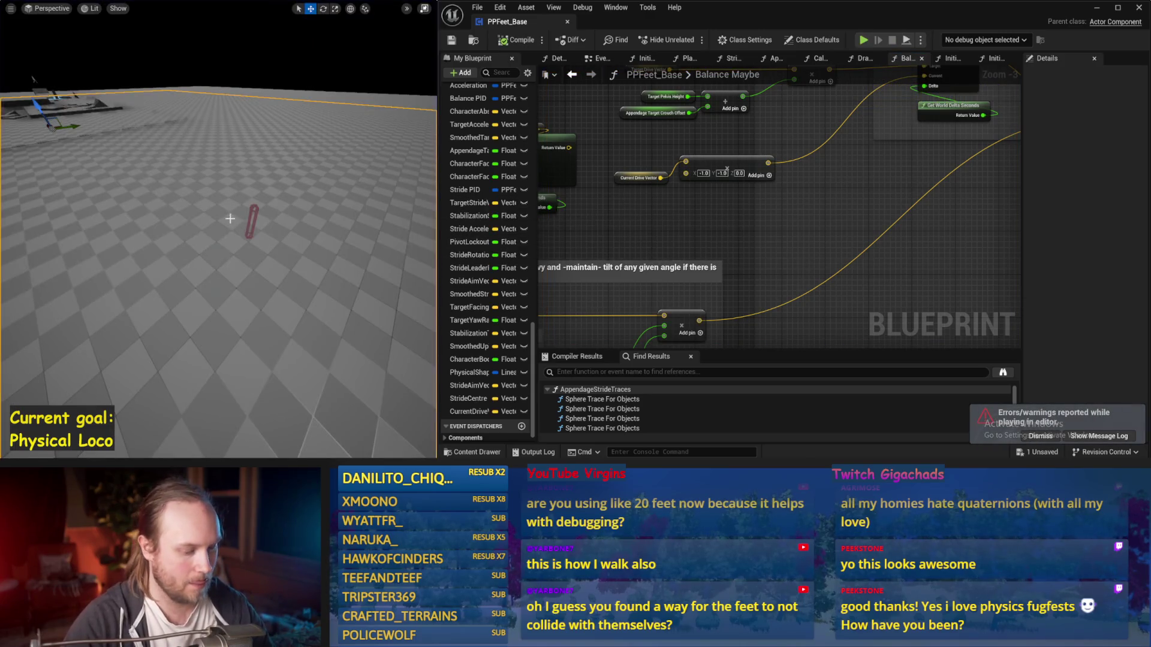
{"action": "key", "text": "alt+s"}
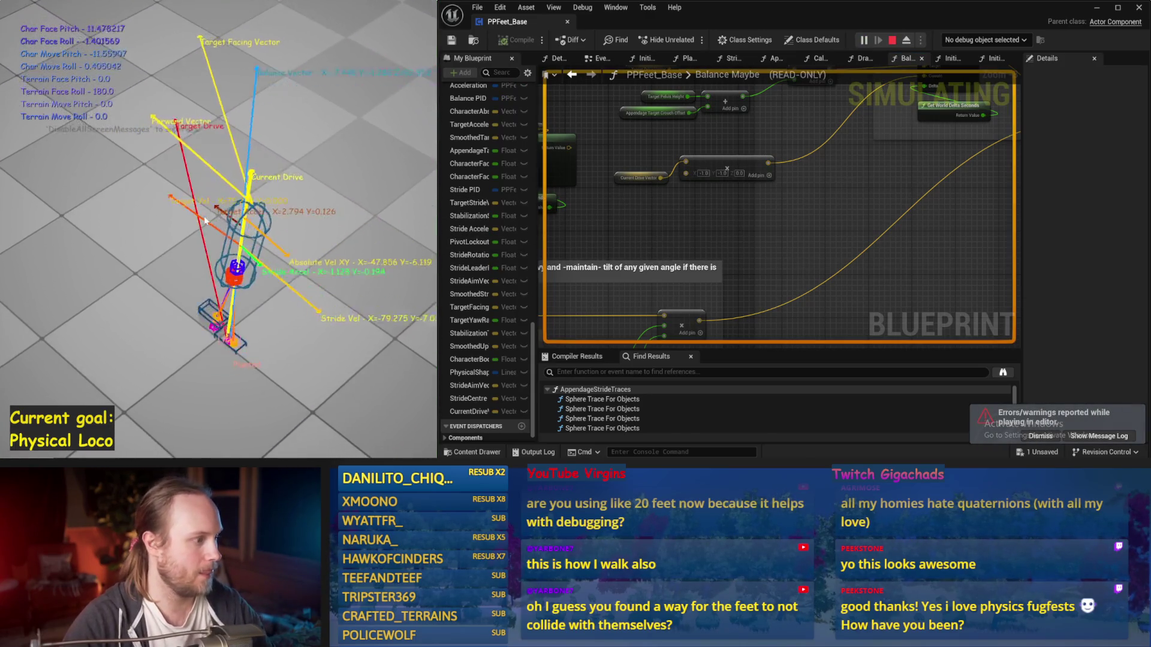
{"action": "key", "text": "Escape"}
{"action": "scroll", "coordinate": [791, 241], "scroll_direction": "down", "scroll_amount": 5}
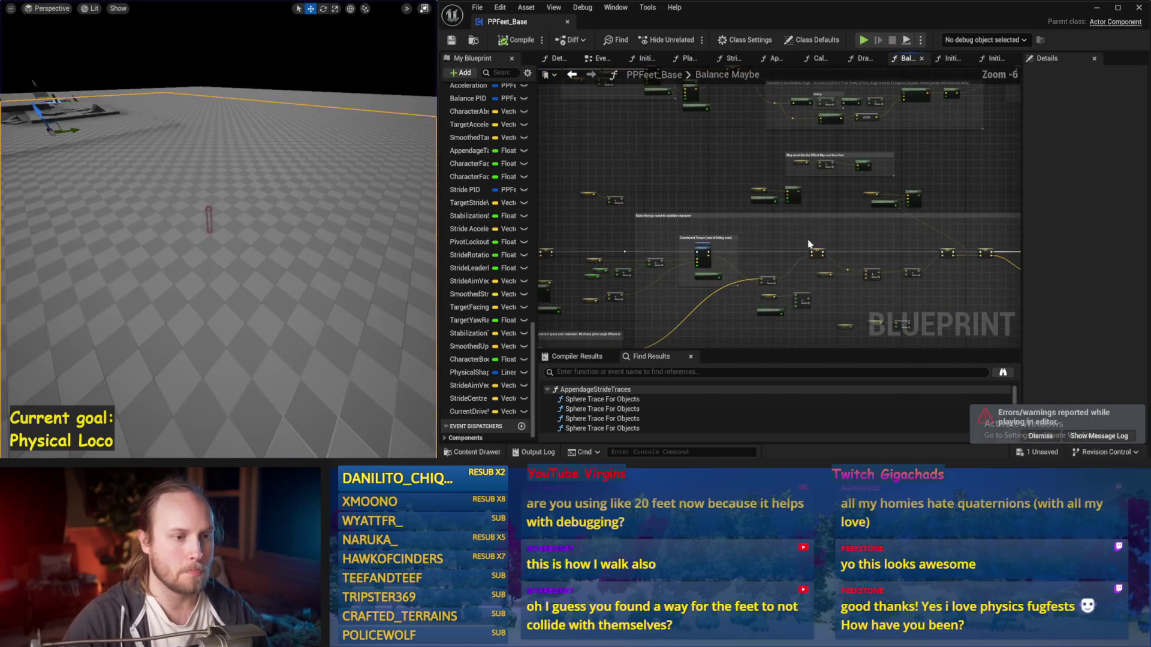
{"action": "scroll", "coordinate": [791, 241], "scroll_direction": "up", "scroll_amount": 2}
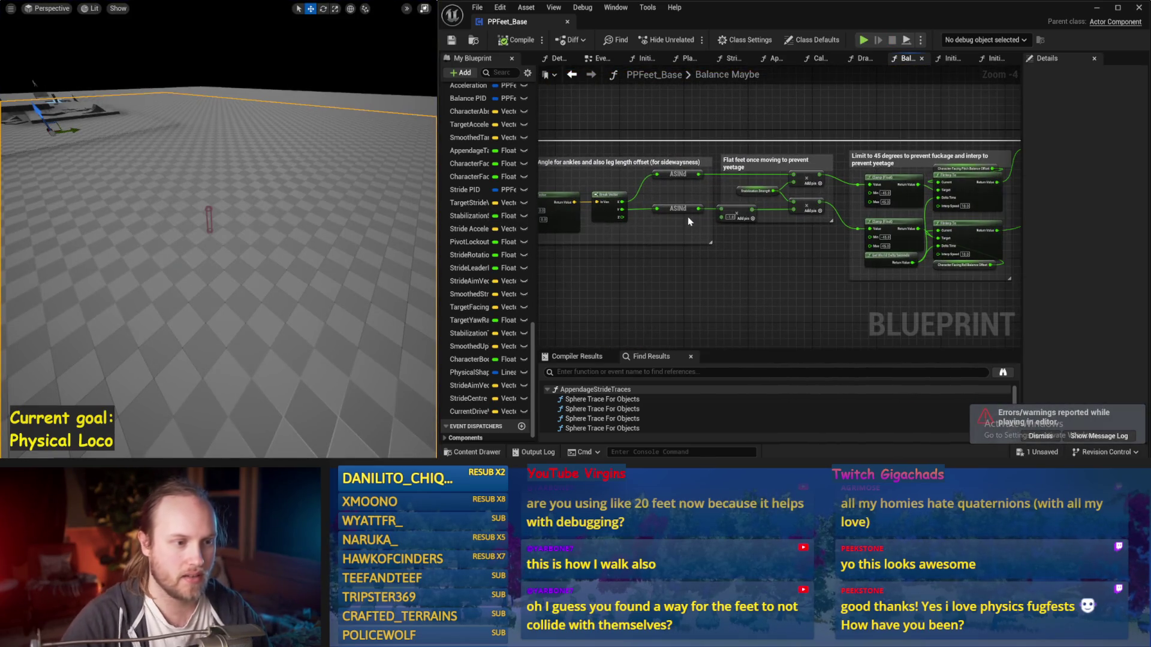
{"action": "mouse_move", "coordinate": [688, 222]}
{"action": "left_mouse_down"}
{"action": "mouse_move", "coordinate": [772, 183]}
{"action": "mouse_move", "coordinate": [857, 201]}
{"action": "mouse_move", "coordinate": [751, 201]}
{"action": "left_mouse_up"}
{"action": "scroll", "coordinate": [772, 183], "scroll_direction": "up", "scroll_amount": 1}
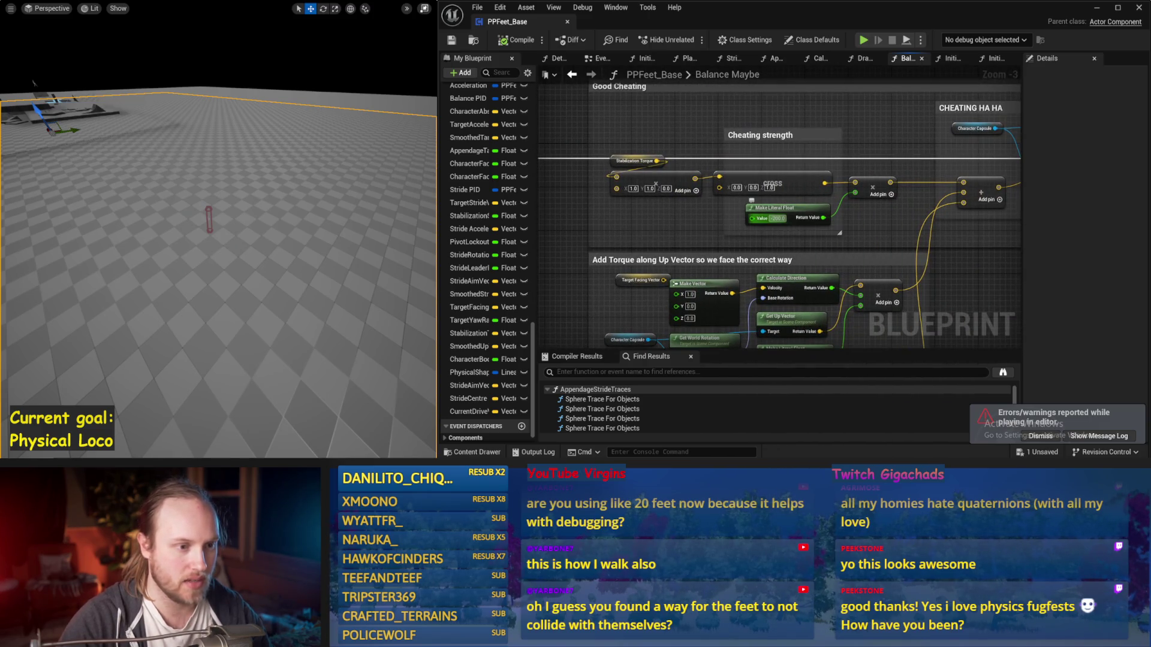
Try a Cheating strength of -20000 and test it in simulation
{"action": "type", "text": "-20000"}
{"action": "key", "text": "Return"}
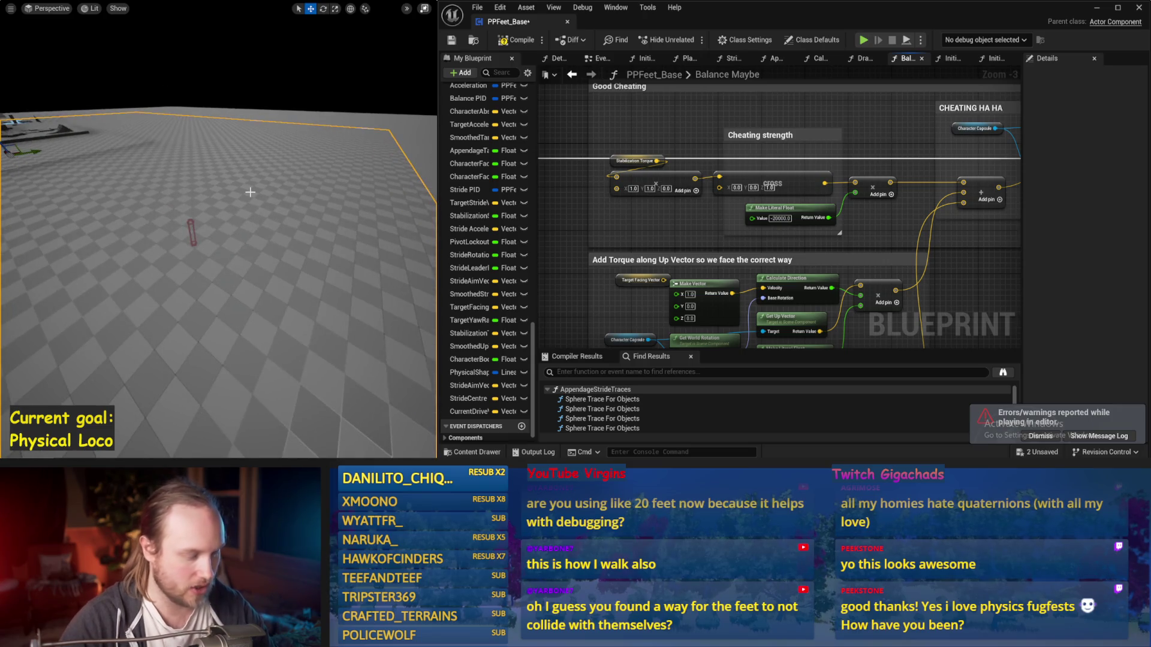
{"action": "key", "text": "alt+p"}
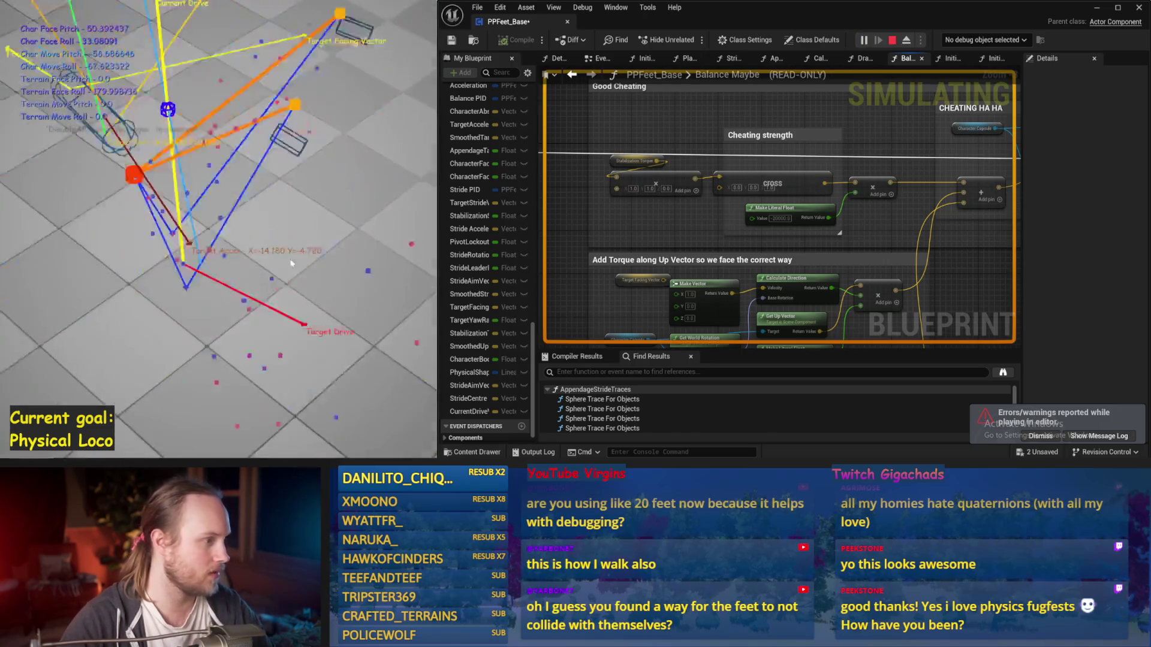
{"action": "key", "text": "Escape"}
Change Cheating strength to -10000, simulate again, and save the blueprint
{"action": "type", "text": "-10000"}
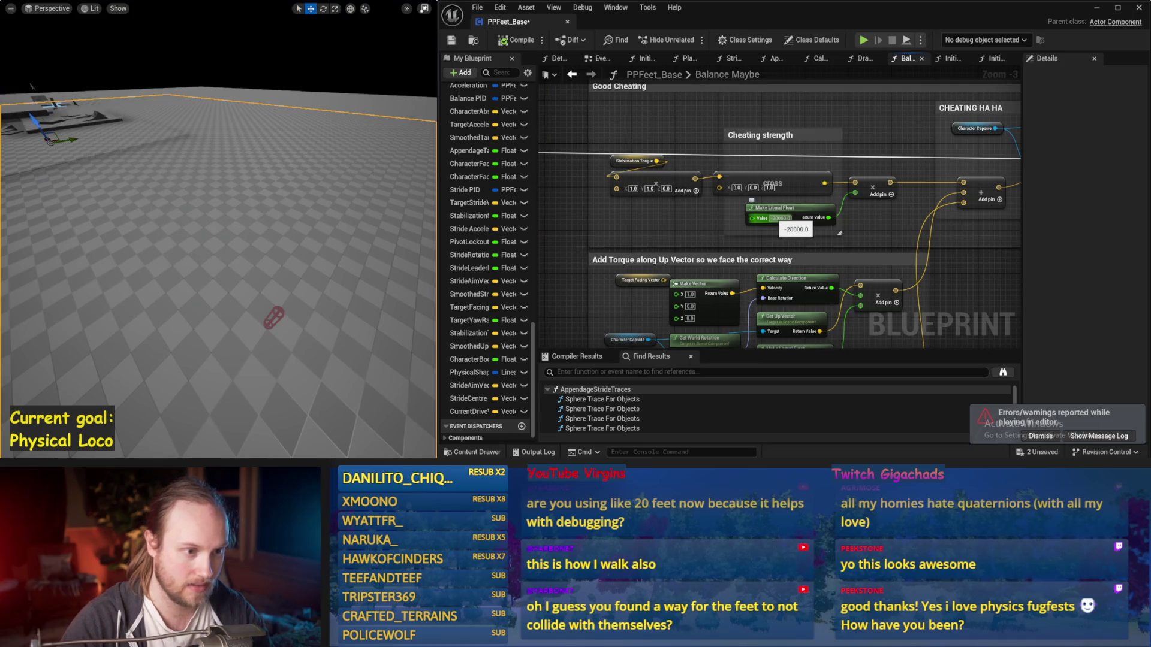
{"action": "key", "text": "Return"}
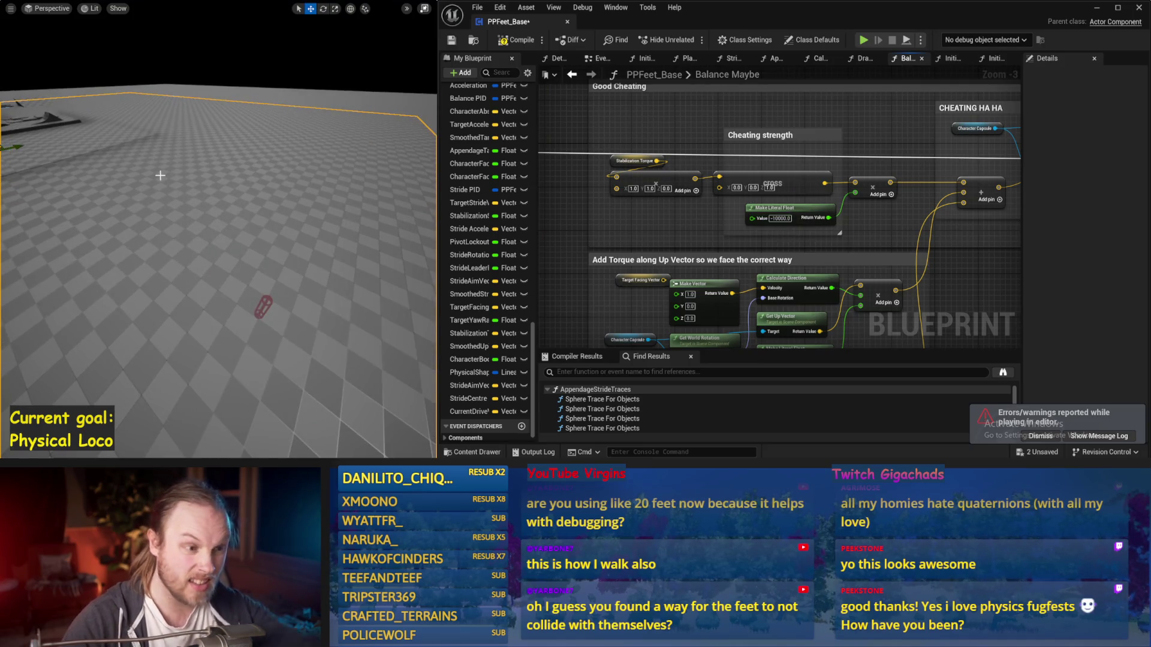
{"action": "key", "text": "alt+p"}
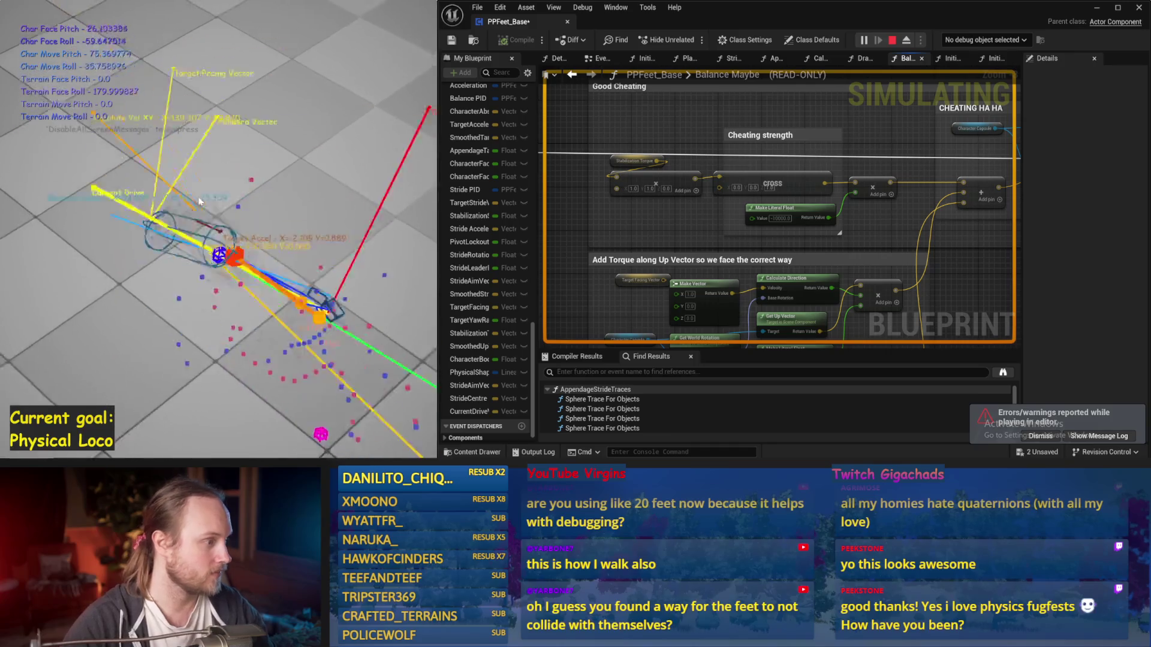
{"action": "key", "text": "Escape"}
{"action": "key", "text": "ctrl+s"}
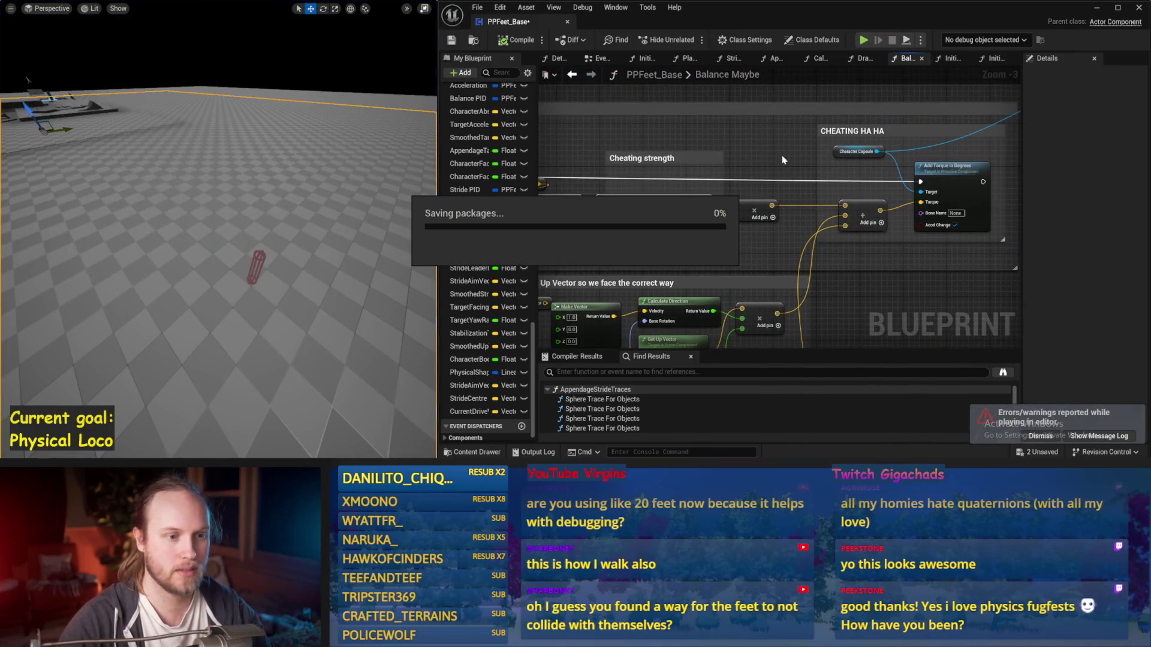
Look over the DetermineAppendageTargets foot target nodes and the EventGraph
{"action": "left_click", "coordinate": [546, 58]}
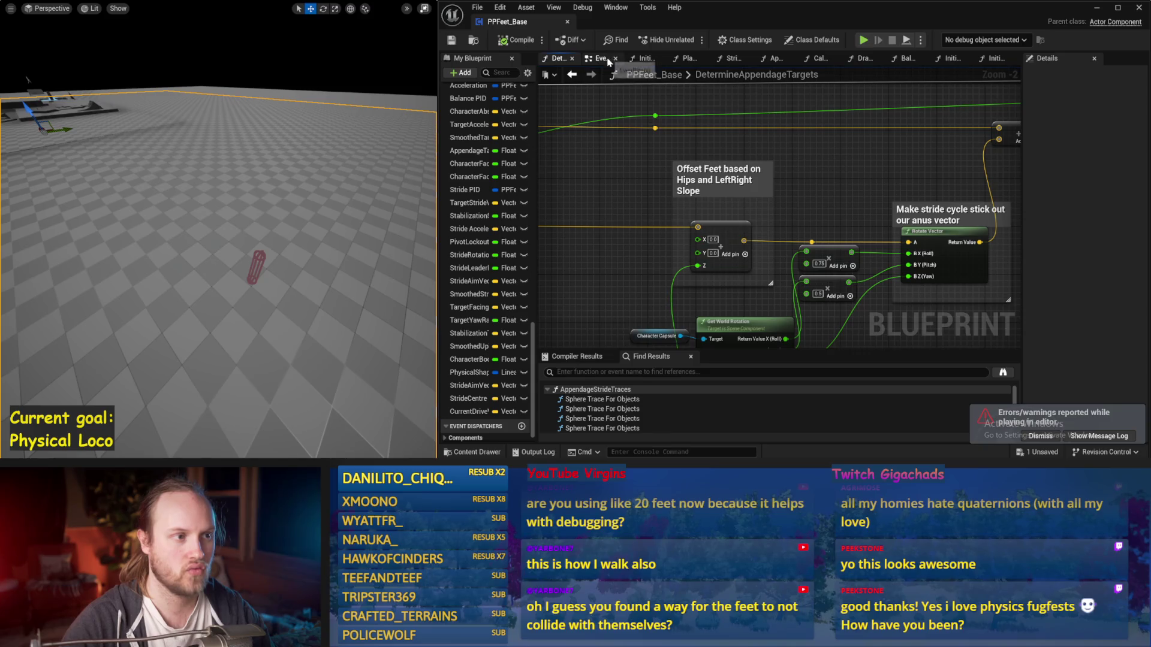
{"action": "mouse_move", "coordinate": [616, 219]}
{"action": "left_mouse_down"}
{"action": "mouse_move", "coordinate": [722, 228]}
{"action": "mouse_move", "coordinate": [886, 134]}
{"action": "left_mouse_up"}
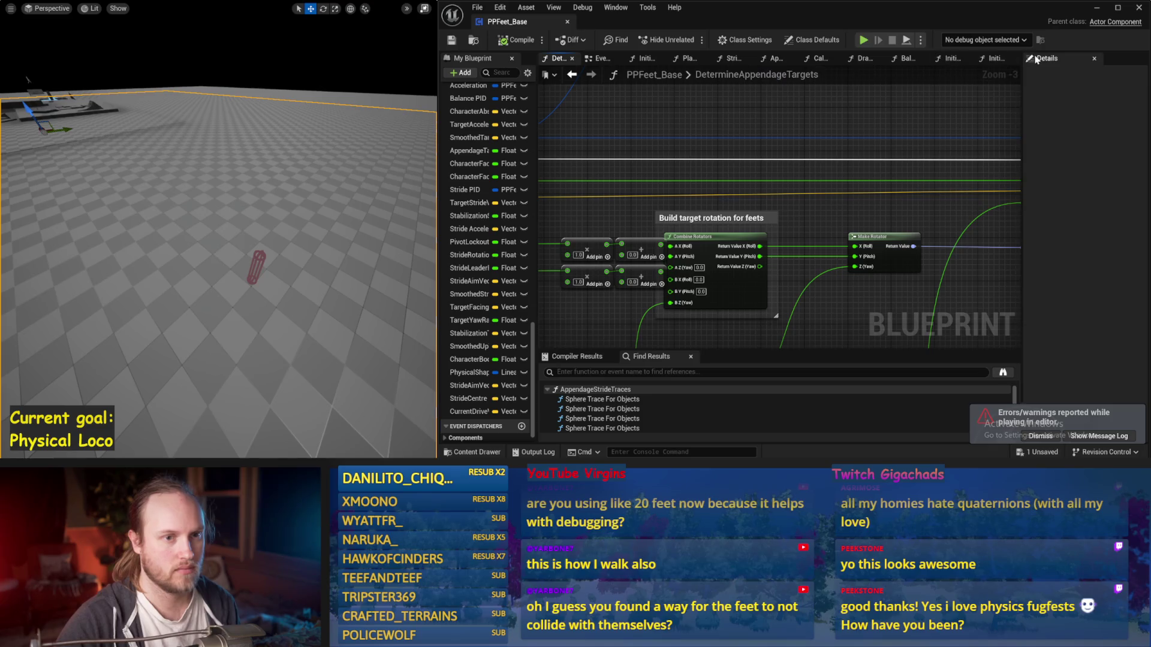
{"action": "left_click", "coordinate": [595, 60]}
{"action": "mouse_move", "coordinate": [801, 287]}
{"action": "left_mouse_down"}
{"action": "mouse_move", "coordinate": [737, 232]}
{"action": "mouse_move", "coordinate": [1012, 211]}
{"action": "left_mouse_up"}
{"action": "scroll", "coordinate": [779, 209], "scroll_direction": "down", "scroll_amount": 1}
{"action": "left_click", "coordinate": [719, 74]}
Back in Balance Maybe, drag a new connection out of Character Capsule
{"action": "left_click", "coordinate": [904, 59]}
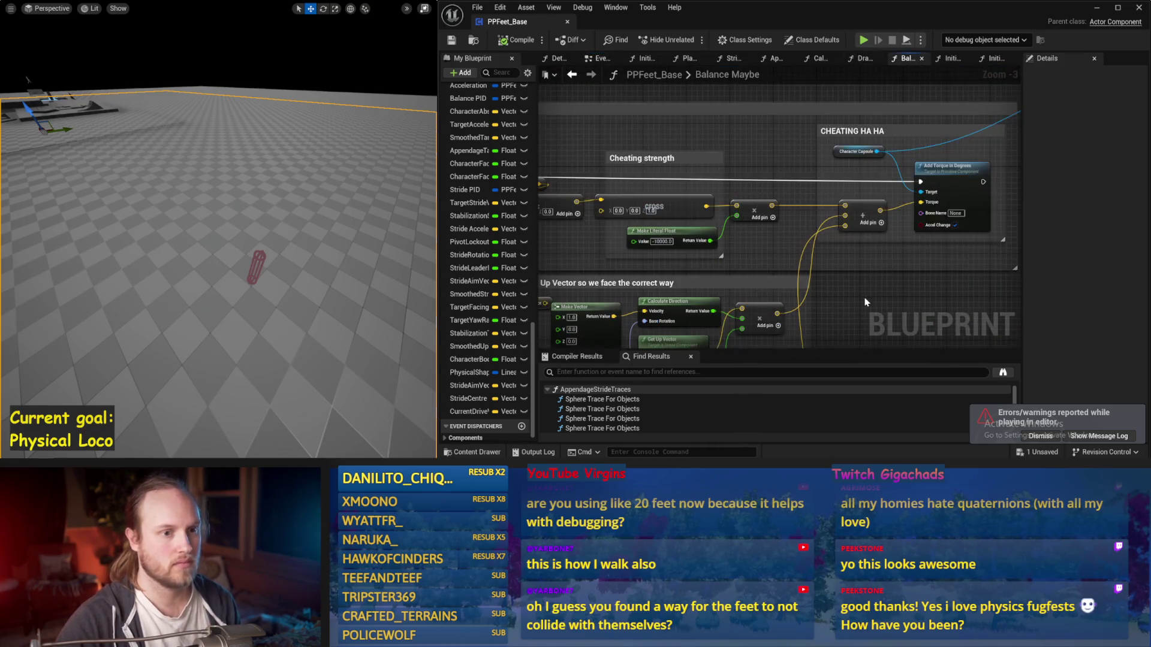
{"action": "mouse_move", "coordinate": [740, 303]}
{"action": "left_mouse_down"}
{"action": "mouse_move", "coordinate": [660, 255]}
{"action": "mouse_move", "coordinate": [564, 291]}
{"action": "mouse_move", "coordinate": [599, 227]}
{"action": "mouse_move", "coordinate": [623, 235]}
{"action": "left_mouse_up"}
{"action": "scroll", "coordinate": [780, 240], "scroll_direction": "down", "scroll_amount": 1}
{"action": "mouse_move", "coordinate": [935, 252]}
{"action": "left_mouse_down"}
{"action": "mouse_move", "coordinate": [773, 186]}
{"action": "mouse_move", "coordinate": [880, 190]}
{"action": "left_mouse_up"}
{"action": "scroll", "coordinate": [826, 191], "scroll_direction": "up", "scroll_amount": 2}
Add a Set Angular Damping node on Character Capsule, set In Damping, and run it before Add Torque in Degrees
{"action": "type", "text": "anglu"}
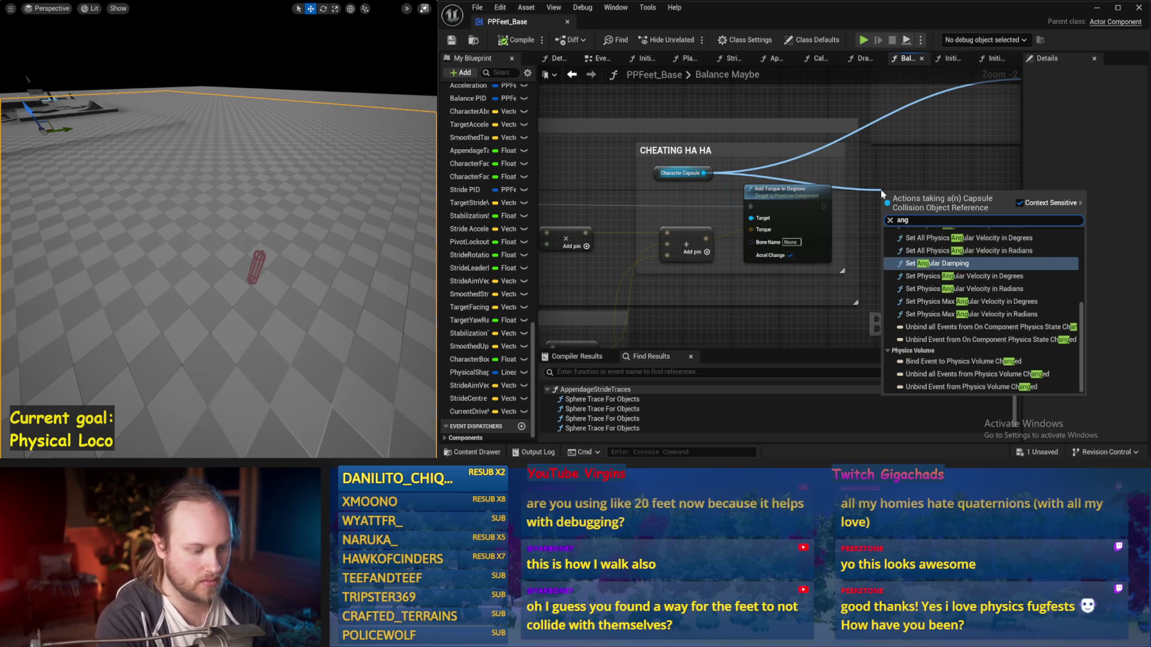
{"action": "key", "text": "BackSpace"}
{"action": "type", "text": "ular vel"}
{"action": "key", "text": "Return"}
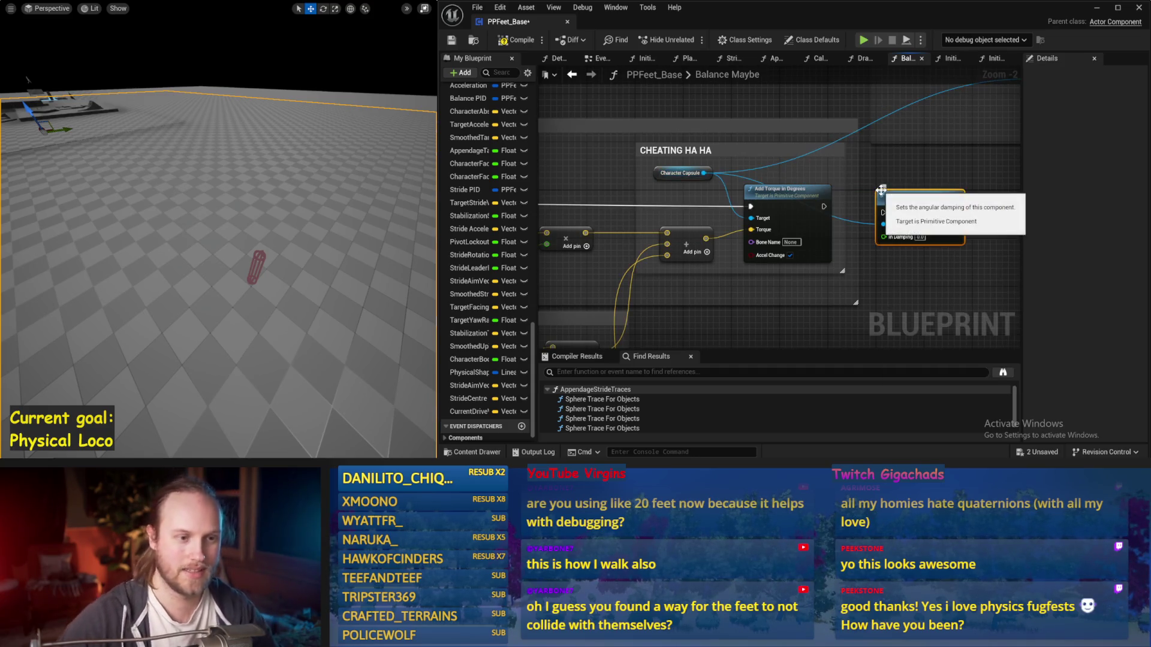
{"action": "mouse_move", "coordinate": [907, 207]}
{"action": "left_mouse_down"}
{"action": "mouse_move", "coordinate": [707, 198]}
{"action": "mouse_move", "coordinate": [606, 178]}
{"action": "left_mouse_up"}
{"action": "left_click", "coordinate": [876, 161]}
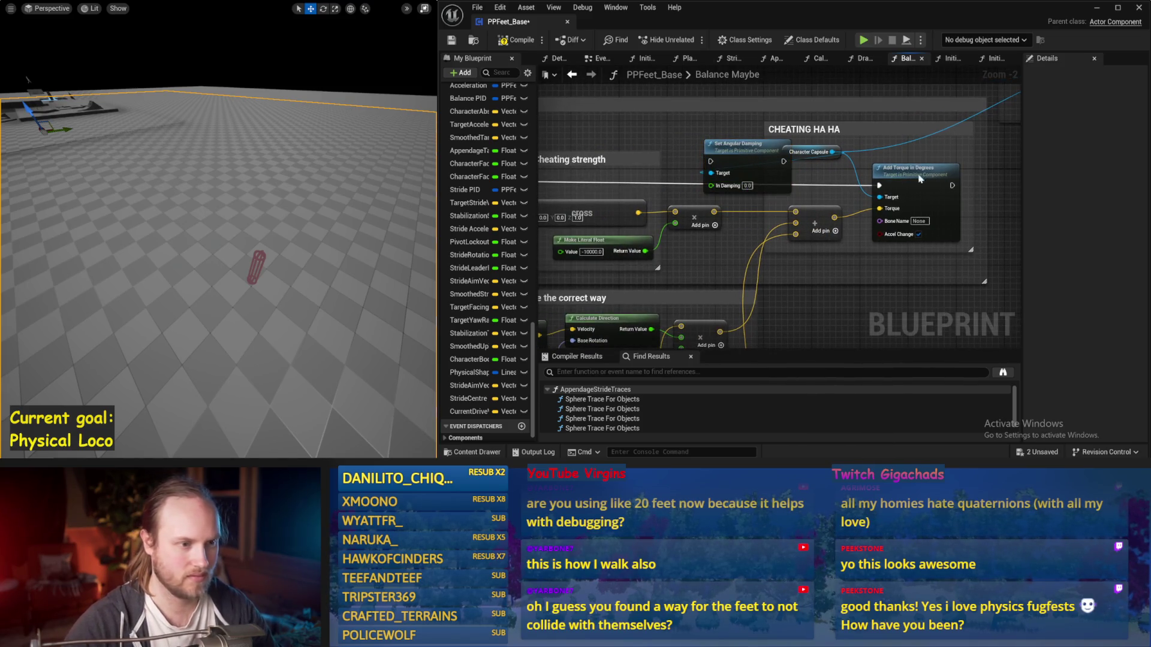
{"action": "left_click", "coordinate": [747, 186]}
{"action": "left_click_drag", "start_coordinate": [783, 161], "coordinate": [880, 188]}
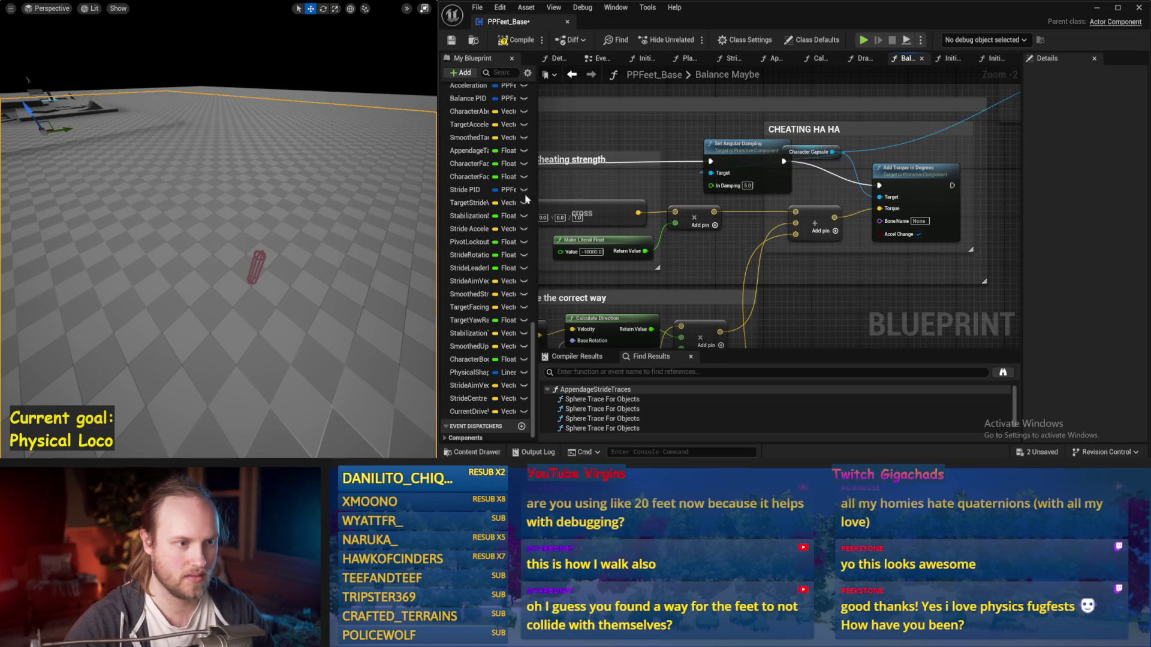
Test the damping in simulation, then lower Cheating strength to -8000 and simulate again
{"action": "key", "text": "alt+s"}
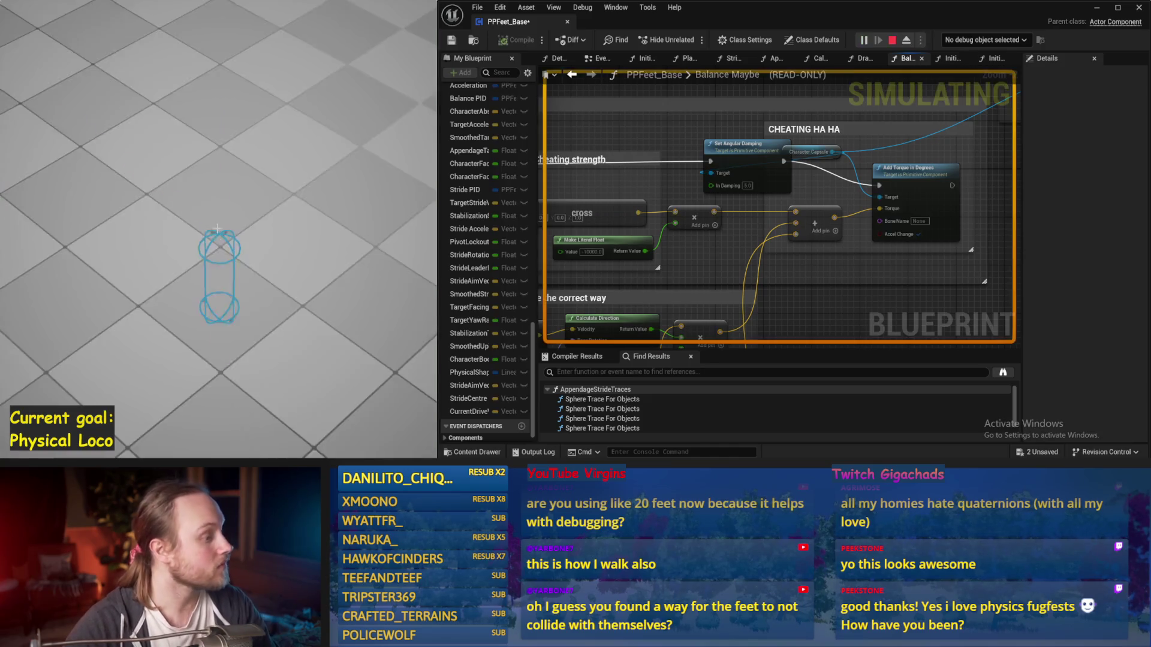
{"action": "key", "text": "Escape"}
{"action": "left_click_drag", "start_coordinate": [777, 235], "coordinate": [776, 225]}
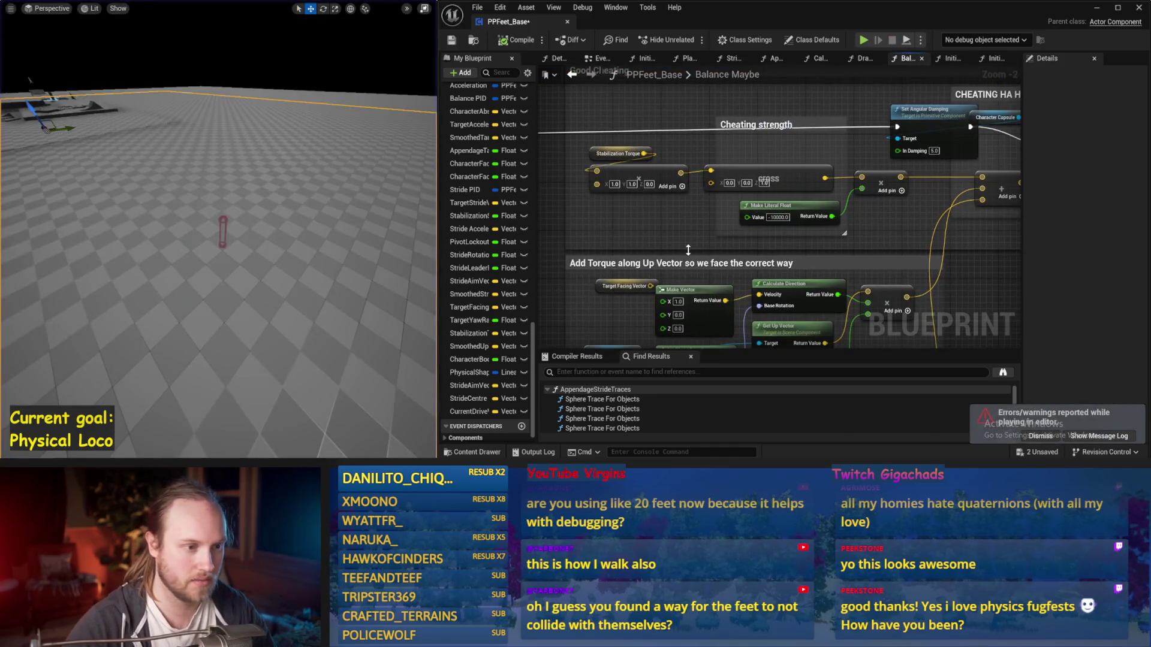
{"action": "type", "text": "-8000"}
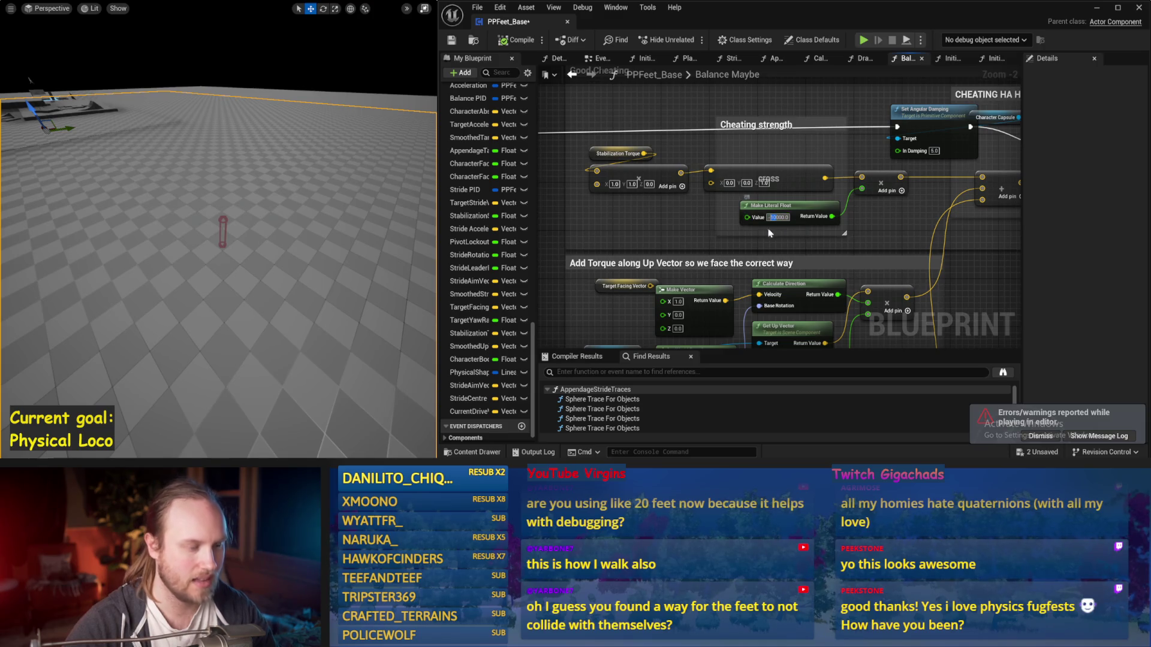
{"action": "key", "text": "Return"}
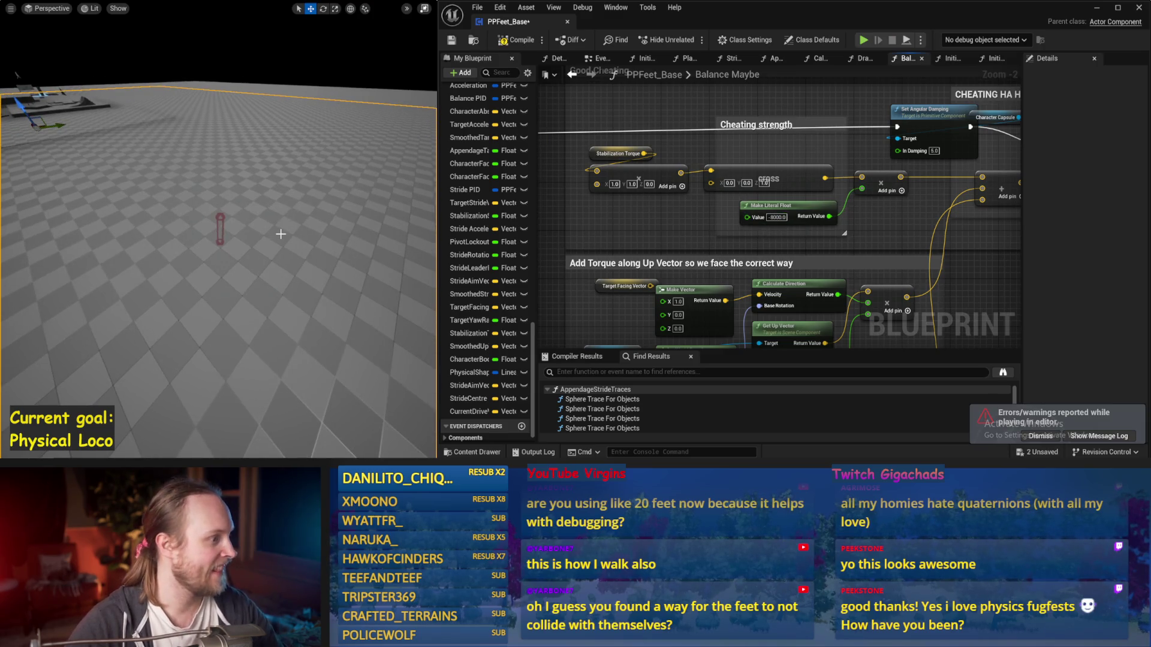
{"action": "key", "text": "alt+s"}
{"action": "key", "text": "Escape"}
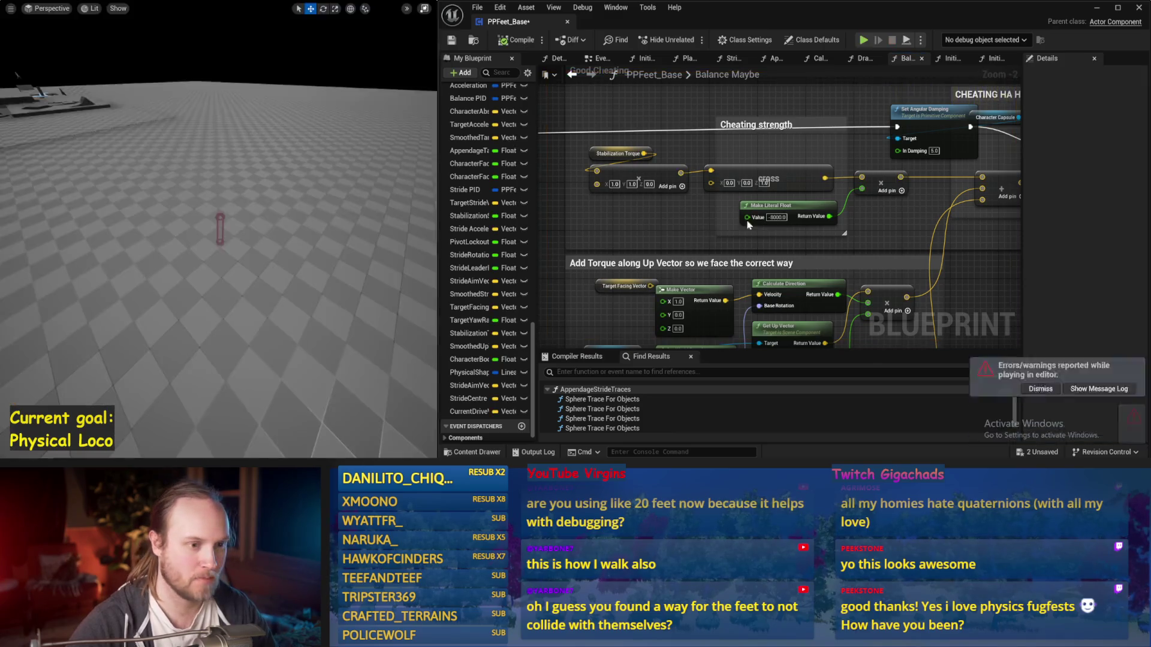
Run one more simulation and save PPFeet_Base
{"action": "left_click_drag", "start_coordinate": [321, 213], "coordinate": [302, 211]}
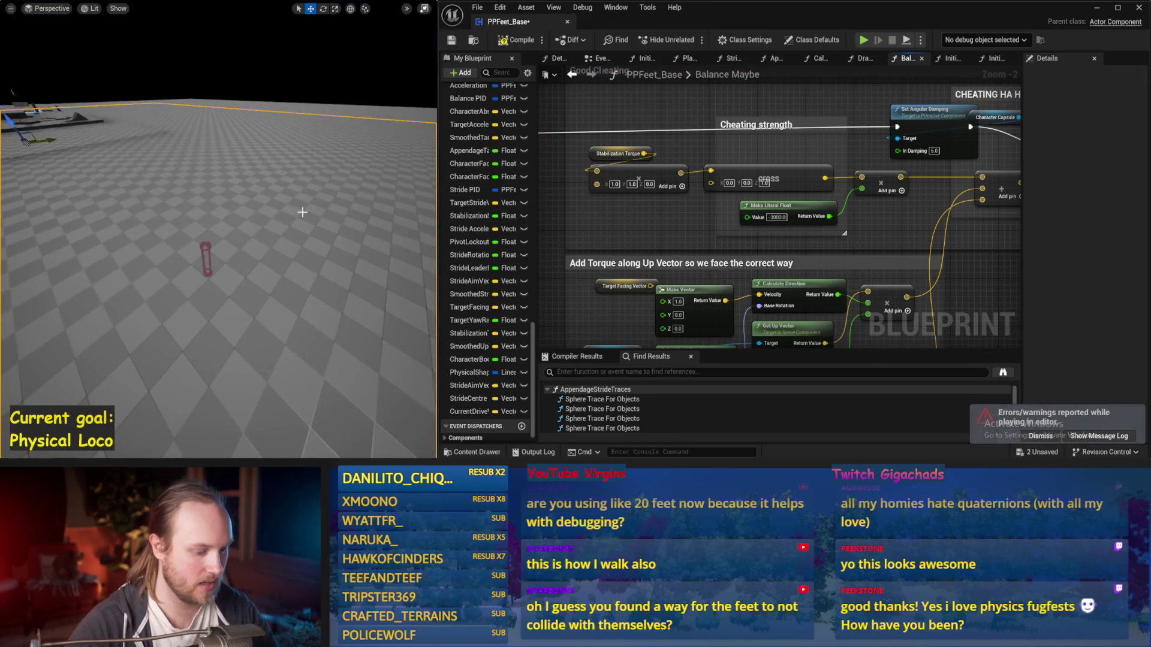
{"action": "key", "text": "alt+p"}
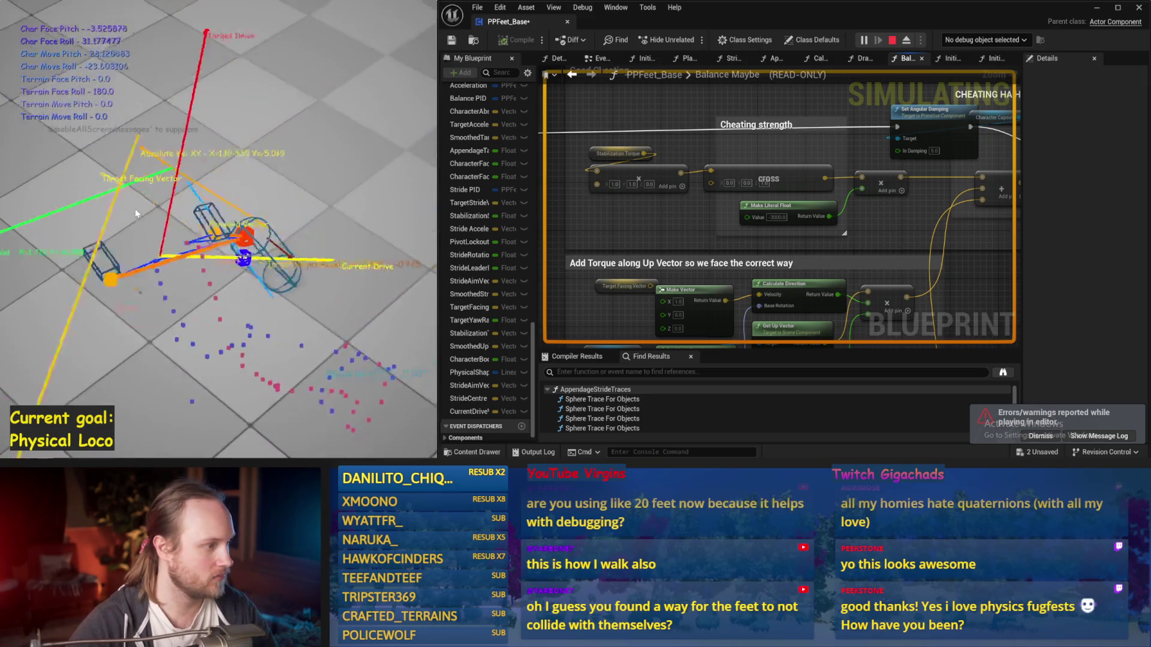
{"action": "key", "text": "Escape"}
{"action": "mouse_move", "coordinate": [737, 199]}
{"action": "left_mouse_down"}
{"action": "mouse_move", "coordinate": [485, 204]}
{"action": "mouse_move", "coordinate": [422, 211]}
{"action": "mouse_move", "coordinate": [407, 230]}
{"action": "left_mouse_up"}
{"action": "key", "text": "ctrl+s"}
{"action": "left_click_drag", "start_coordinate": [847, 155], "coordinate": [914, 157]}
{"action": "left_click_drag", "start_coordinate": [629, 180], "coordinate": [929, 156]}
{"action": "left_click_drag", "start_coordinate": [660, 240], "coordinate": [779, 180]}
{"action": "mouse_move", "coordinate": [637, 220]}
{"action": "left_mouse_down"}
{"action": "mouse_move", "coordinate": [922, 226]}
{"action": "mouse_move", "coordinate": [585, 154]}
{"action": "mouse_move", "coordinate": [797, 157]}
{"action": "mouse_move", "coordinate": [771, 210]}
{"action": "left_mouse_up"}
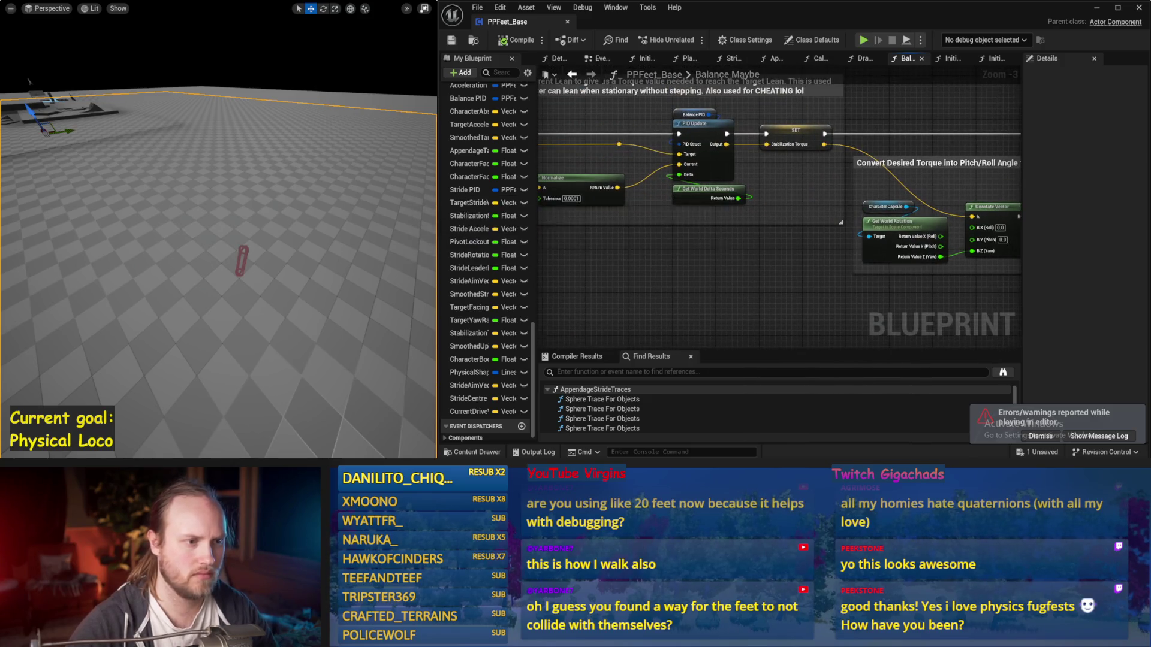
Inspect the Balance PID variable's settings and run two simulation tests
{"action": "left_click_drag", "start_coordinate": [717, 240], "coordinate": [872, 251]}
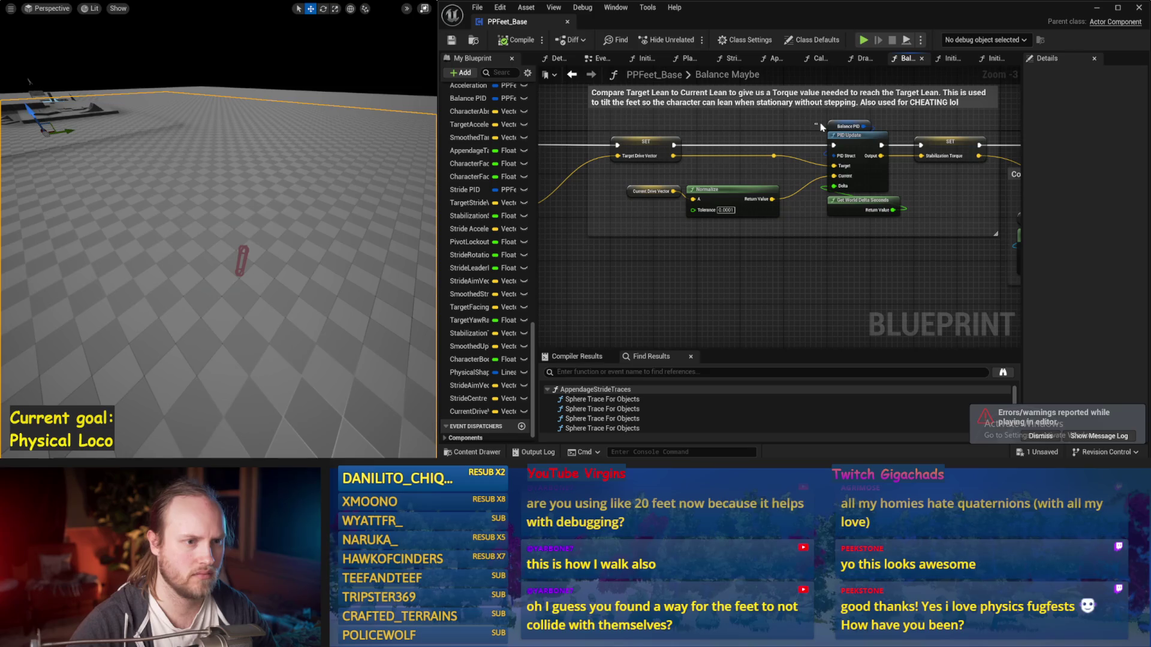
{"action": "left_click", "coordinate": [841, 123]}
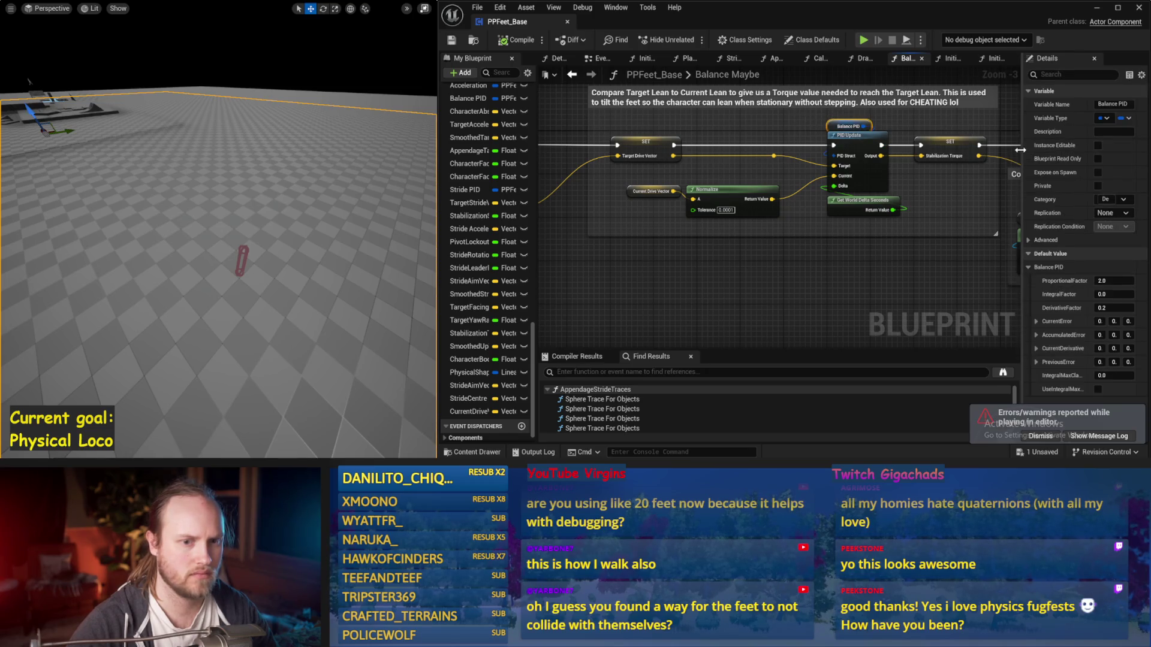
{"action": "left_click_drag", "start_coordinate": [1020, 150], "coordinate": [936, 151]}
{"action": "key", "text": "alt+p"}
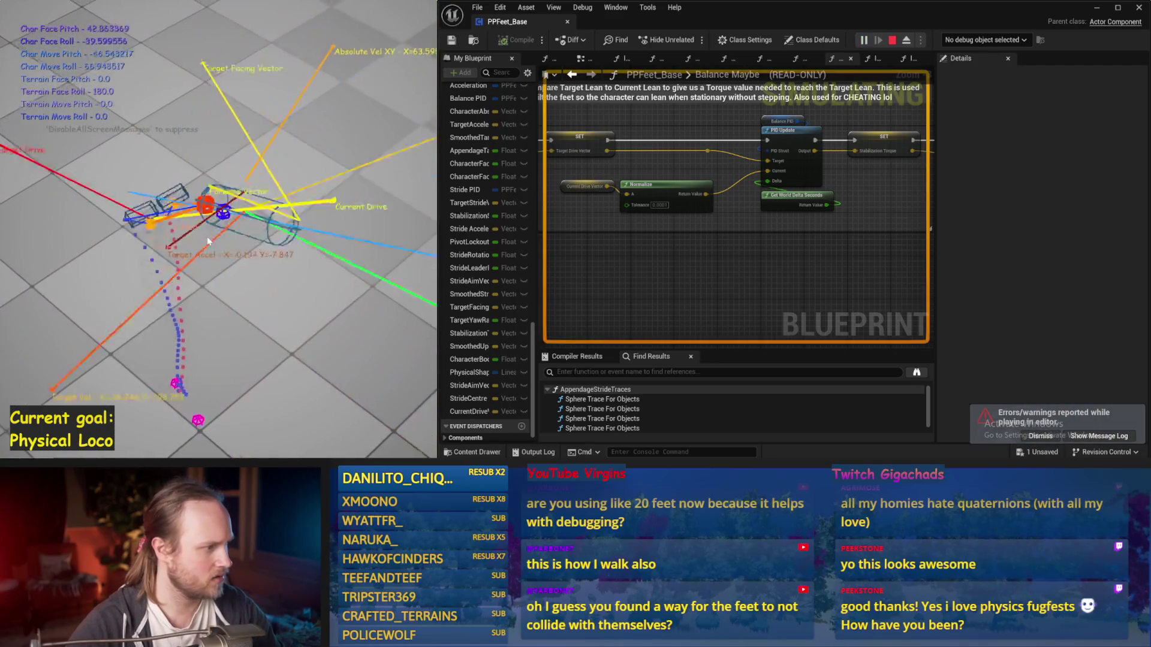
{"action": "key", "text": "Escape"}
{"action": "key", "text": "alt+p"}
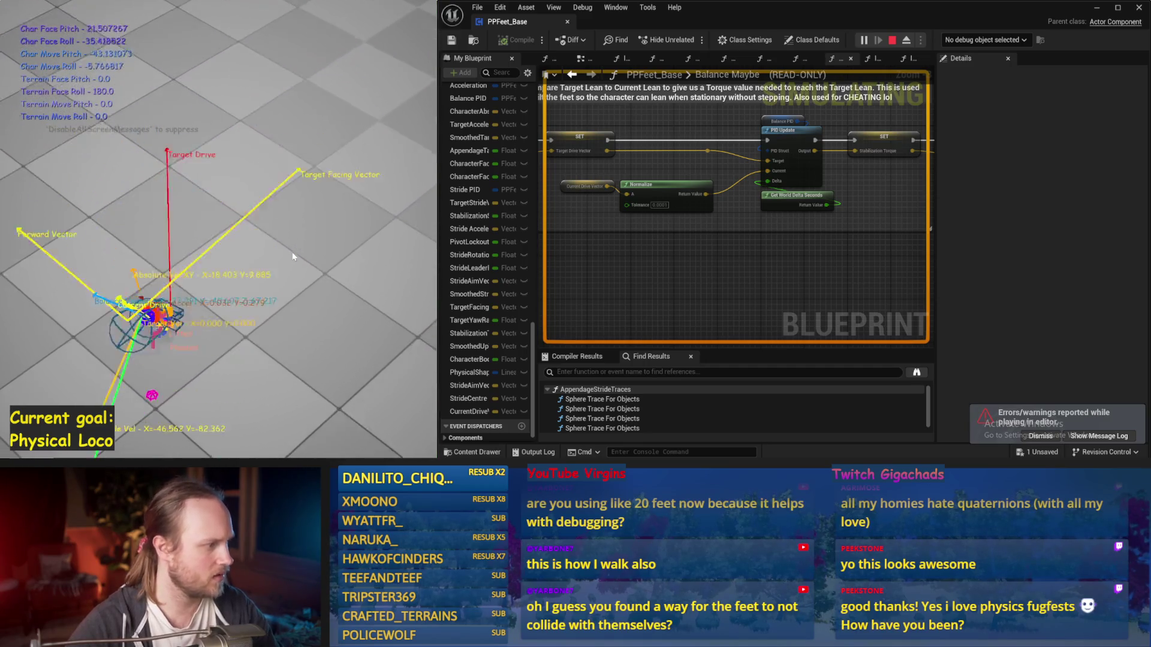
{"action": "key", "text": "Escape"}
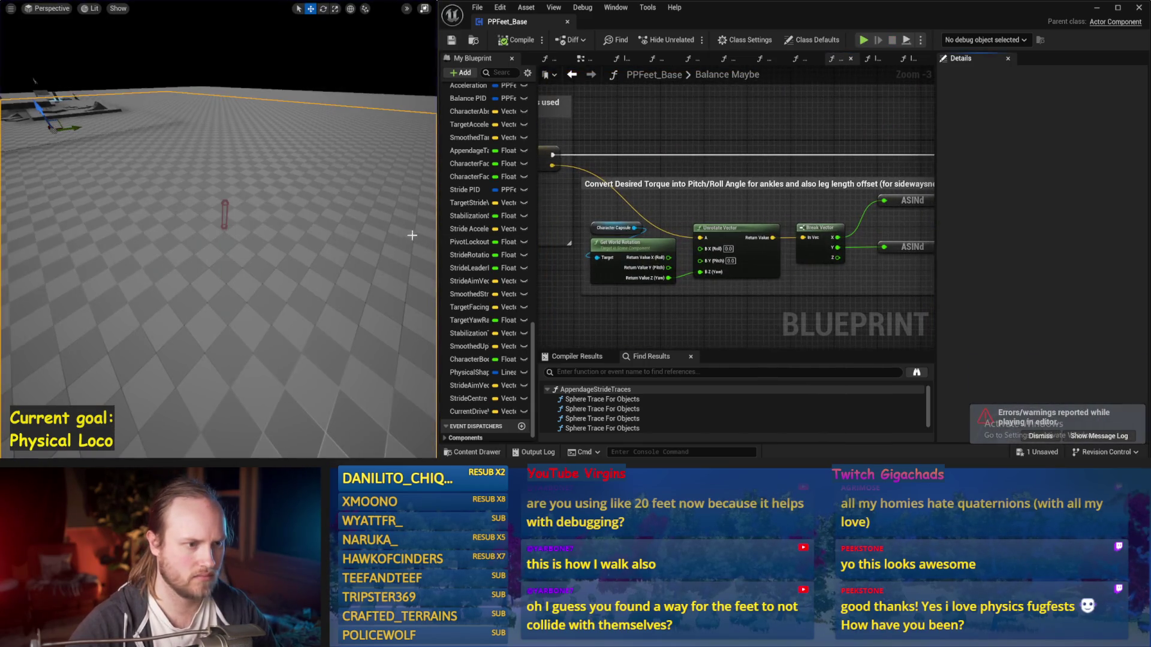
Return to the Cheating strength section and confirm its value of -8000
{"action": "mouse_move", "coordinate": [869, 239]}
{"action": "left_mouse_down"}
{"action": "mouse_move", "coordinate": [750, 228]}
{"action": "mouse_move", "coordinate": [749, 197]}
{"action": "left_mouse_up"}
{"action": "mouse_move", "coordinate": [897, 255]}
{"action": "left_mouse_down"}
{"action": "mouse_move", "coordinate": [681, 172]}
{"action": "mouse_move", "coordinate": [621, 180]}
{"action": "left_mouse_up"}
{"action": "left_click_drag", "start_coordinate": [775, 193], "coordinate": [573, 185]}
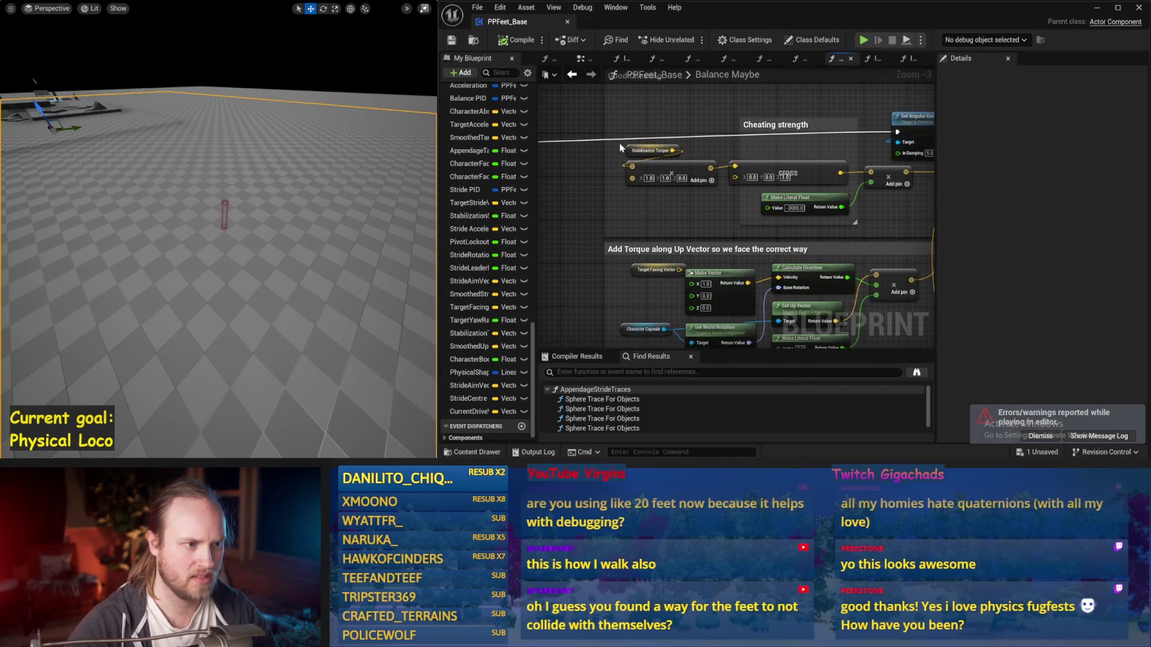
{"action": "left_click_drag", "start_coordinate": [668, 147], "coordinate": [584, 155]}
{"action": "mouse_move", "coordinate": [669, 187]}
{"action": "left_mouse_down"}
{"action": "mouse_move", "coordinate": [623, 192]}
{"action": "mouse_move", "coordinate": [677, 227]}
{"action": "left_mouse_up"}
{"action": "left_click_drag", "start_coordinate": [862, 158], "coordinate": [868, 145]}
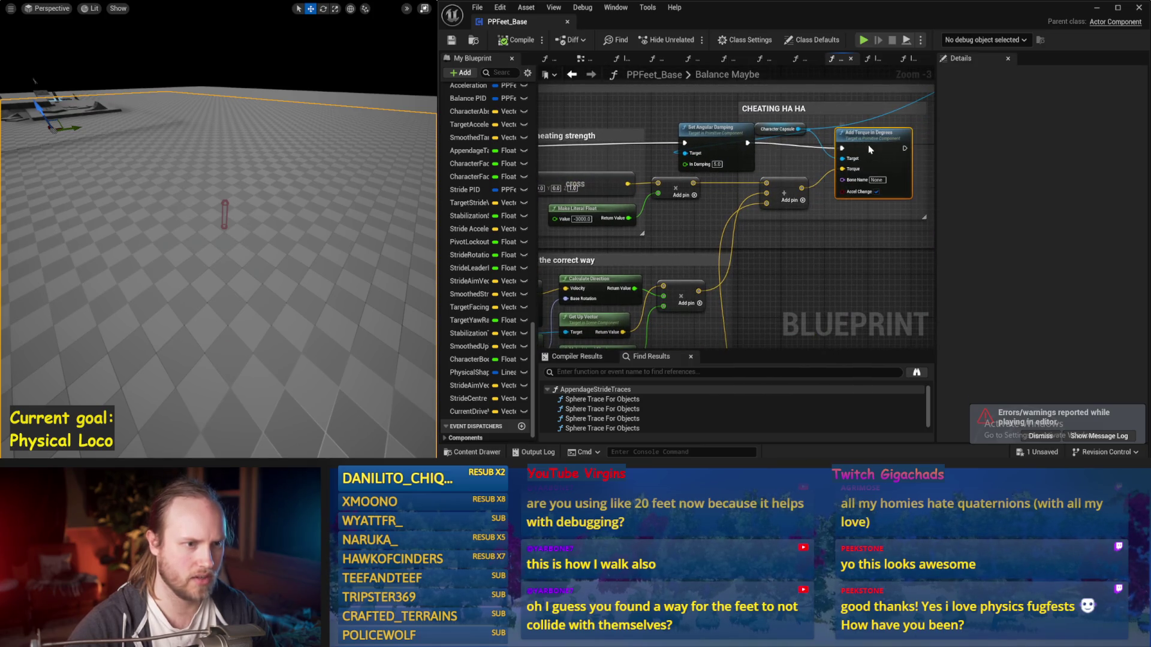
{"action": "mouse_move", "coordinate": [827, 269]}
{"action": "left_mouse_down"}
{"action": "mouse_move", "coordinate": [923, 242]}
{"action": "mouse_move", "coordinate": [899, 264]}
{"action": "mouse_move", "coordinate": [762, 275]}
{"action": "mouse_move", "coordinate": [854, 226]}
{"action": "left_mouse_up"}
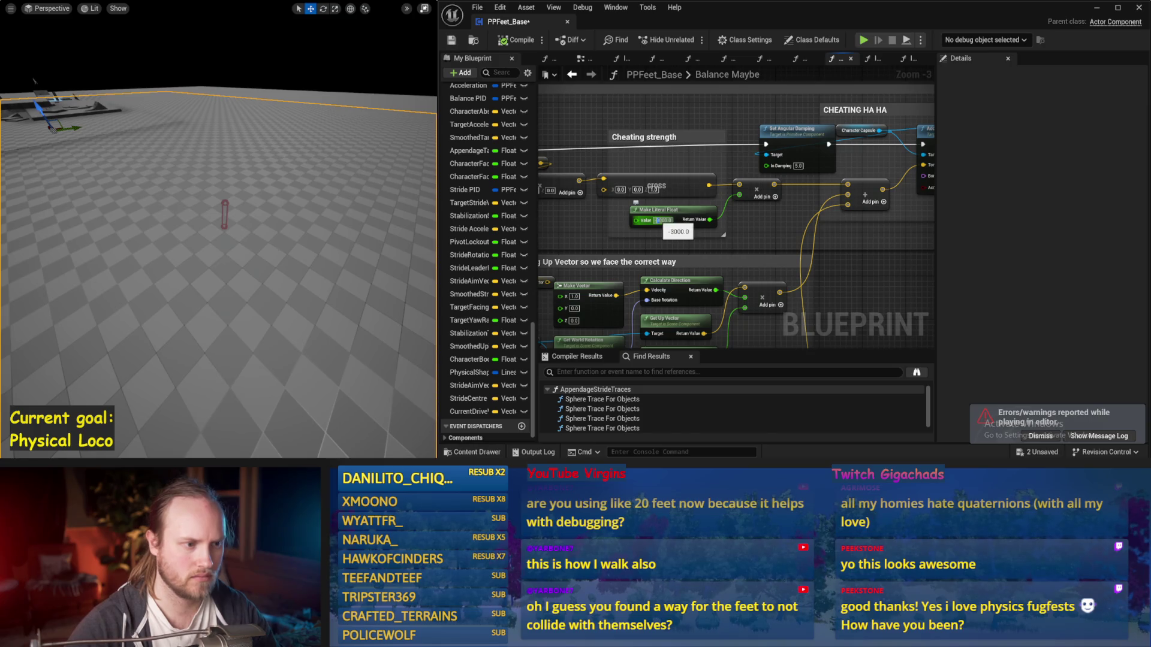
{"action": "left_click", "coordinate": [215, 194]}
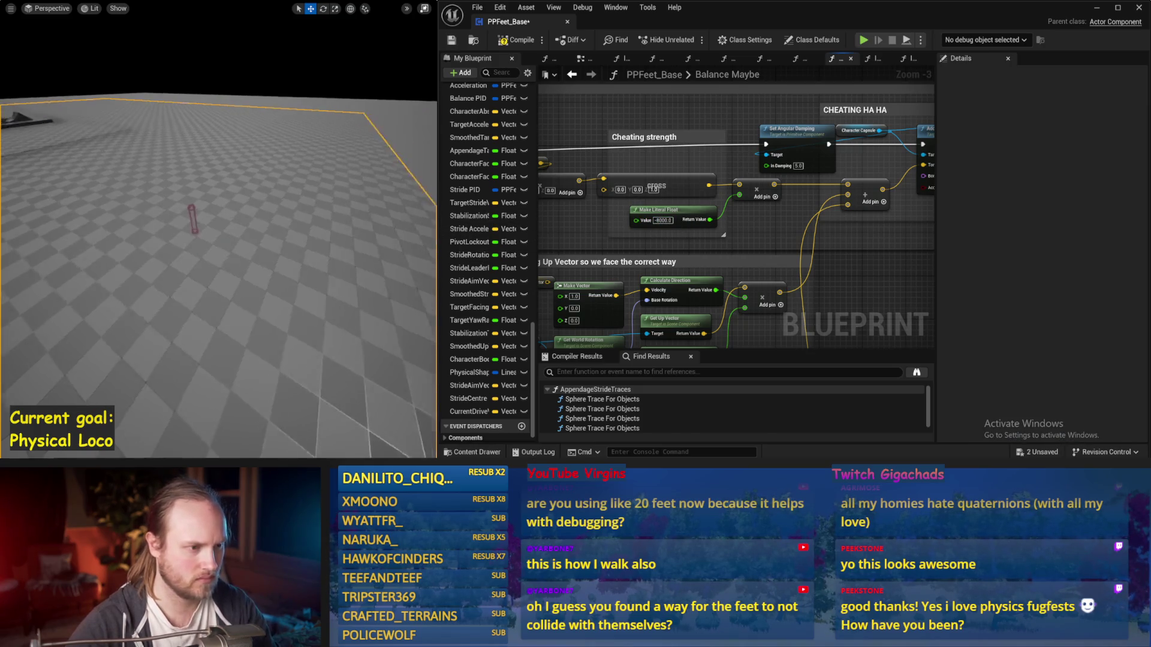
Play-test the capsule's balance over four simulation runs
{"action": "key", "text": "alt+p"}
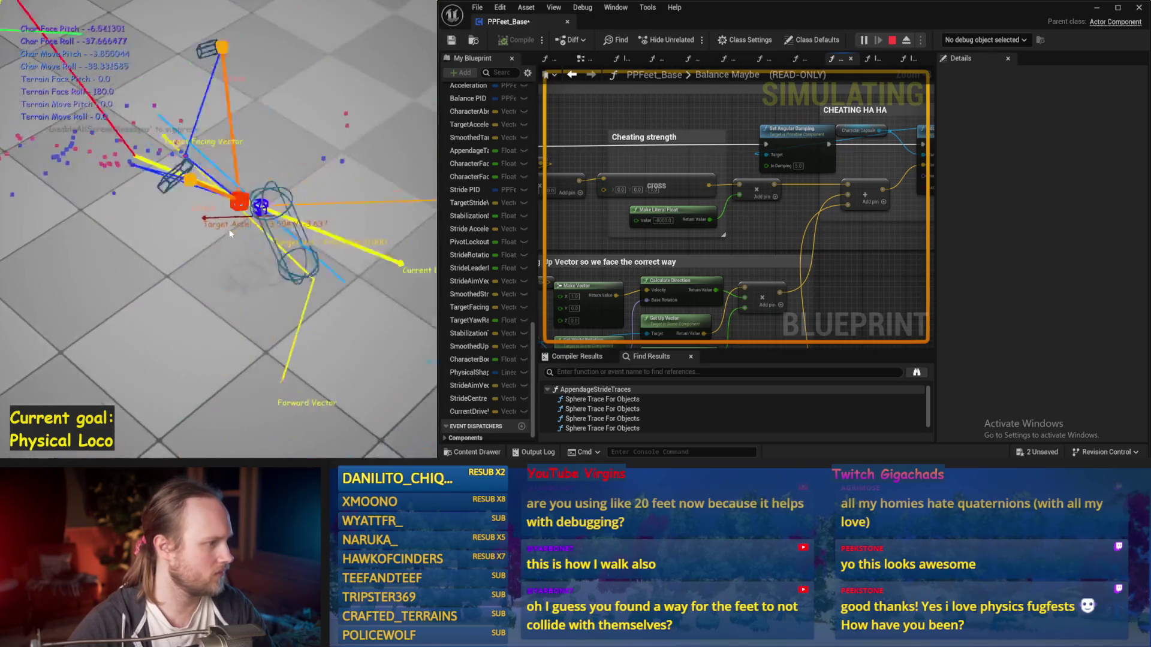
{"action": "key", "text": "Escape"}
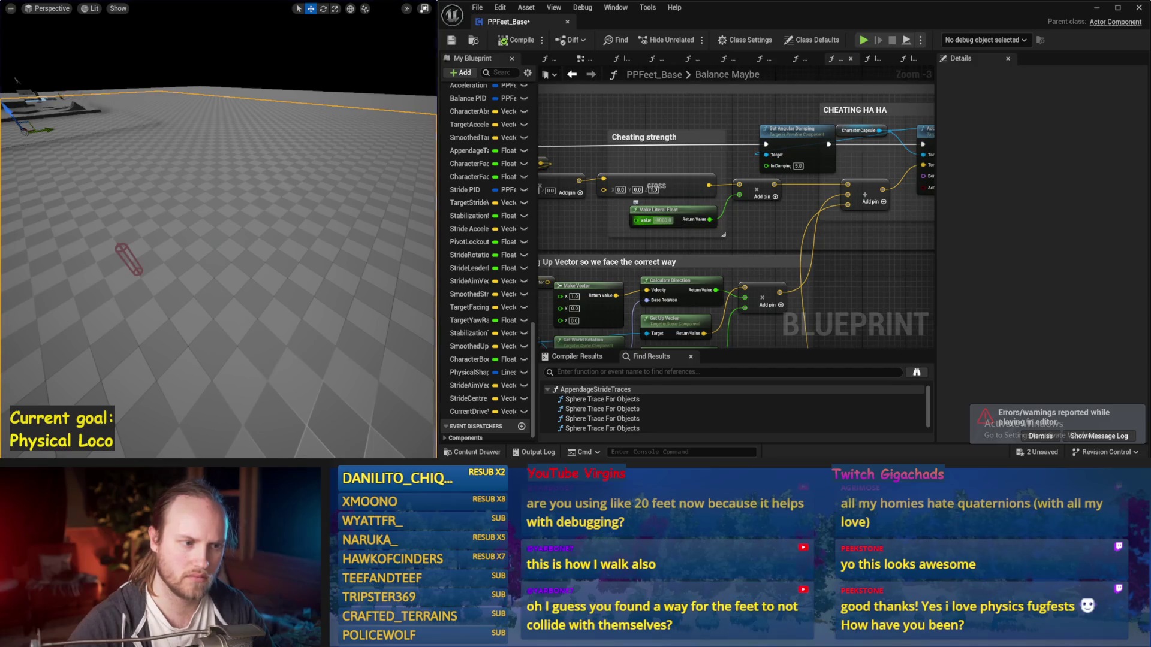
{"action": "left_click_drag", "start_coordinate": [334, 219], "coordinate": [343, 217]}
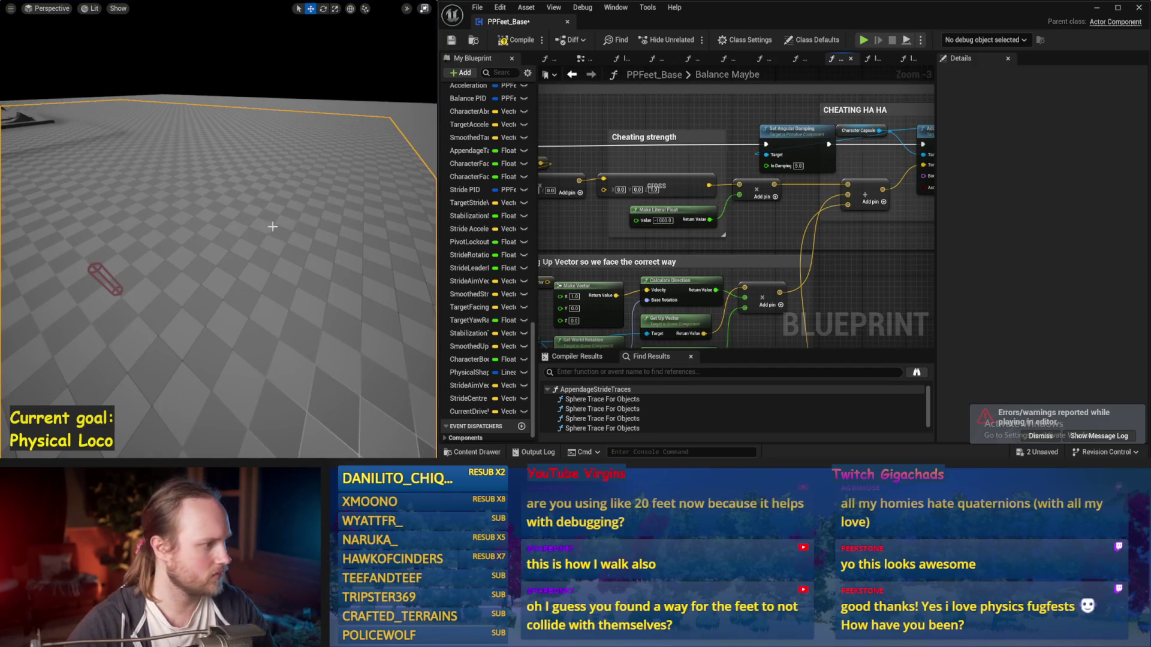
{"action": "key", "text": "alt+p"}
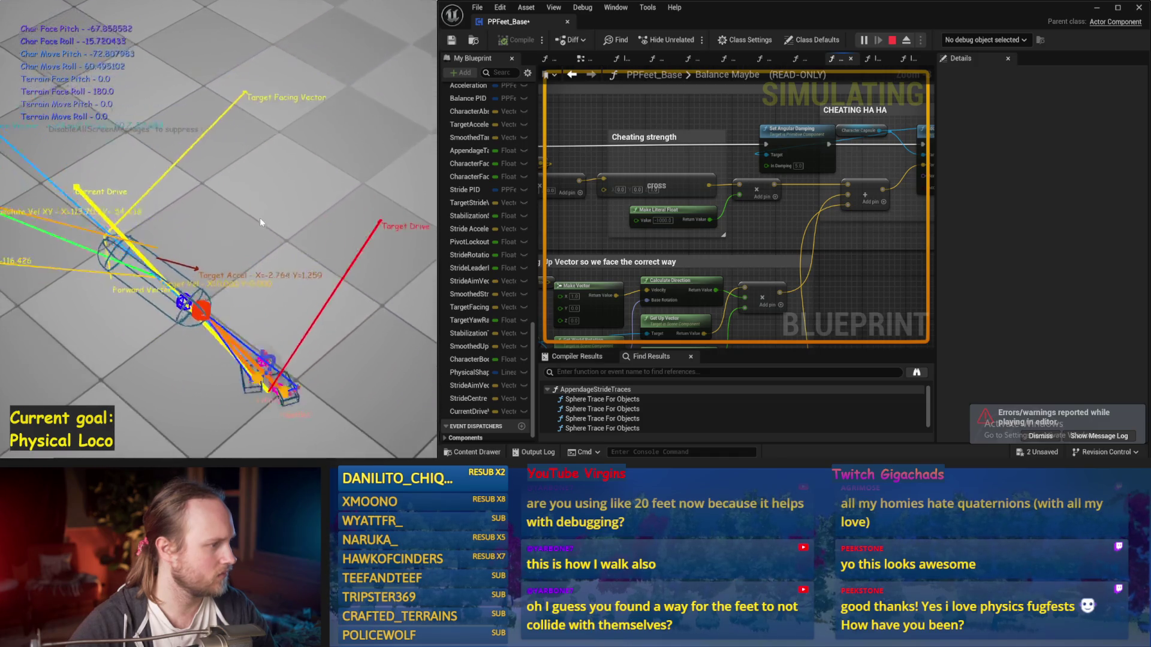
{"action": "key", "text": "Escape"}
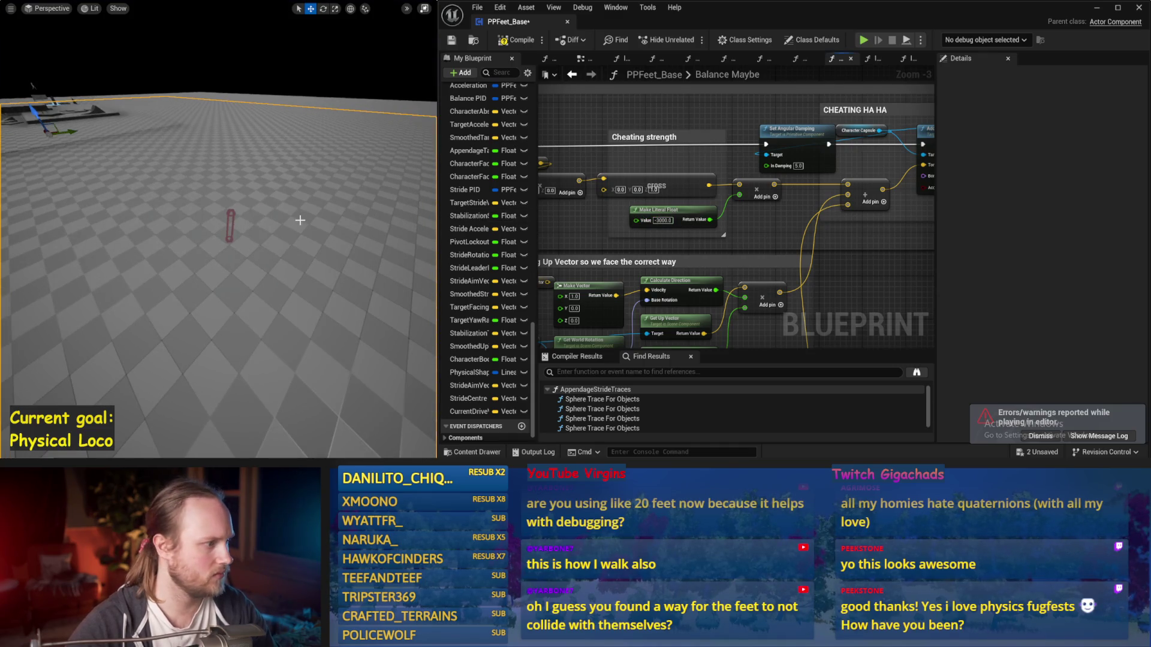
{"action": "key", "text": "alt+p"}
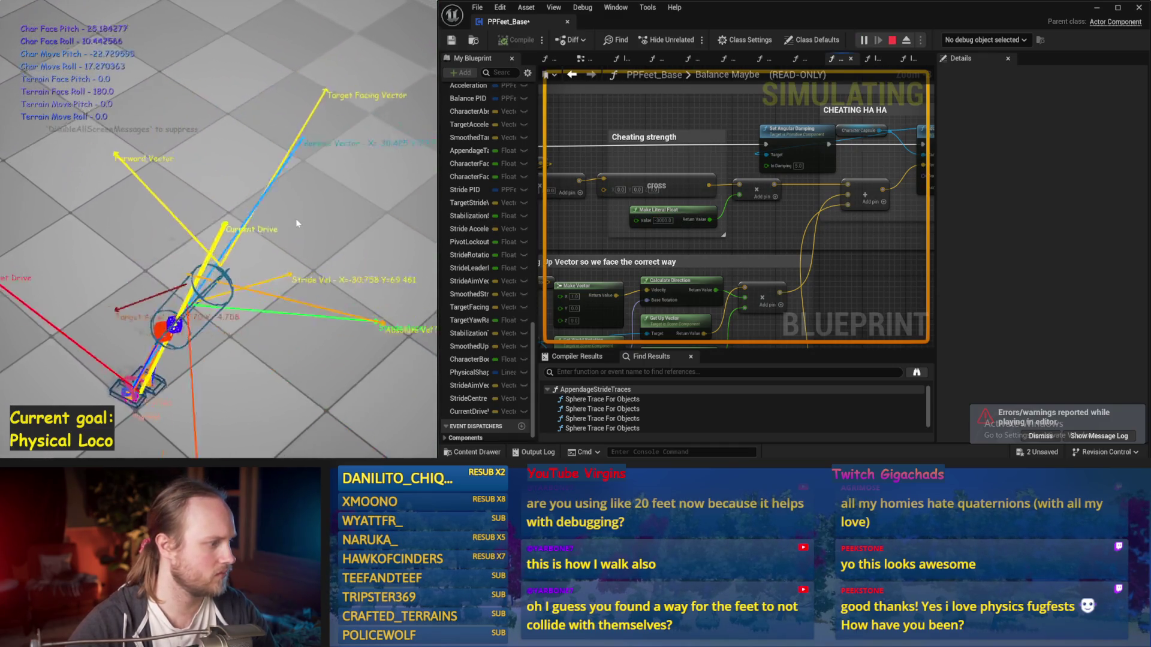
{"action": "key", "text": "Escape"}
{"action": "key", "text": "alt+p"}
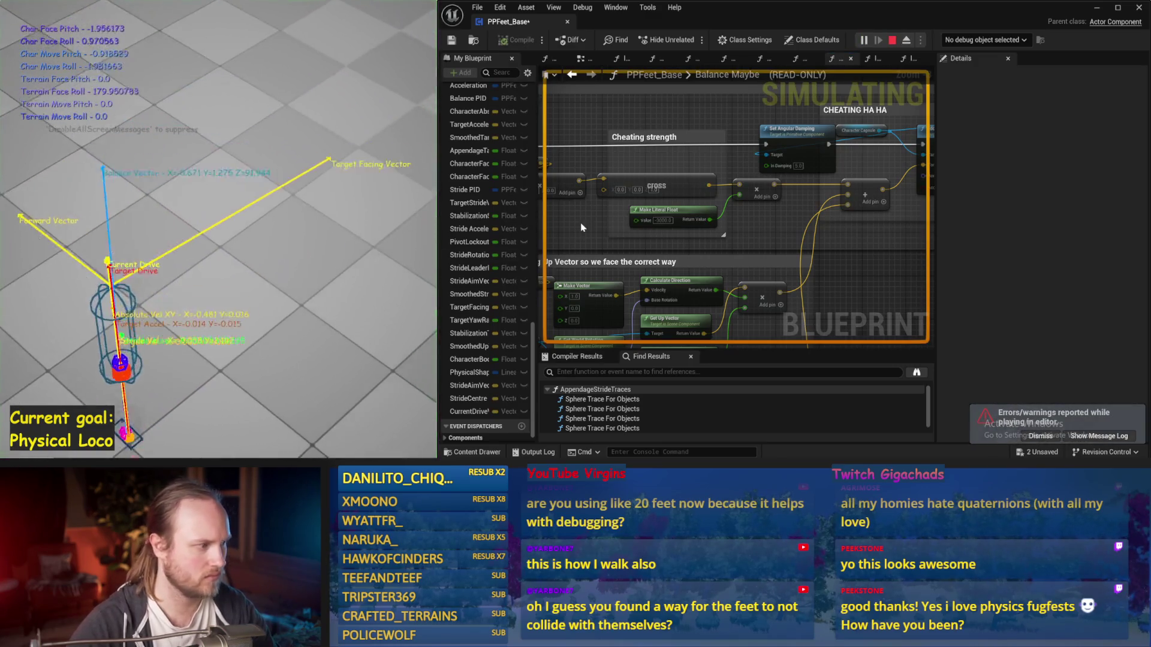
{"action": "key", "text": "Escape"}
Center the Compare Target Lean section and select the Balance PID node
{"action": "mouse_move", "coordinate": [640, 224]}
{"action": "left_mouse_down"}
{"action": "mouse_move", "coordinate": [858, 240]}
{"action": "mouse_move", "coordinate": [780, 228]}
{"action": "mouse_move", "coordinate": [797, 210]}
{"action": "mouse_move", "coordinate": [758, 200]}
{"action": "left_mouse_up"}
{"action": "scroll", "coordinate": [900, 207], "scroll_direction": "down", "scroll_amount": 1}
{"action": "left_click_drag", "start_coordinate": [900, 207], "coordinate": [893, 239]}
{"action": "left_click_drag", "start_coordinate": [706, 189], "coordinate": [825, 183]}
{"action": "mouse_move", "coordinate": [708, 219]}
{"action": "left_mouse_down"}
{"action": "mouse_move", "coordinate": [801, 209]}
{"action": "mouse_move", "coordinate": [636, 231]}
{"action": "mouse_move", "coordinate": [549, 209]}
{"action": "mouse_move", "coordinate": [483, 146]}
{"action": "left_mouse_up"}
{"action": "scroll", "coordinate": [801, 210], "scroll_direction": "up", "scroll_amount": 2}
{"action": "left_click", "coordinate": [744, 219]}
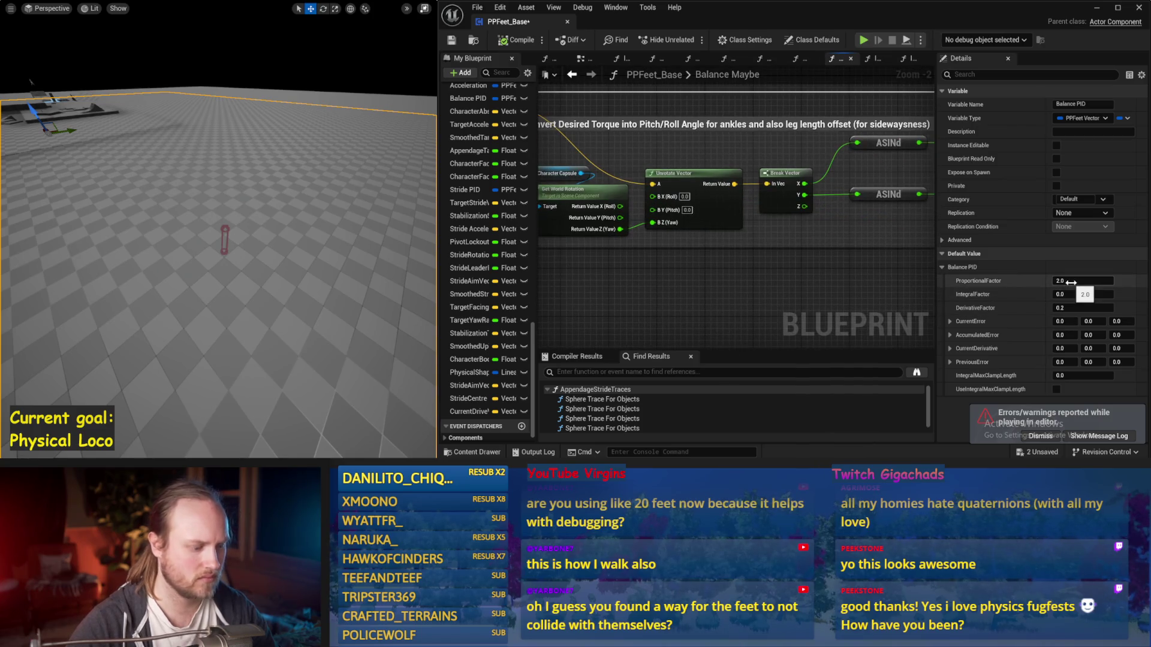
{"action": "type", "text": "0.4"}
Test Balance PID at ProportionalFactor 2.0 and DerivativeFactor 0.4, then restore 0.2 and save
{"action": "key", "text": "Return"}
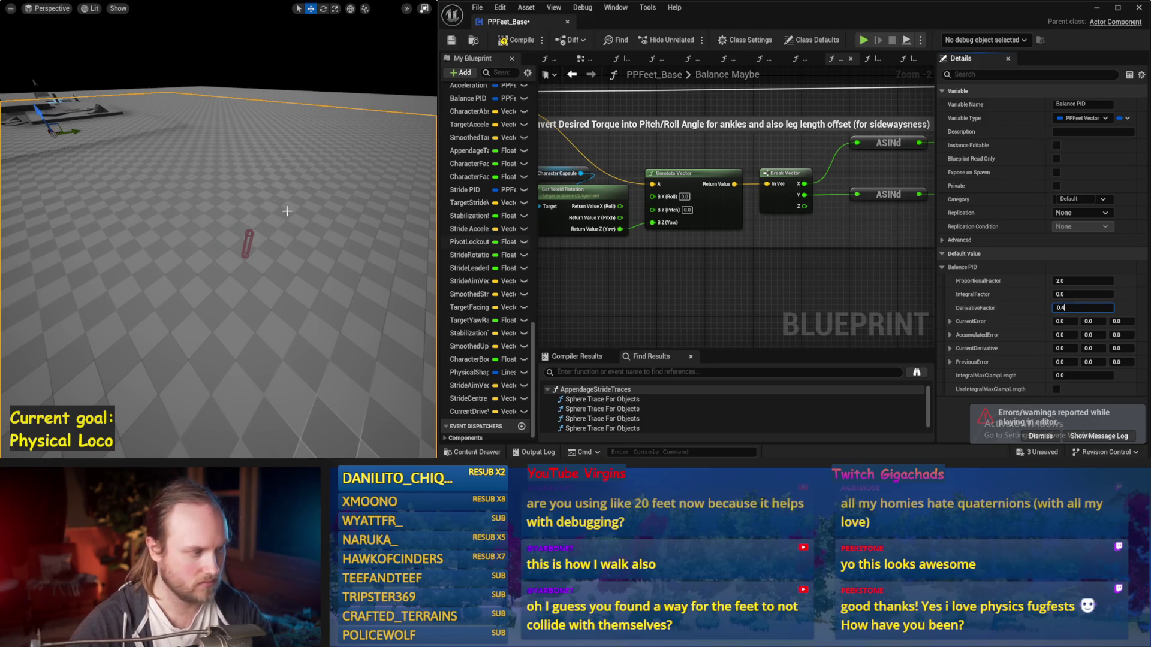
{"action": "key", "text": "Return"}
{"action": "key", "text": "alt+s"}
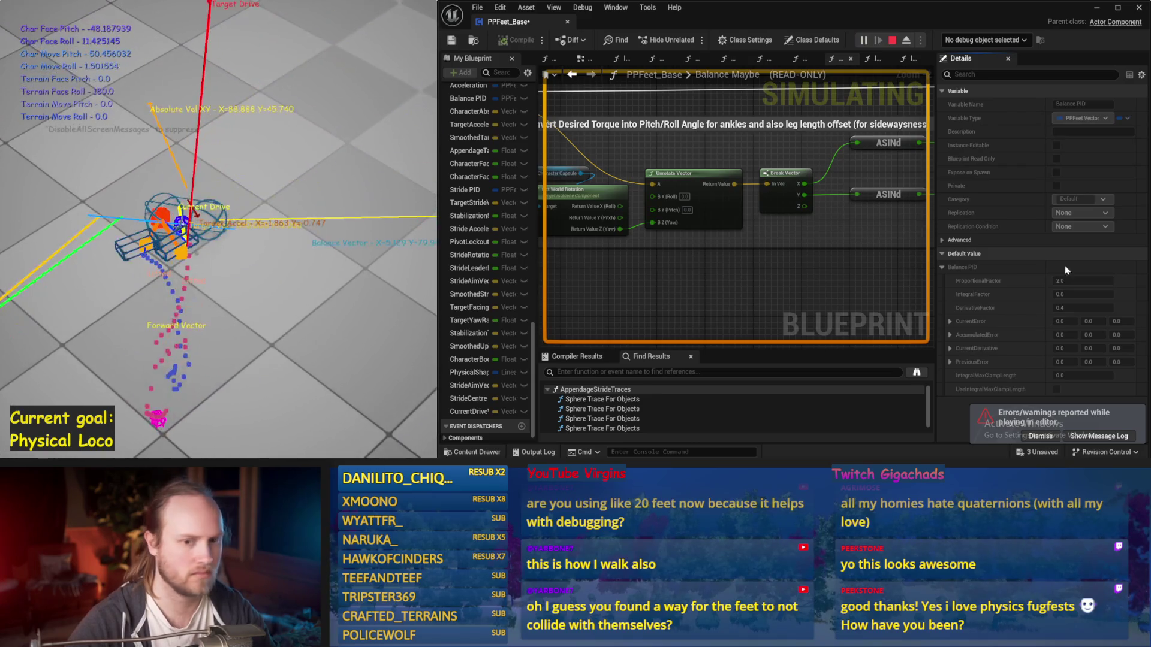
{"action": "key", "text": "Escape"}
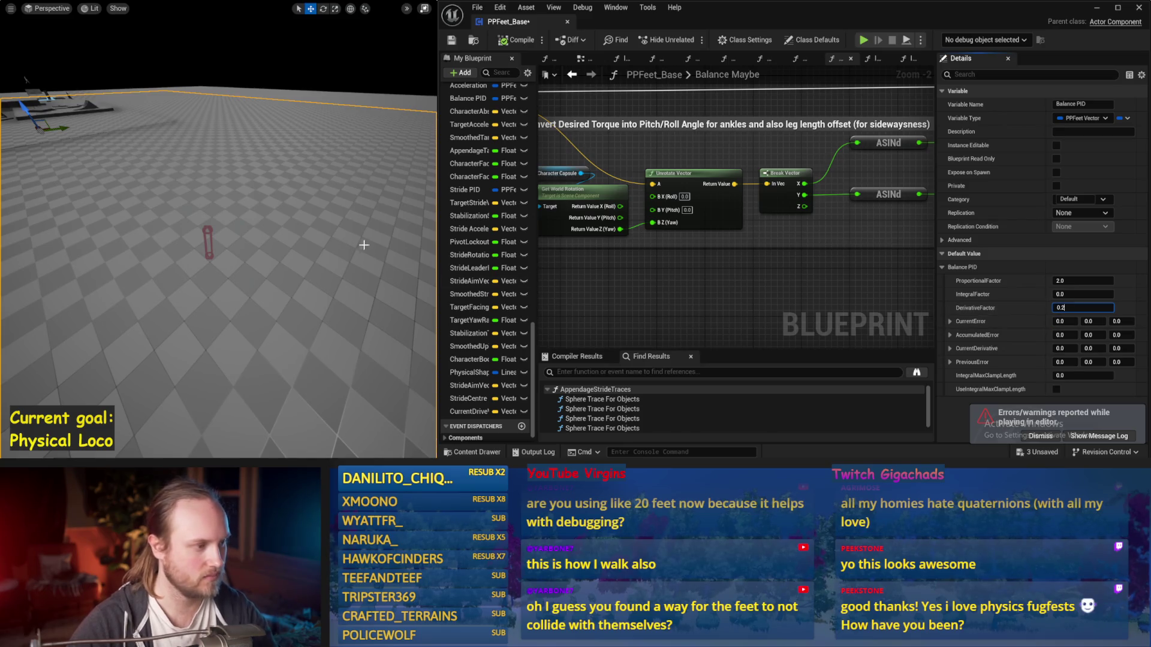
{"action": "key", "text": "ctrl+s"}
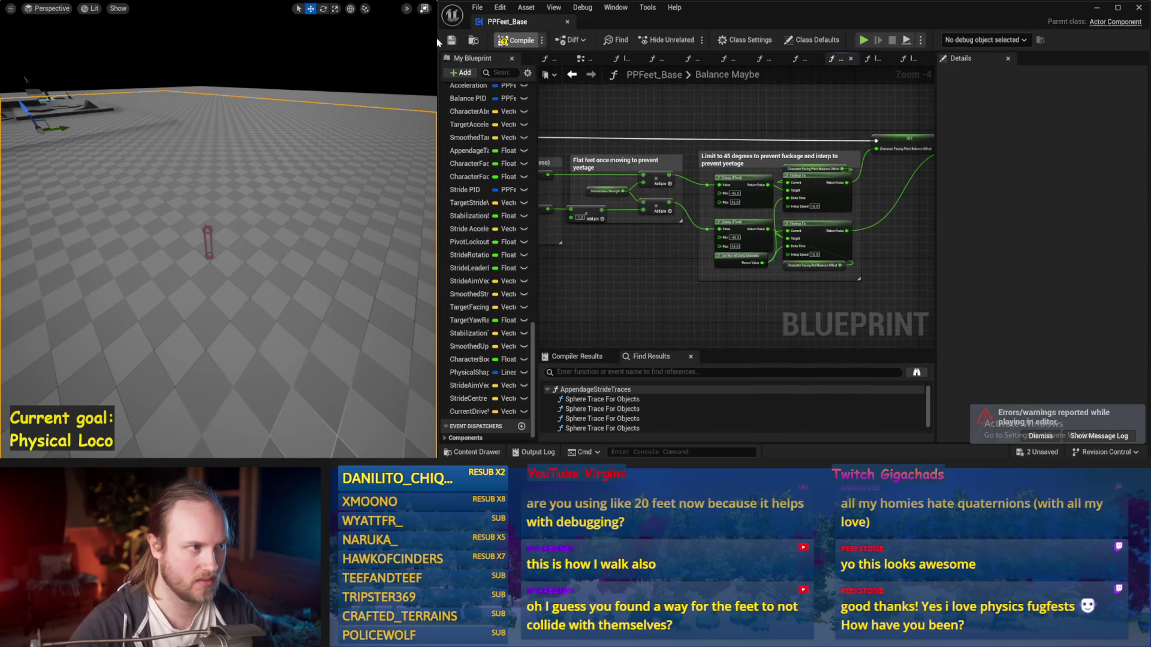
Adjust the cheating comment box edge and run a simulation test
{"action": "mouse_move", "coordinate": [779, 251]}
{"action": "left_mouse_down"}
{"action": "mouse_move", "coordinate": [819, 208]}
{"action": "mouse_move", "coordinate": [659, 233]}
{"action": "left_mouse_up"}
{"action": "scroll", "coordinate": [652, 178], "scroll_direction": "up", "scroll_amount": 2}
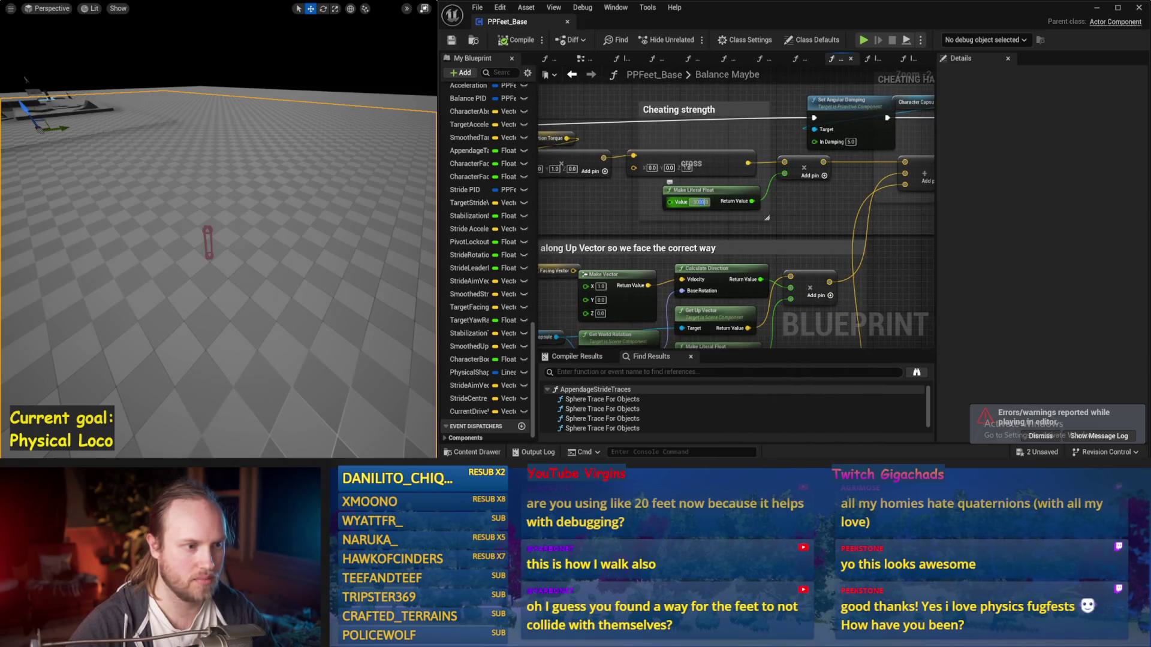
{"action": "left_click_drag", "start_coordinate": [773, 236], "coordinate": [773, 222]}
{"action": "scroll", "coordinate": [773, 228], "scroll_direction": "down", "scroll_amount": 6}
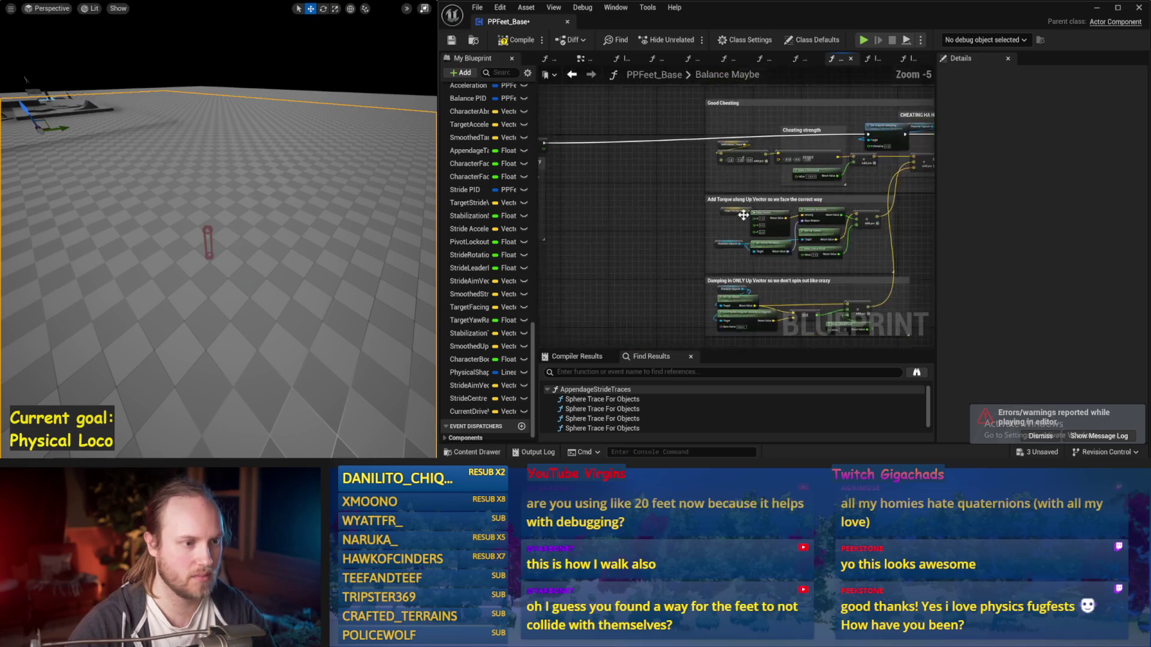
{"action": "scroll", "coordinate": [765, 281], "scroll_direction": "up", "scroll_amount": 6}
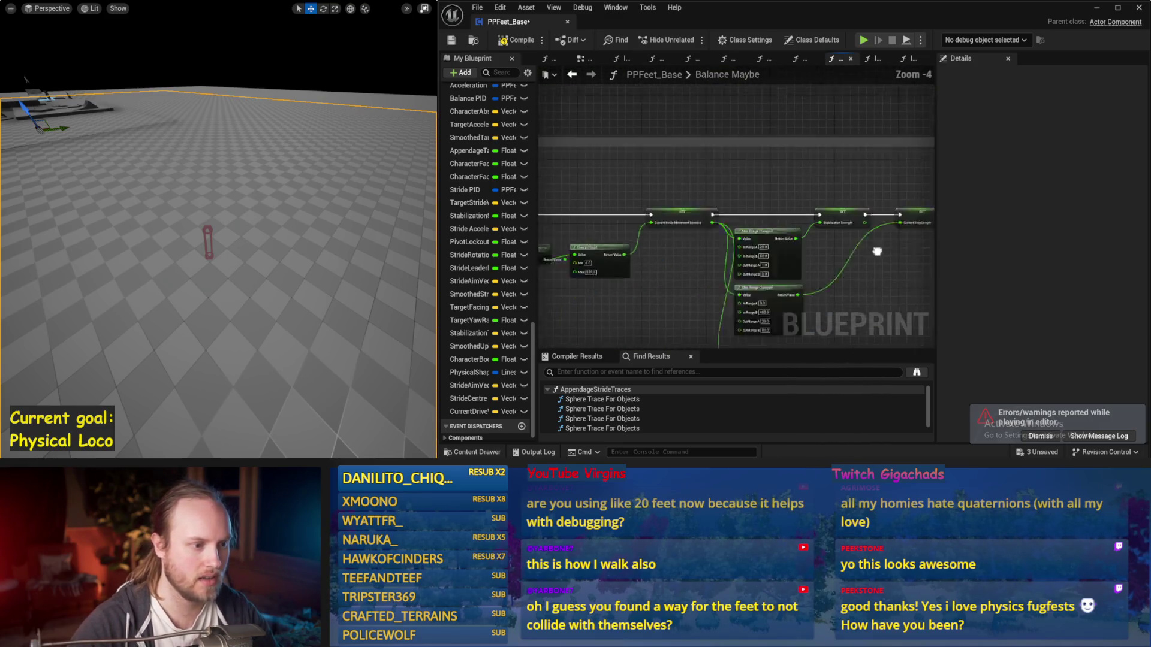
{"action": "left_click_drag", "start_coordinate": [197, 219], "coordinate": [196, 219]}
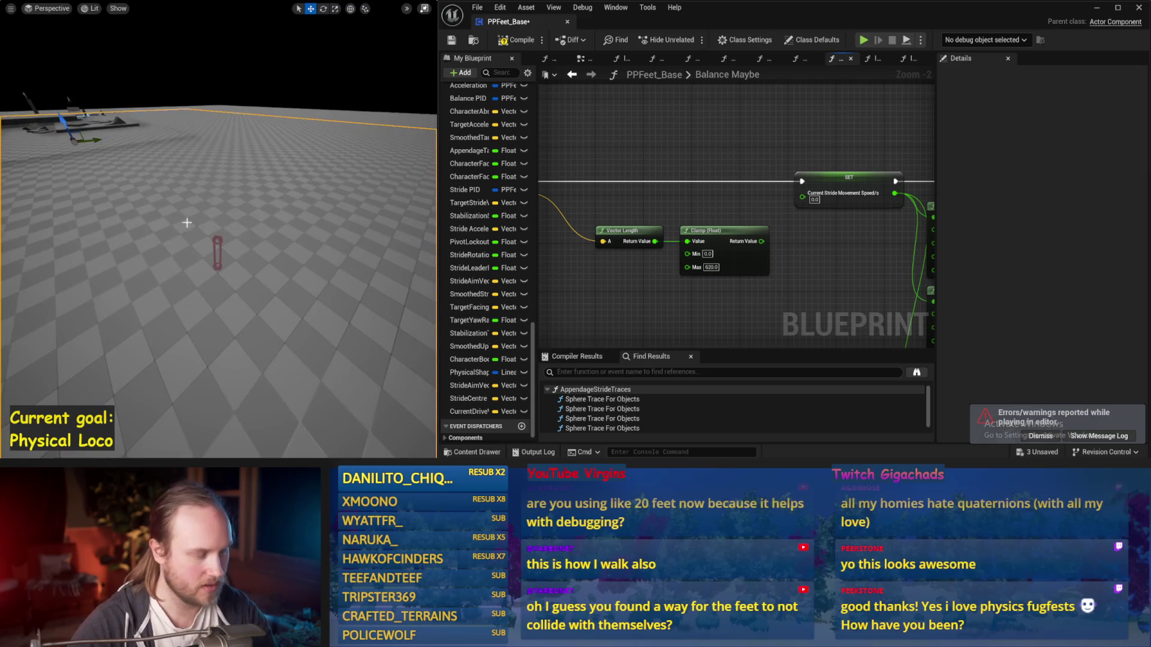
{"action": "key", "text": "alt+s"}
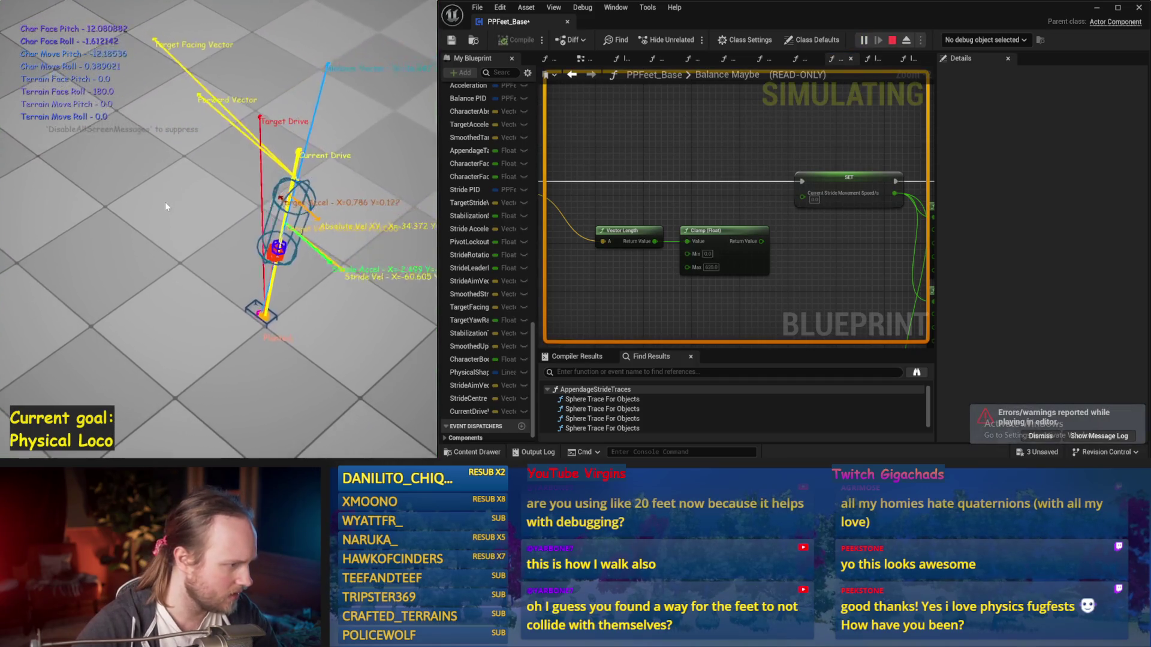
{"action": "key", "text": "Escape"}
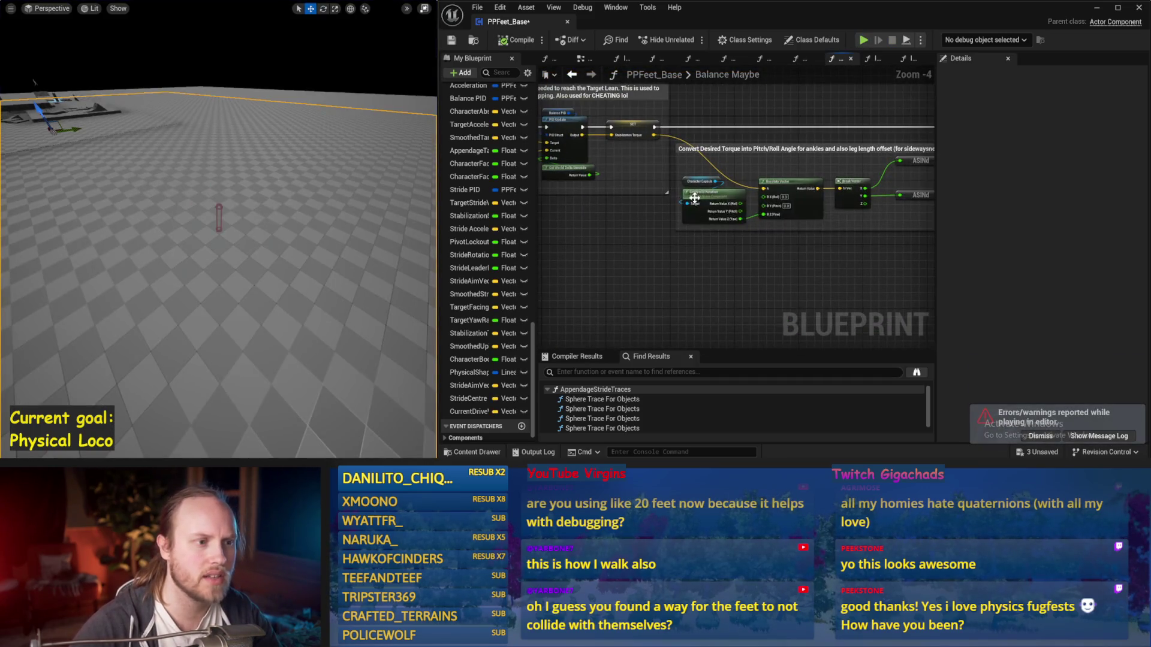
Move the Current Drive Vector node further left and save the blueprint
{"action": "scroll", "coordinate": [771, 185], "scroll_direction": "up", "scroll_amount": 1}
{"action": "left_click_drag", "start_coordinate": [802, 162], "coordinate": [882, 183]}
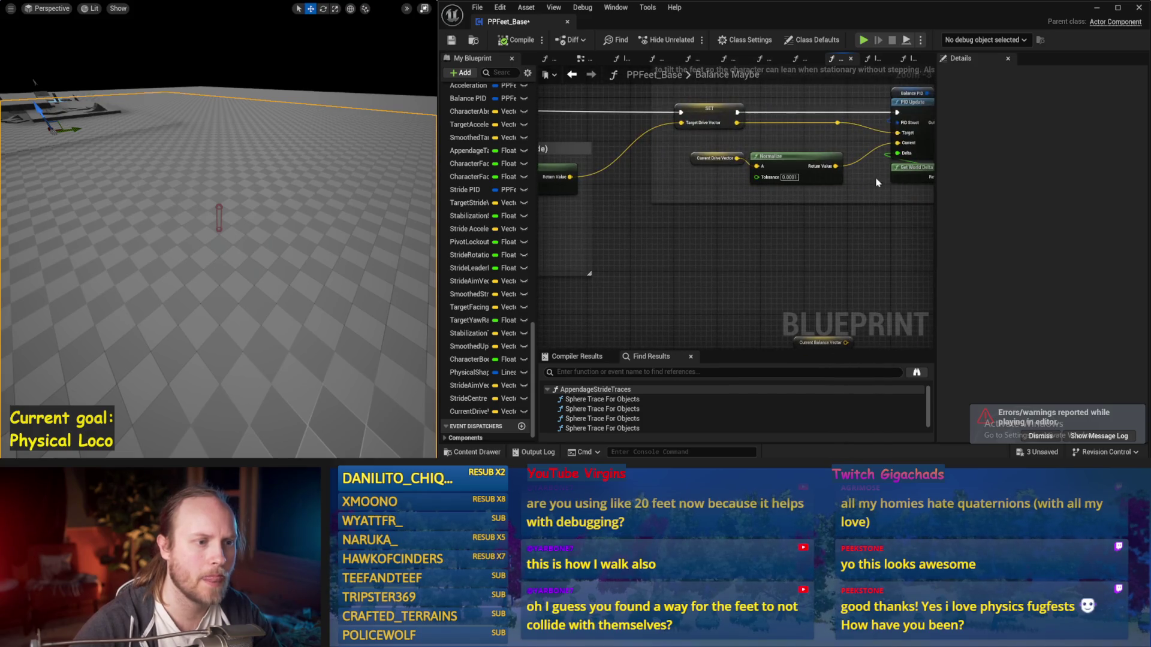
{"action": "left_click_drag", "start_coordinate": [696, 163], "coordinate": [652, 168]}
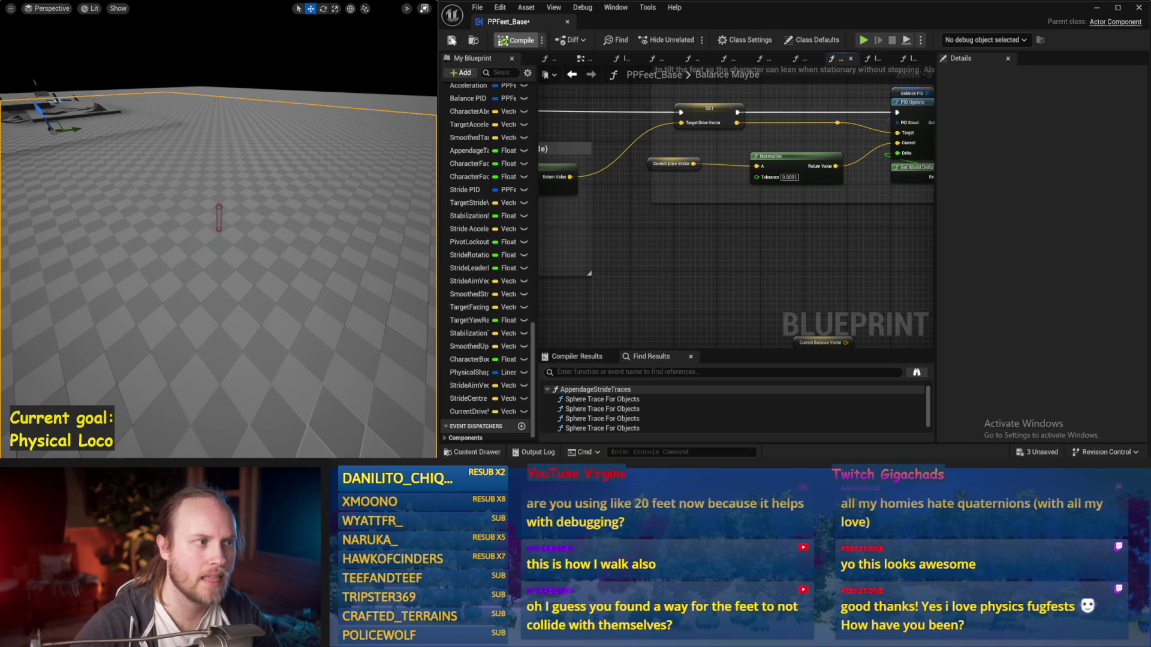
{"action": "key", "text": "ctrl+s"}
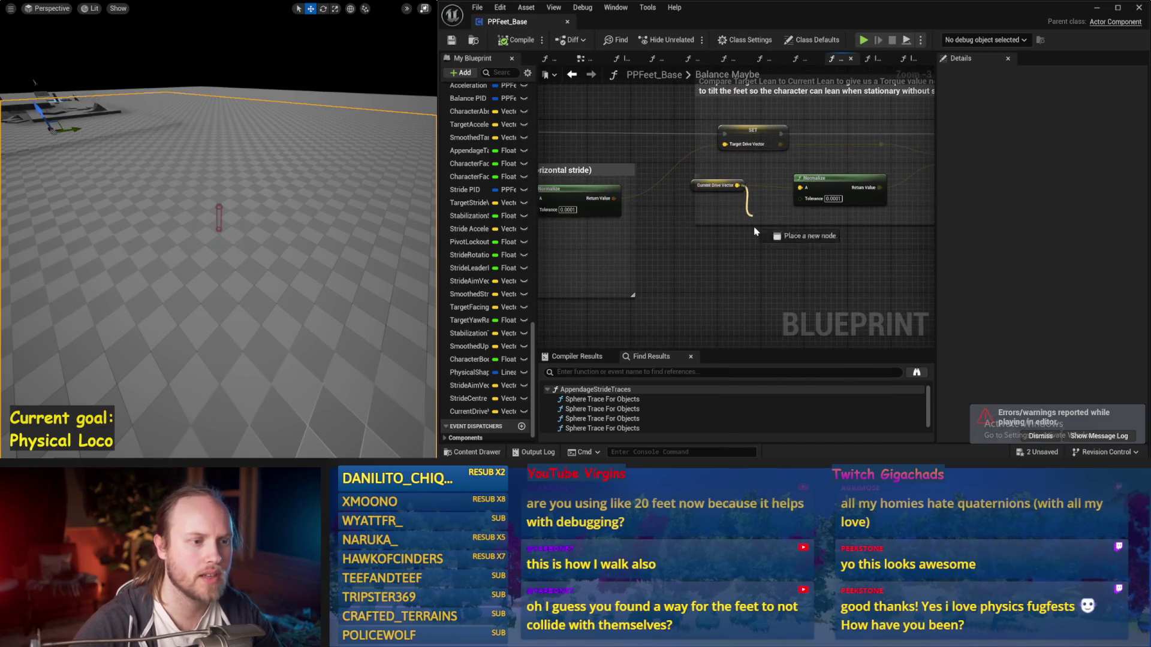
Open the DetermineAppendageTargets function graph and look over its nodes
{"action": "left_click", "coordinate": [548, 60]}
{"action": "scroll", "coordinate": [689, 294], "scroll_direction": "down", "scroll_amount": 2}
{"action": "left_click_drag", "start_coordinate": [689, 229], "coordinate": [836, 198]}
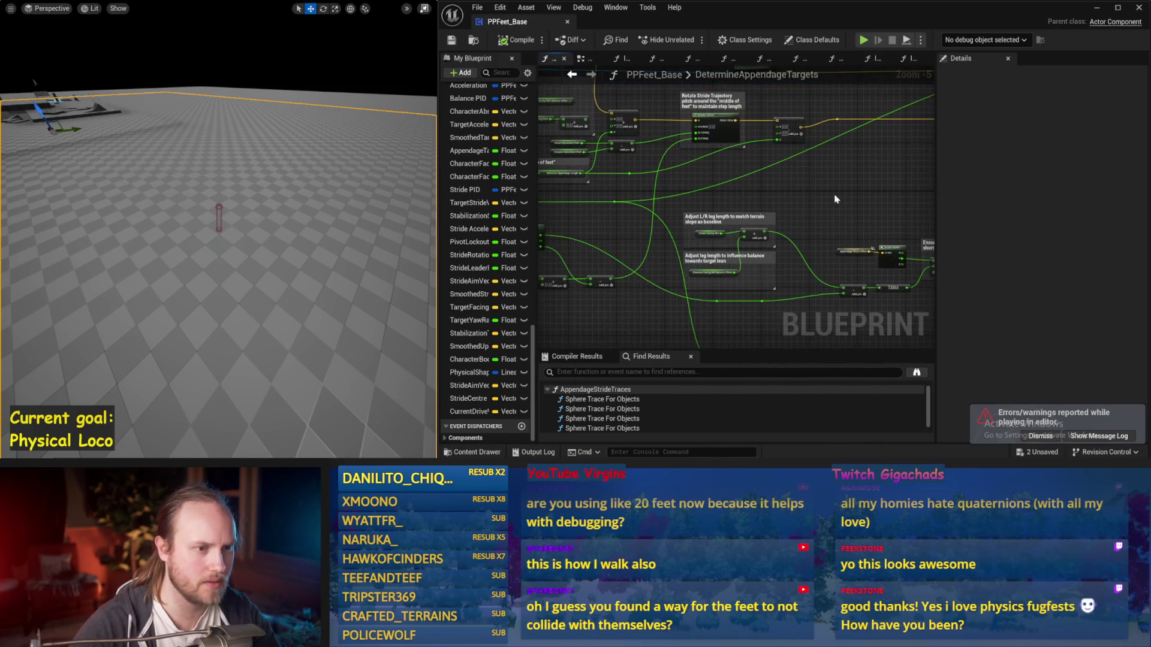
Narrow the details panel and bring up the CalcStrideCentreAndLean graph's lean section
{"action": "left_click_drag", "start_coordinate": [945, 196], "coordinate": [1057, 196]}
{"action": "left_click_drag", "start_coordinate": [900, 210], "coordinate": [765, 229]}
{"action": "scroll", "coordinate": [767, 258], "scroll_direction": "up", "scroll_amount": 1}
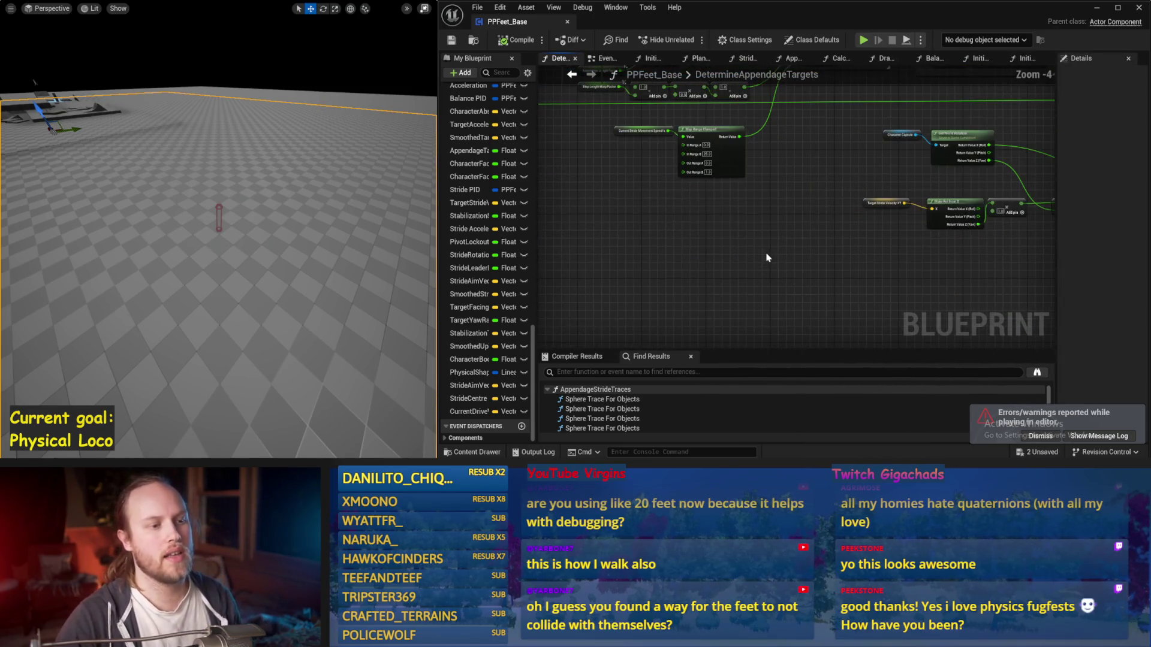
{"action": "left_click", "coordinate": [606, 58]}
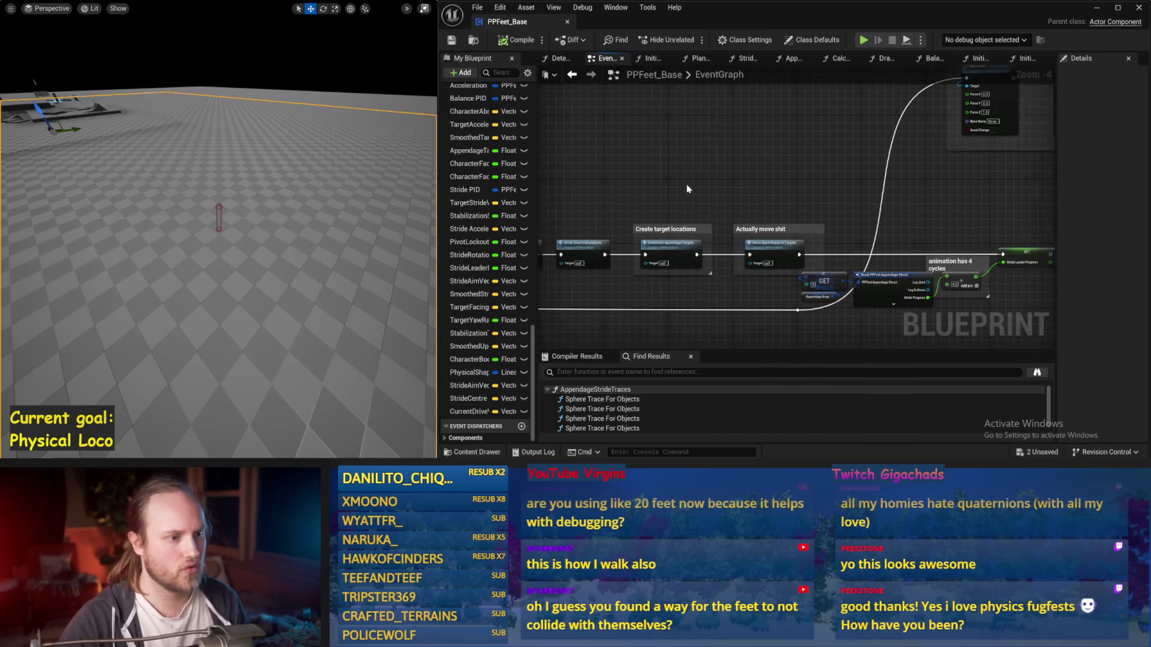
{"action": "key", "text": "alt+Right"}
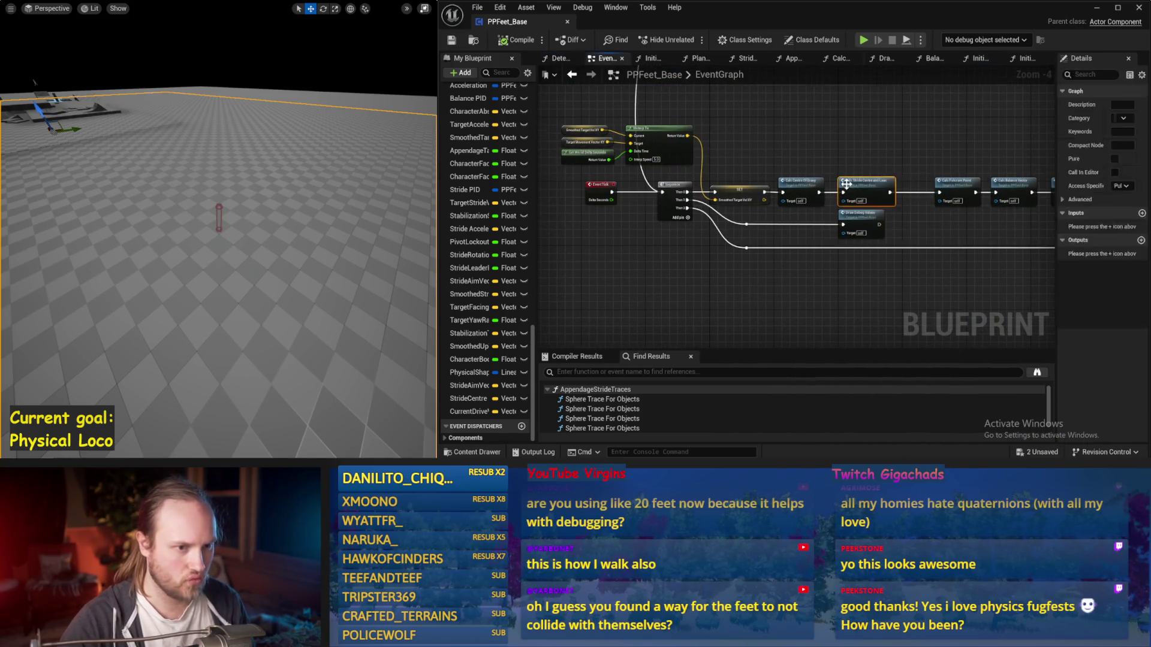
{"action": "scroll", "coordinate": [806, 207], "scroll_direction": "up", "scroll_amount": 1}
{"action": "mouse_move", "coordinate": [806, 207]}
{"action": "left_mouse_down"}
{"action": "mouse_move", "coordinate": [860, 239]}
{"action": "mouse_move", "coordinate": [940, 144]}
{"action": "left_mouse_up"}
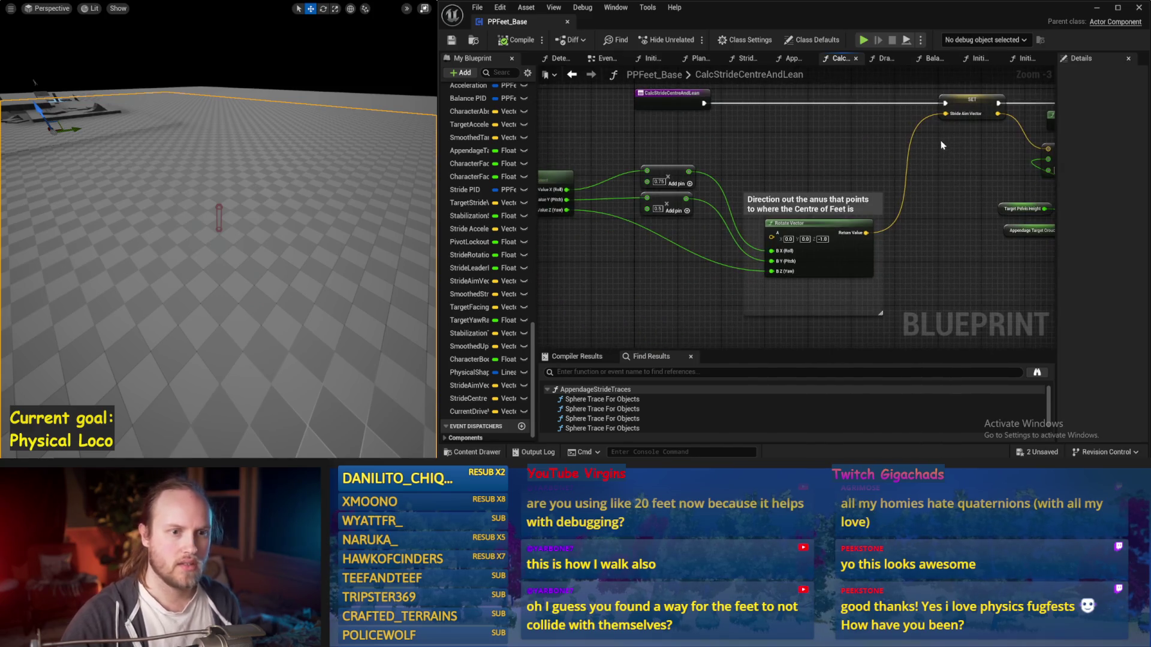
{"action": "mouse_move", "coordinate": [825, 250]}
{"action": "left_mouse_down"}
{"action": "mouse_move", "coordinate": [751, 245]}
{"action": "mouse_move", "coordinate": [860, 251]}
{"action": "mouse_move", "coordinate": [839, 256]}
{"action": "mouse_move", "coordinate": [806, 240]}
{"action": "left_mouse_up"}
Wire Stride Centre into the B pin of the subtraction setting Current Drive Vector, then save
{"action": "left_click", "coordinate": [913, 157]}
{"action": "scroll", "coordinate": [720, 231], "scroll_direction": "up", "scroll_amount": 1}
{"action": "left_click_drag", "start_coordinate": [788, 206], "coordinate": [719, 172]}
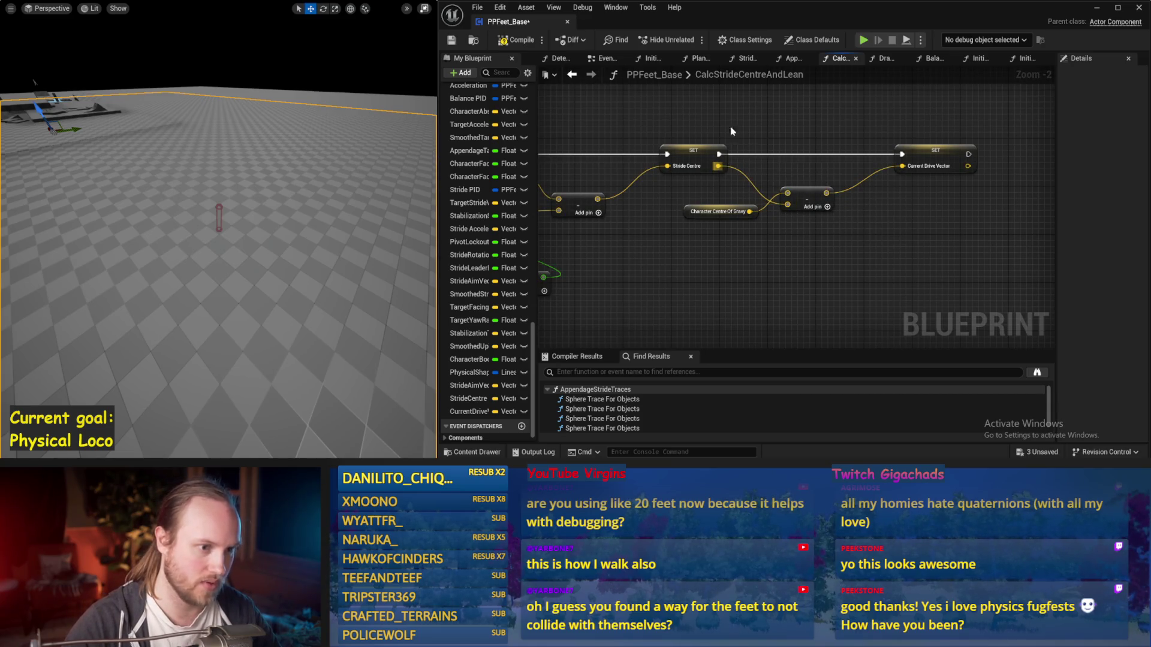
{"action": "left_click", "coordinate": [722, 151]}
{"action": "left_click", "coordinate": [447, 42]}
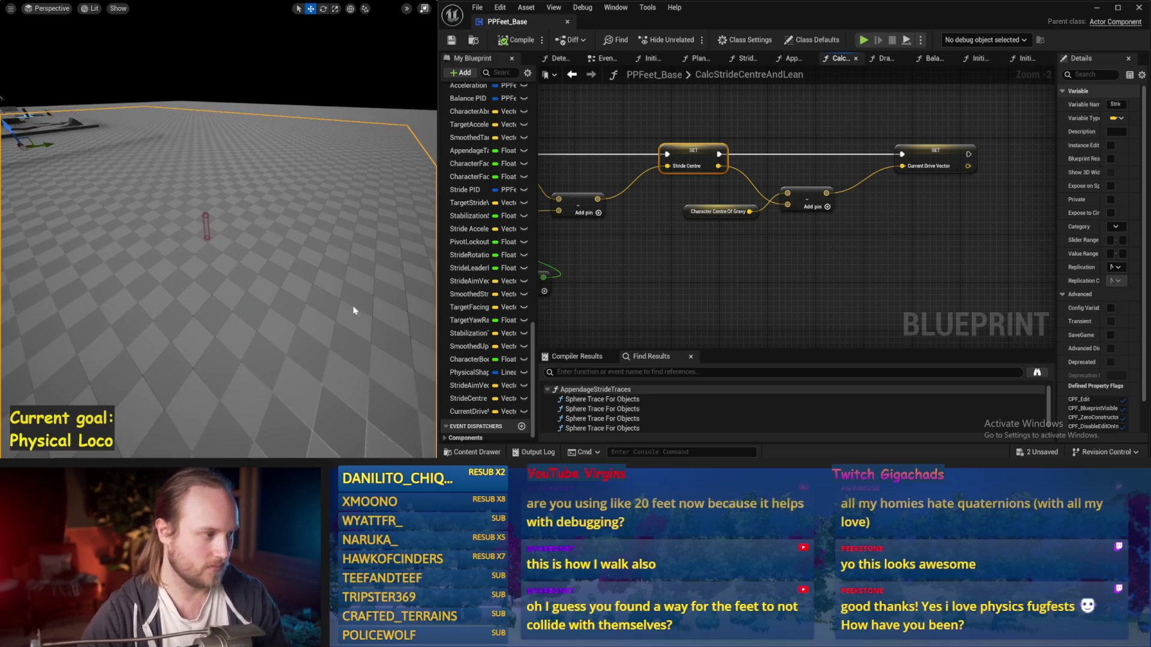
Simulate to test the change, then return to the EventGraph's tick chain
{"action": "key", "text": "alt+p"}
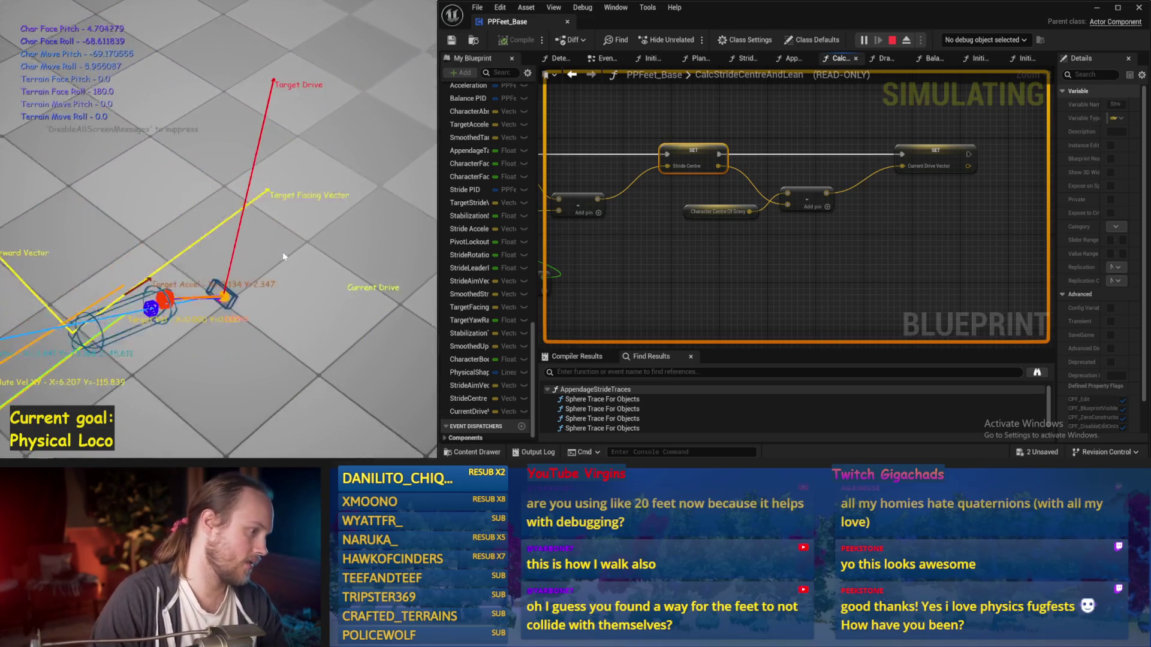
{"action": "key", "text": "Escape"}
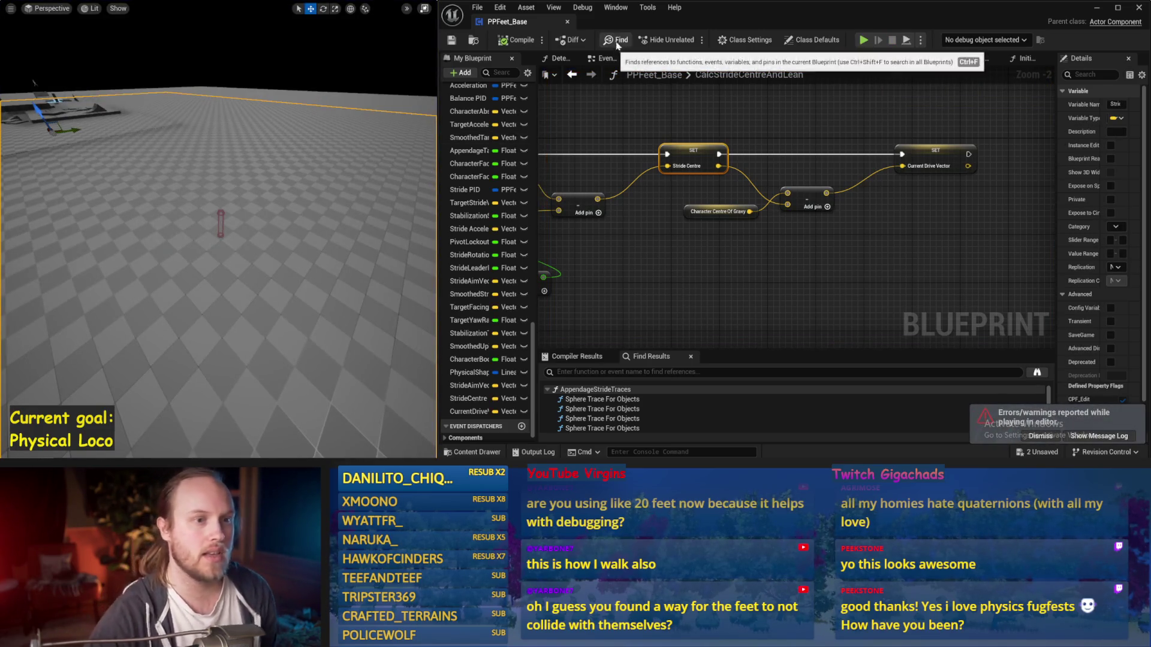
{"action": "left_click", "coordinate": [604, 60]}
{"action": "mouse_move", "coordinate": [852, 108]}
{"action": "left_mouse_down"}
{"action": "mouse_move", "coordinate": [839, 172]}
{"action": "mouse_move", "coordinate": [718, 204]}
{"action": "left_mouse_up"}
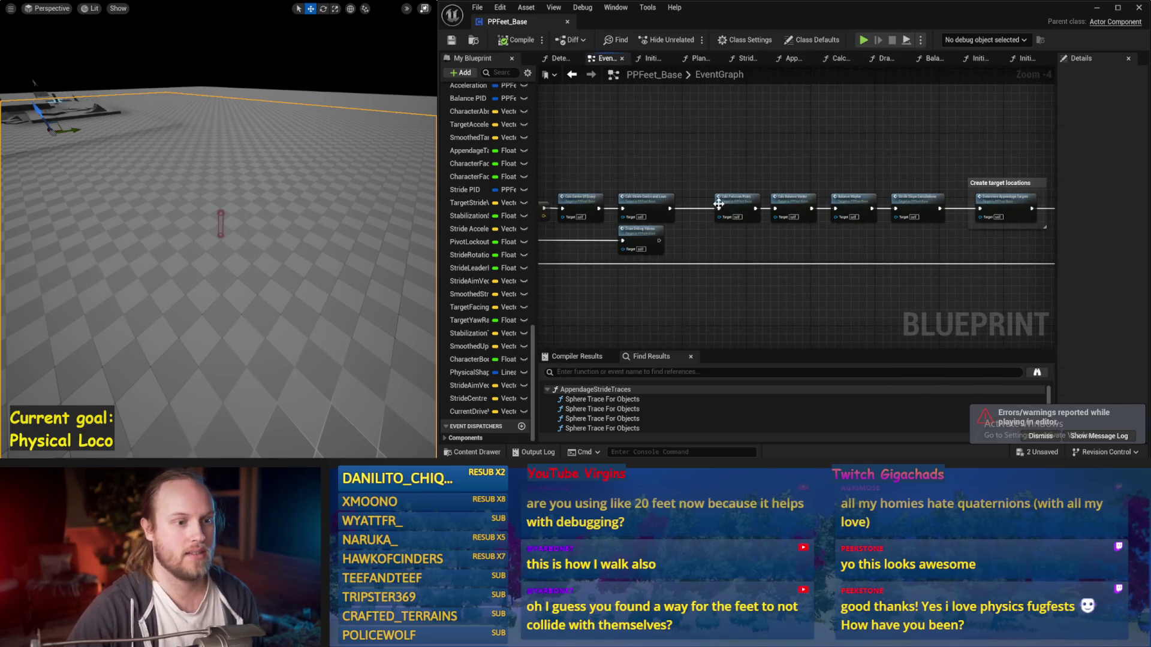
In Balance Maybe, wire the Current Drive Vector calculation into the Stride PID Update input
{"action": "double_click", "coordinate": [784, 214]}
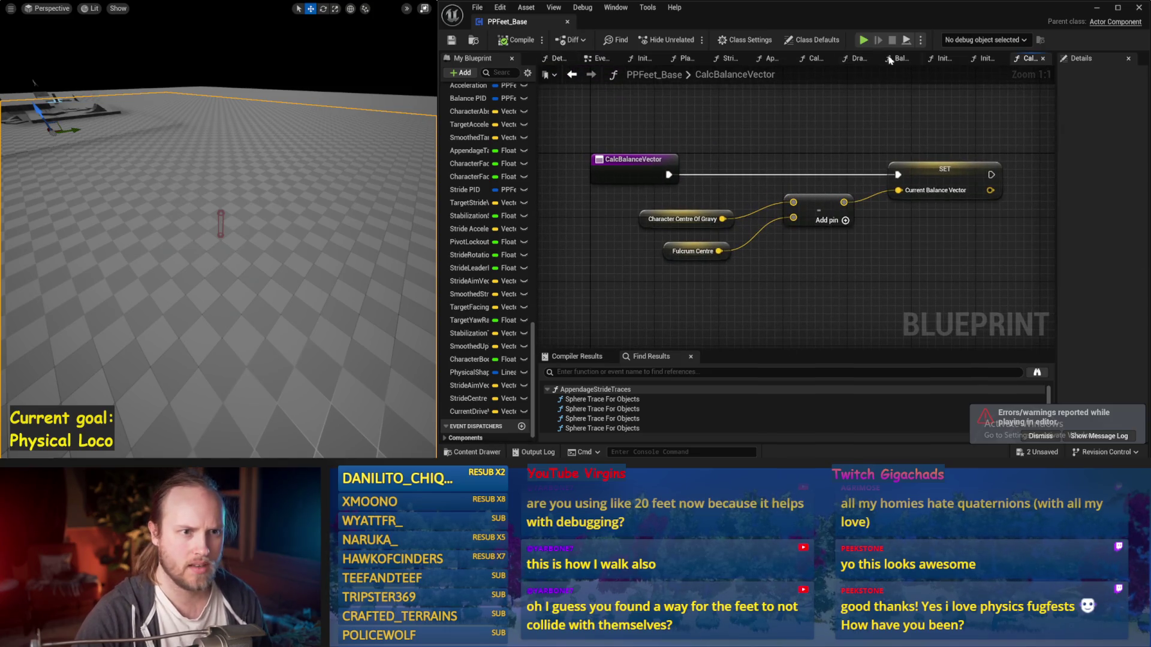
{"action": "left_click", "coordinate": [899, 58]}
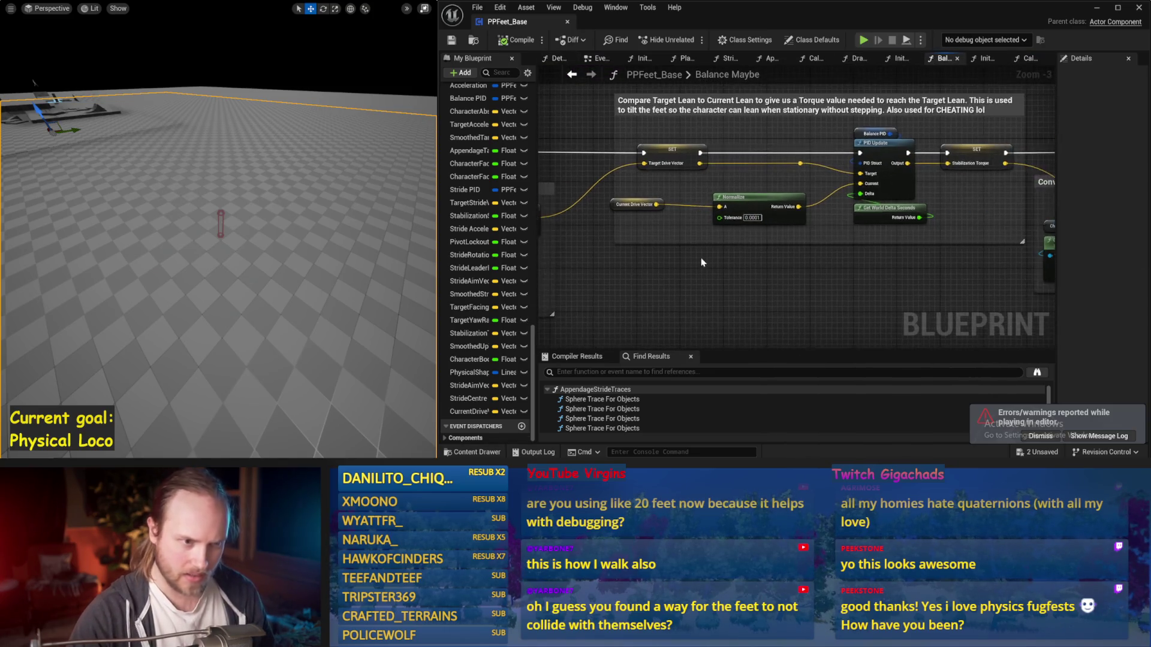
{"action": "right_click", "coordinate": [754, 204]}
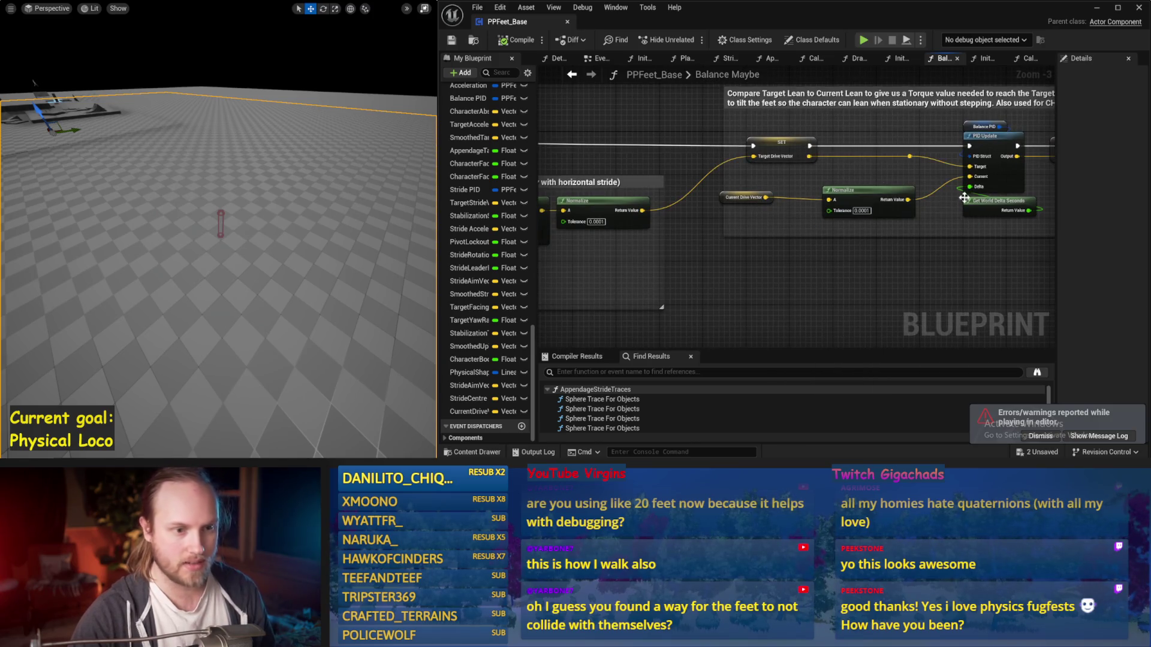
{"action": "left_click_drag", "start_coordinate": [948, 245], "coordinate": [747, 258]}
{"action": "mouse_move", "coordinate": [948, 245]}
{"action": "left_mouse_down"}
{"action": "mouse_move", "coordinate": [757, 245]}
{"action": "mouse_move", "coordinate": [480, 268]}
{"action": "mouse_move", "coordinate": [492, 269]}
{"action": "left_mouse_up"}
{"action": "left_click_drag", "start_coordinate": [767, 251], "coordinate": [768, 174]}
{"action": "scroll", "coordinate": [768, 251], "scroll_direction": "down", "scroll_amount": 1}
{"action": "mouse_move", "coordinate": [767, 250]}
{"action": "left_mouse_down"}
{"action": "mouse_move", "coordinate": [820, 193]}
{"action": "mouse_move", "coordinate": [816, 233]}
{"action": "left_mouse_up"}
{"action": "scroll", "coordinate": [787, 231], "scroll_direction": "up", "scroll_amount": 1}
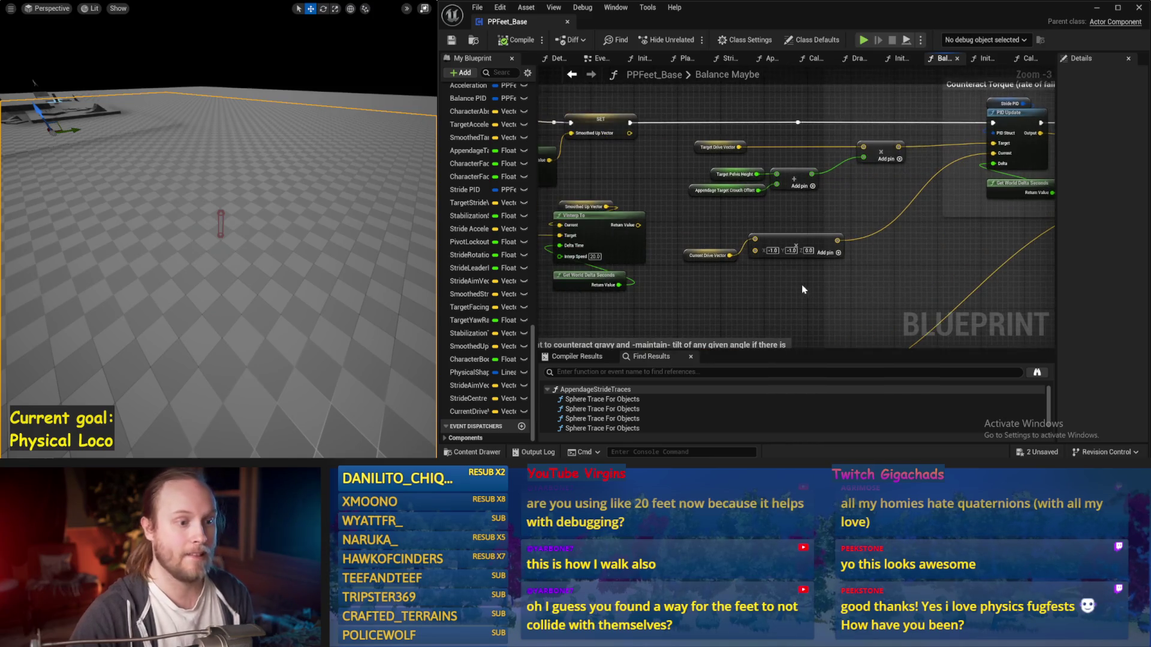
{"action": "mouse_move", "coordinate": [733, 256]}
{"action": "left_mouse_down"}
{"action": "mouse_move", "coordinate": [1019, 157]}
{"action": "mouse_move", "coordinate": [993, 153]}
{"action": "left_mouse_up"}
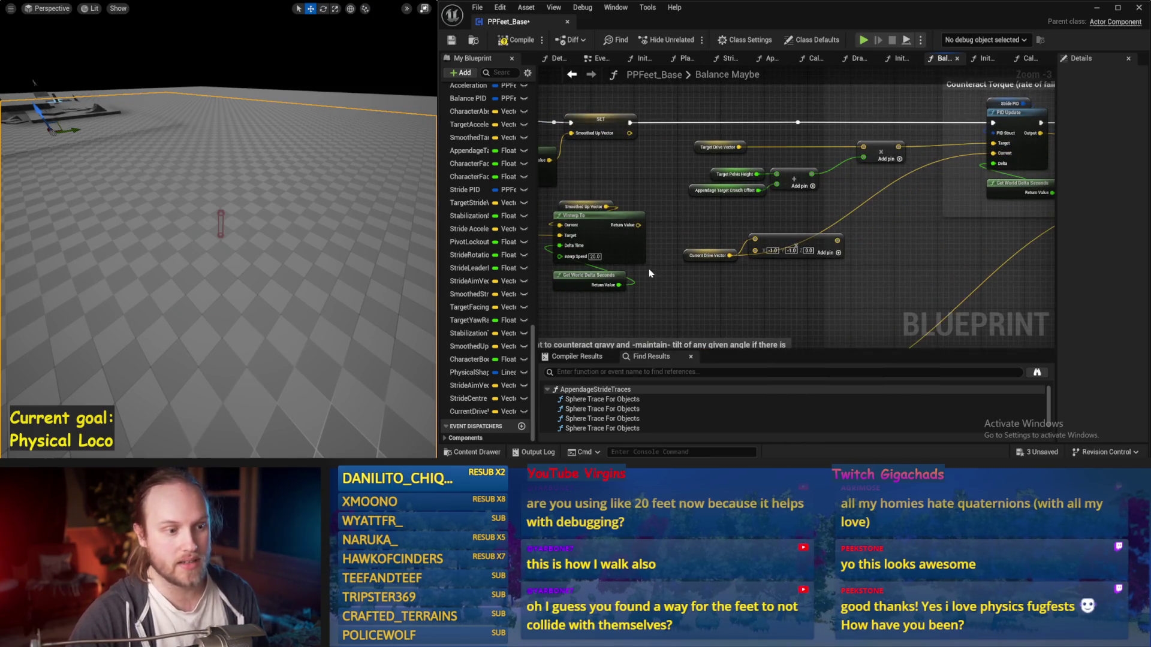
{"action": "mouse_move", "coordinate": [693, 251]}
{"action": "left_mouse_down"}
{"action": "mouse_move", "coordinate": [894, 200]}
{"action": "mouse_move", "coordinate": [820, 211]}
{"action": "left_mouse_up"}
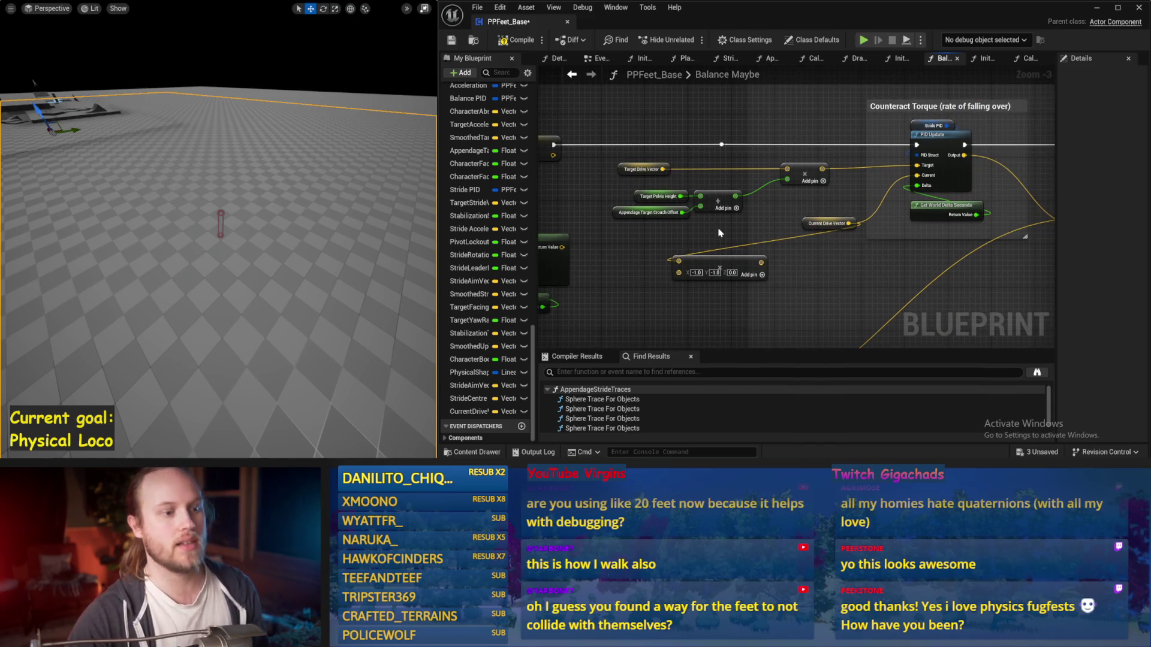
Save PPFeet_Base and run three short simulations to test the balancing
{"action": "left_click", "coordinate": [451, 39]}
{"action": "mouse_move", "coordinate": [895, 247]}
{"action": "left_mouse_down"}
{"action": "mouse_move", "coordinate": [796, 213]}
{"action": "mouse_move", "coordinate": [735, 225]}
{"action": "left_mouse_up"}
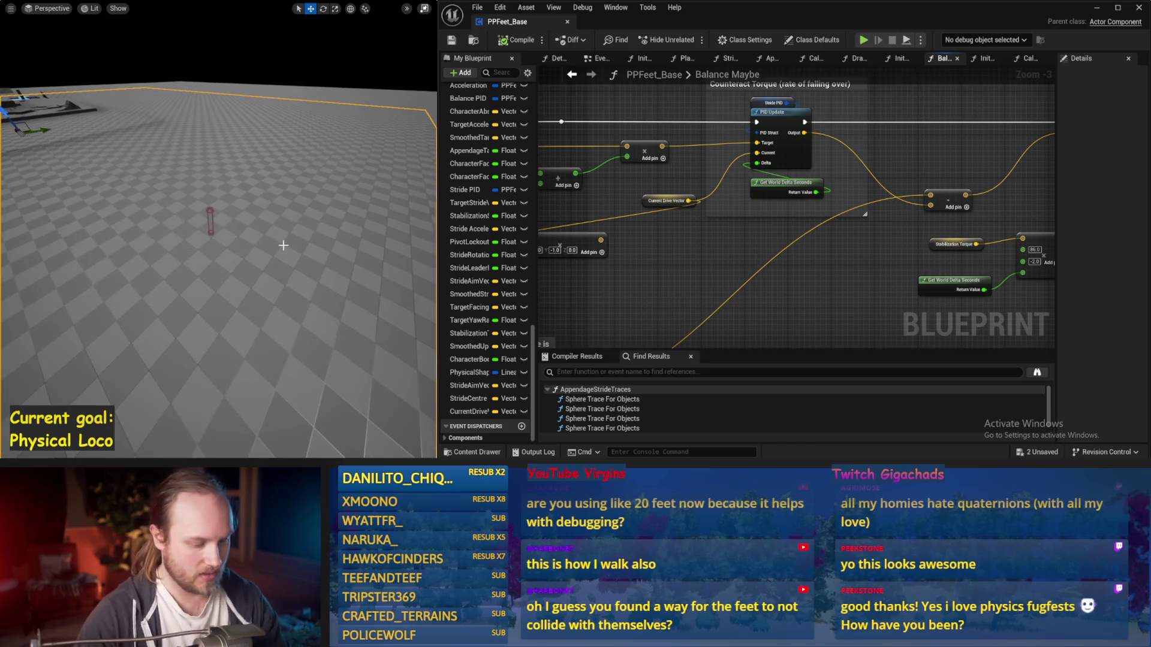
{"action": "key", "text": "alt+s"}
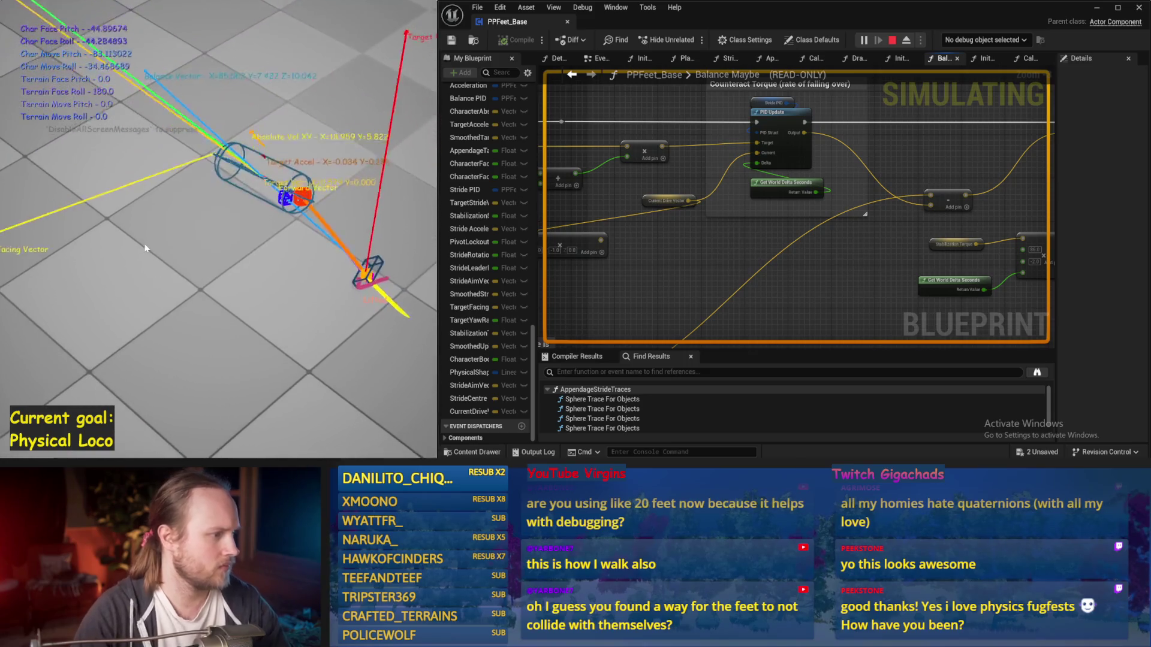
{"action": "key", "text": "Escape"}
{"action": "key", "text": "alt+s"}
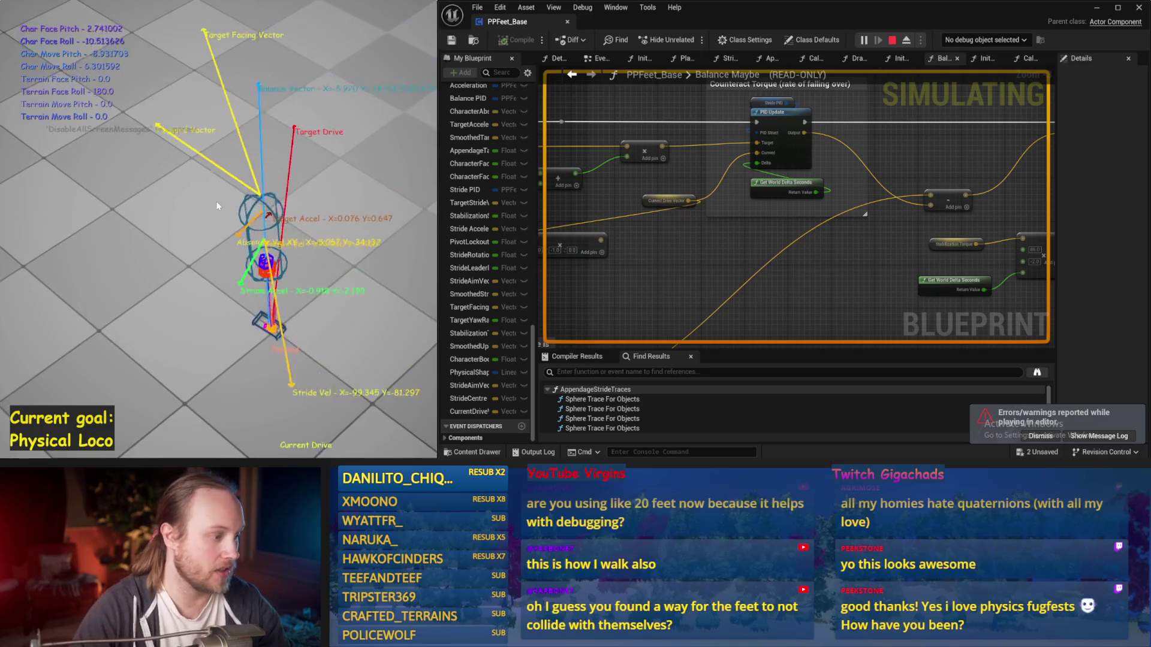
{"action": "key", "text": "Escape"}
{"action": "key", "text": "alt+s"}
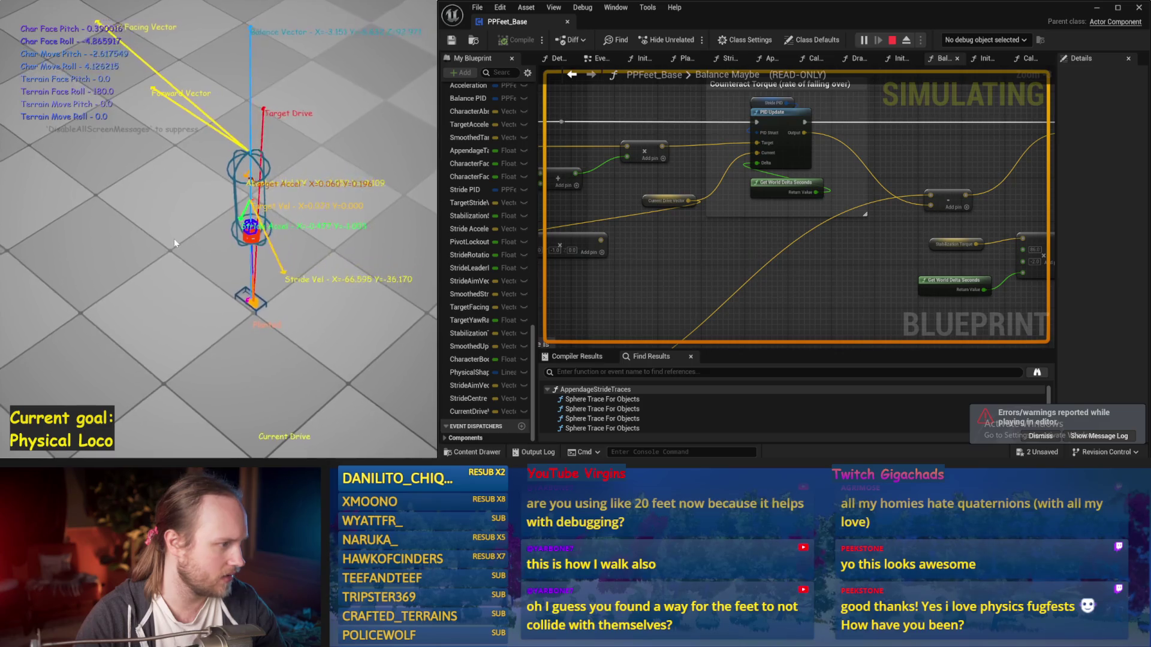
{"action": "key", "text": "Escape"}
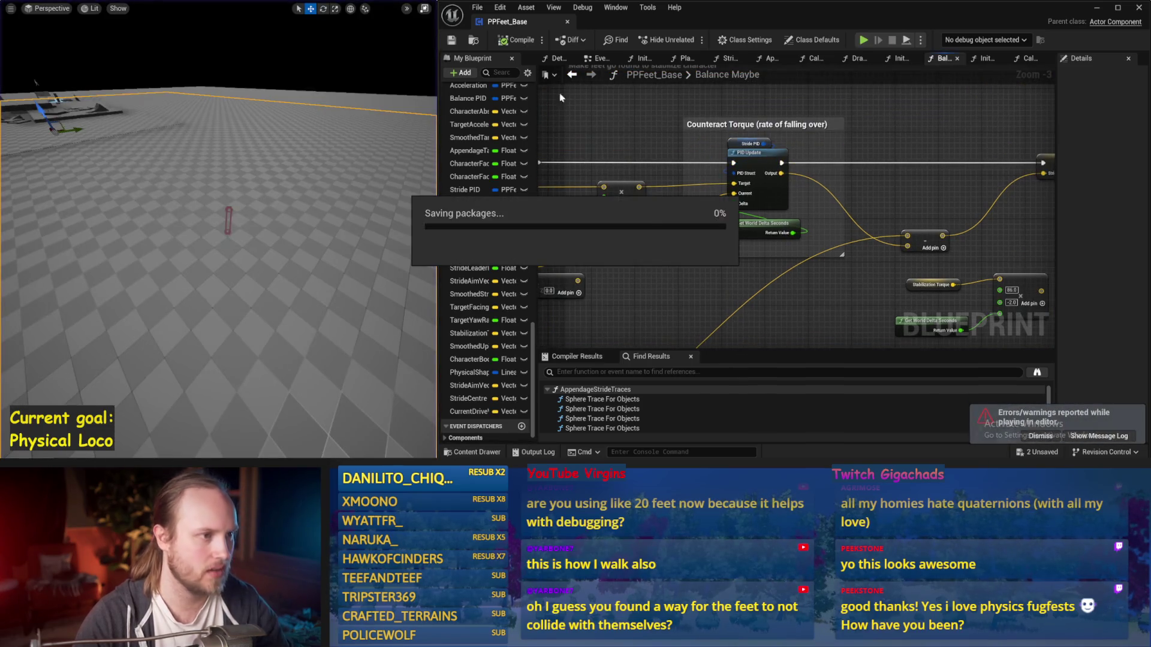
From the EventGraph, run and stop a quick simulation of the balancing capsule
{"action": "left_click", "coordinate": [601, 58]}
{"action": "key", "text": "alt+s"}
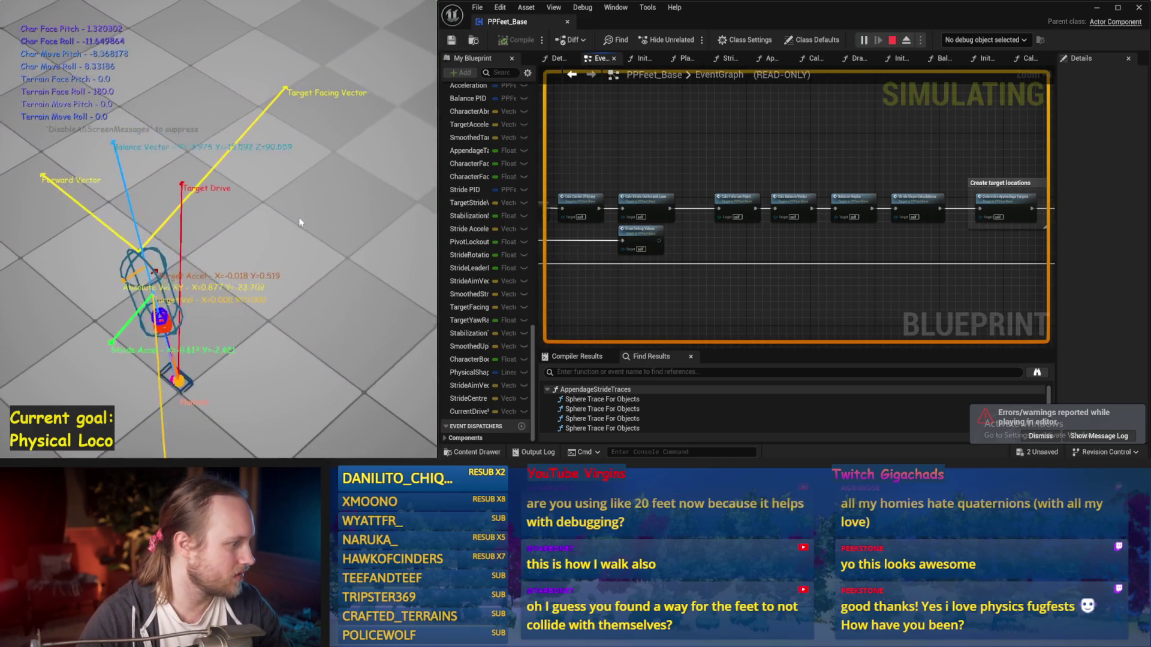
{"action": "key", "text": "Escape"}
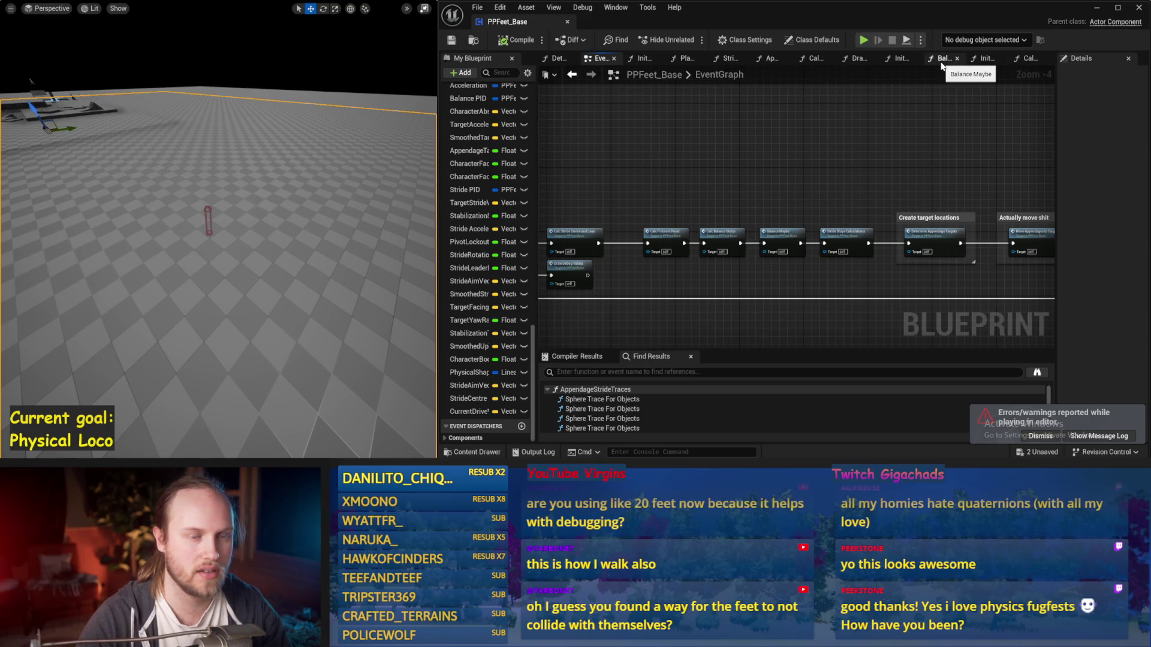
{"action": "scroll", "coordinate": [391, 163], "scroll_direction": "up", "scroll_amount": 3}
{"action": "mouse_move", "coordinate": [773, 172]}
{"action": "left_mouse_down"}
{"action": "mouse_move", "coordinate": [767, 121]}
{"action": "mouse_move", "coordinate": [763, 191]}
{"action": "left_mouse_up"}
In InitializeAppendage, set Set Box Extent's In Box Extent Y to 12.0 for 12 × 12 × 3 feet
{"action": "double_click", "coordinate": [762, 192]}
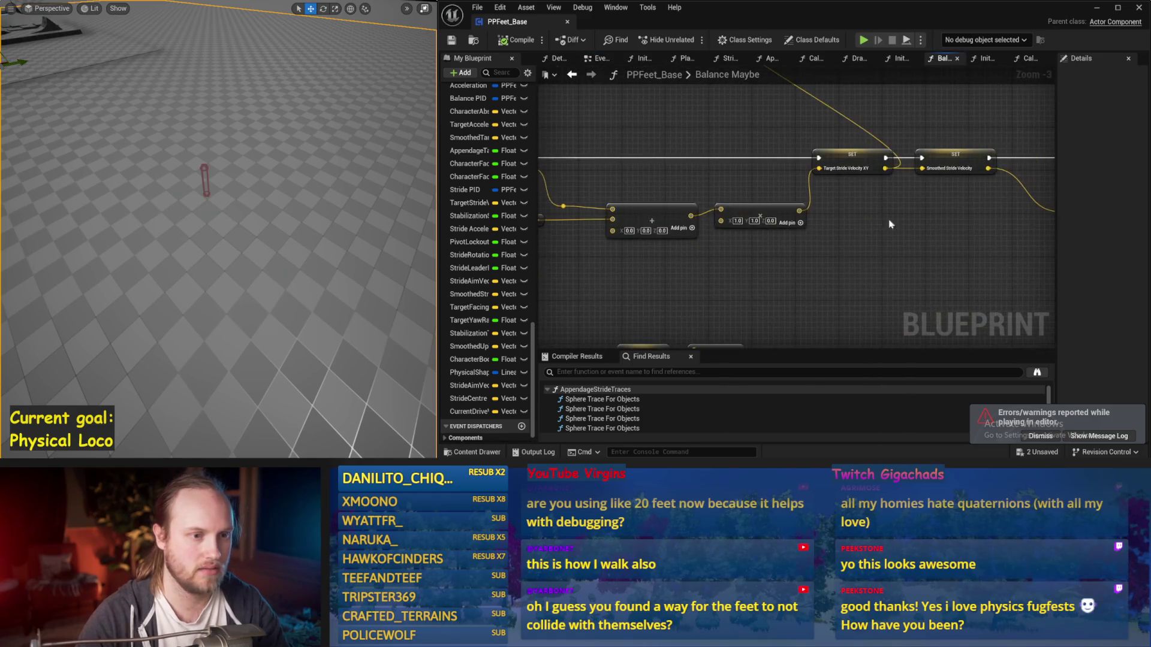
{"action": "scroll", "coordinate": [589, 229], "scroll_direction": "down", "scroll_amount": 2}
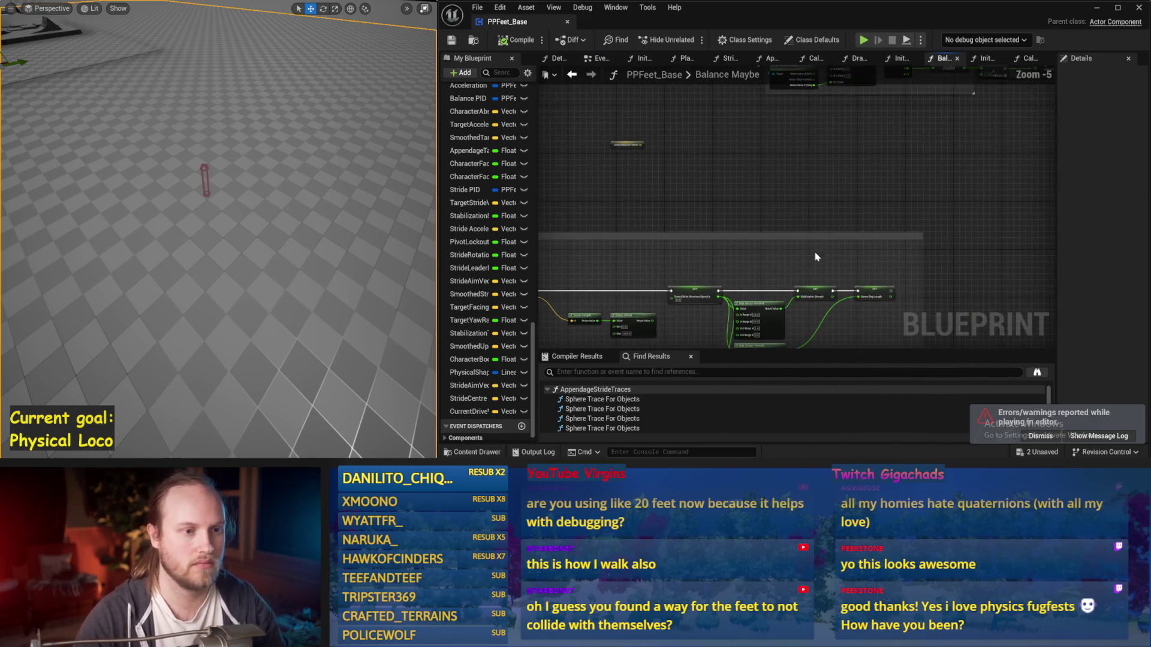
{"action": "left_click", "coordinate": [642, 59]}
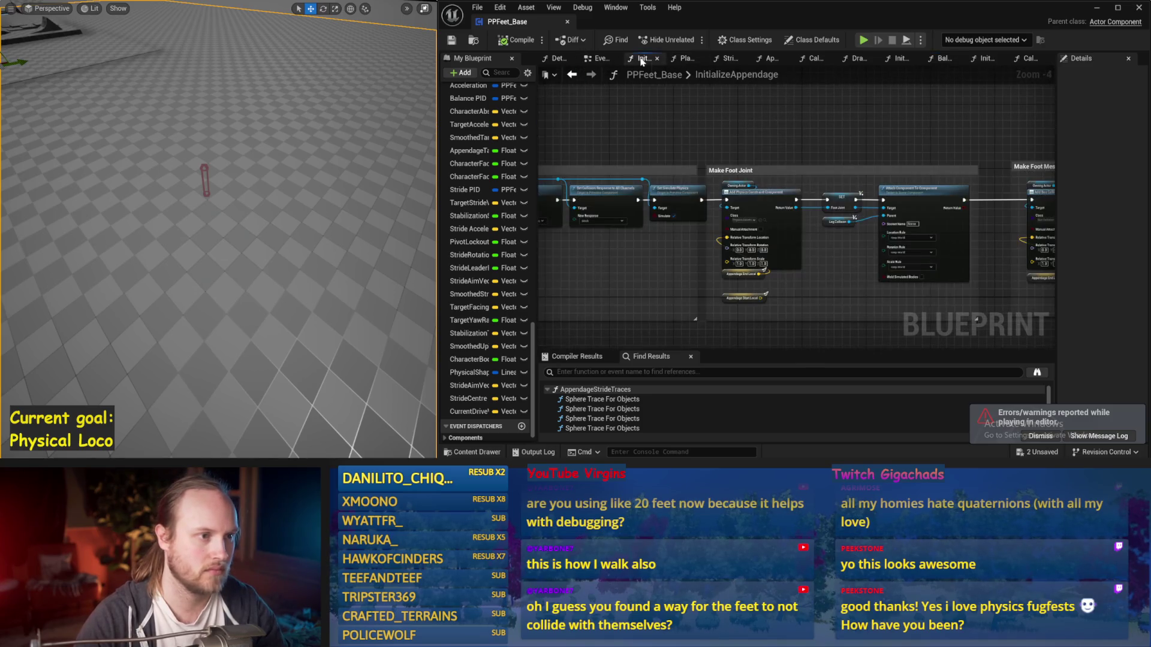
{"action": "scroll", "coordinate": [803, 270], "scroll_direction": "up", "scroll_amount": 2}
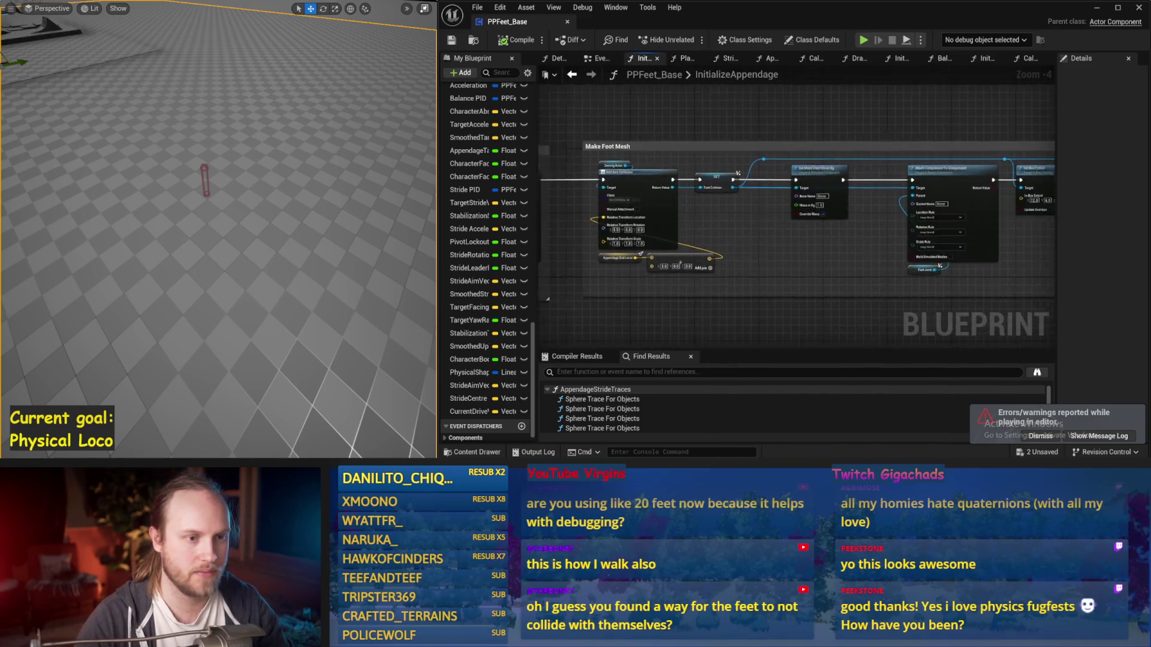
{"action": "left_click_drag", "start_coordinate": [768, 234], "coordinate": [809, 239]}
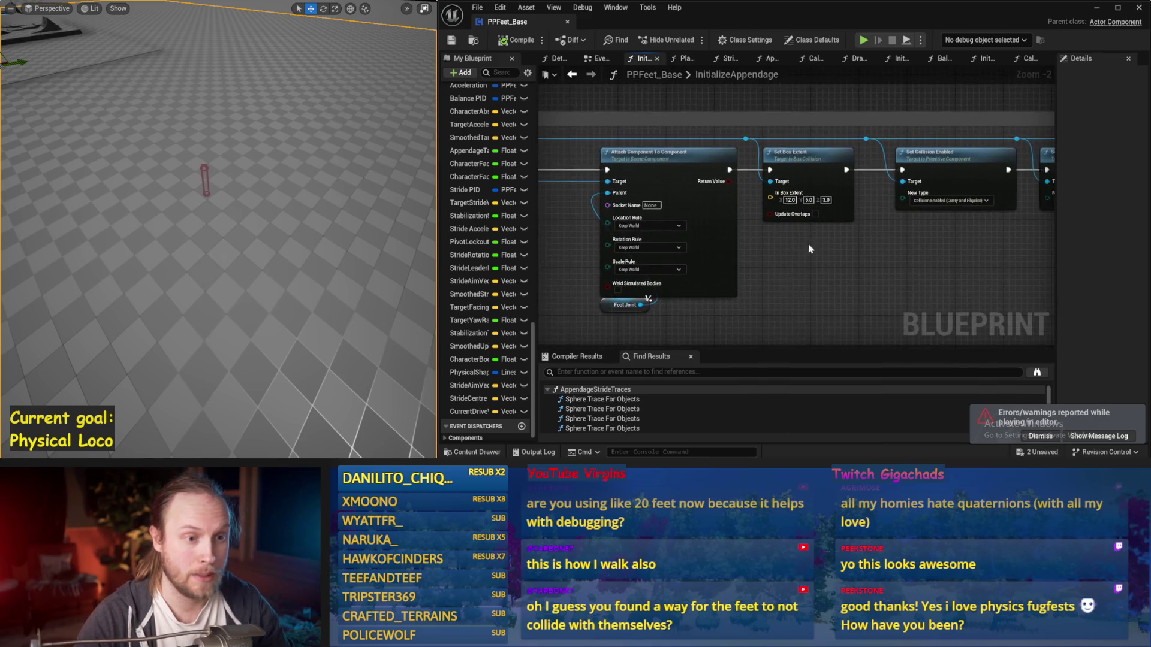
{"action": "scroll", "coordinate": [816, 202], "scroll_direction": "up", "scroll_amount": 1}
{"action": "type", "text": "12"}
{"action": "key", "text": "Return"}
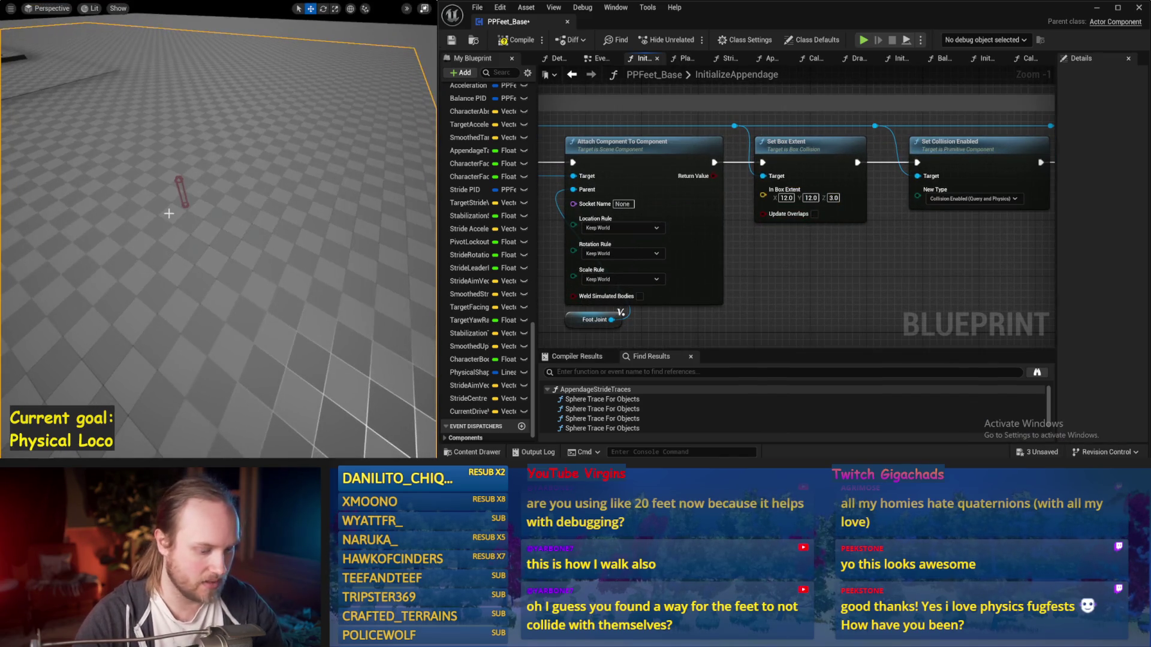
Simulate the wider feet, then stop the run from the EventGraph
{"action": "key", "text": "alt+s"}
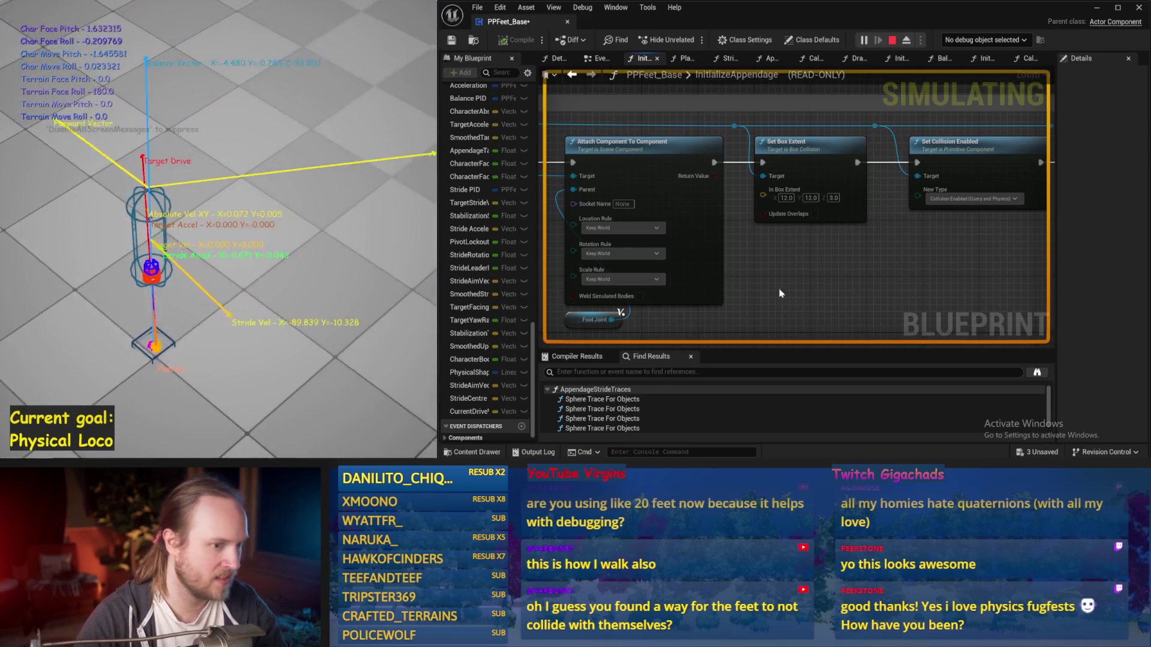
{"action": "left_click_drag", "start_coordinate": [600, 251], "coordinate": [708, 266]}
{"action": "left_click", "coordinate": [599, 59]}
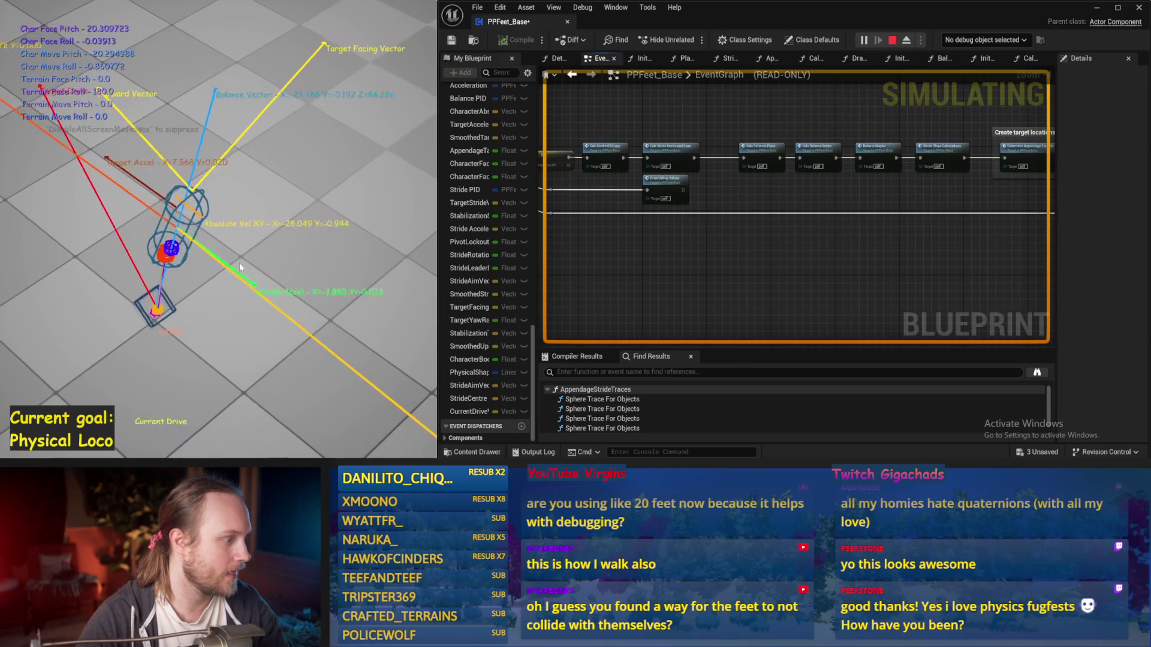
{"action": "key", "text": "Escape"}
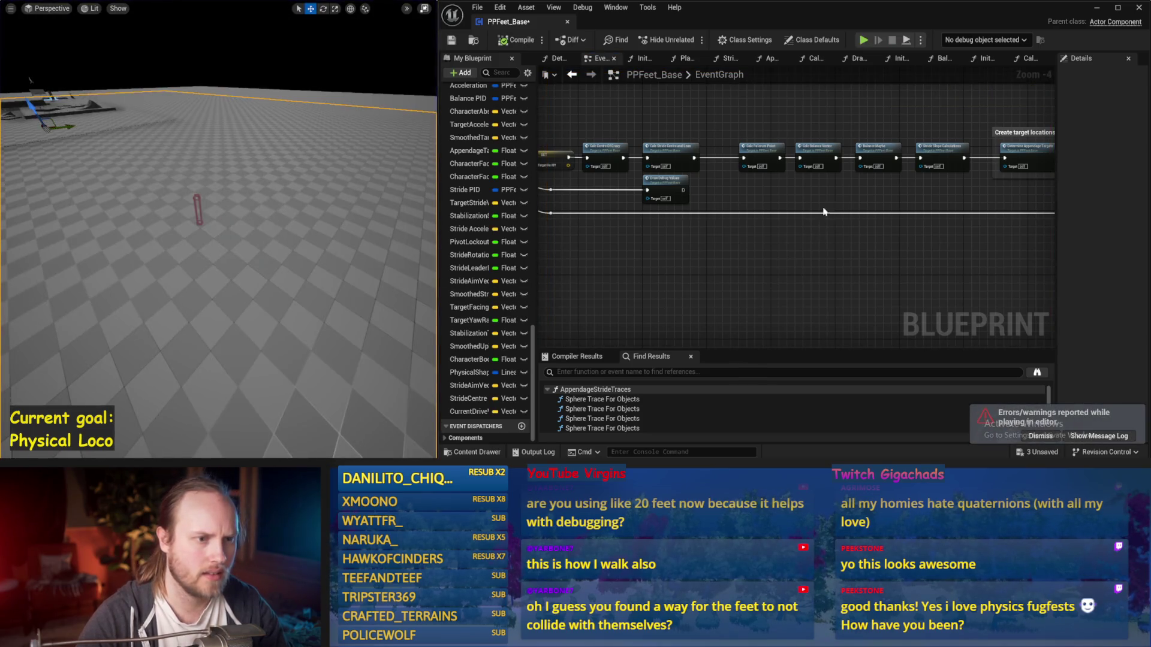
Open the Balance Maybe graph and frame the Balance PID property values
{"action": "left_click_drag", "start_coordinate": [830, 211], "coordinate": [709, 236]}
{"action": "left_click_drag", "start_coordinate": [686, 178], "coordinate": [767, 200]}
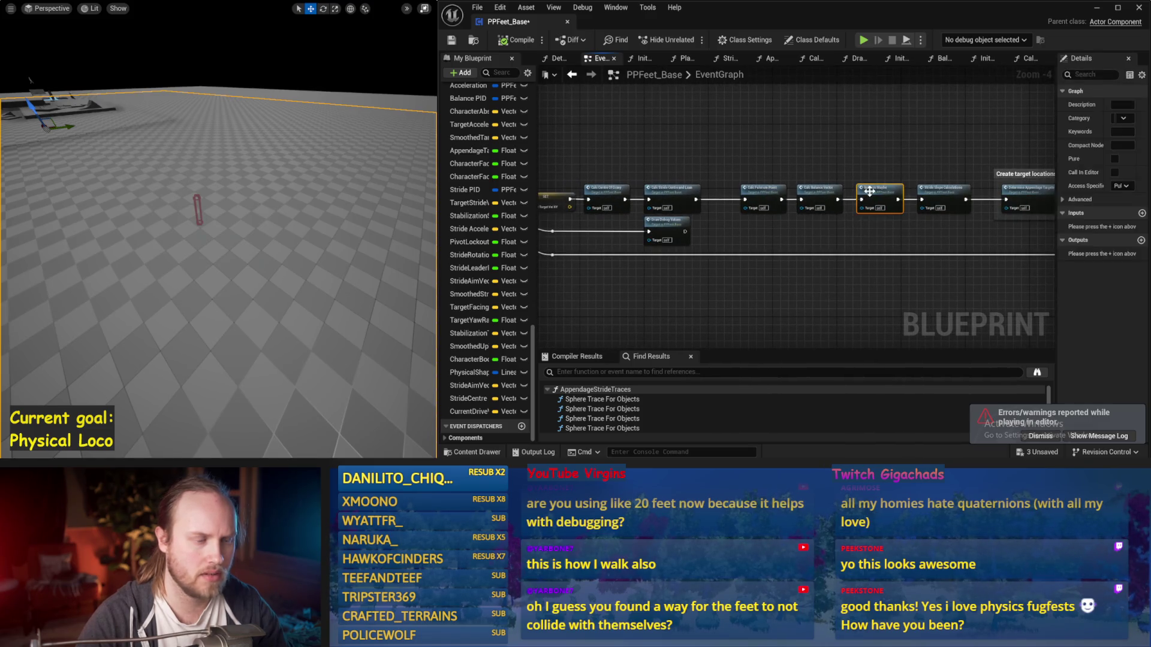
{"action": "double_click", "coordinate": [870, 191]}
{"action": "scroll", "coordinate": [754, 211], "scroll_direction": "up", "scroll_amount": 2}
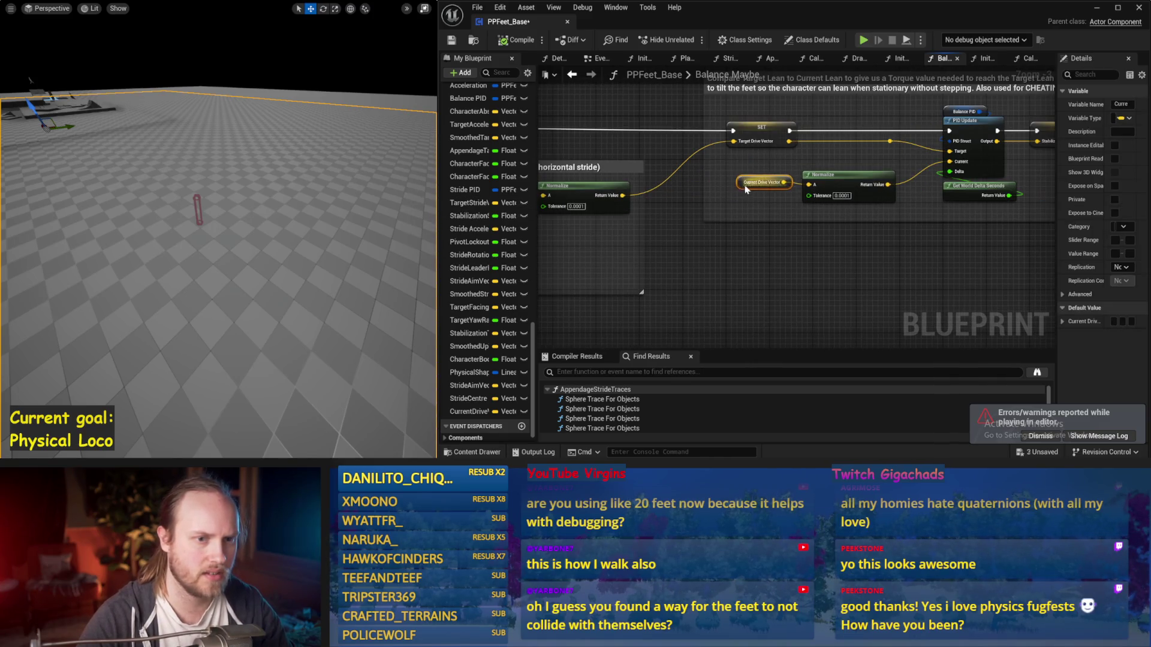
{"action": "key", "text": "Home"}
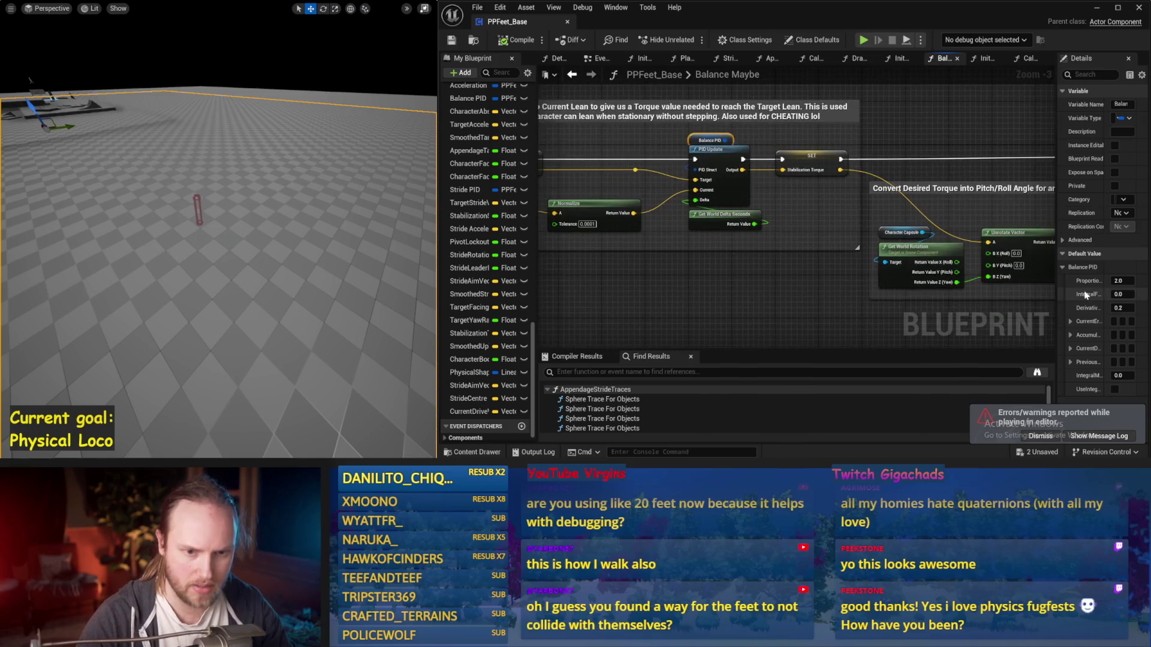
{"action": "mouse_move", "coordinate": [1056, 288]}
{"action": "left_mouse_down"}
{"action": "mouse_move", "coordinate": [921, 287]}
{"action": "mouse_move", "coordinate": [695, 224]}
{"action": "left_mouse_up"}
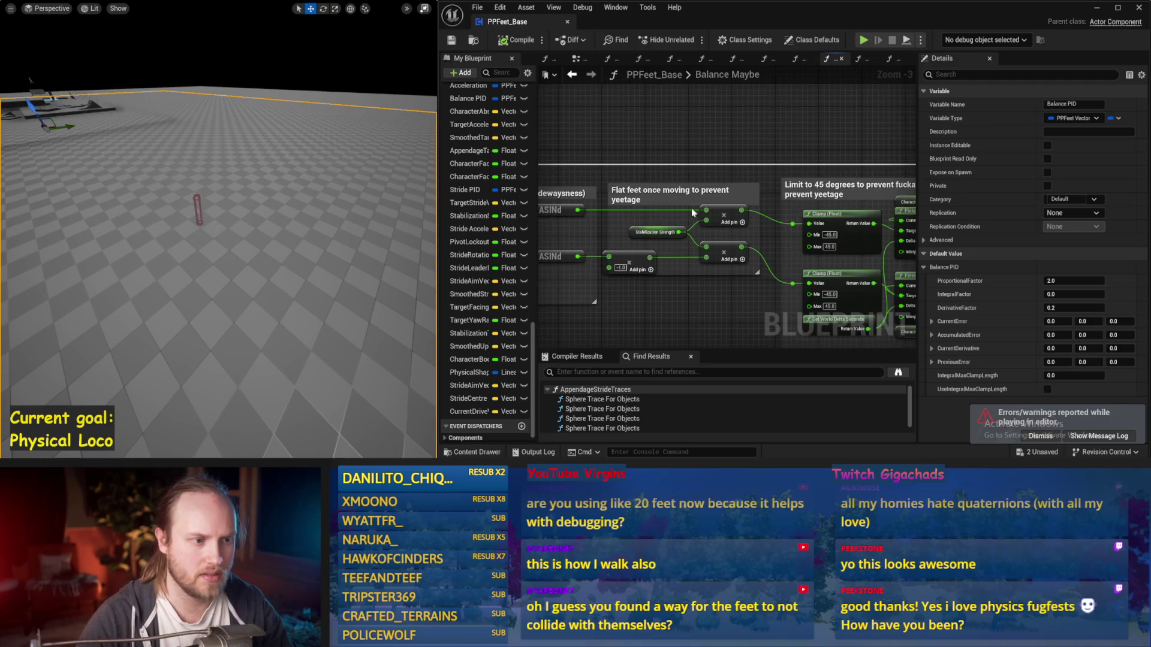
Run four simulations to observe the capsule's current balancing behaviour
{"action": "key", "text": "alt+s"}
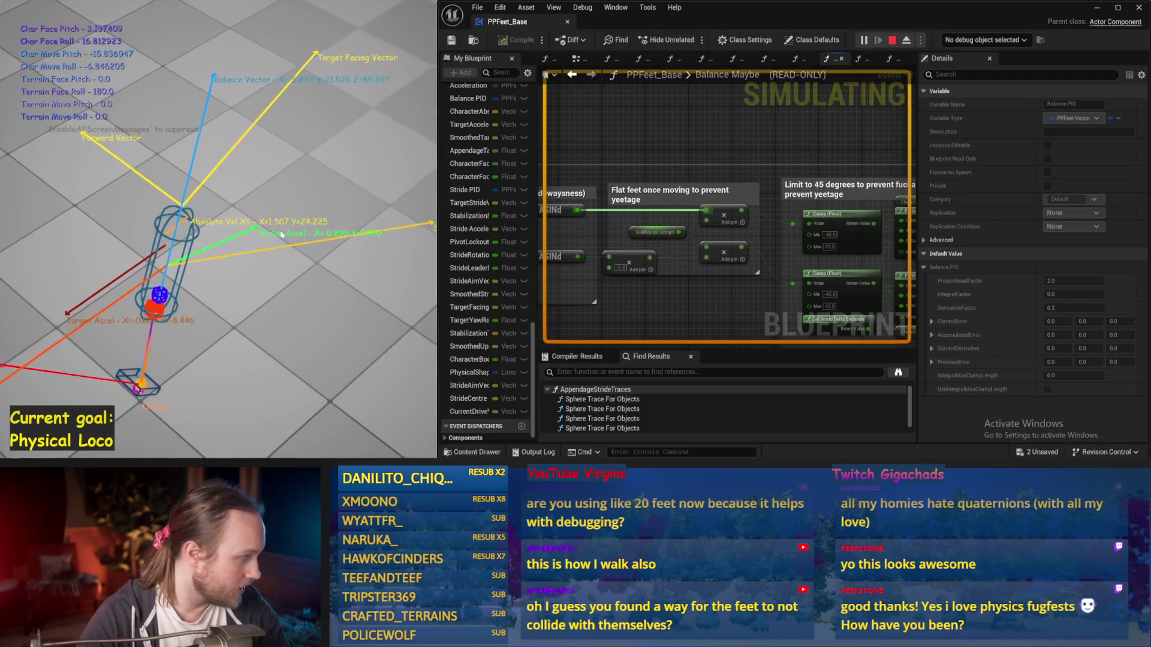
{"action": "key", "text": "Escape"}
{"action": "key", "text": "alt+s"}
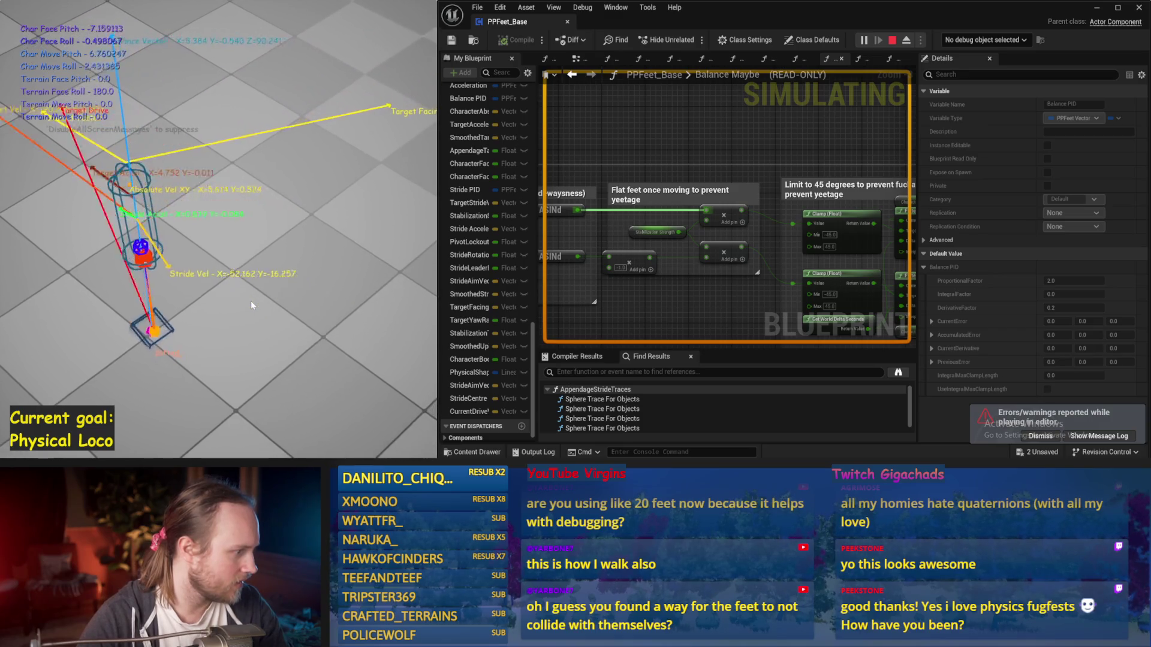
{"action": "key", "text": "Escape"}
{"action": "key", "text": "alt+s"}
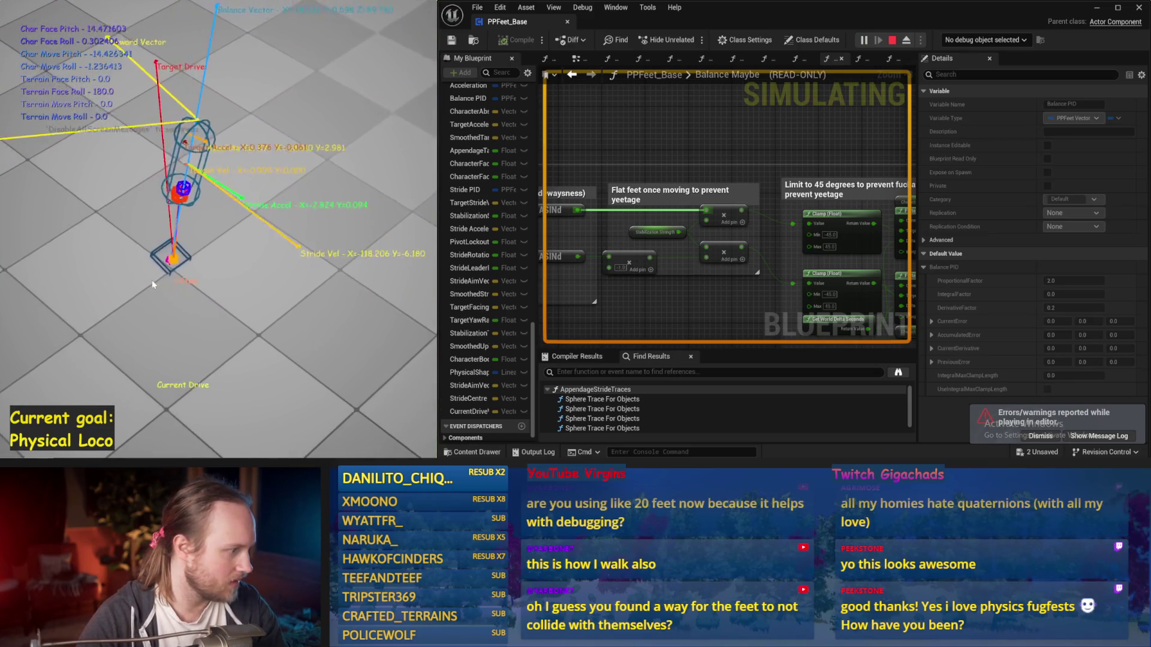
{"action": "key", "text": "Escape"}
{"action": "key", "text": "alt+s"}
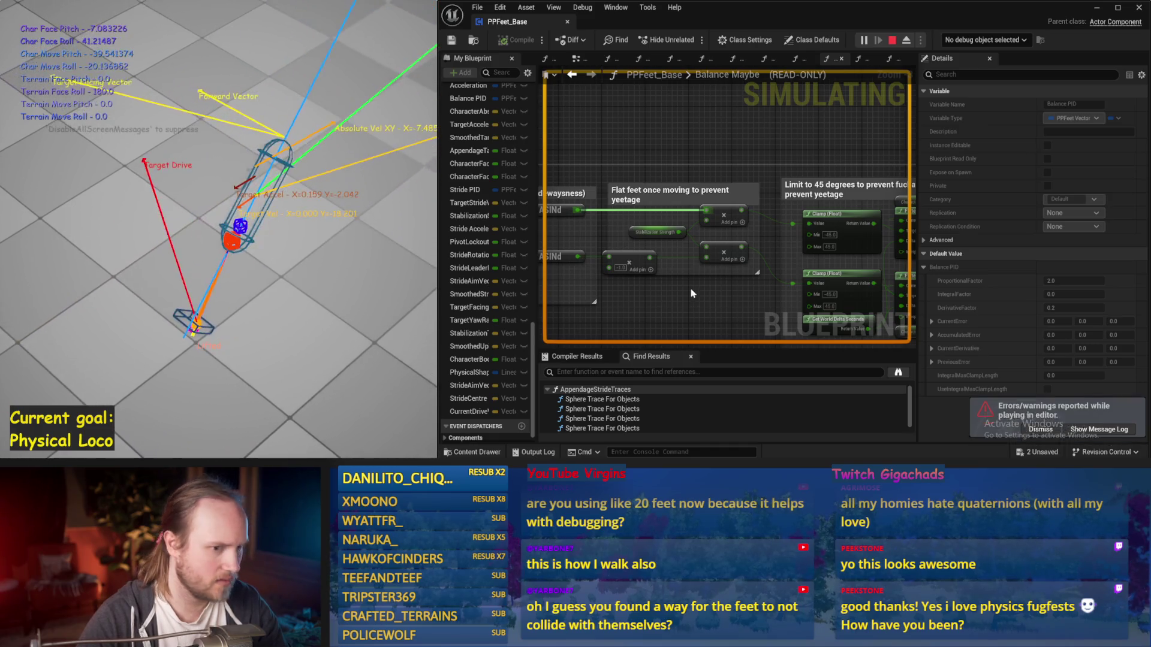
{"action": "key", "text": "Escape"}
Set Balance PID DerivativeFactor to 0.3 and retest it over four simulation runs
{"action": "left_click_drag", "start_coordinate": [732, 302], "coordinate": [760, 224]}
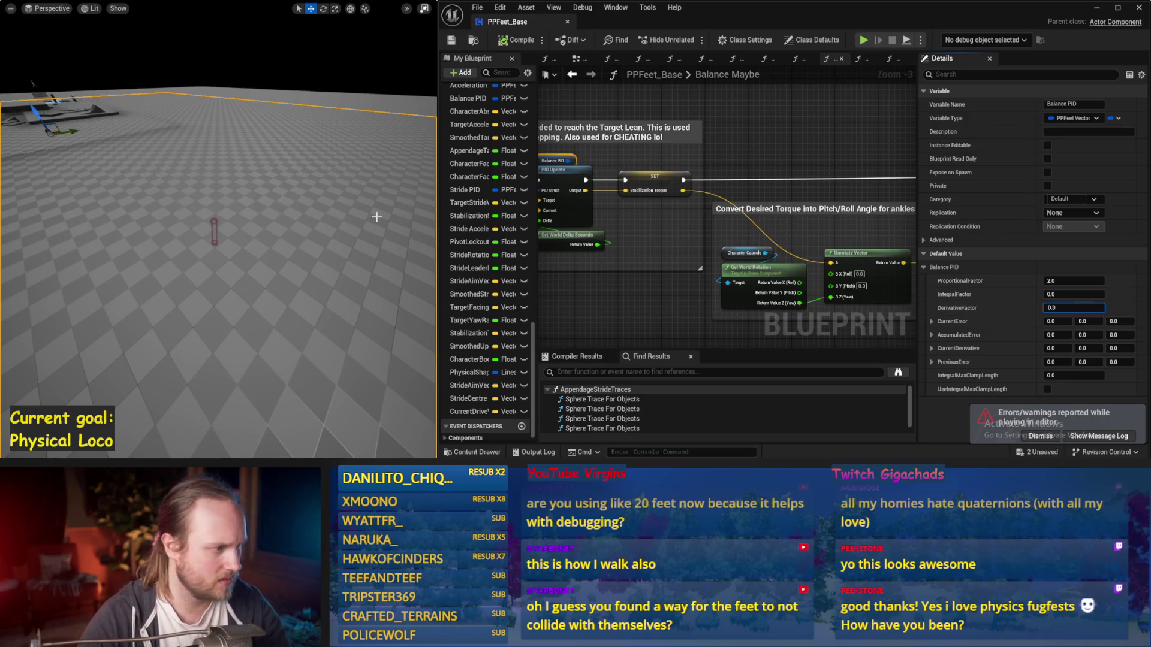
{"action": "left_click_drag", "start_coordinate": [377, 217], "coordinate": [373, 219]}
{"action": "key", "text": "alt+s"}
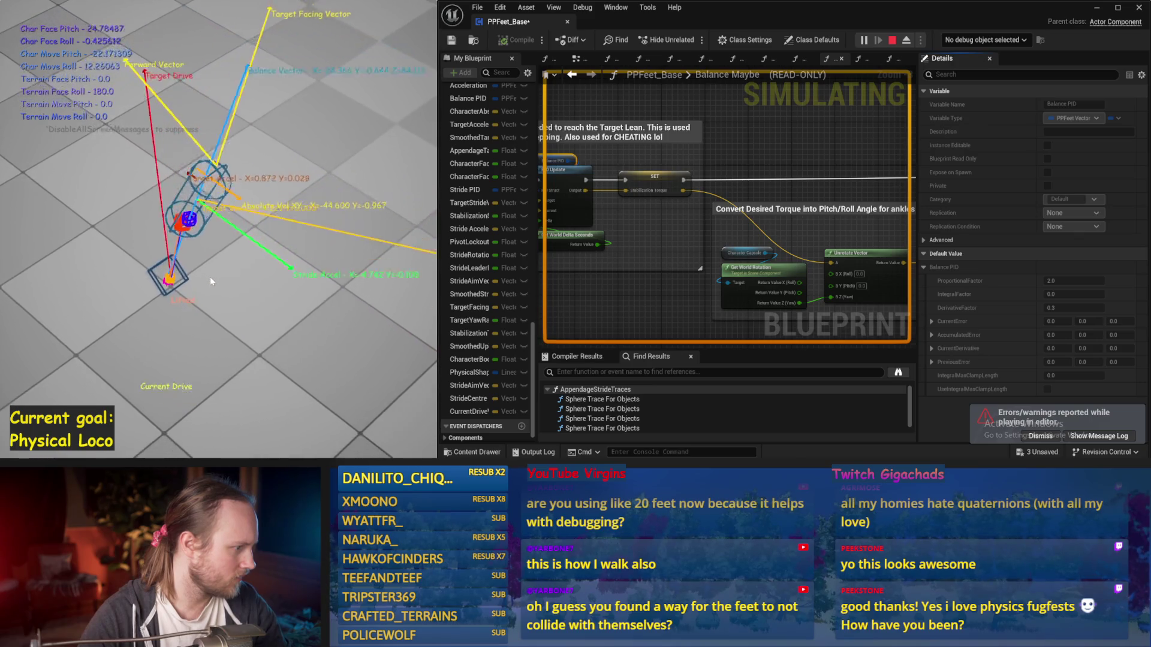
{"action": "key", "text": "Escape"}
{"action": "key", "text": "alt+s"}
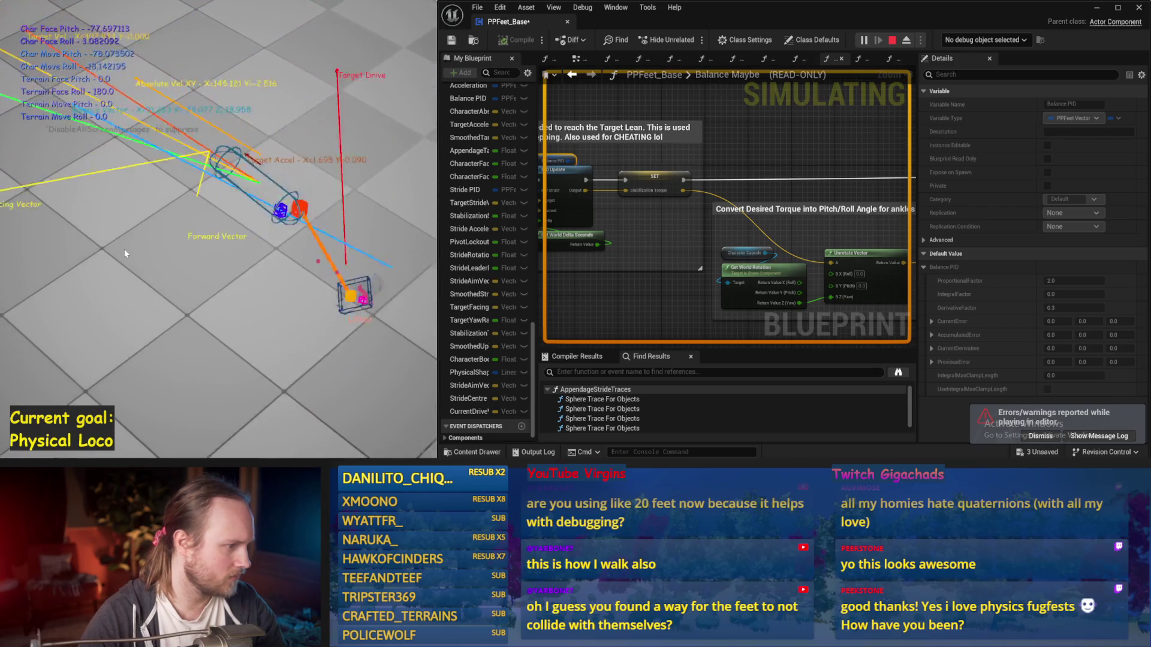
{"action": "key", "text": "Escape"}
{"action": "key", "text": "alt+s"}
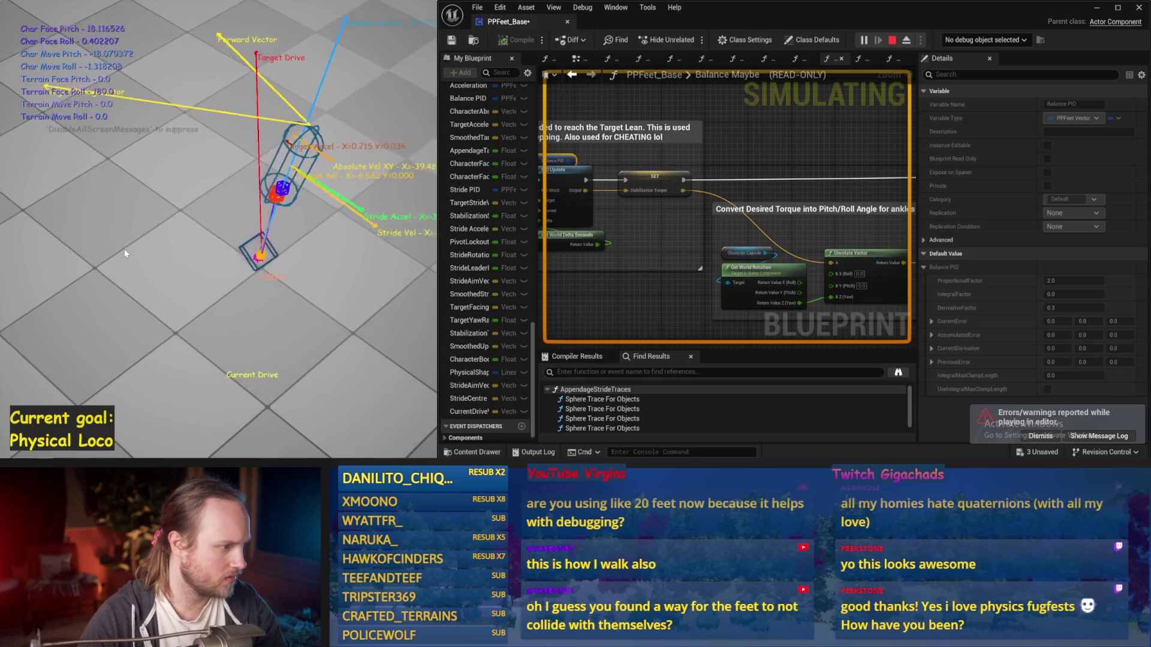
{"action": "key", "text": "Escape"}
{"action": "key", "text": "alt+s"}
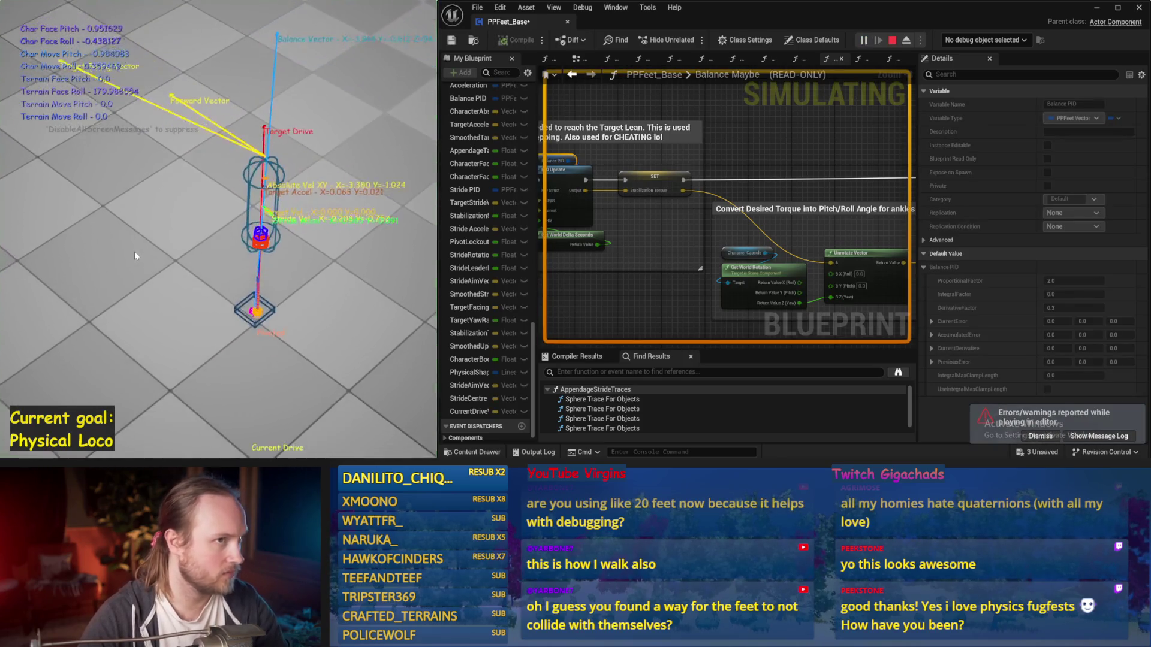
{"action": "key", "text": "Escape"}
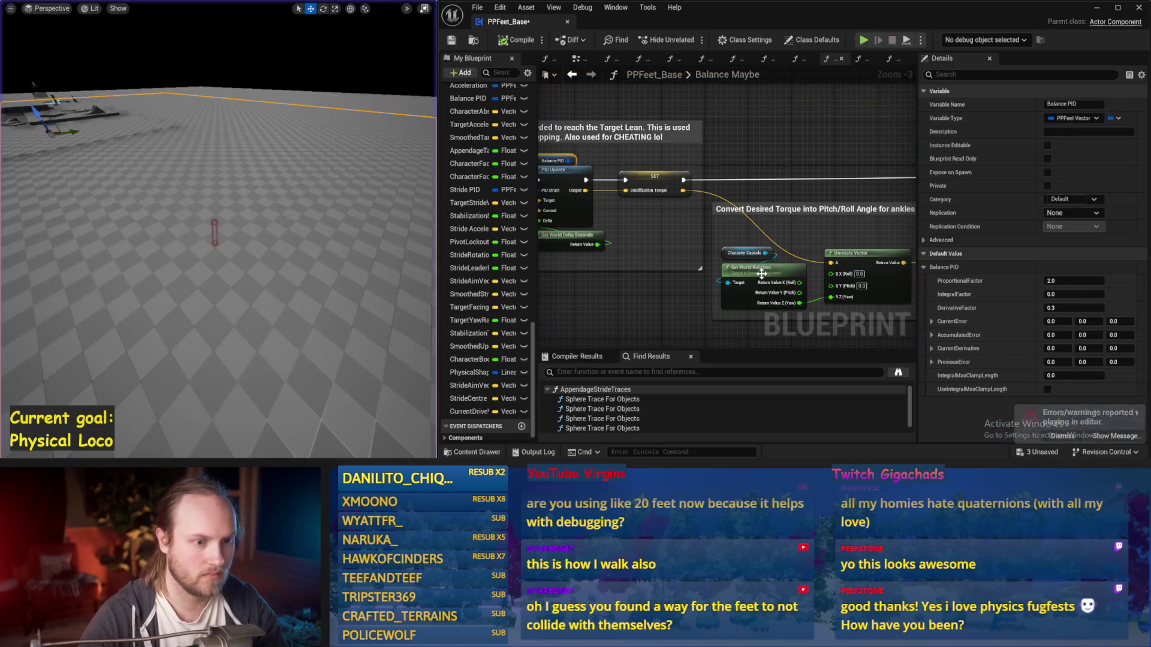
Save, then set the crouch-offset Map Range Clamped Out Range B to -50.0
{"action": "key", "text": "ctrl+s"}
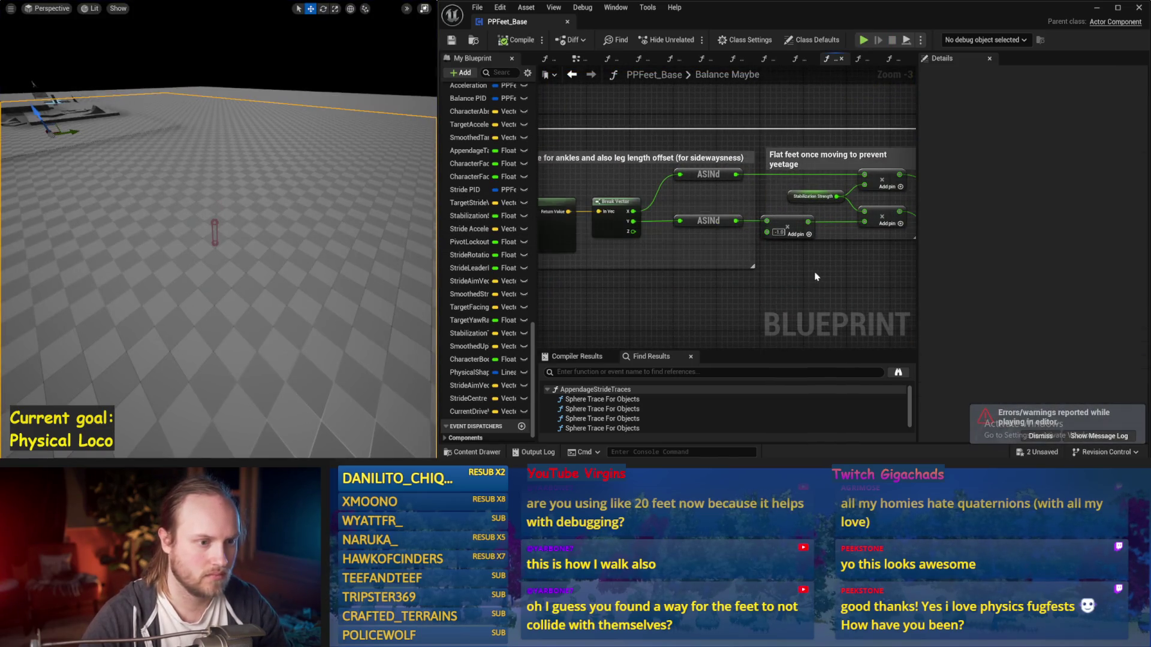
{"action": "scroll", "coordinate": [660, 270], "scroll_direction": "down", "scroll_amount": 1}
{"action": "scroll", "coordinate": [727, 236], "scroll_direction": "up", "scroll_amount": 1}
{"action": "left_click_drag", "start_coordinate": [702, 312], "coordinate": [779, 254]}
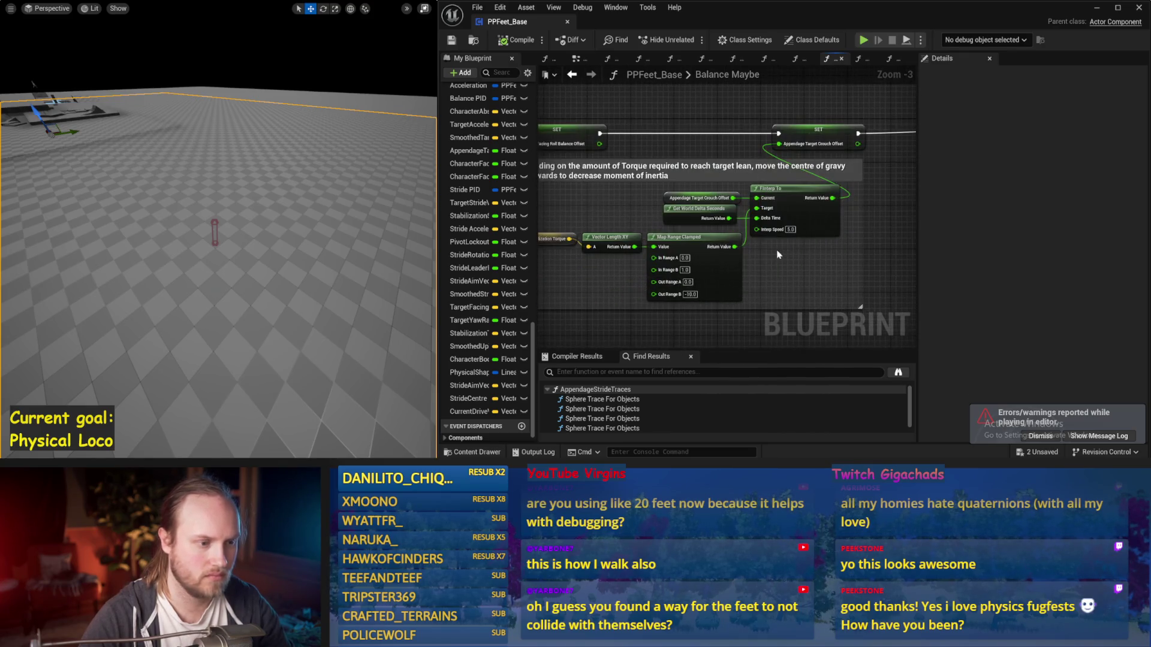
{"action": "type", "text": "-50"}
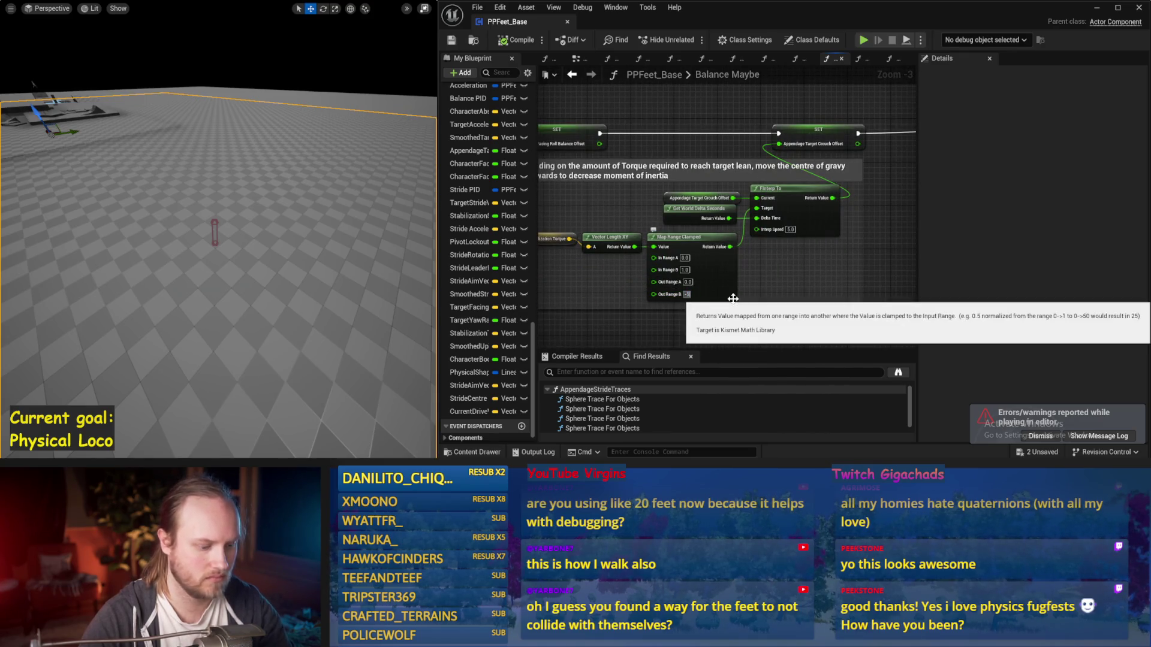
{"action": "key", "text": "Return"}
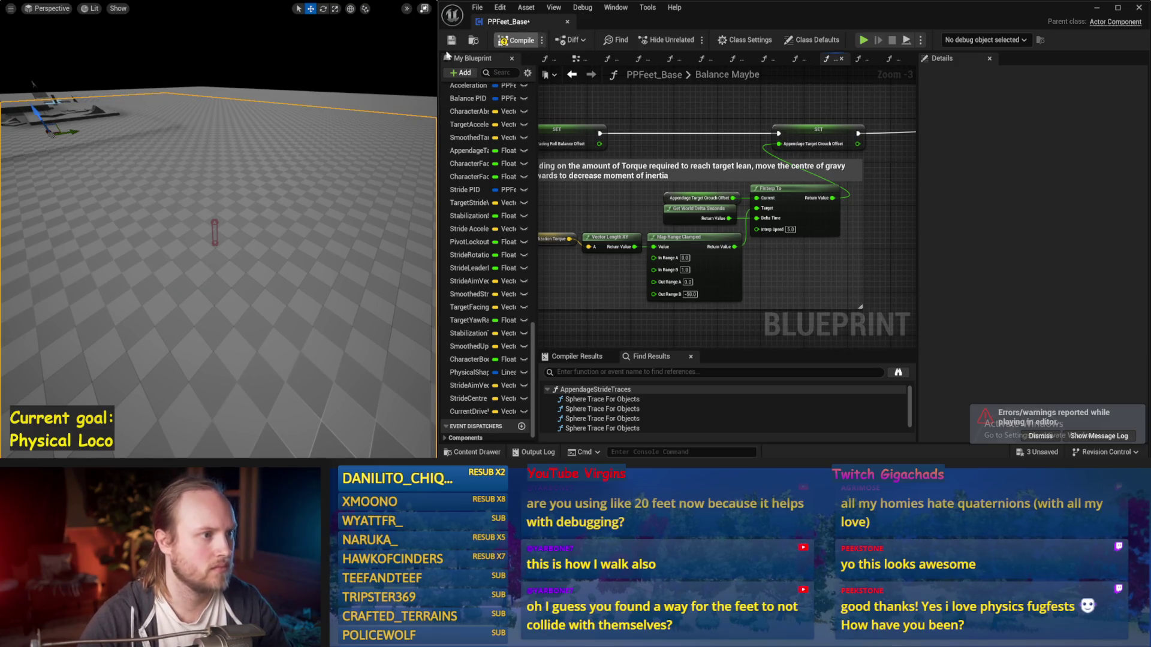
Test the -50 crouch offset in three simulation runs
{"action": "key", "text": "alt+p"}
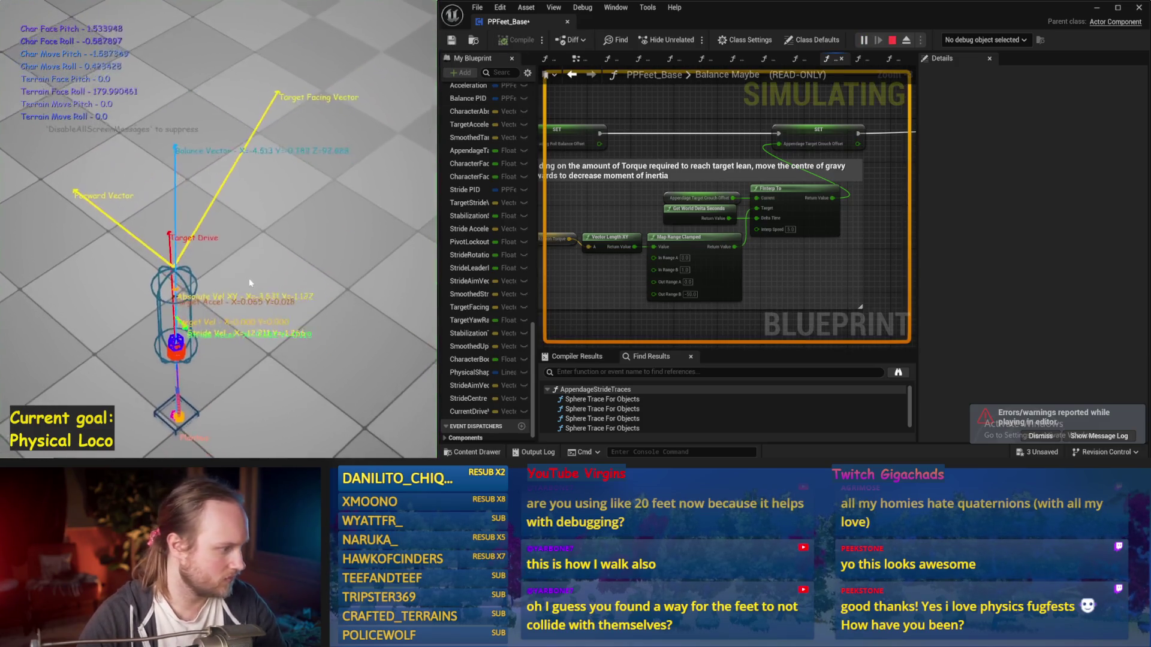
{"action": "key", "text": "Escape"}
{"action": "key", "text": "alt+p"}
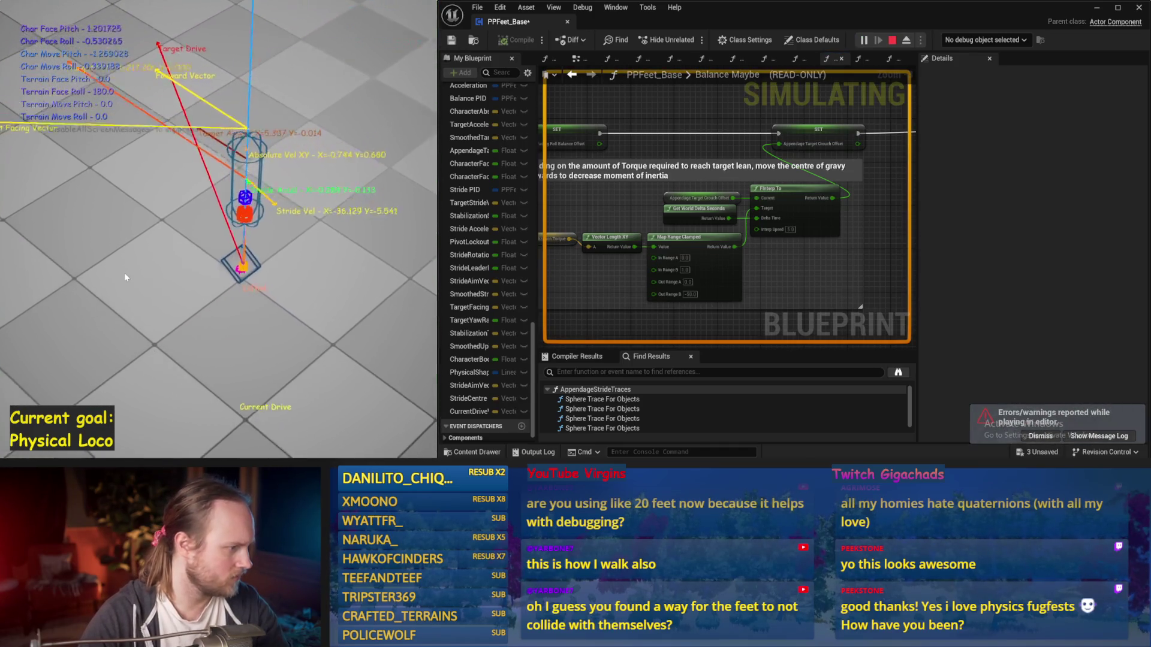
{"action": "key", "text": "Escape"}
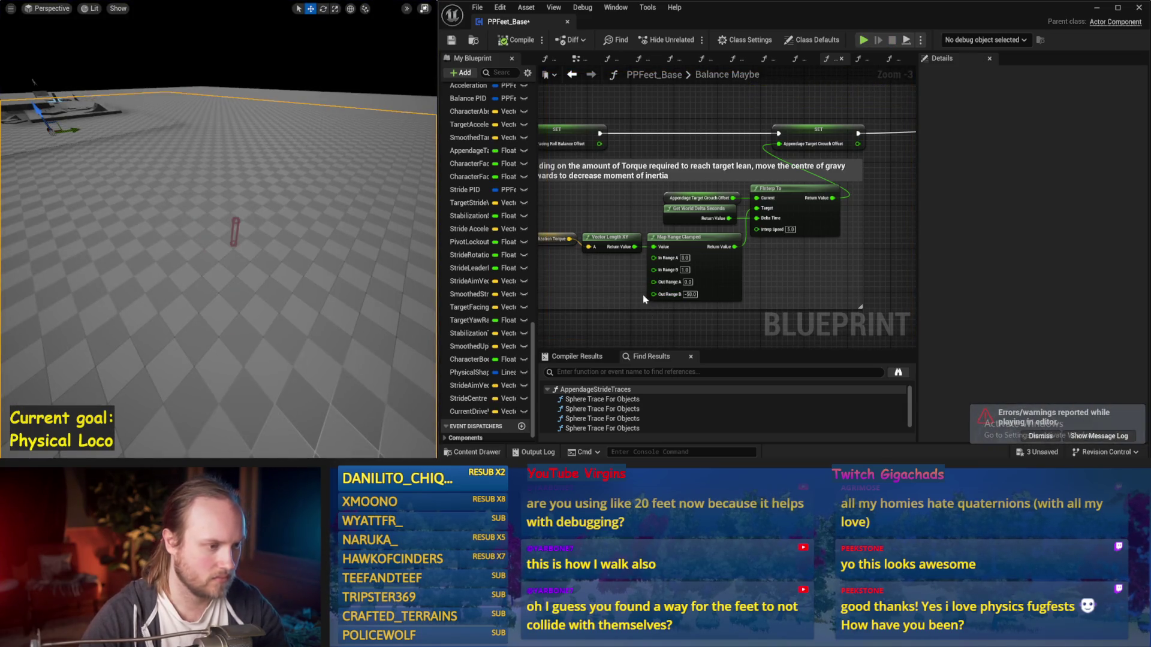
{"action": "key", "text": "alt+p"}
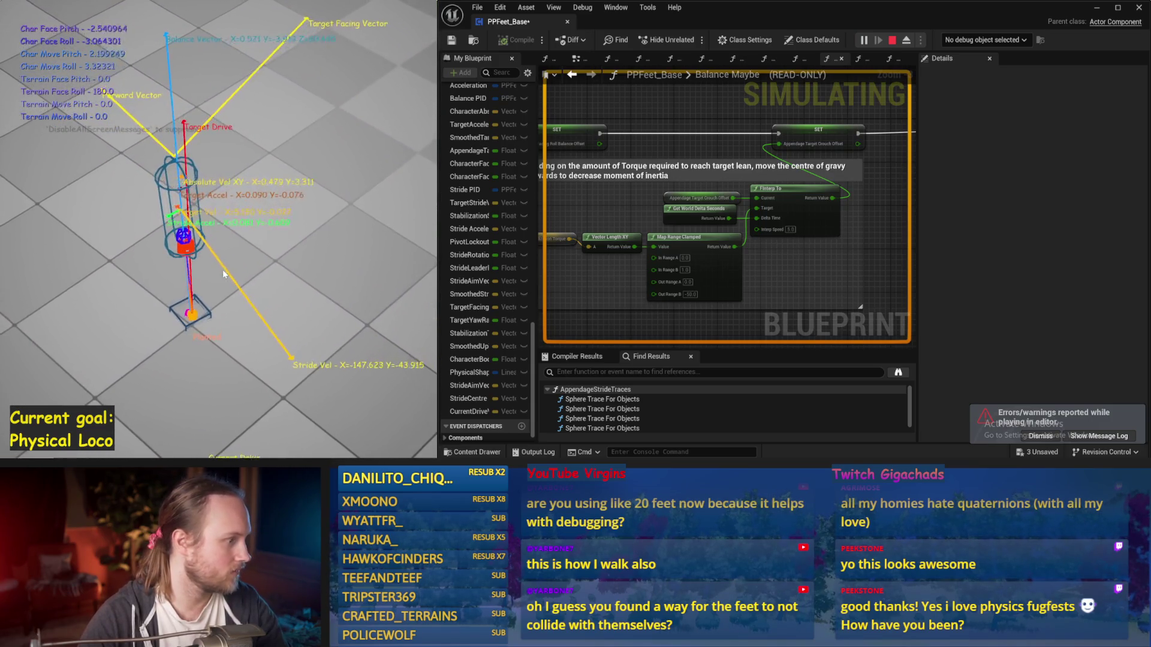
{"action": "key", "text": "Escape"}
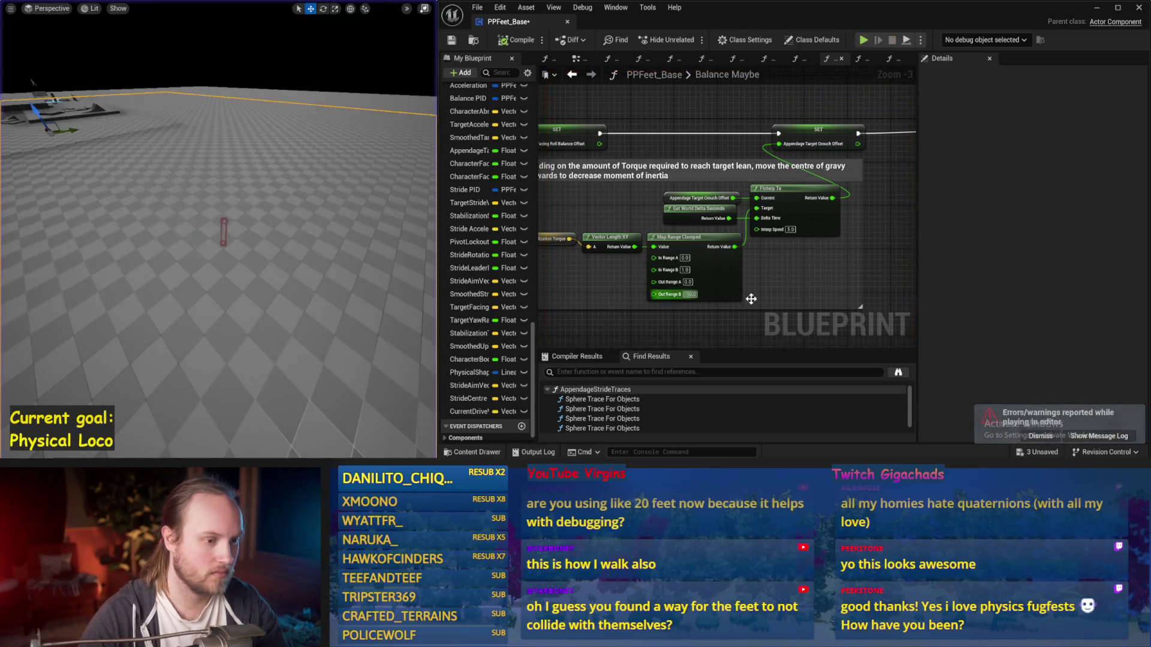
{"action": "left_click_drag", "start_coordinate": [653, 293], "coordinate": [890, 255]}
Save, reset Balance PID DerivativeFactor to 0.2, and test it in two simulation runs
{"action": "key", "text": "ctrl+s"}
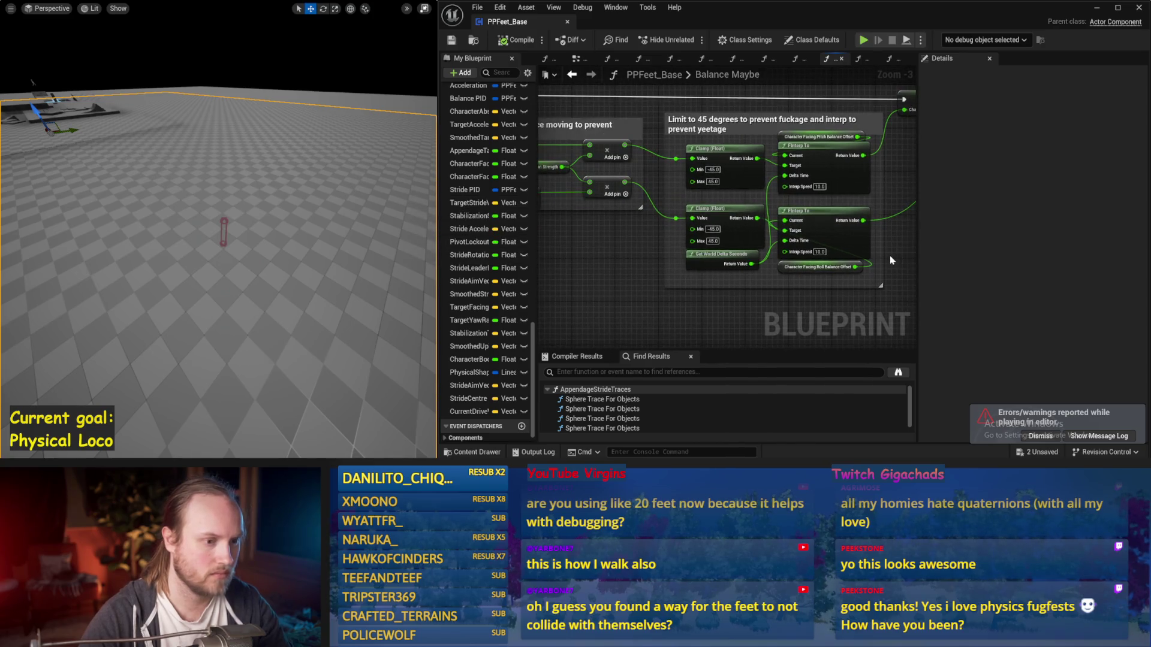
{"action": "left_click_drag", "start_coordinate": [570, 267], "coordinate": [875, 282]}
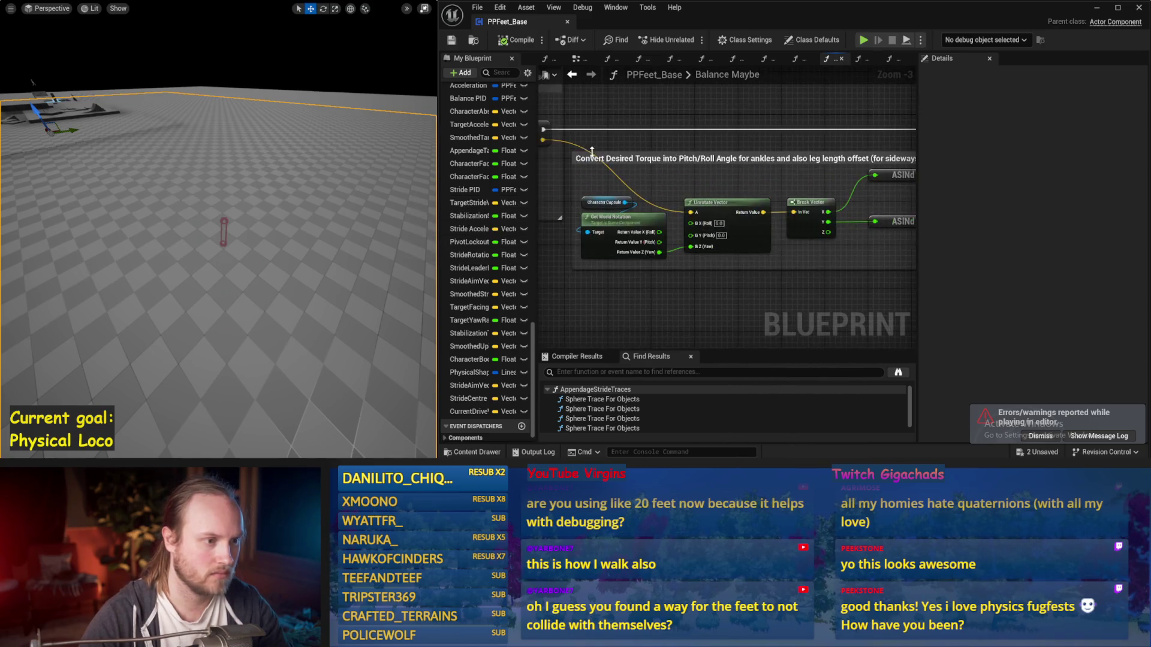
{"action": "left_click_drag", "start_coordinate": [542, 138], "coordinate": [631, 176]}
{"action": "left_click", "coordinate": [574, 145]}
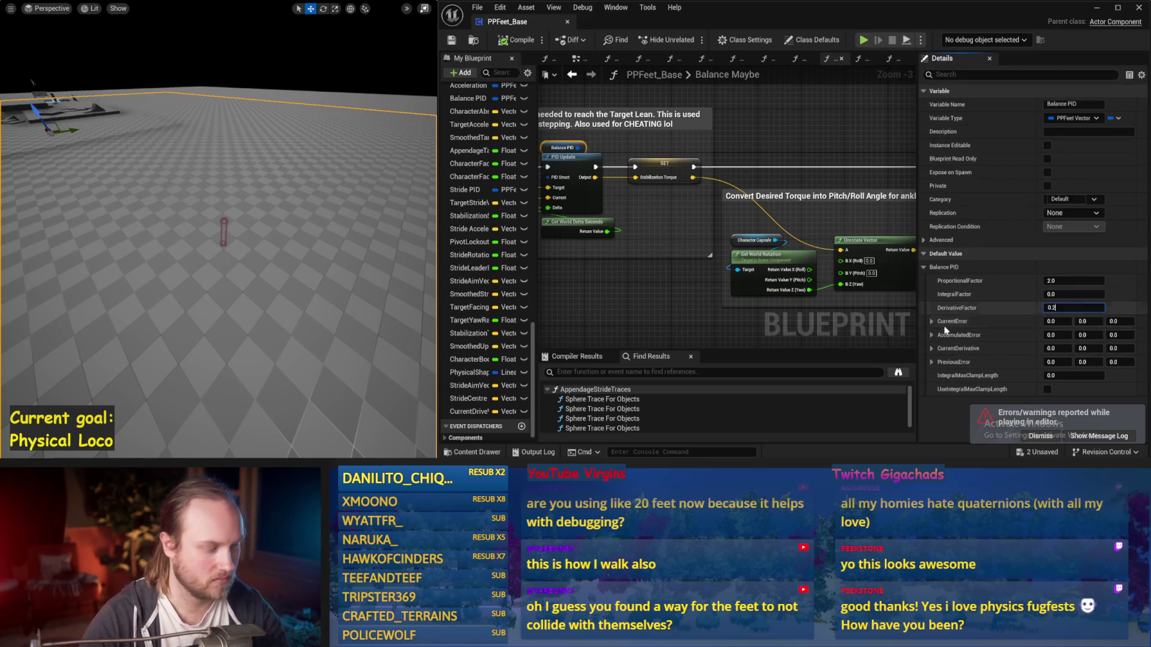
{"action": "key", "text": "Return"}
{"action": "key", "text": "alt+s"}
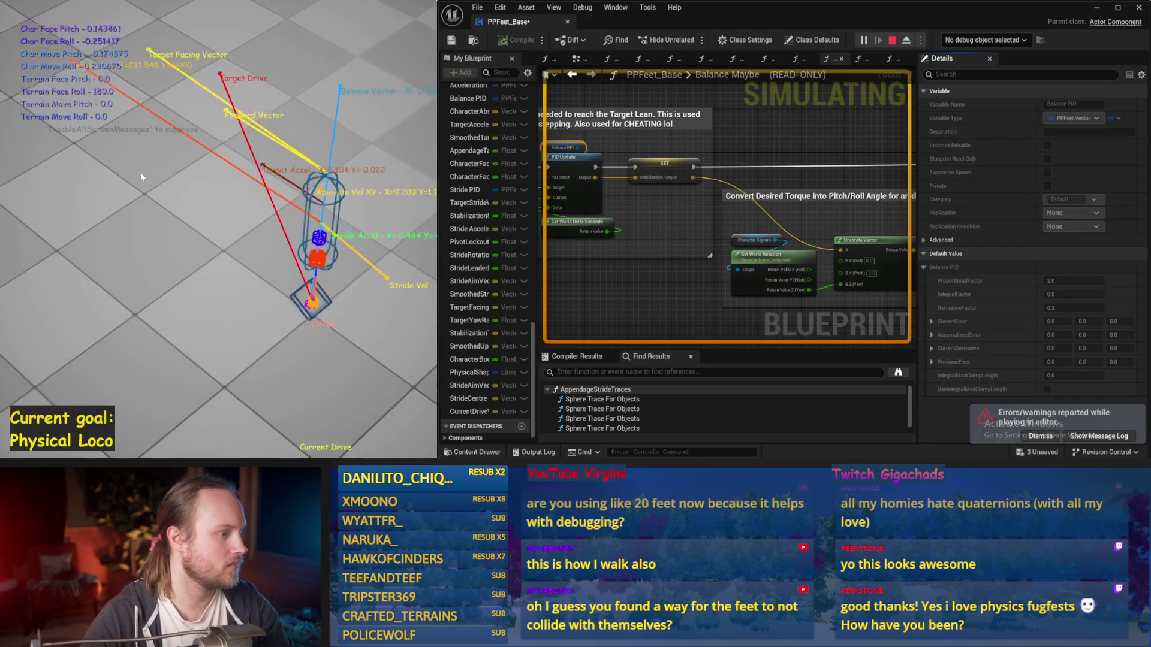
{"action": "key", "text": "Escape"}
{"action": "key", "text": "alt+s"}
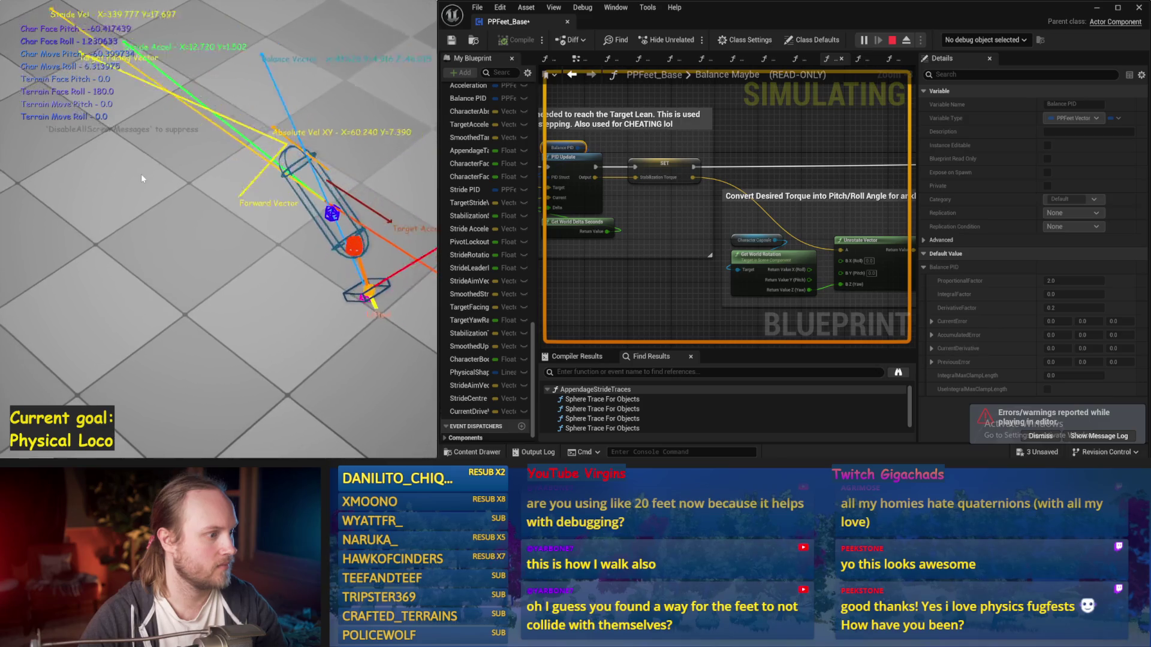
{"action": "key", "text": "Escape"}
Compile, set Map Range Clamped Out Range B to -20.0, and simulate to test
{"action": "left_click", "coordinate": [533, 44]}
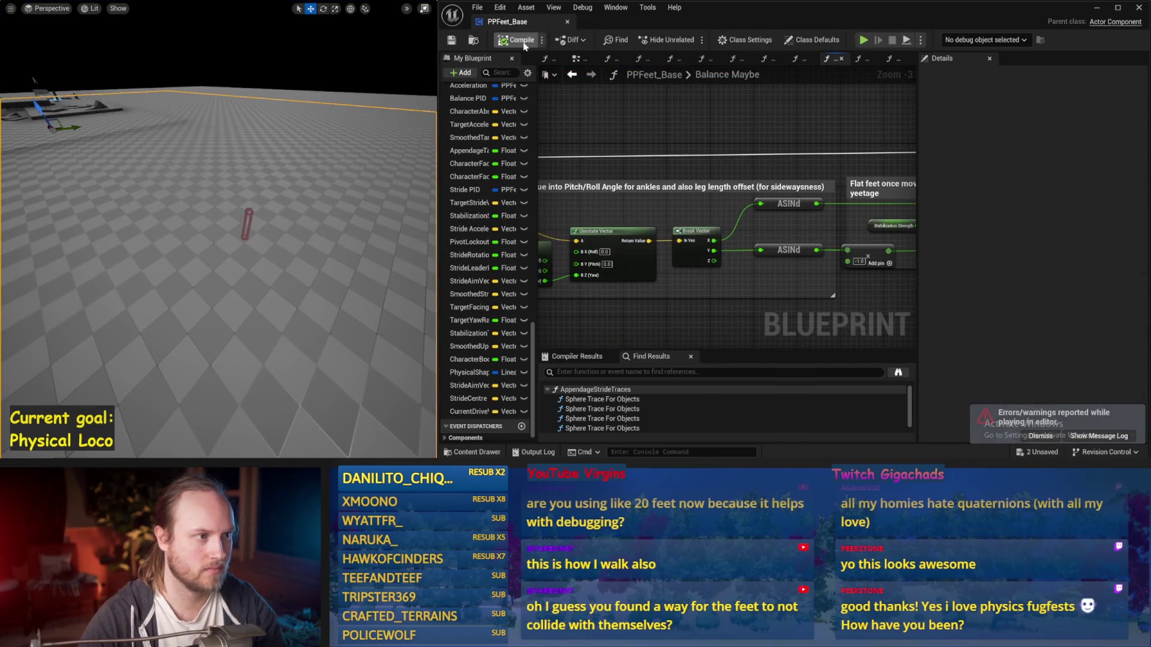
{"action": "left_click_drag", "start_coordinate": [849, 175], "coordinate": [691, 244]}
{"action": "type", "text": "-20"}
{"action": "key", "text": "Return"}
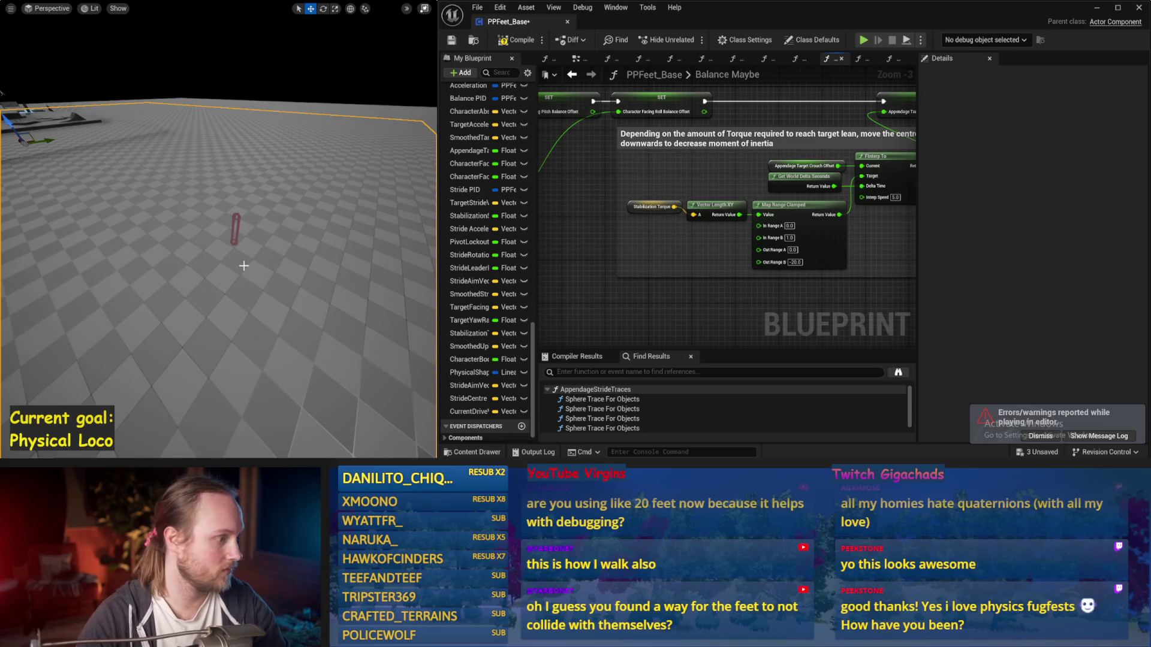
{"action": "key", "text": "alt+s"}
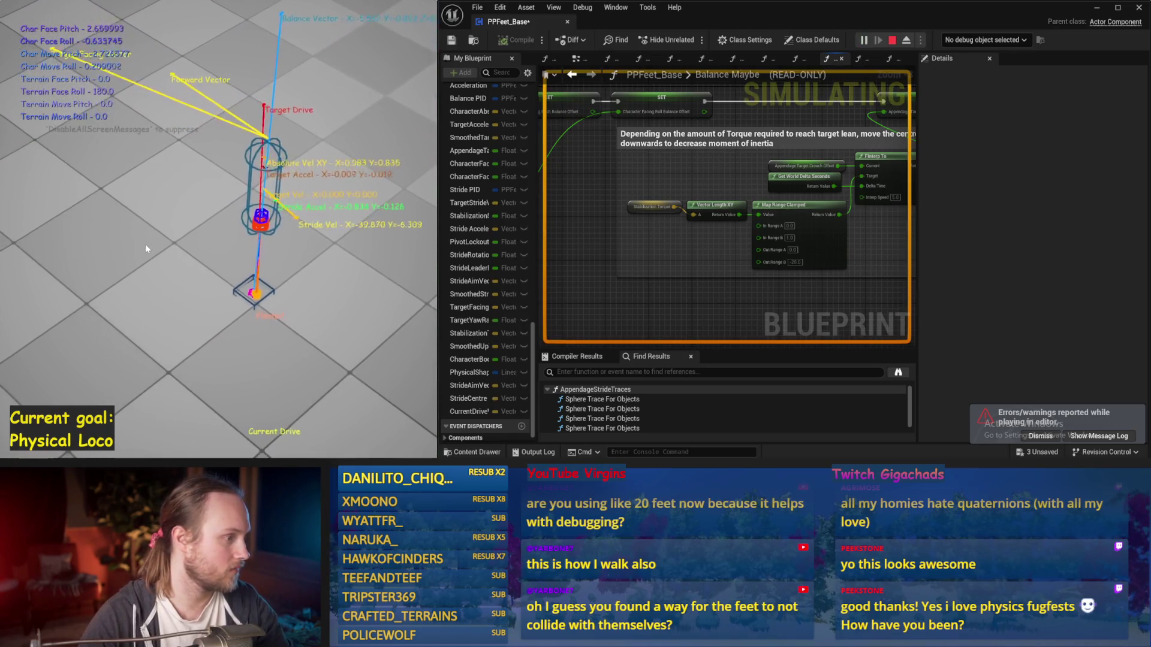
{"action": "key", "text": "Escape"}
Save the PPFeet_TestLevel map and run a longer simulation to watch the character
{"action": "key", "text": "ctrl+s"}
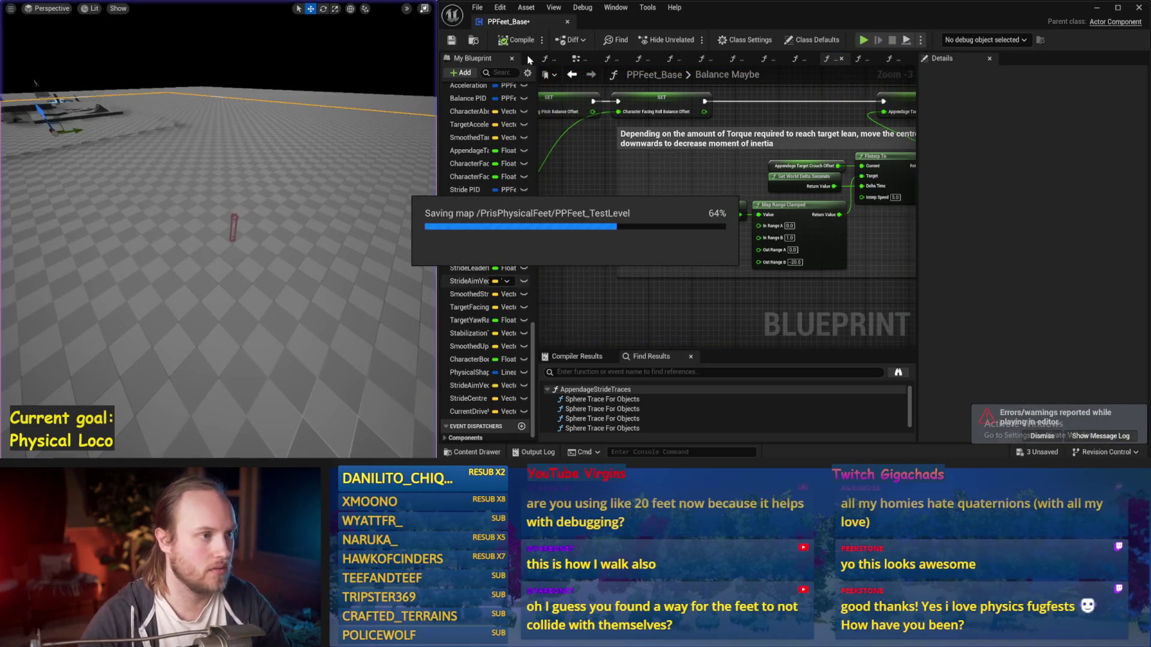
{"action": "left_click_drag", "start_coordinate": [695, 234], "coordinate": [782, 271]}
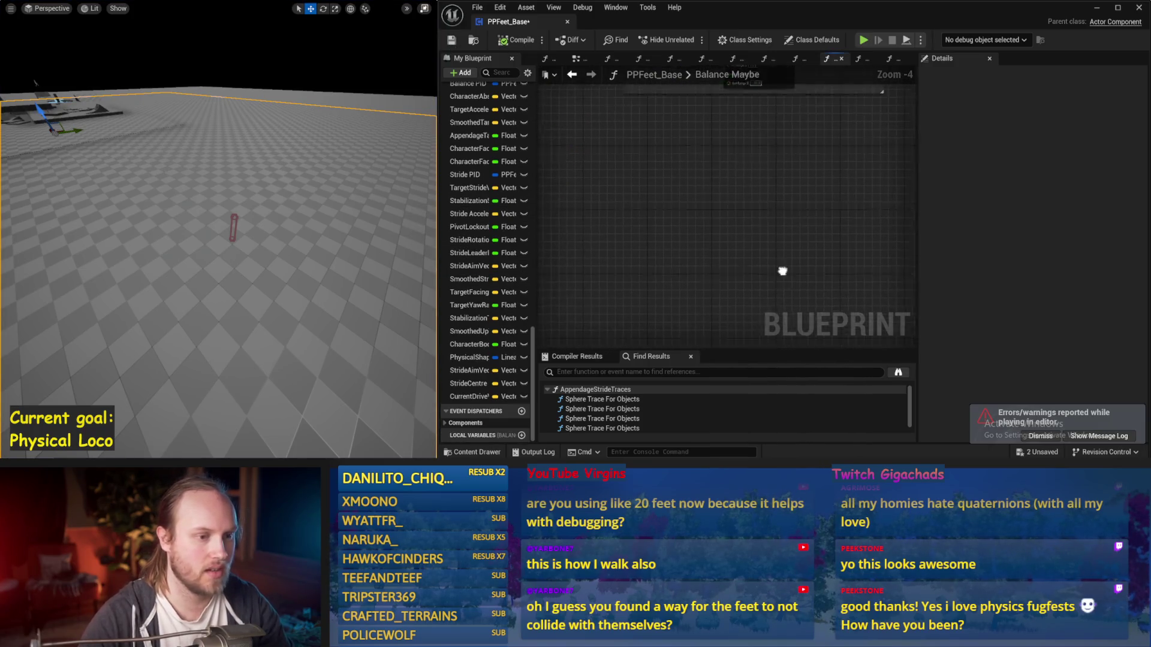
{"action": "scroll", "coordinate": [770, 225], "scroll_direction": "up", "scroll_amount": 3}
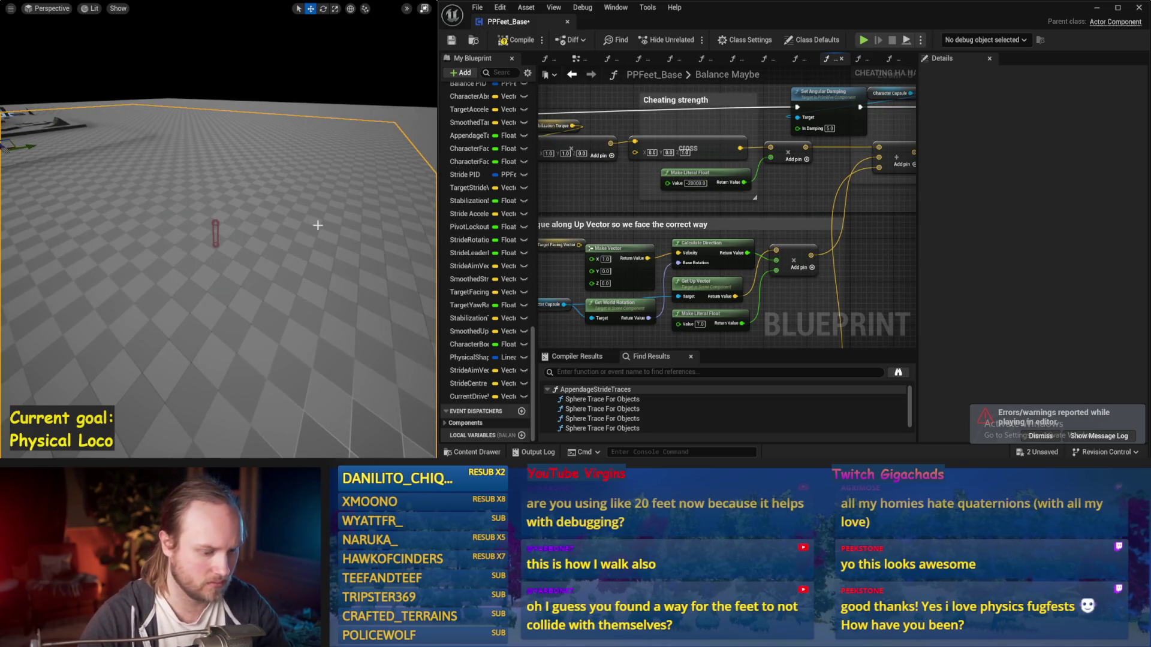
{"action": "key", "text": "alt+p"}
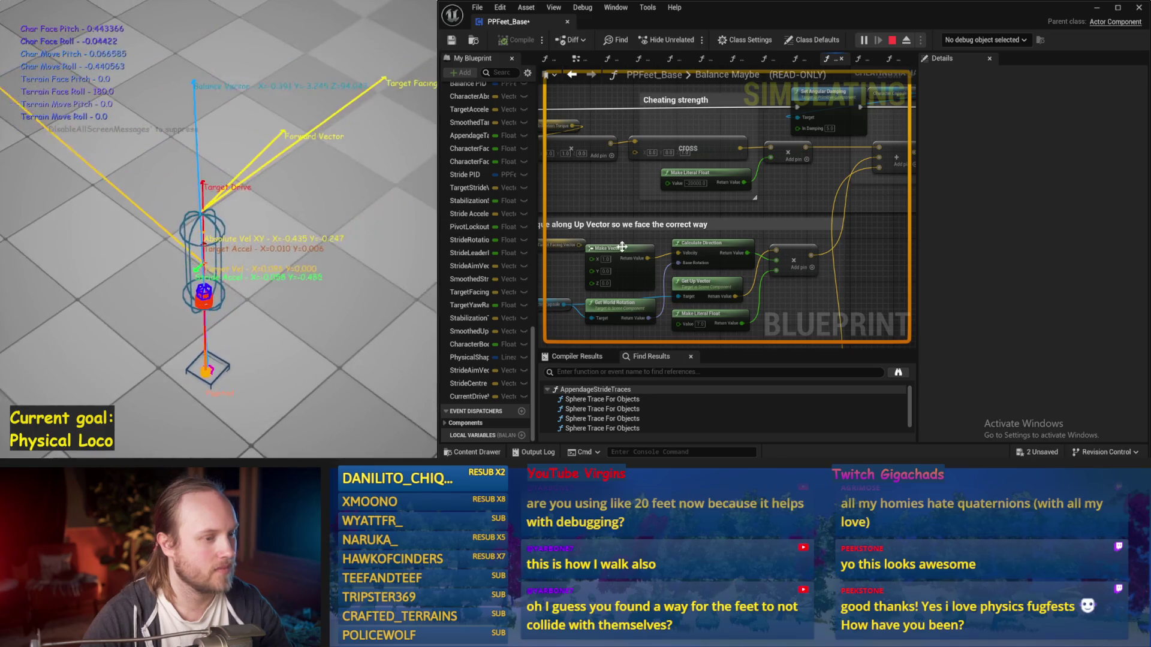
{"action": "key", "text": "Escape"}
{"action": "scroll", "coordinate": [700, 269], "scroll_direction": "down", "scroll_amount": 5}
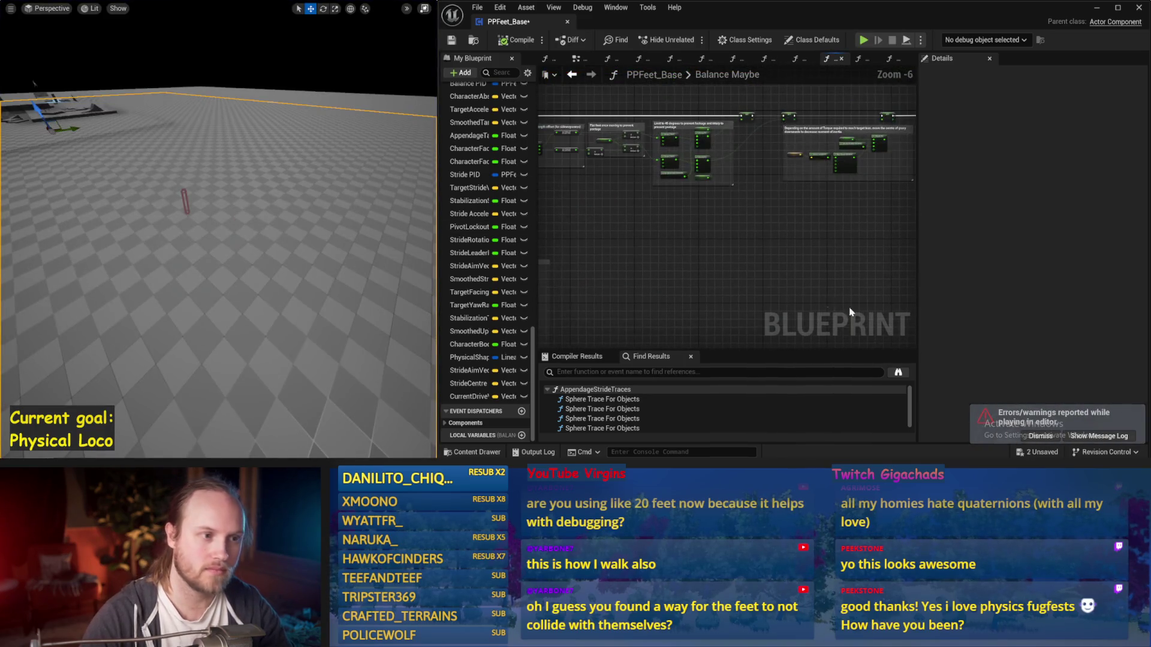
Wire Clamp's Return Value into SET Current Stride Movement Speed and test it in a long simulation
{"action": "scroll", "coordinate": [805, 186], "scroll_direction": "up", "scroll_amount": 3}
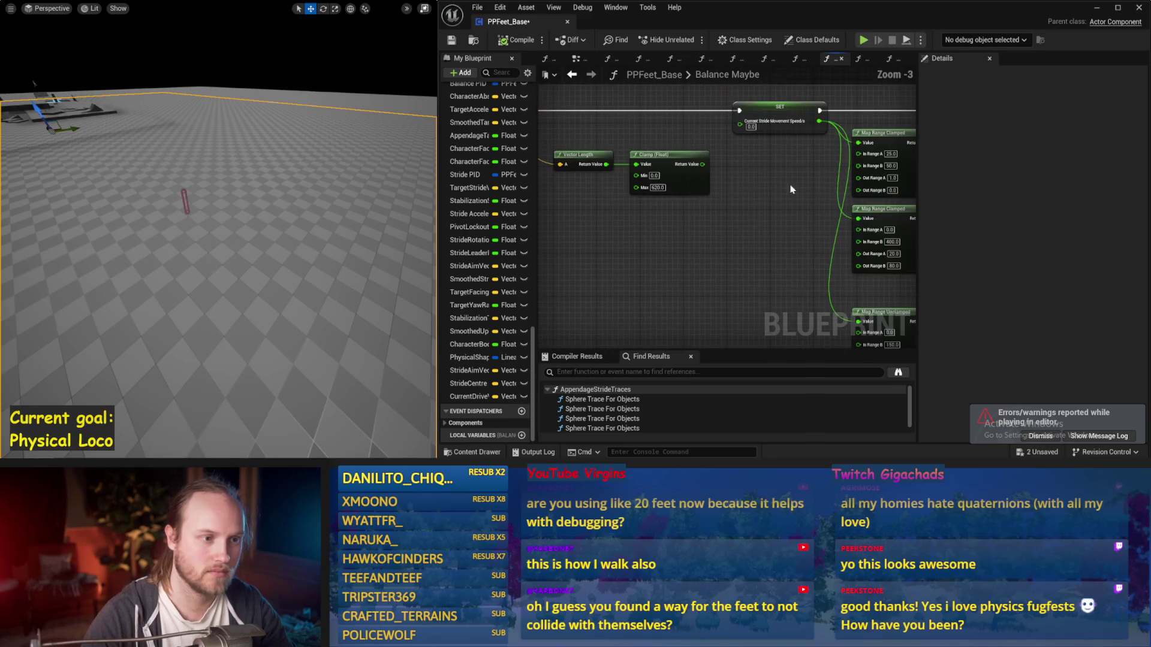
{"action": "left_click_drag", "start_coordinate": [742, 124], "coordinate": [741, 122]}
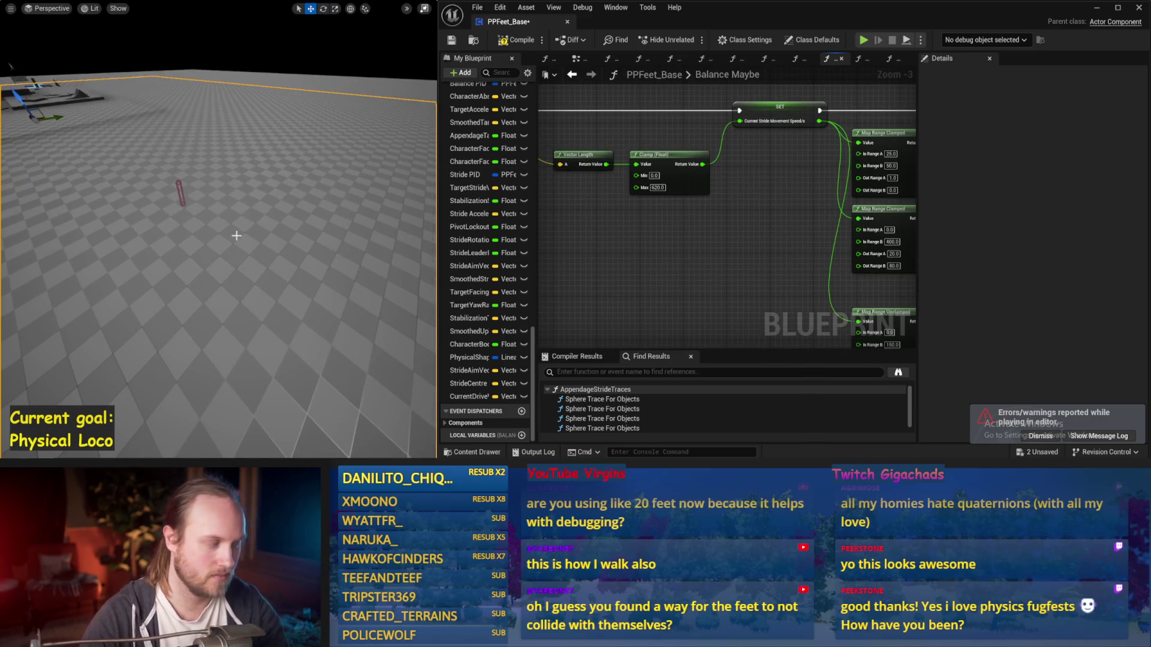
{"action": "key", "text": "alt+p"}
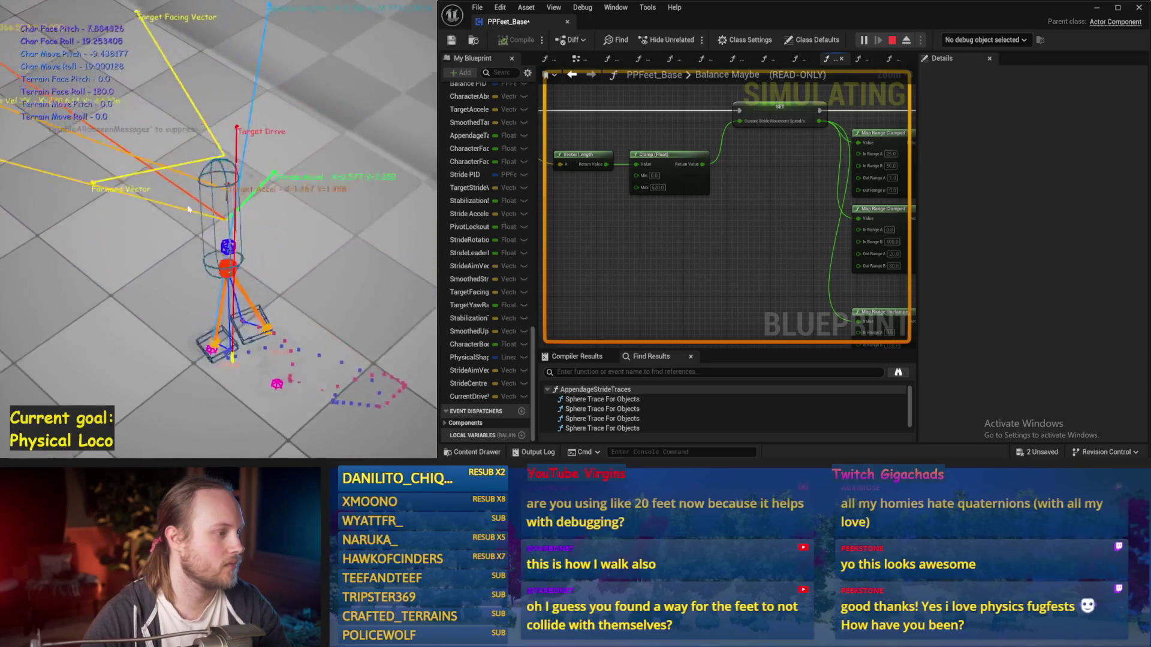
{"action": "key", "text": "Escape"}
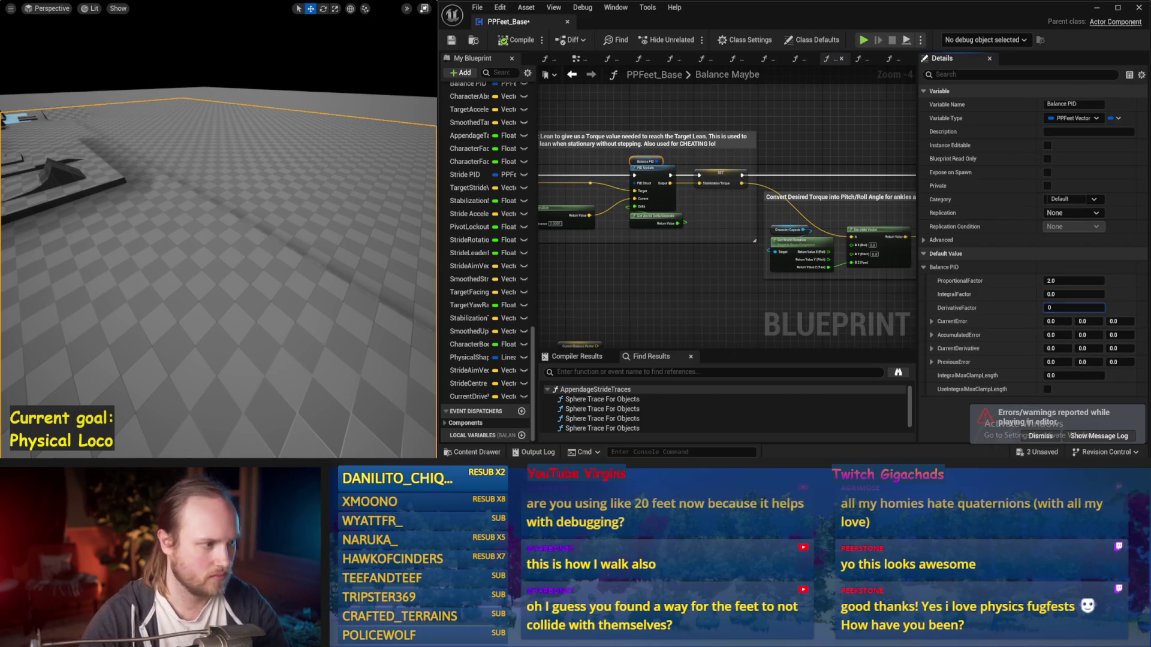
Rerun the simulation with the new Balance PID values and commit the edited factor
{"action": "key", "text": "alt+s"}
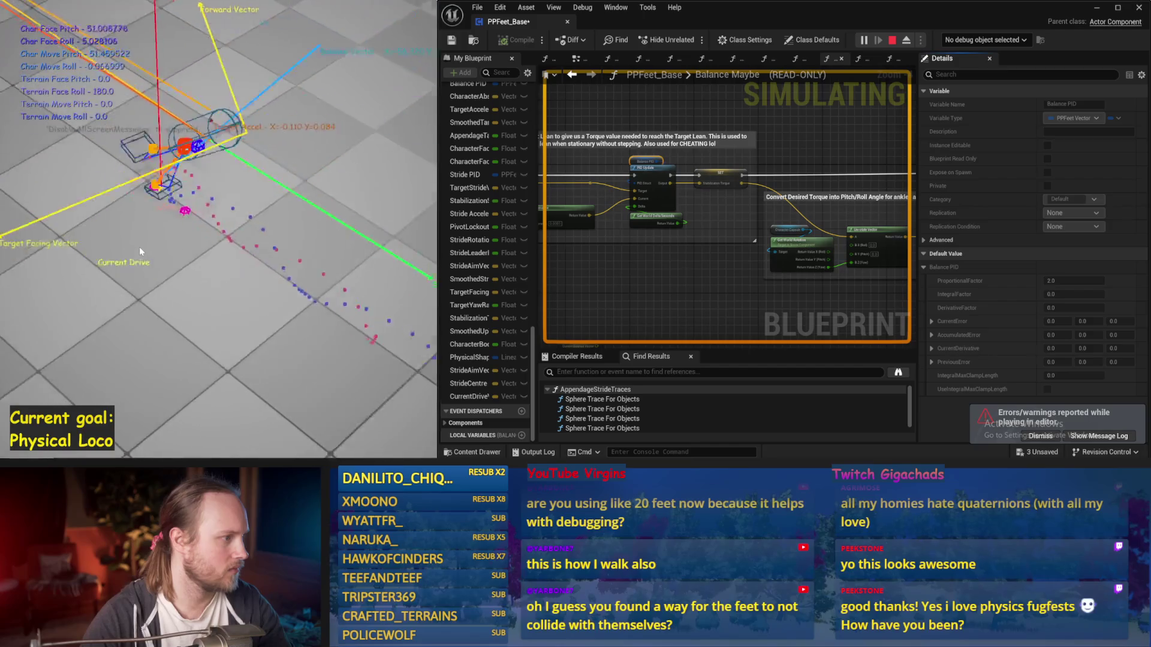
{"action": "key", "text": "Escape"}
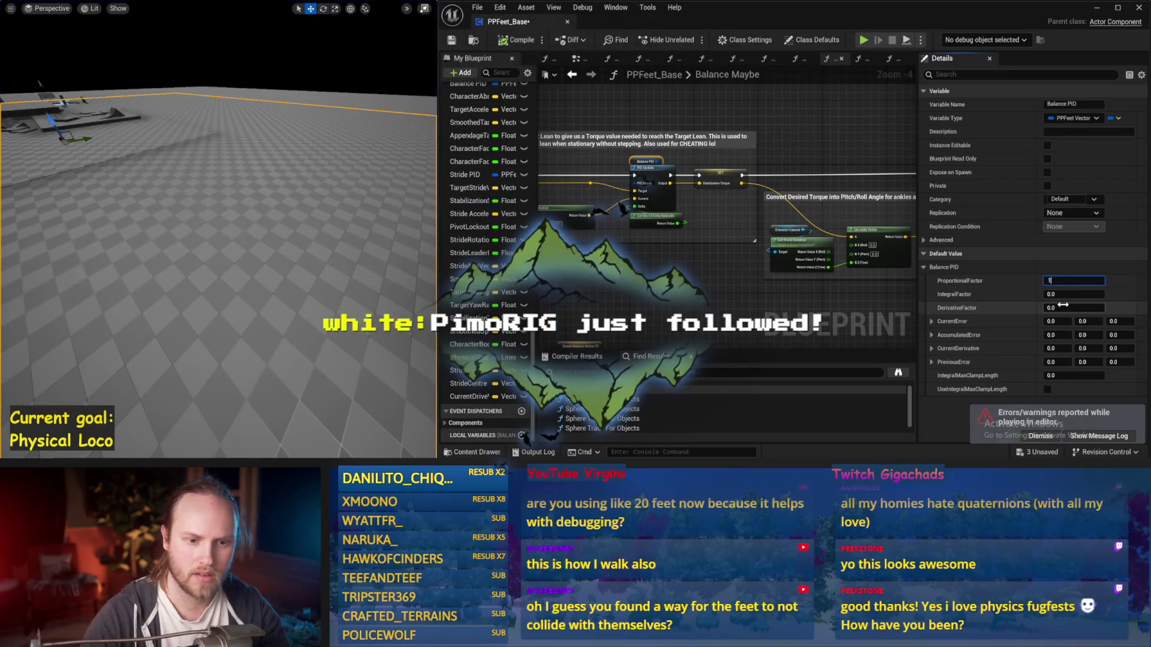
{"action": "left_click", "coordinate": [762, 267]}
{"action": "mouse_move", "coordinate": [762, 266]}
{"action": "left_mouse_down"}
{"action": "mouse_move", "coordinate": [757, 274]}
{"action": "mouse_move", "coordinate": [744, 255]}
{"action": "mouse_move", "coordinate": [770, 243]}
{"action": "left_mouse_up"}
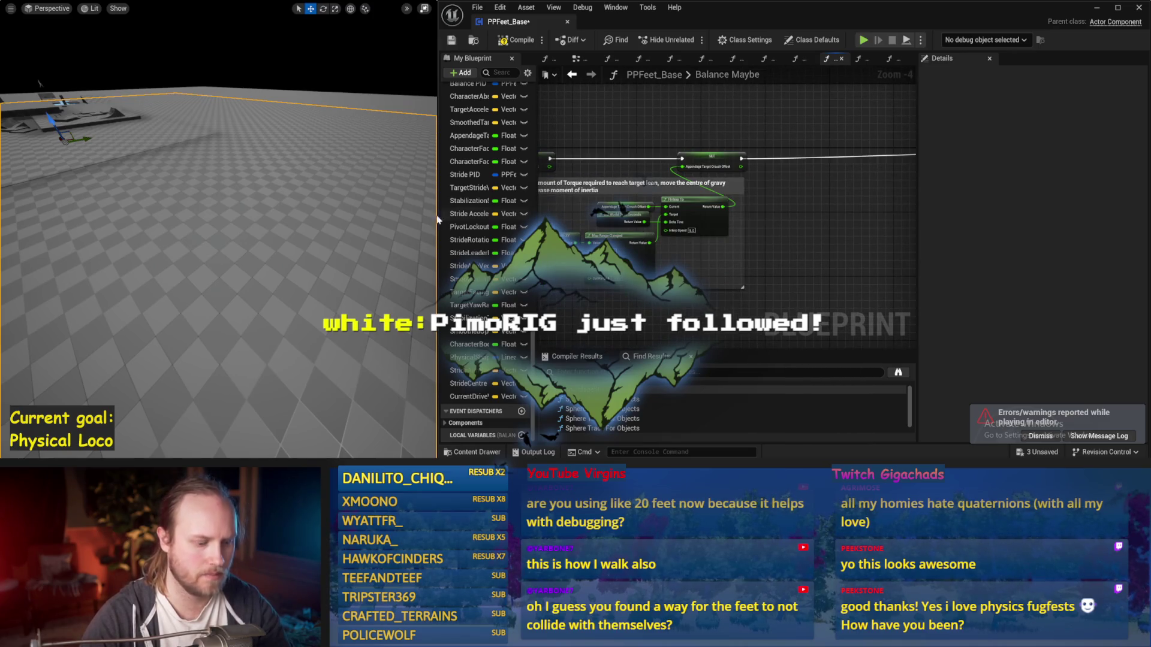
Run two more simulations checking balance with ProportionalFactor 1.0 and DerivativeFactor 0.2
{"action": "key", "text": "alt+s"}
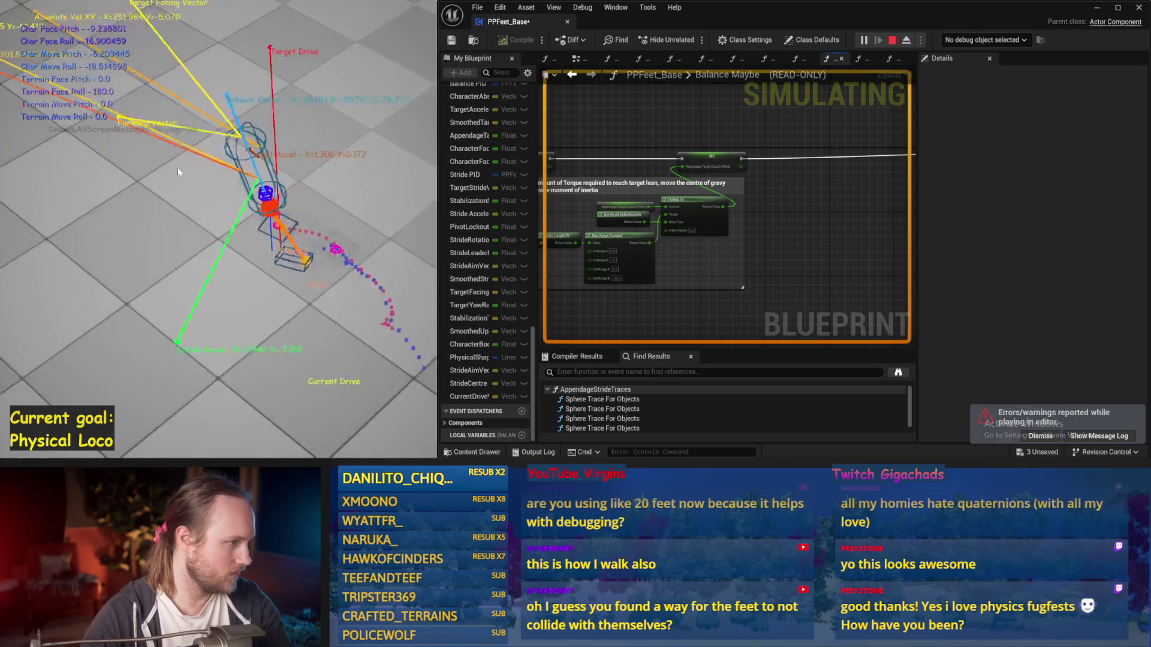
{"action": "key", "text": "Escape"}
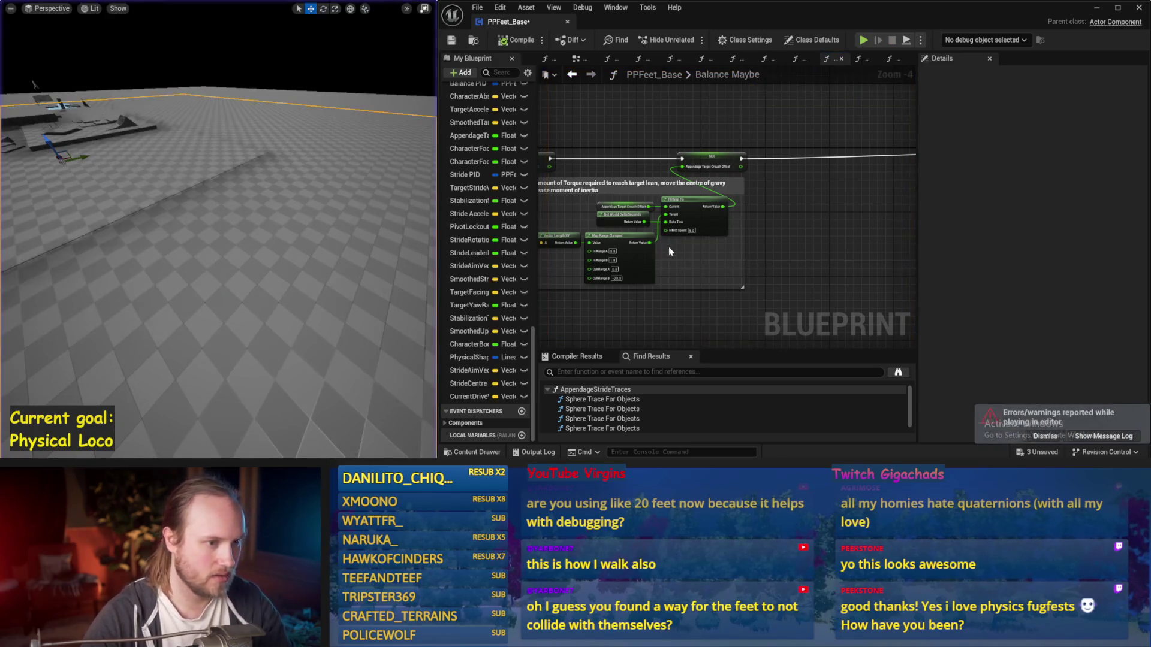
{"action": "left_click_drag", "start_coordinate": [882, 222], "coordinate": [669, 214]}
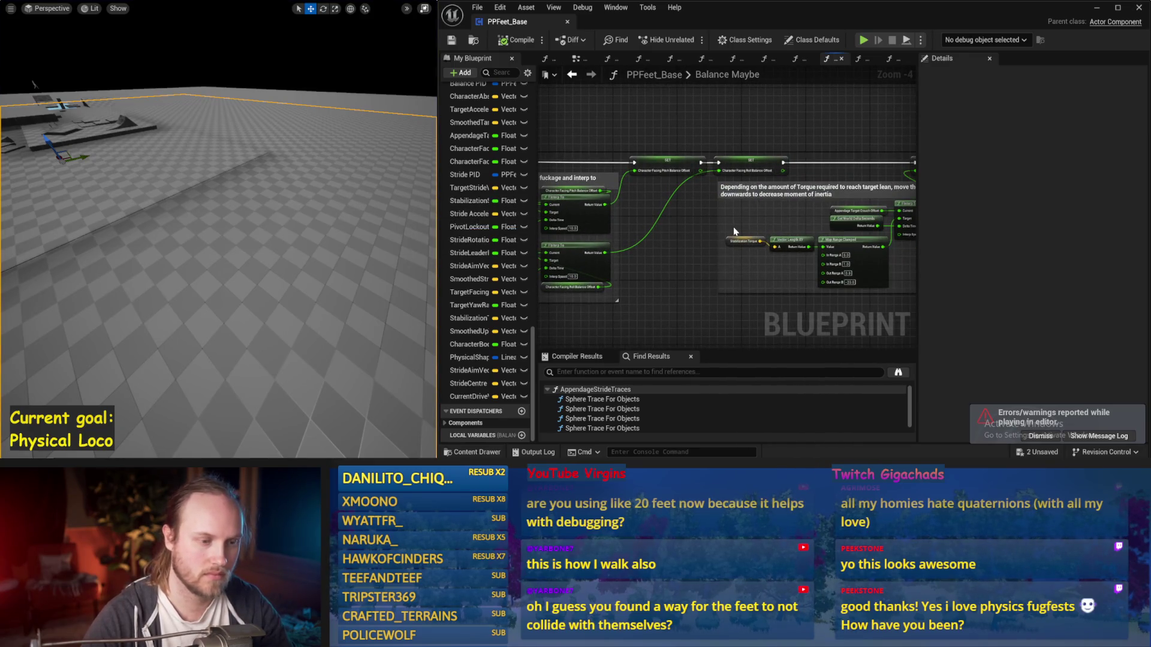
{"action": "key", "text": "alt+p"}
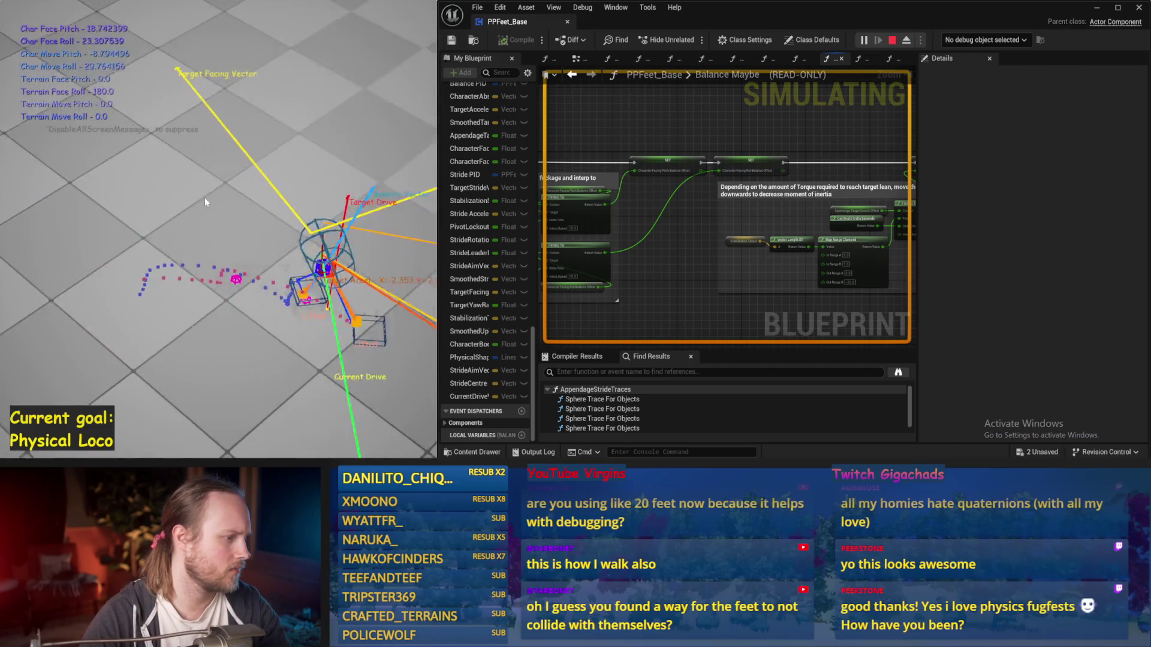
{"action": "key", "text": "Escape"}
{"action": "left_click_drag", "start_coordinate": [839, 197], "coordinate": [597, 173]}
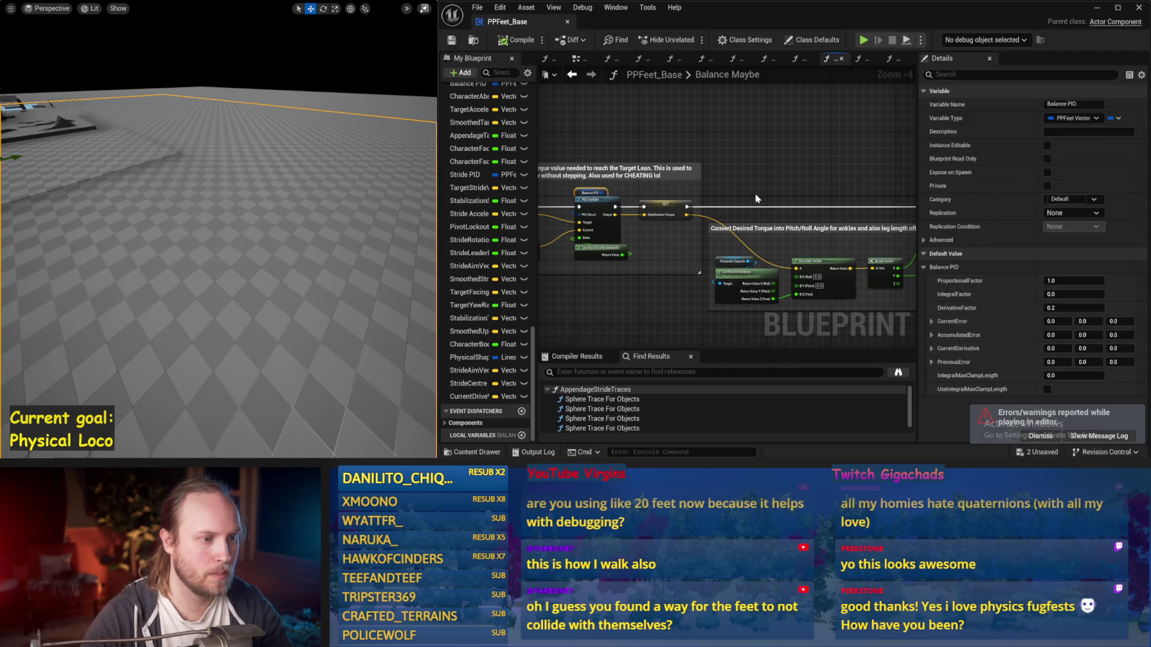
Locate the Good Cheating torque nodes and simulate with the current cheating strength
{"action": "left_click_drag", "start_coordinate": [756, 198], "coordinate": [582, 180]}
{"action": "left_click_drag", "start_coordinate": [844, 171], "coordinate": [632, 168]}
{"action": "left_click_drag", "start_coordinate": [865, 232], "coordinate": [647, 176]}
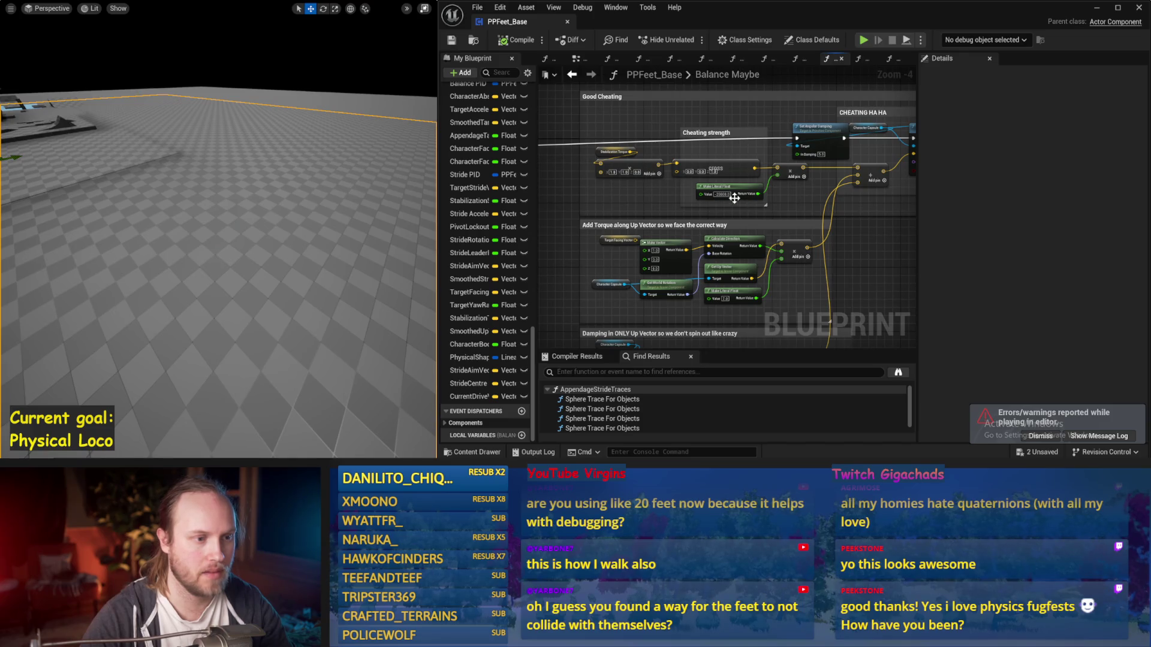
{"action": "scroll", "coordinate": [736, 198], "scroll_direction": "up", "scroll_amount": 2}
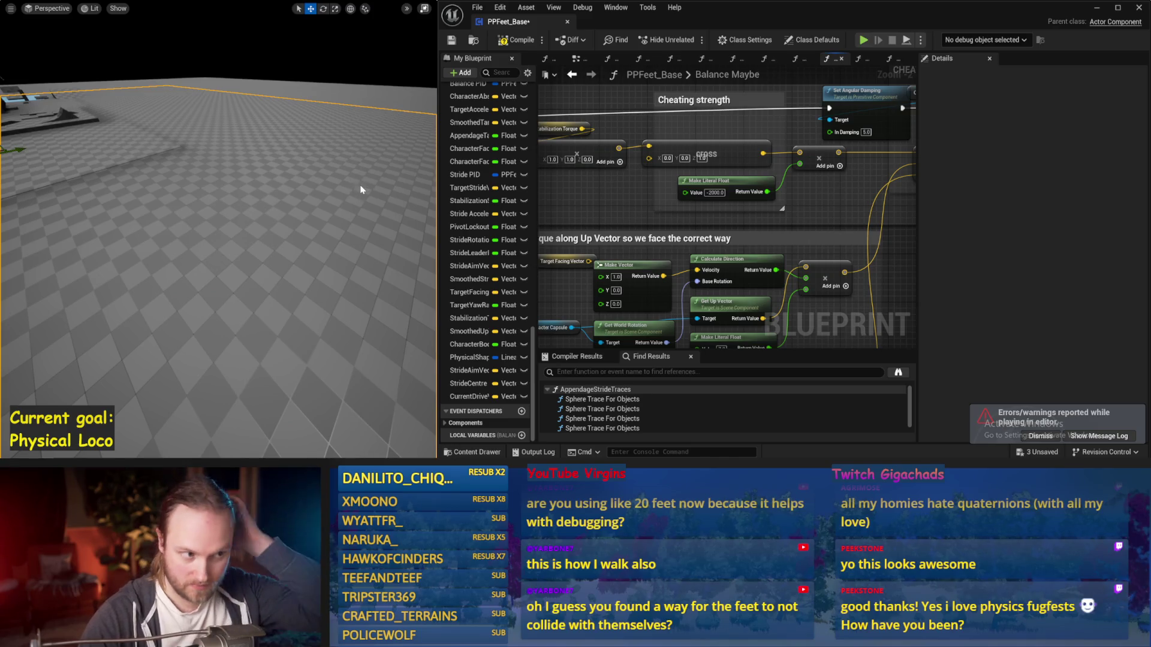
{"action": "key", "text": "alt+p"}
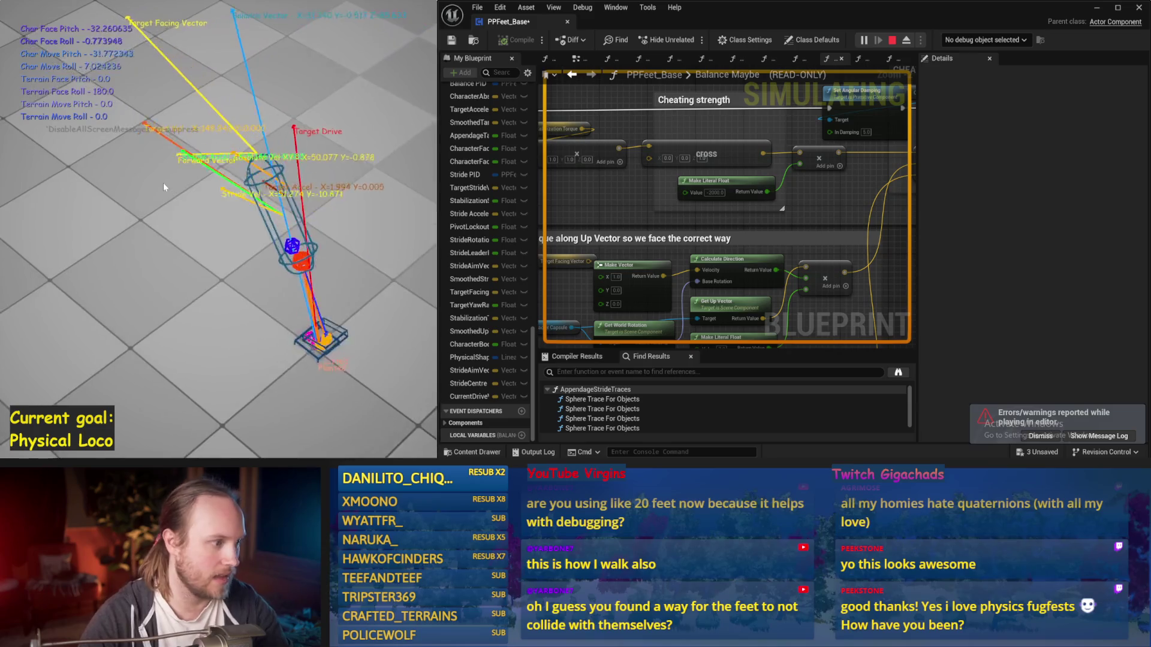
{"action": "key", "text": "Escape"}
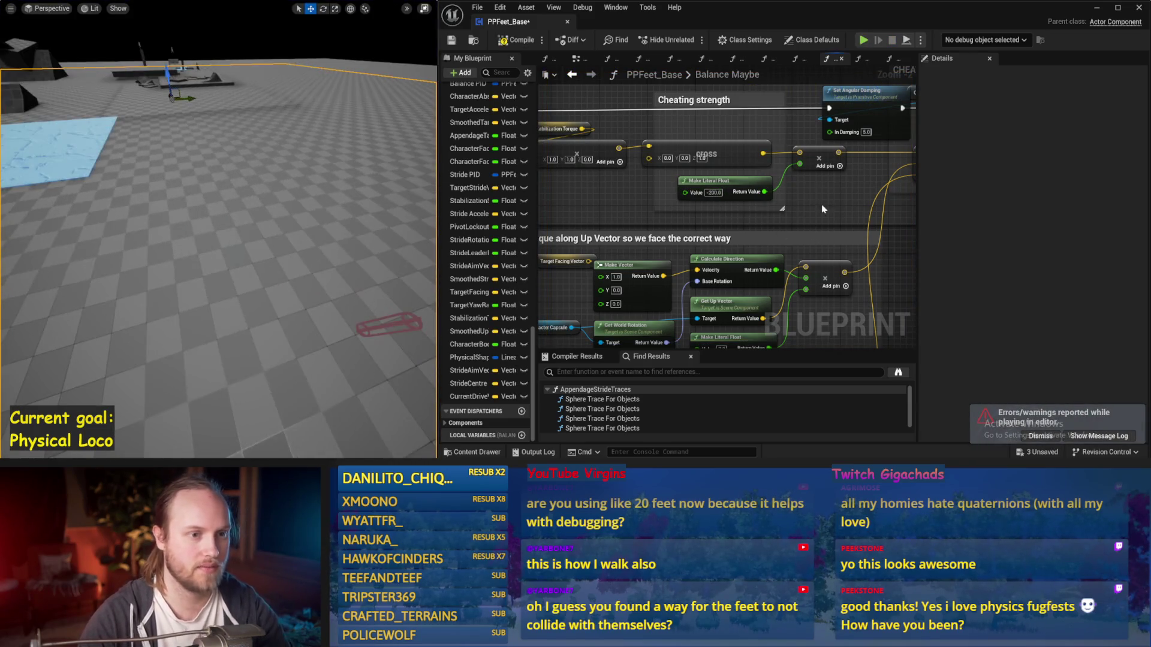
Test the -200 cheating strength, rewire the exec into Add Torque, and simulate again
{"action": "left_click_drag", "start_coordinate": [895, 187], "coordinate": [745, 197]}
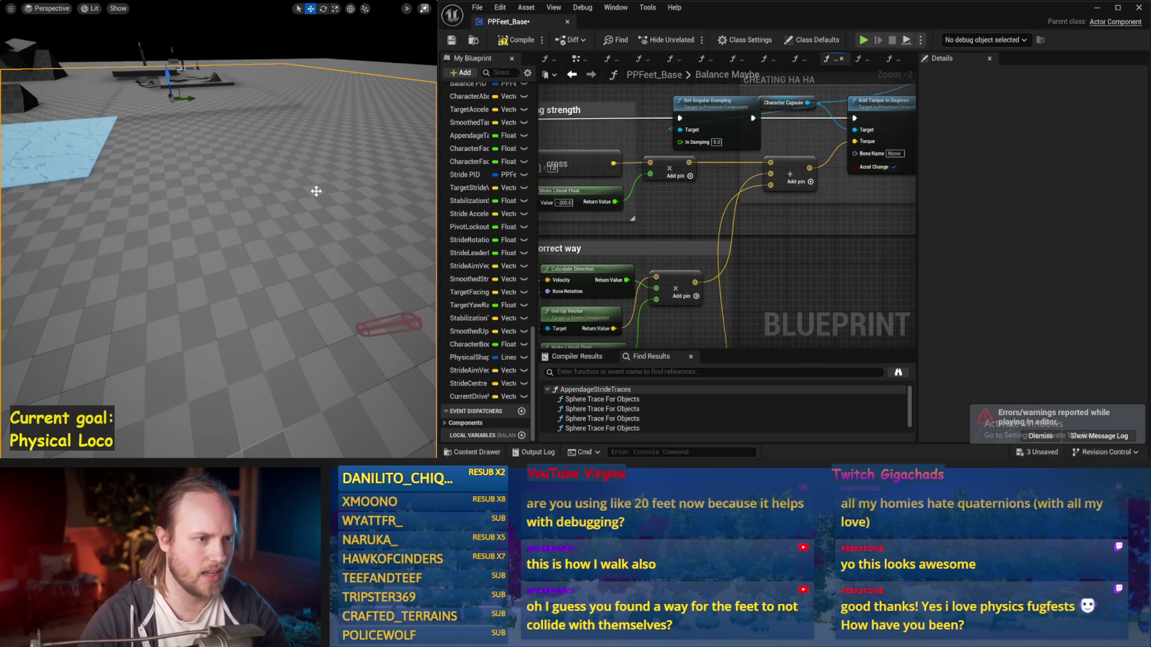
{"action": "key", "text": "alt+s"}
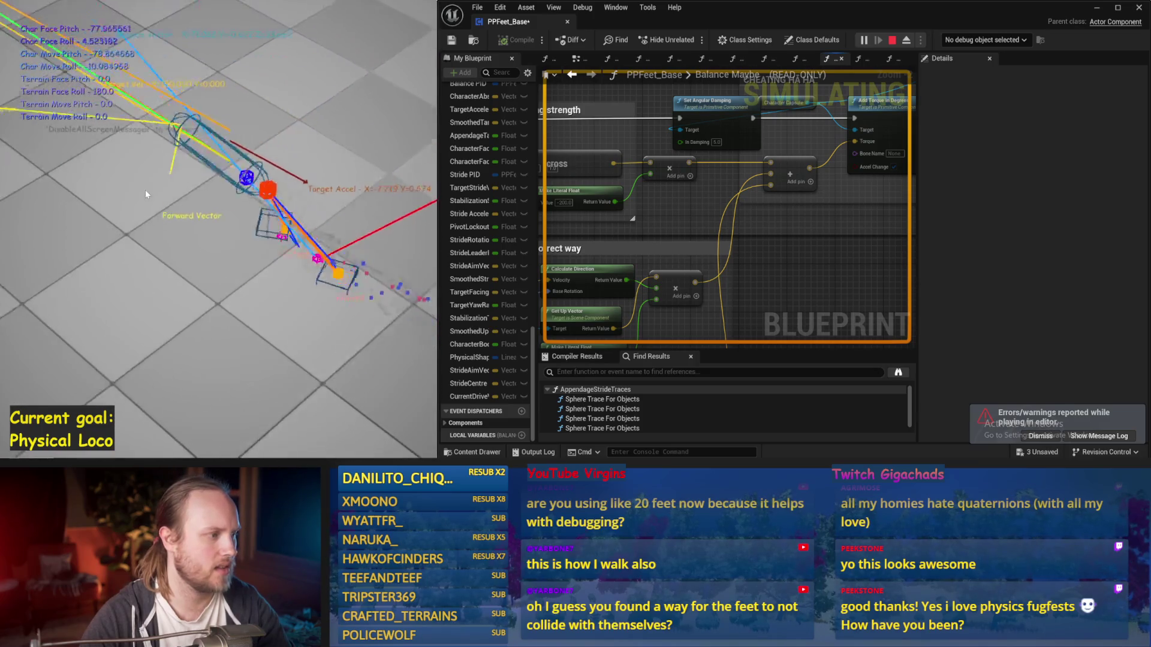
{"action": "key", "text": "Escape"}
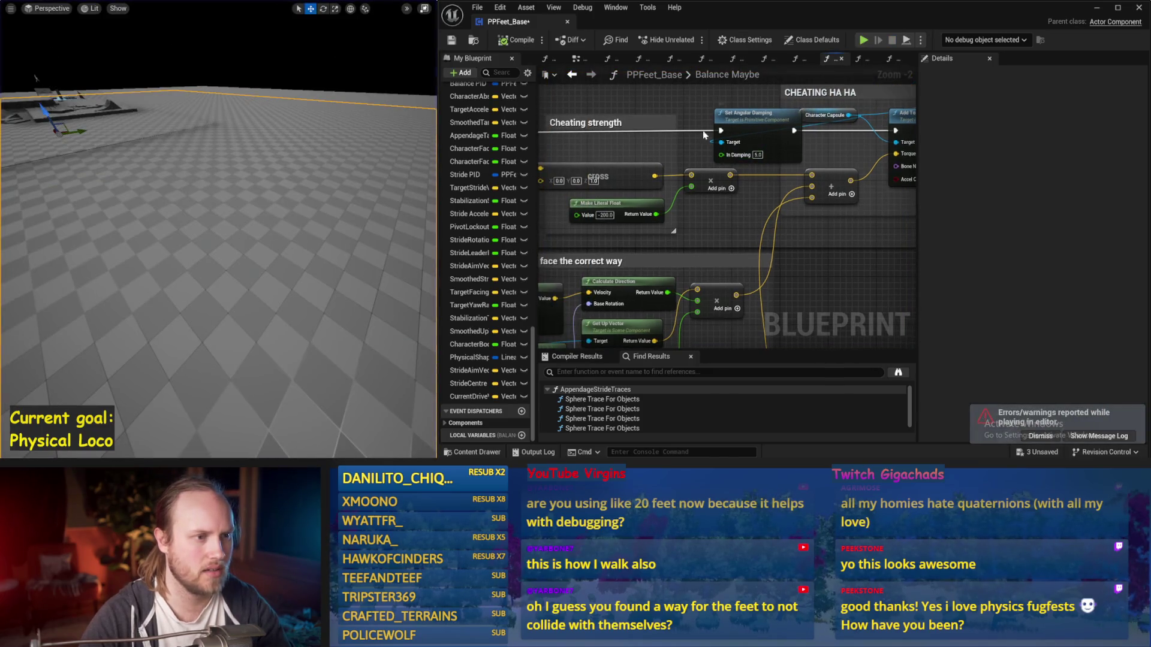
{"action": "left_click_drag", "start_coordinate": [906, 134], "coordinate": [865, 134]}
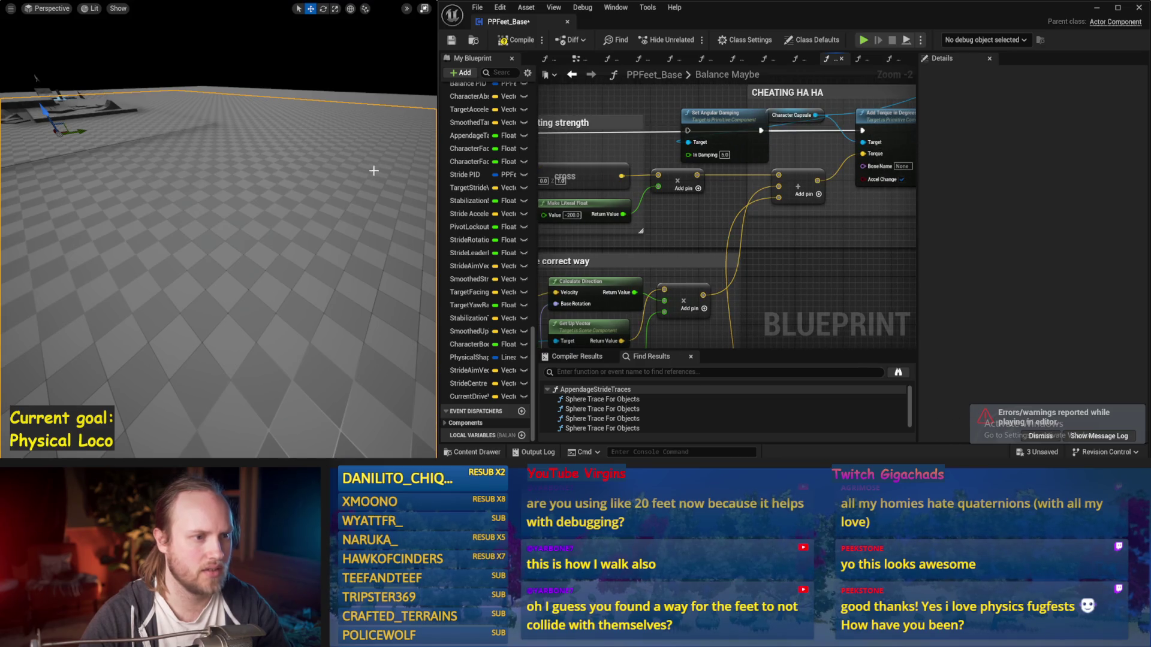
{"action": "left_click_drag", "start_coordinate": [382, 170], "coordinate": [347, 175]}
{"action": "key", "text": "alt+s"}
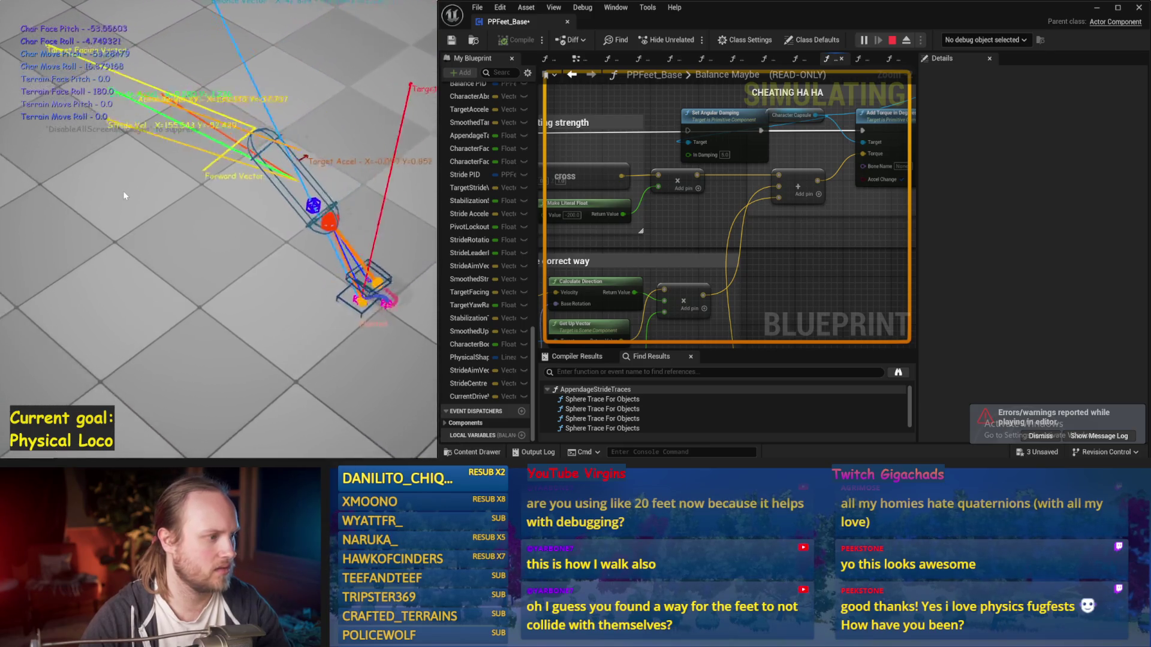
{"action": "key", "text": "Escape"}
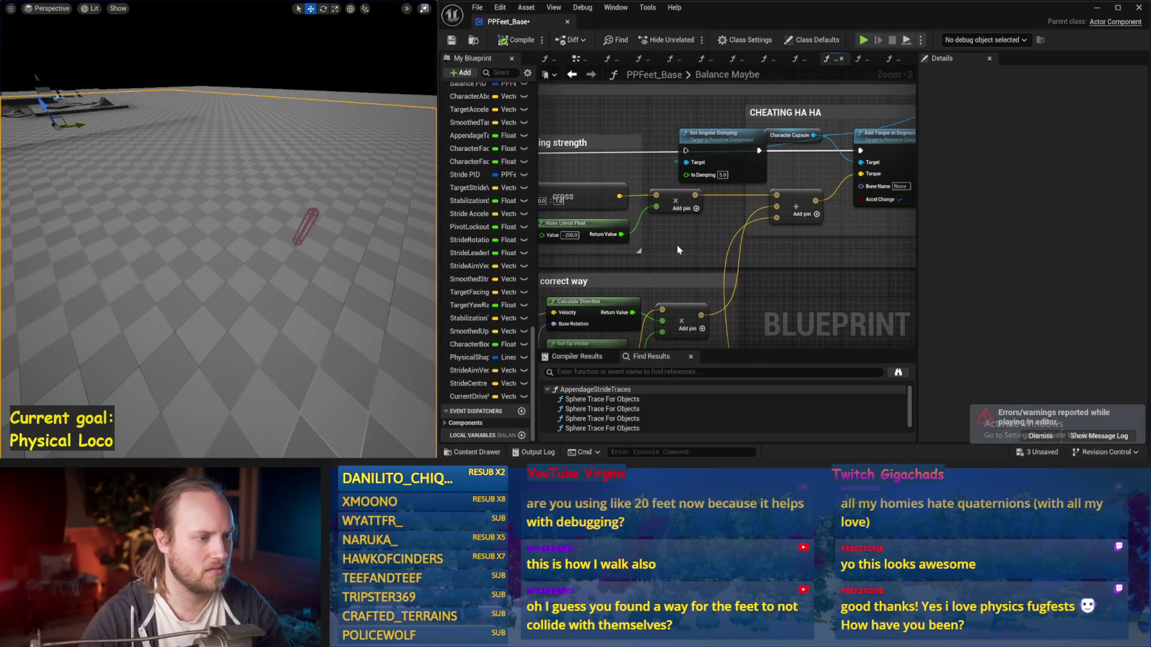
Compile and save PPFeet_Base, then run a final simulation check
{"action": "left_click", "coordinate": [518, 42]}
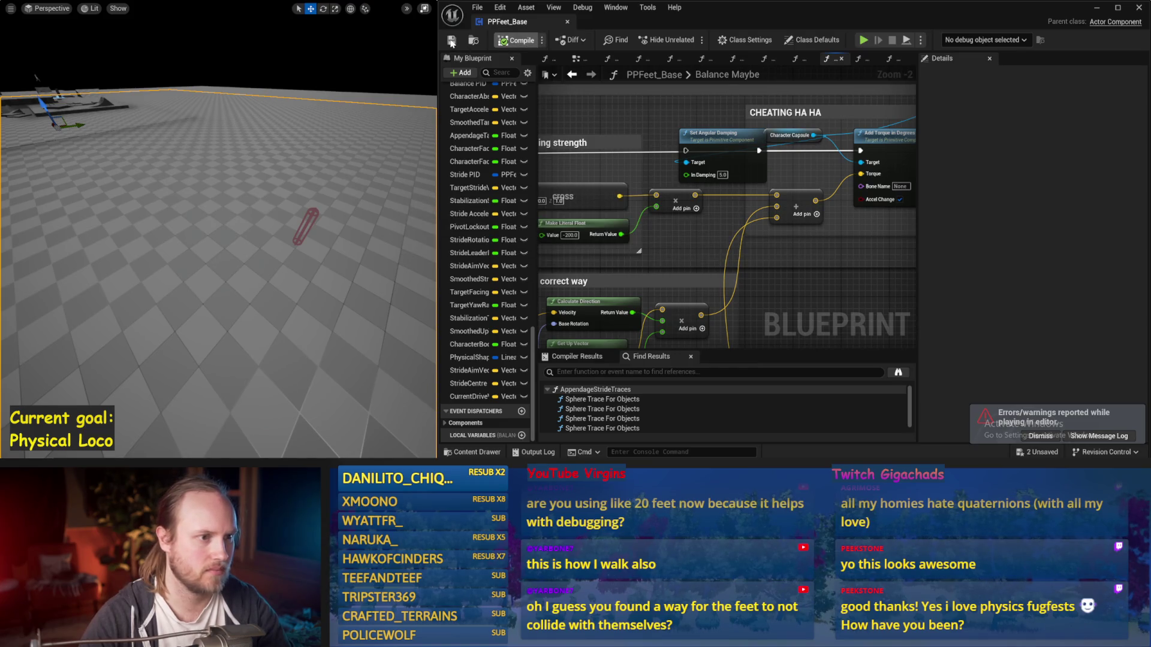
{"action": "scroll", "coordinate": [727, 143], "scroll_direction": "down", "scroll_amount": 2}
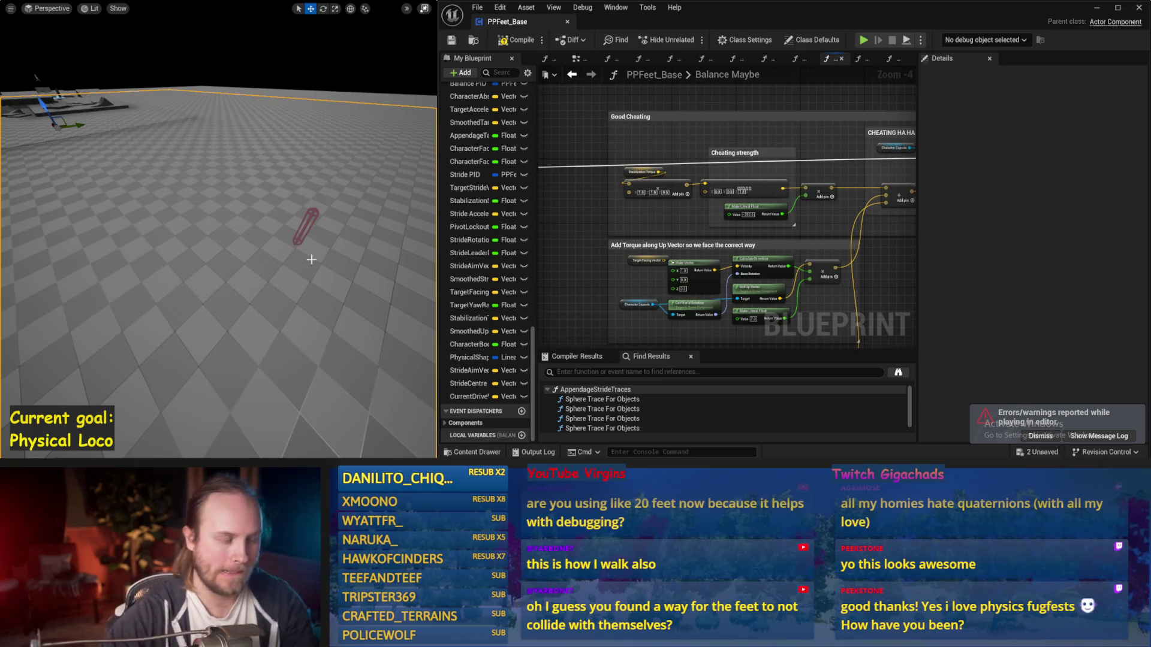
{"action": "key", "text": "alt+s"}
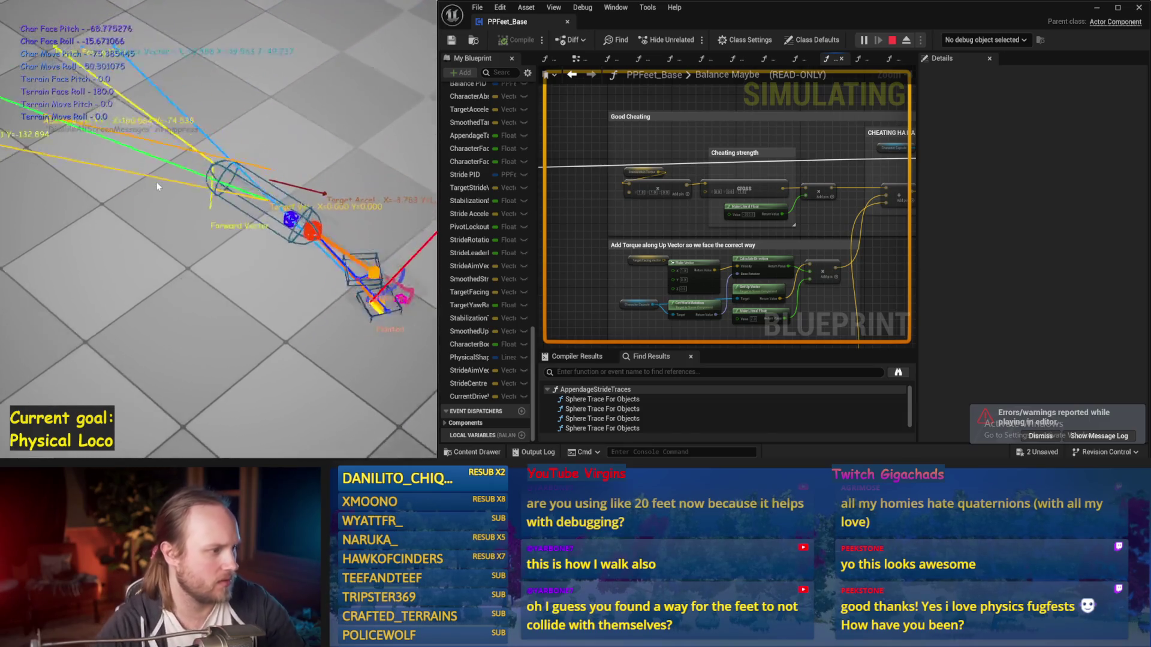
{"action": "key", "text": "Escape"}
{"action": "scroll", "coordinate": [887, 185], "scroll_direction": "down", "scroll_amount": 2}
{"action": "left_click_drag", "start_coordinate": [863, 180], "coordinate": [640, 276]}
{"action": "scroll", "coordinate": [753, 187], "scroll_direction": "up", "scroll_amount": 2}
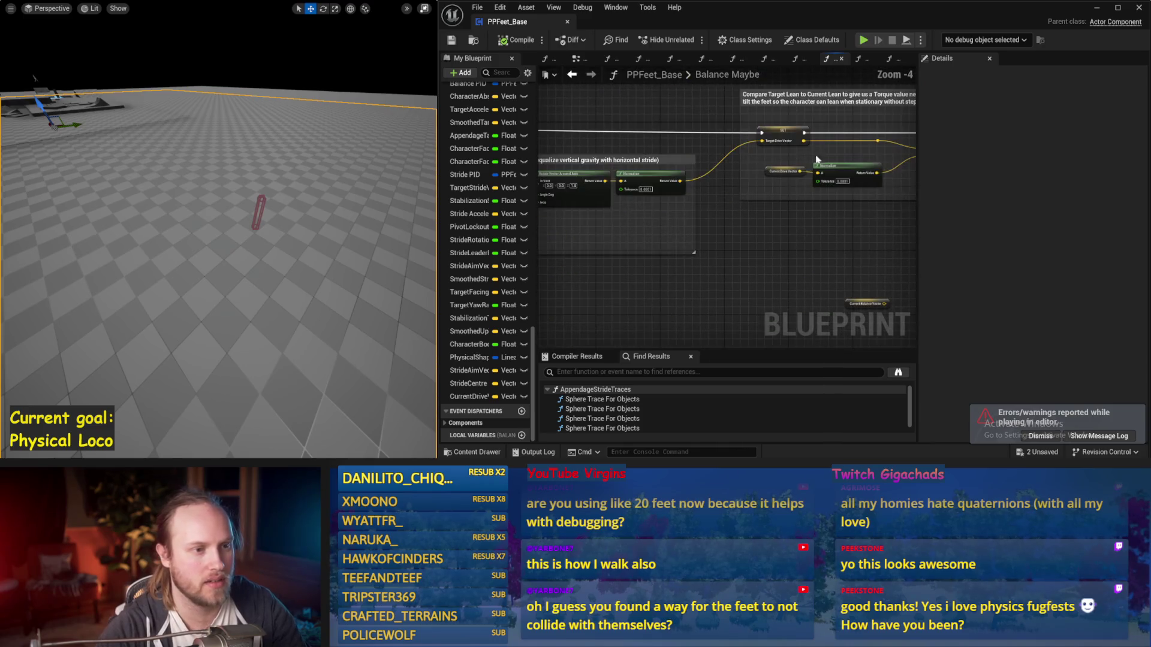
Review the Balance Maybe nodes, delete the Make Vector node, and save
{"action": "left_click_drag", "start_coordinate": [784, 170], "coordinate": [684, 265]}
{"action": "key", "text": "ctrl+s"}
{"action": "mouse_move", "coordinate": [759, 194]}
{"action": "left_mouse_down"}
{"action": "mouse_move", "coordinate": [732, 192]}
{"action": "mouse_move", "coordinate": [819, 248]}
{"action": "mouse_move", "coordinate": [712, 239]}
{"action": "mouse_move", "coordinate": [827, 238]}
{"action": "left_mouse_up"}
{"action": "left_click_drag", "start_coordinate": [719, 256], "coordinate": [614, 276]}
{"action": "key", "text": "ctrl+s"}
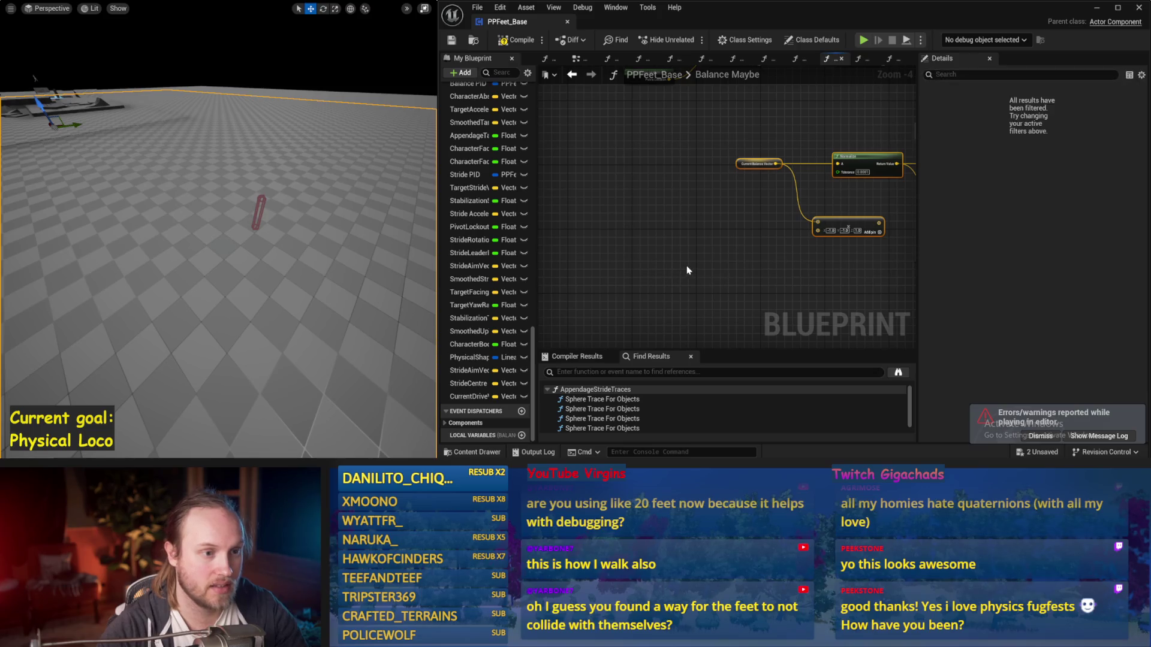
{"action": "left_click_drag", "start_coordinate": [759, 310], "coordinate": [670, 294]}
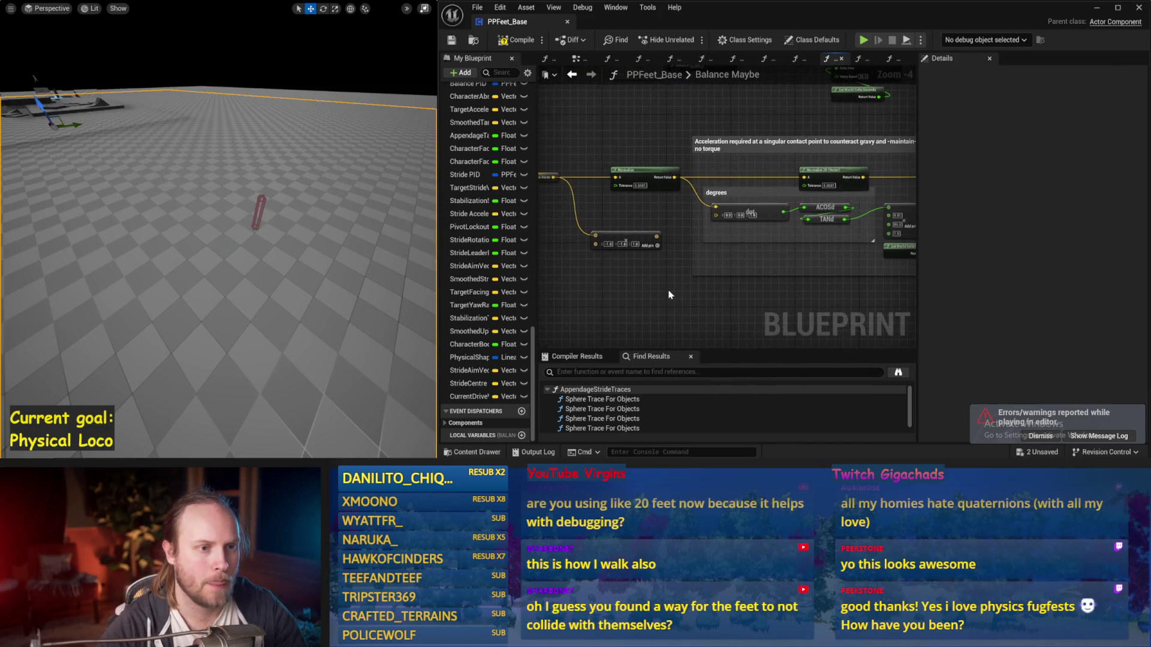
{"action": "key", "text": "Delete"}
{"action": "left_click_drag", "start_coordinate": [539, 183], "coordinate": [598, 228]}
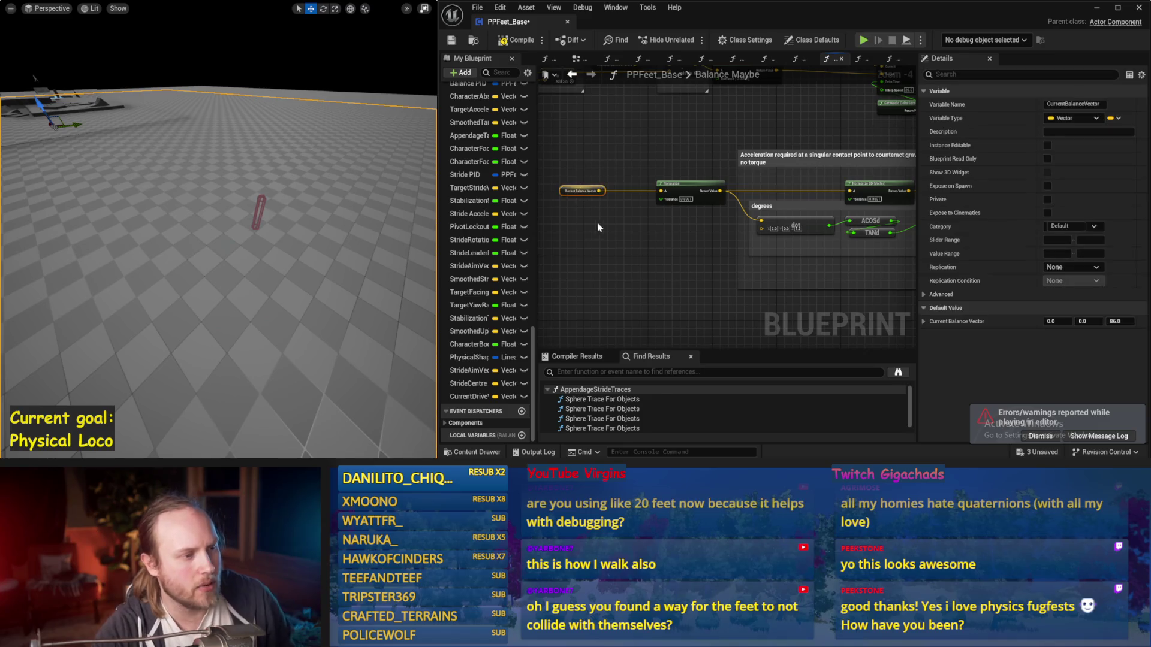
{"action": "left_click_drag", "start_coordinate": [667, 249], "coordinate": [539, 258]}
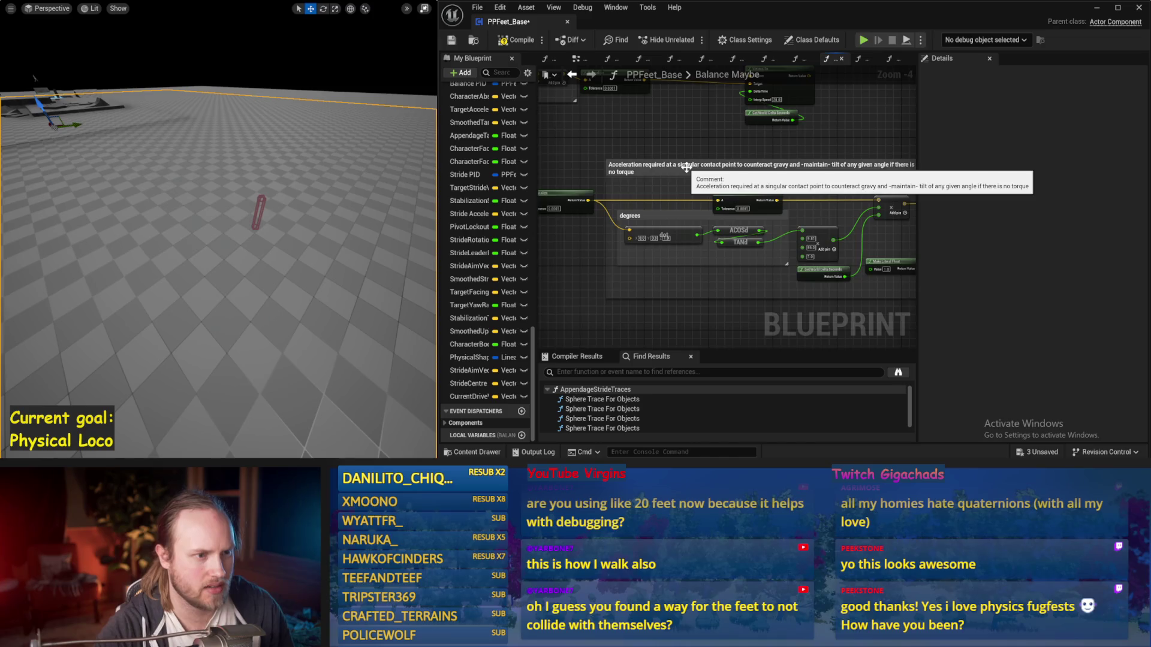
{"action": "left_click_drag", "start_coordinate": [687, 168], "coordinate": [609, 183]}
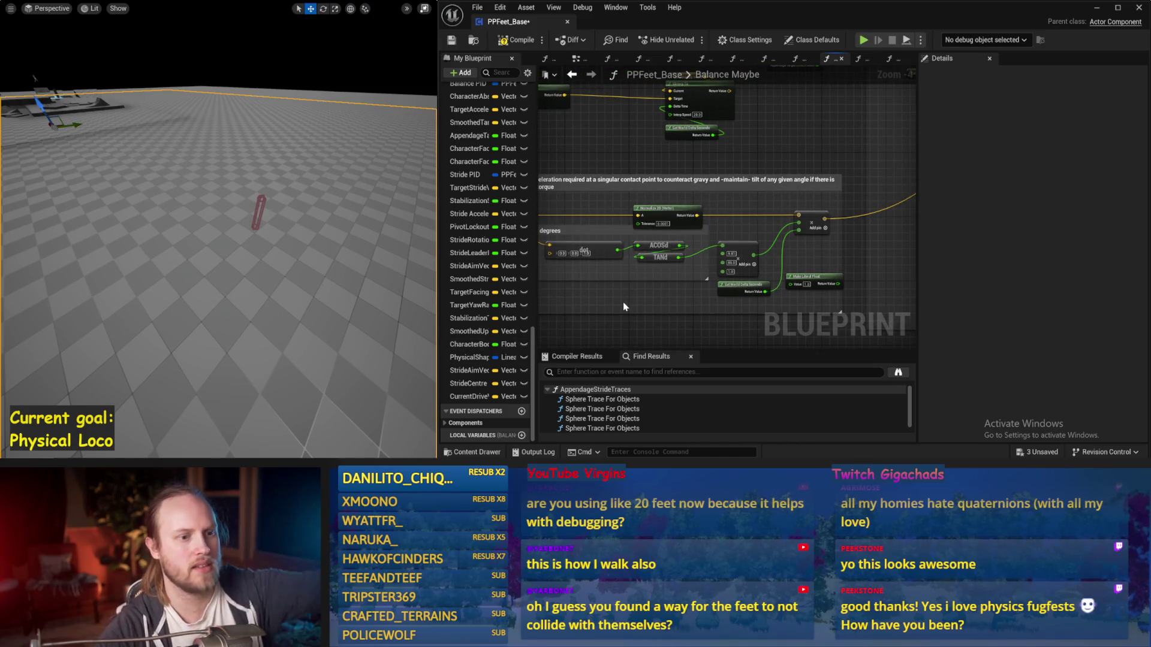
{"action": "left_click_drag", "start_coordinate": [624, 307], "coordinate": [705, 285]}
Run a short capsule simulation, then bring the ACOSd and TANd nodes into view
{"action": "left_click_drag", "start_coordinate": [234, 222], "coordinate": [234, 236]}
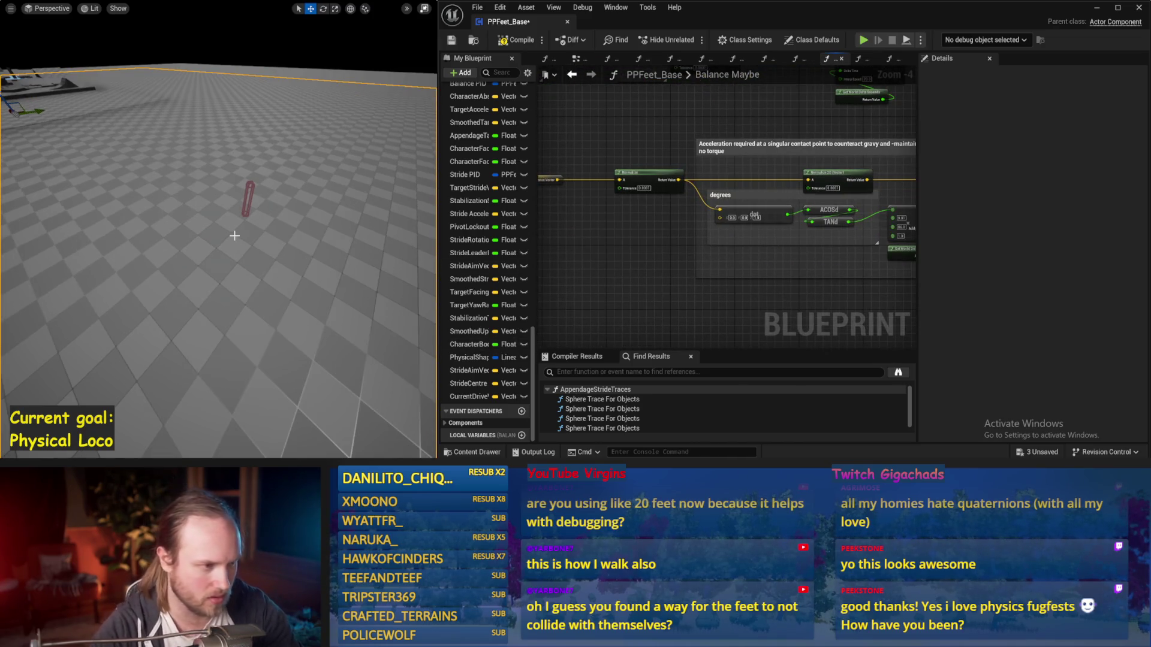
{"action": "key", "text": "alt+p"}
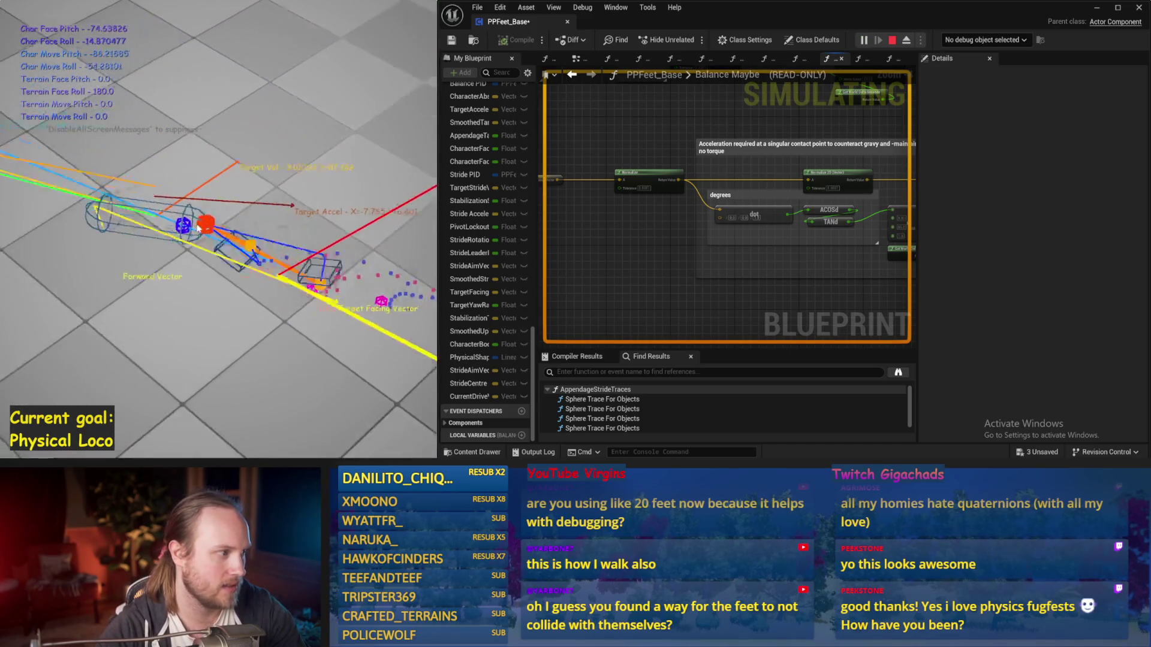
{"action": "key", "text": "Escape"}
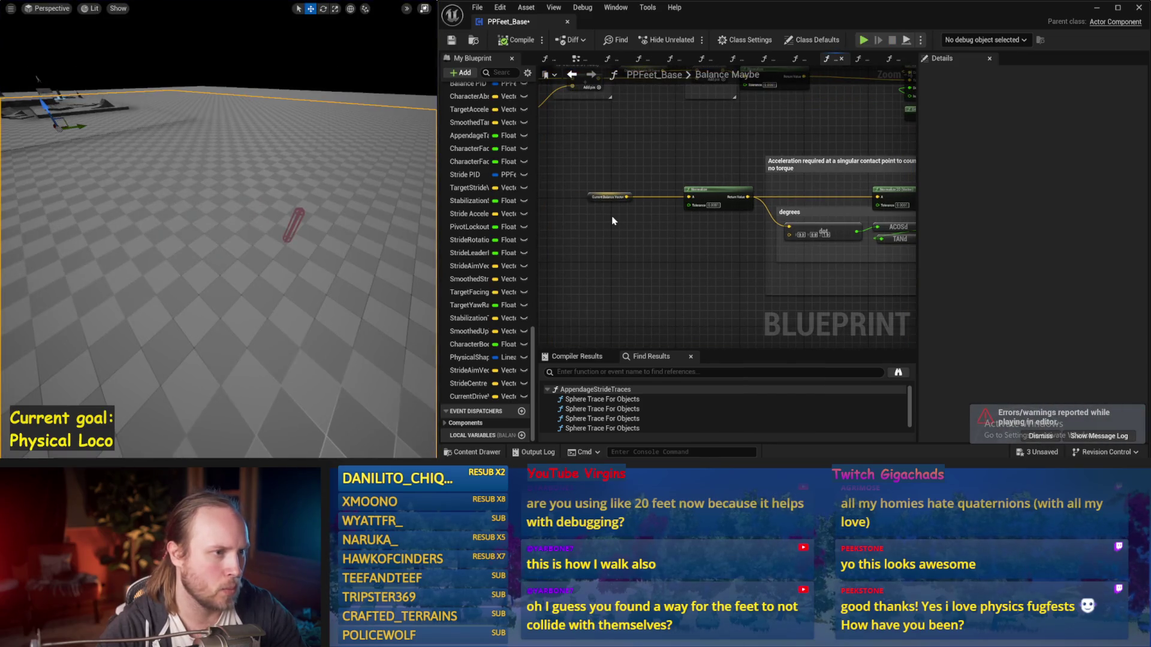
{"action": "right_click", "coordinate": [606, 220]}
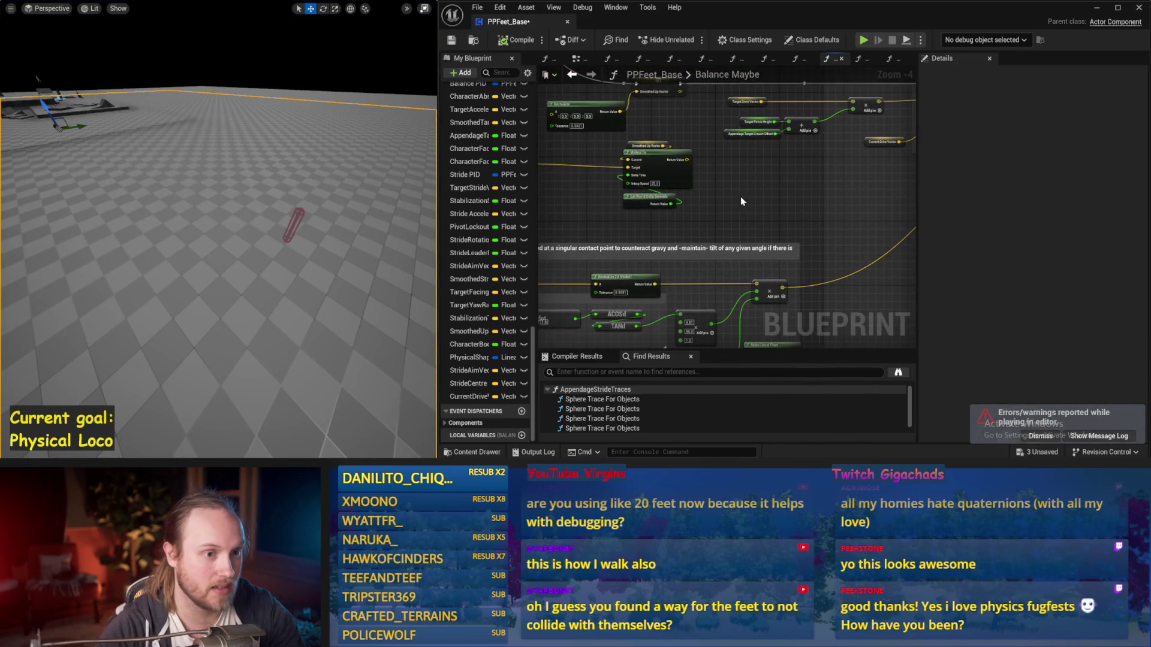
{"action": "left_click_drag", "start_coordinate": [879, 174], "coordinate": [691, 207]}
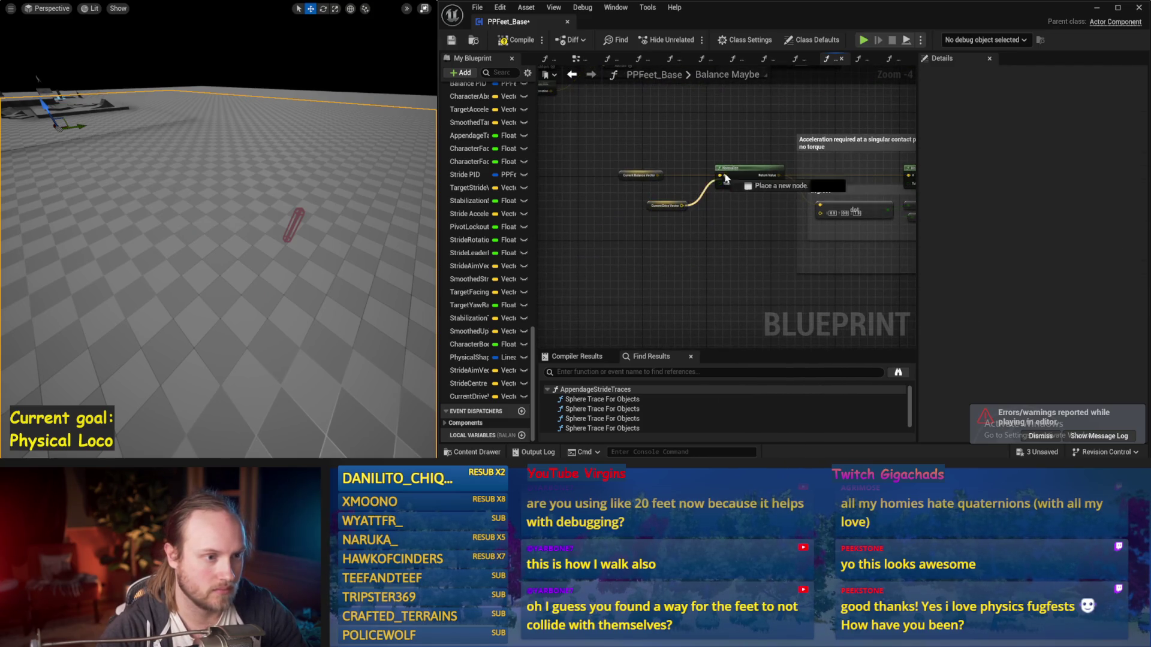
{"action": "left_click_drag", "start_coordinate": [721, 133], "coordinate": [597, 146]}
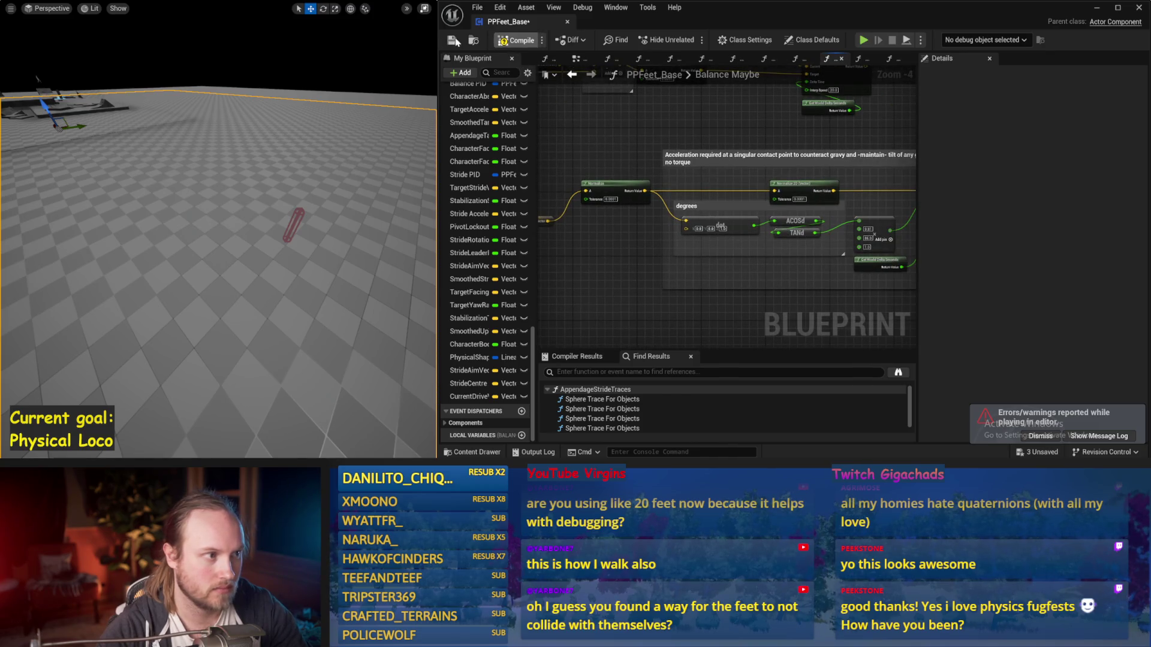
Simulate the balance three times with the character reset upright, then save
{"action": "key", "text": "alt+s"}
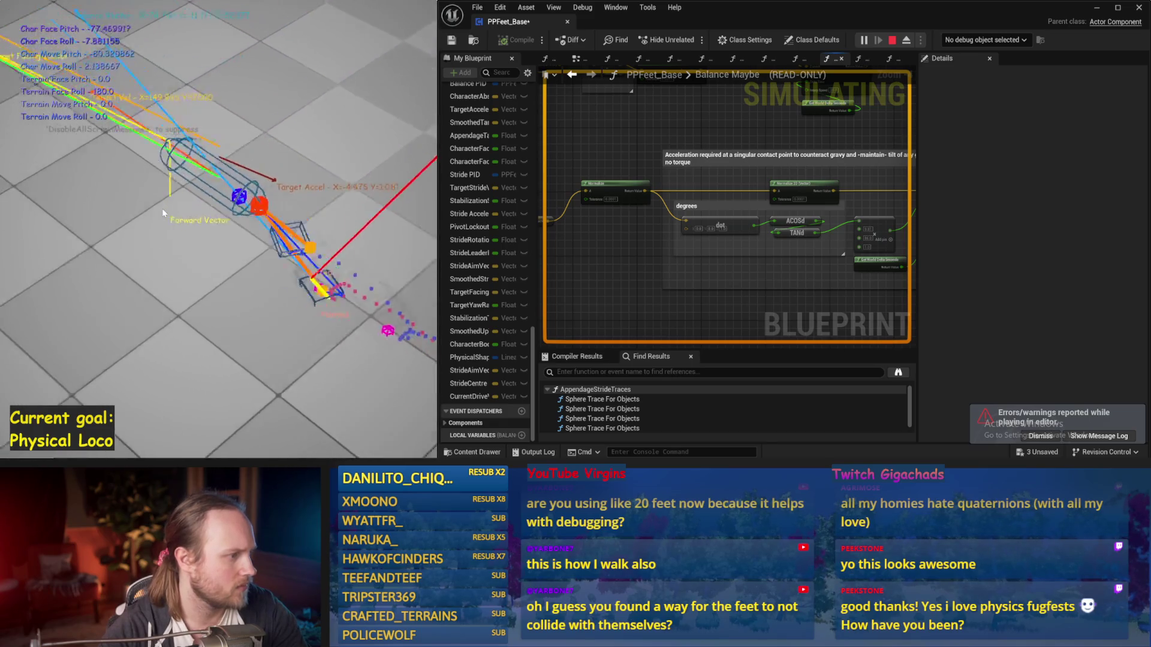
{"action": "key", "text": "Escape"}
{"action": "key", "text": "alt+s"}
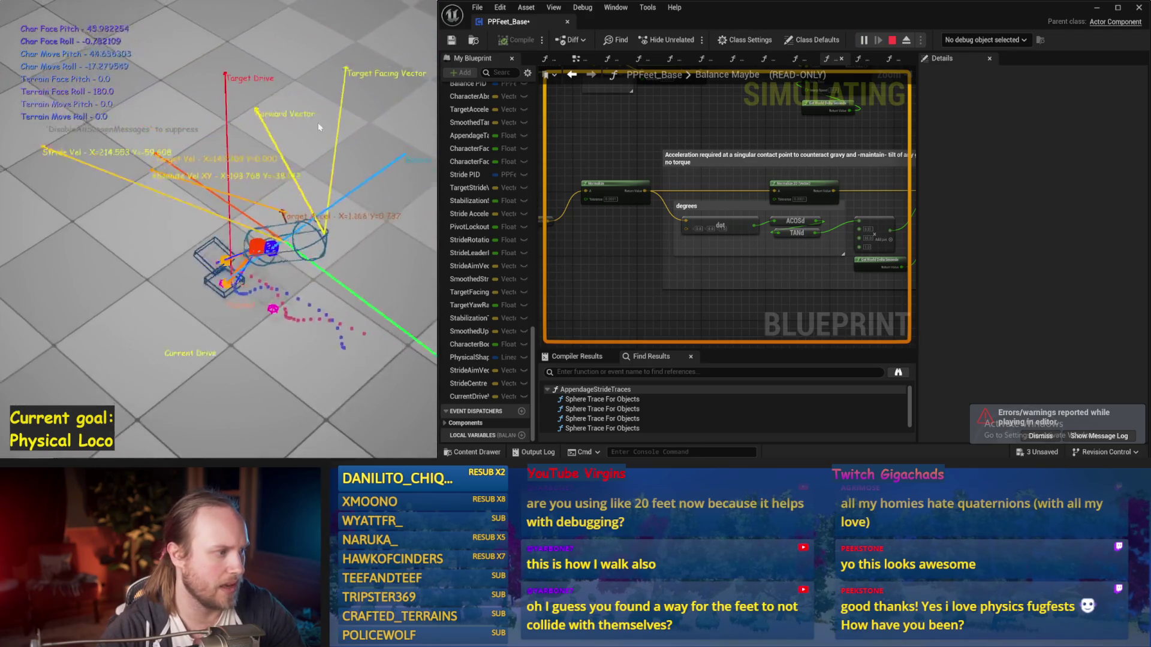
{"action": "key", "text": "Escape"}
{"action": "key", "text": "alt+s"}
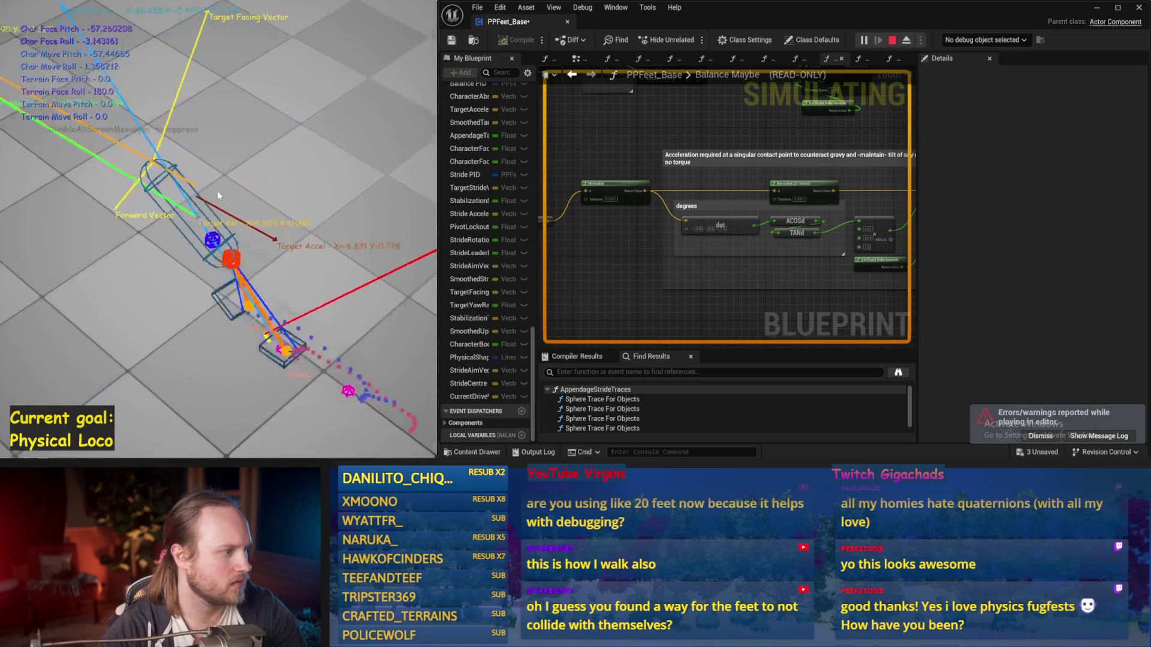
{"action": "key", "text": "Escape"}
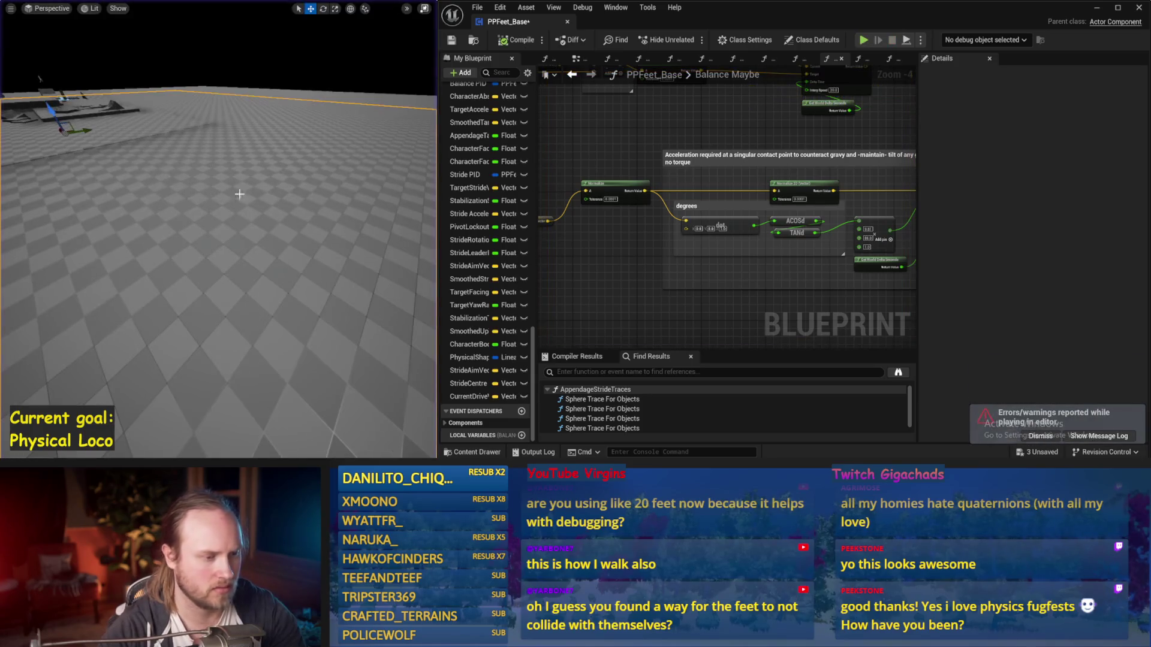
{"action": "key", "text": "ctrl+s"}
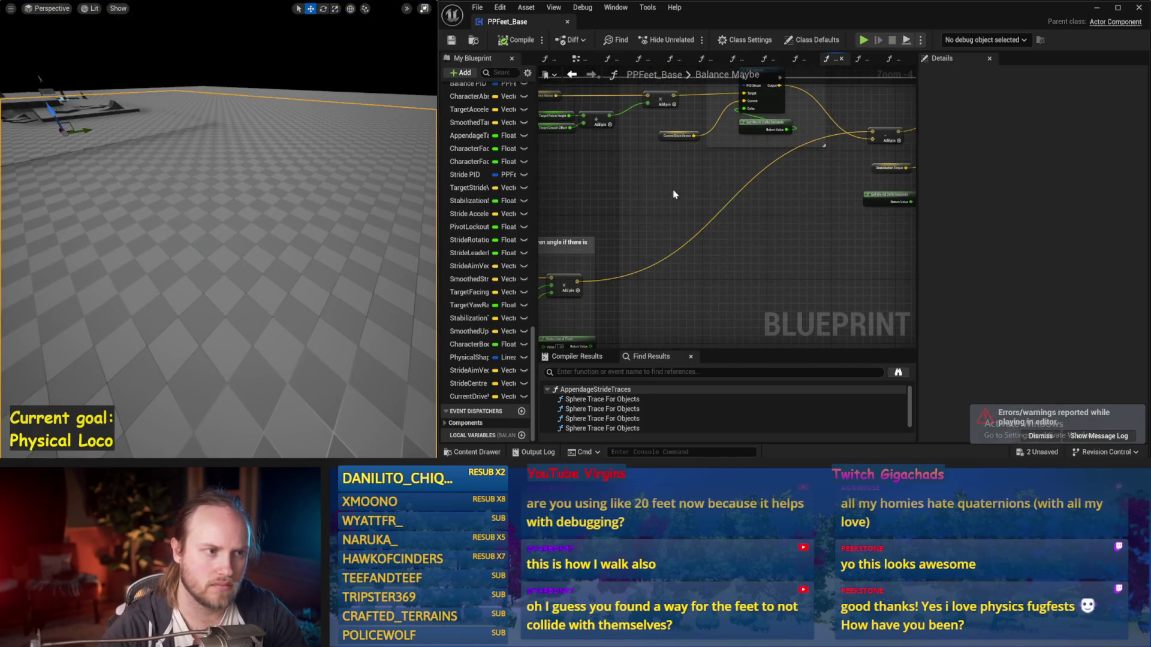
Nudge the Current Drive Vector node left, rerun the simulation twice, and save
{"action": "scroll", "coordinate": [762, 245], "scroll_direction": "up", "scroll_amount": 1}
{"action": "left_click_drag", "start_coordinate": [767, 180], "coordinate": [688, 196]}
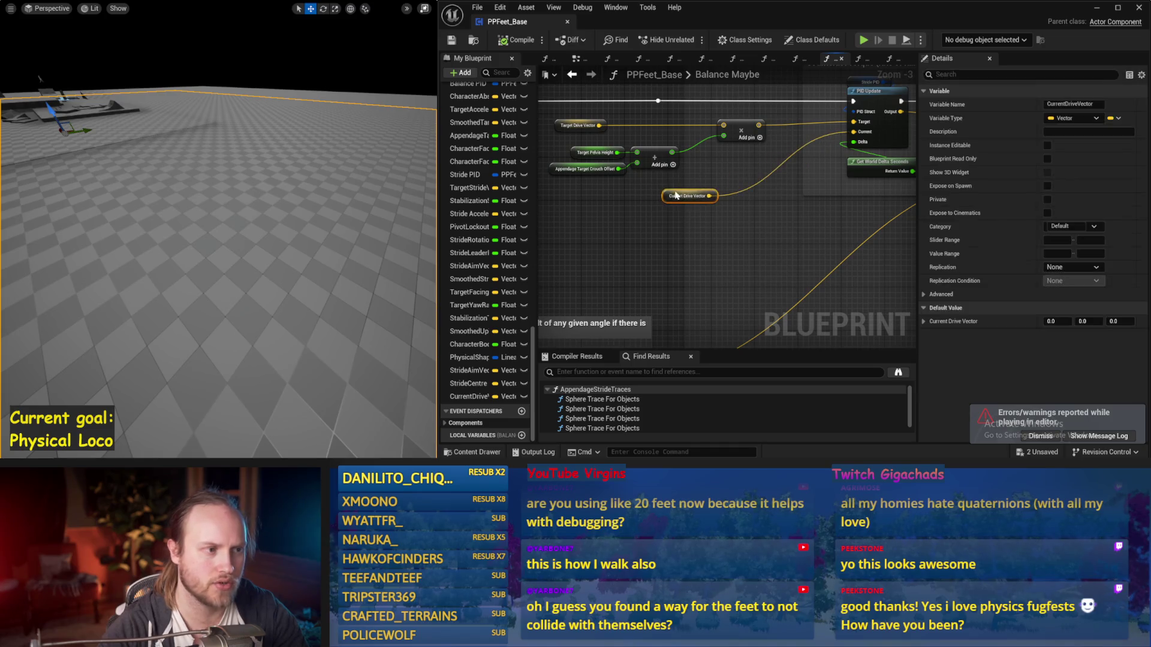
{"action": "key", "text": "ctrl+s"}
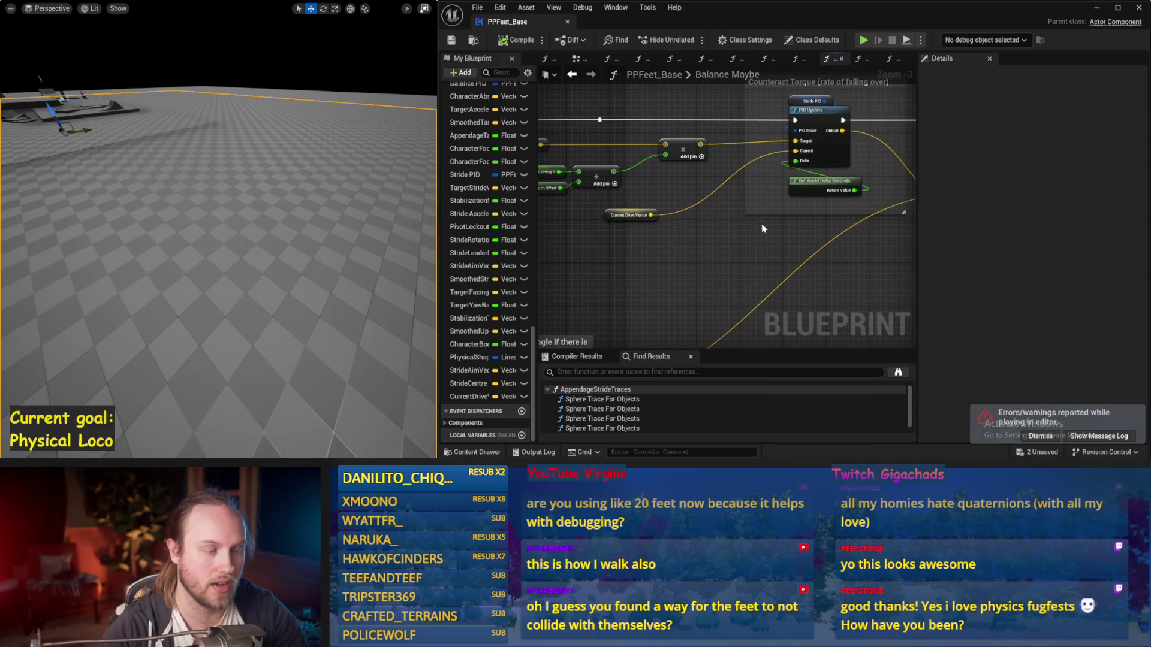
{"action": "key", "text": "alt+p"}
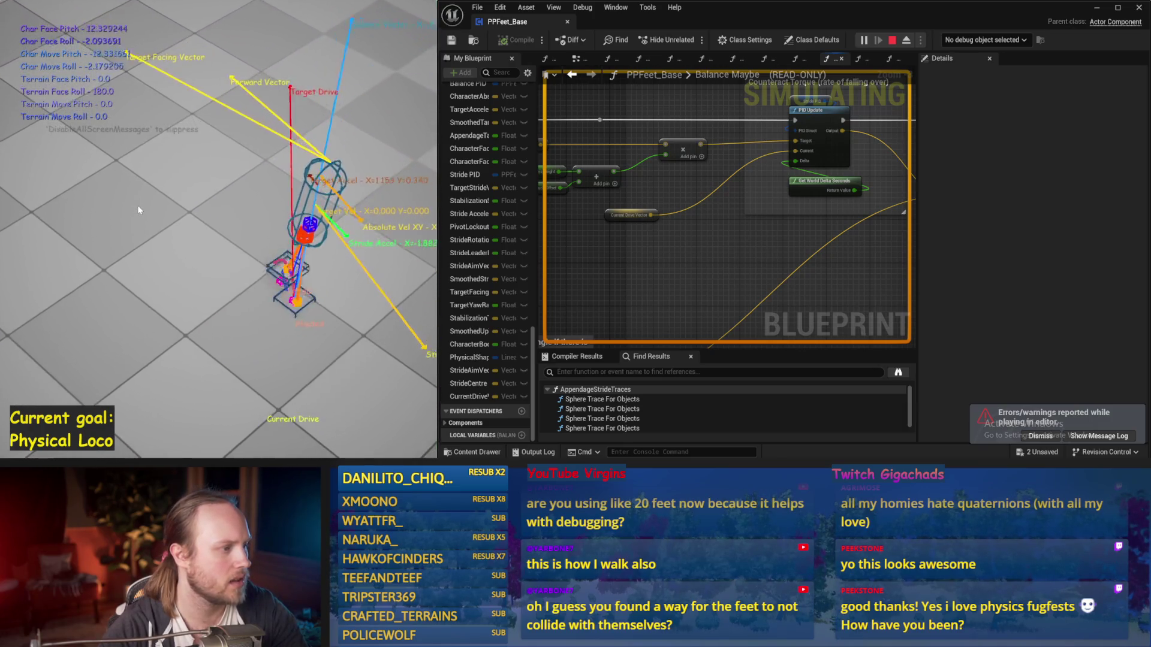
{"action": "key", "text": "Escape"}
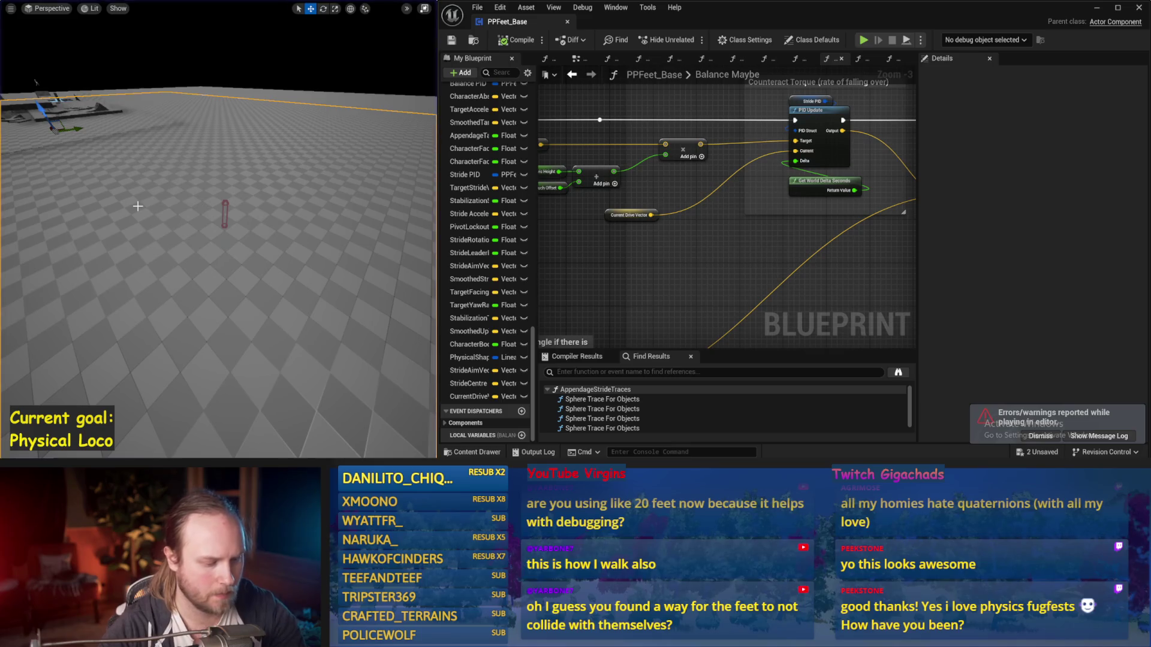
{"action": "key", "text": "alt+p"}
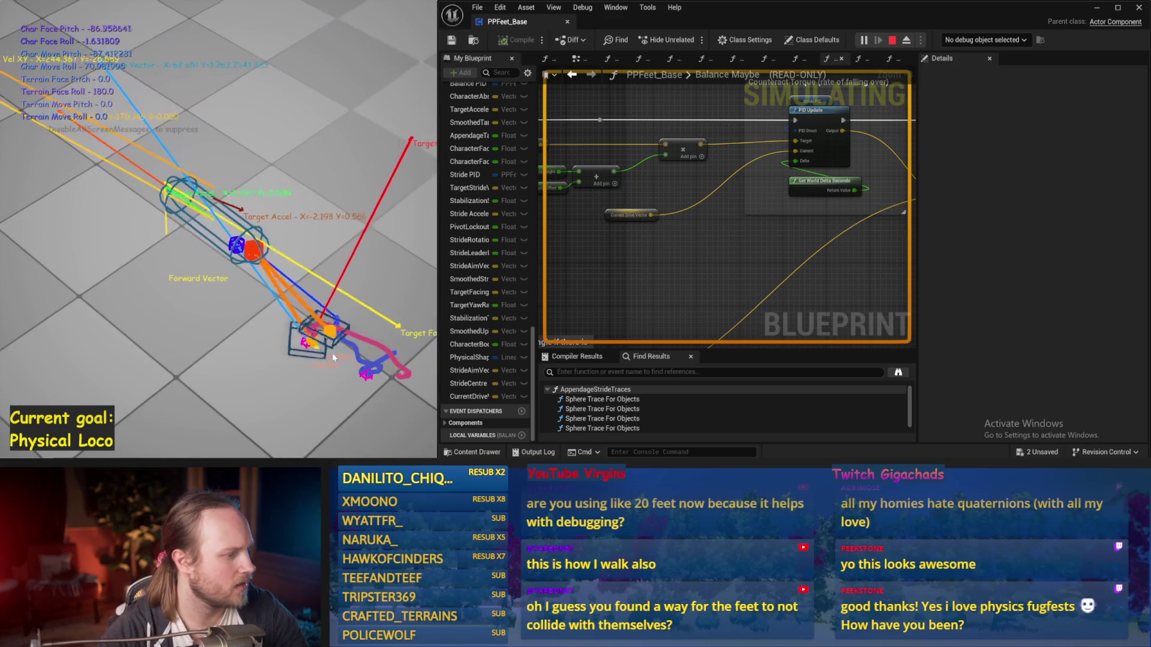
{"action": "key", "text": "Escape"}
{"action": "key", "text": "ctrl+s"}
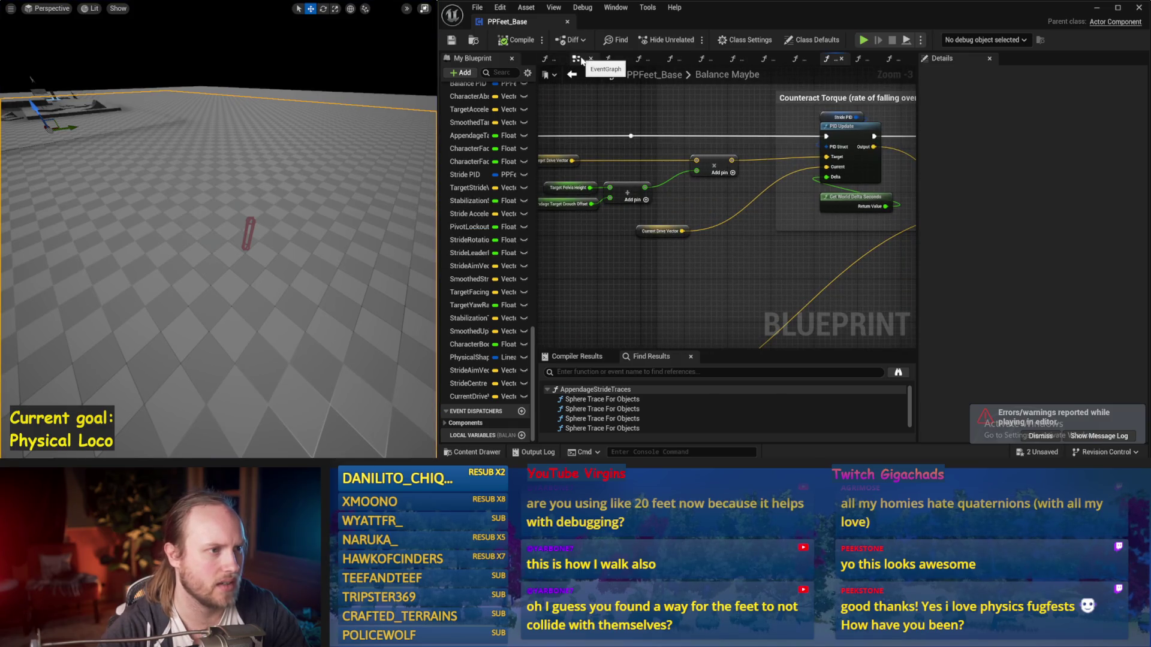
Open the DrawDebugValues function from the EventGraph and locate the drive debug nodes
{"action": "left_click", "coordinate": [546, 60]}
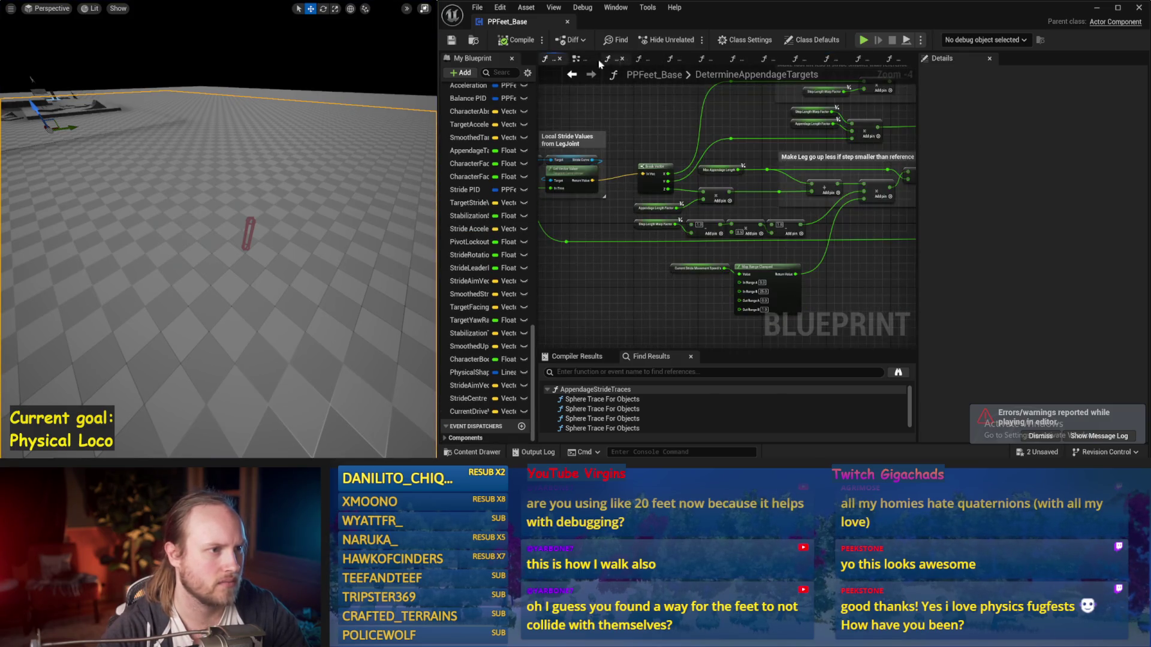
{"action": "left_click_drag", "start_coordinate": [916, 146], "coordinate": [1127, 147]}
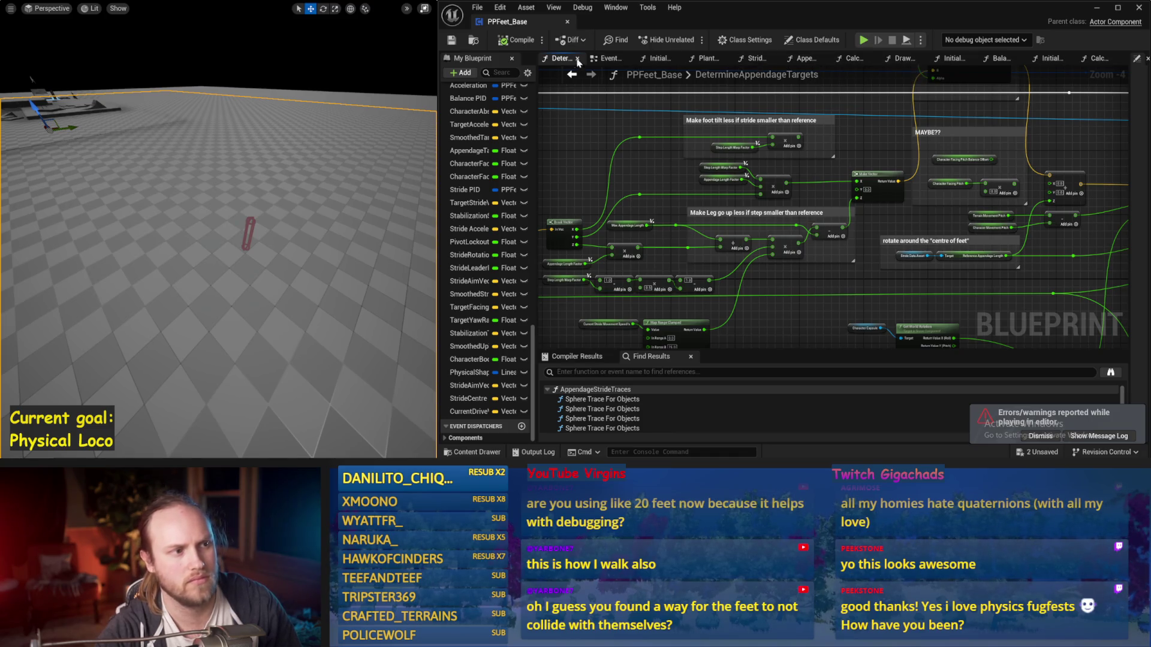
{"action": "left_click", "coordinate": [607, 58]}
{"action": "double_click", "coordinate": [670, 220]}
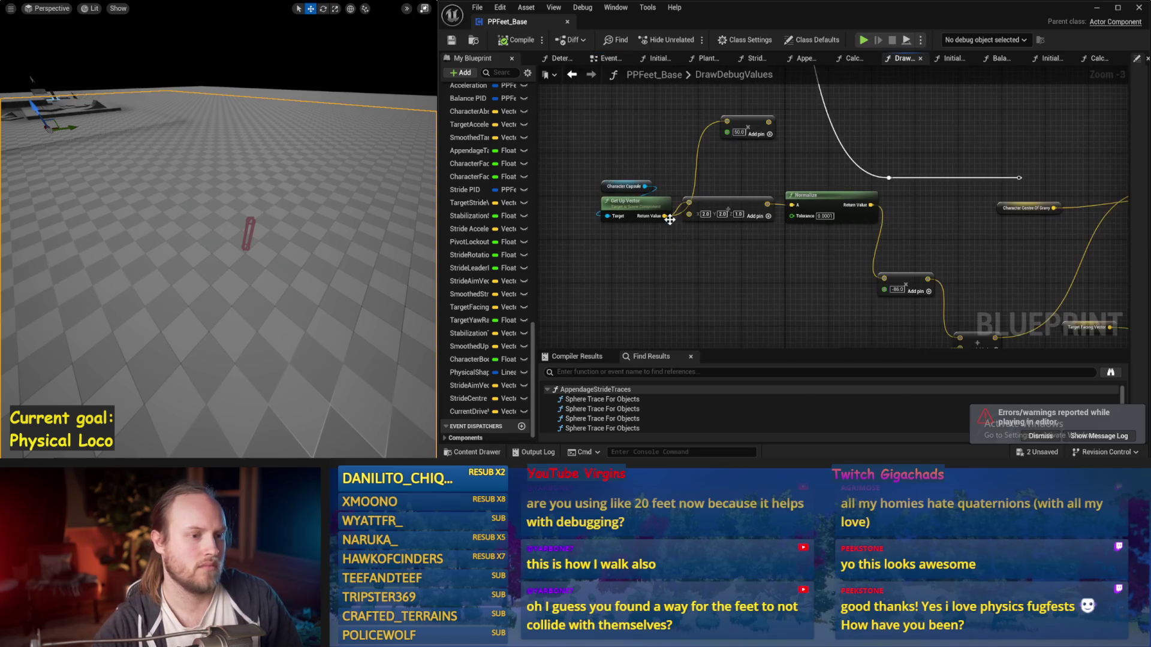
{"action": "left_click_drag", "start_coordinate": [866, 349], "coordinate": [561, 299]}
{"action": "scroll", "coordinate": [731, 213], "scroll_direction": "down", "scroll_amount": 2}
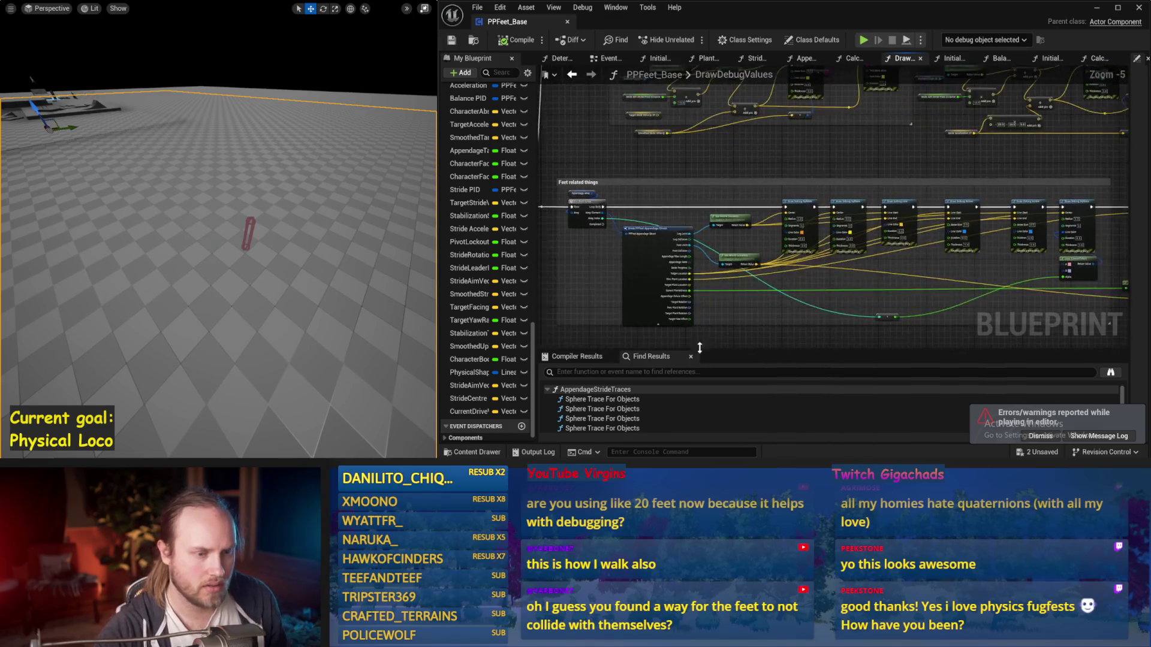
{"action": "scroll", "coordinate": [883, 267], "scroll_direction": "up", "scroll_amount": 2}
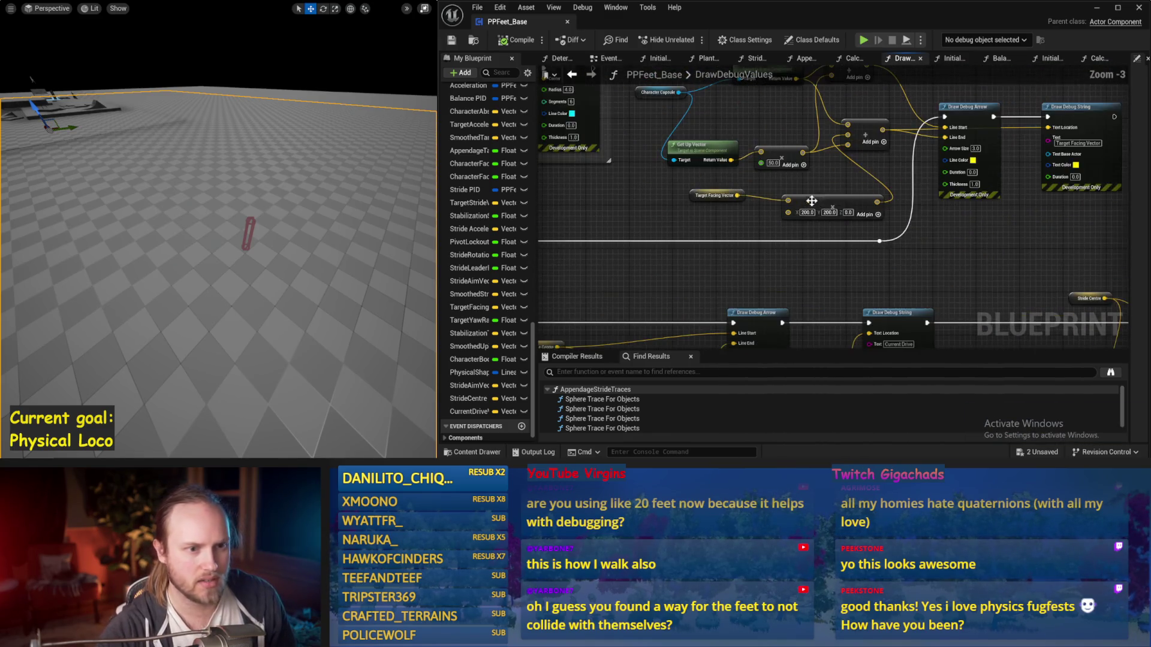
{"action": "left_click_drag", "start_coordinate": [884, 267], "coordinate": [791, 195]}
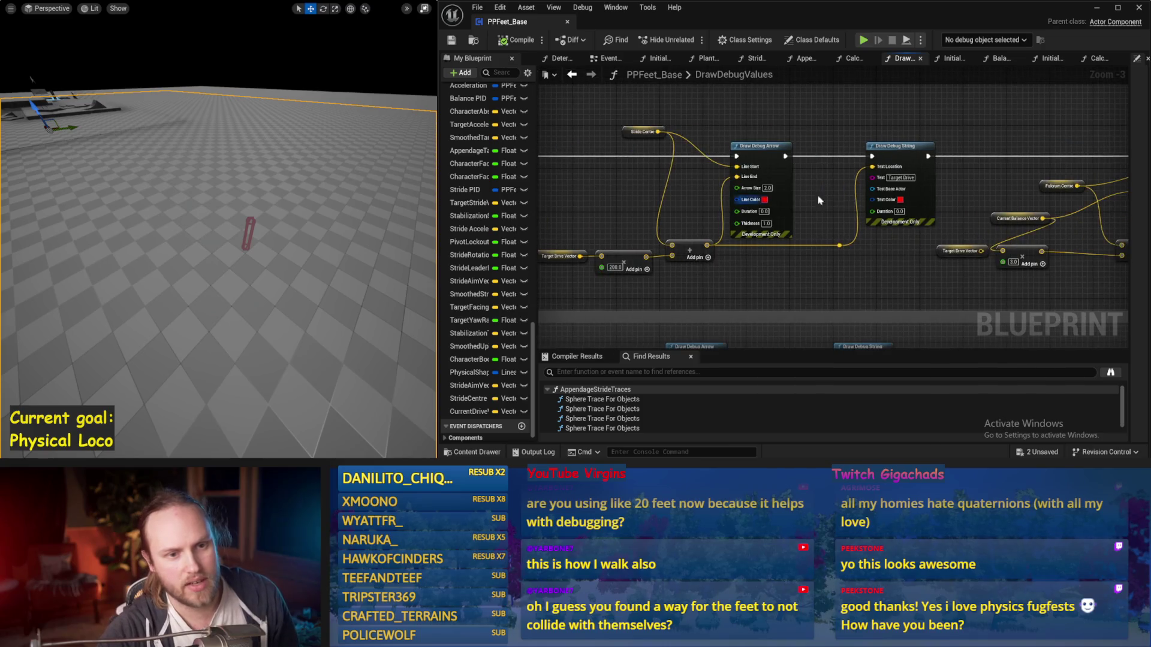
{"action": "left_click_drag", "start_coordinate": [870, 186], "coordinate": [970, 102]}
{"action": "left_click_drag", "start_coordinate": [926, 186], "coordinate": [834, 236]}
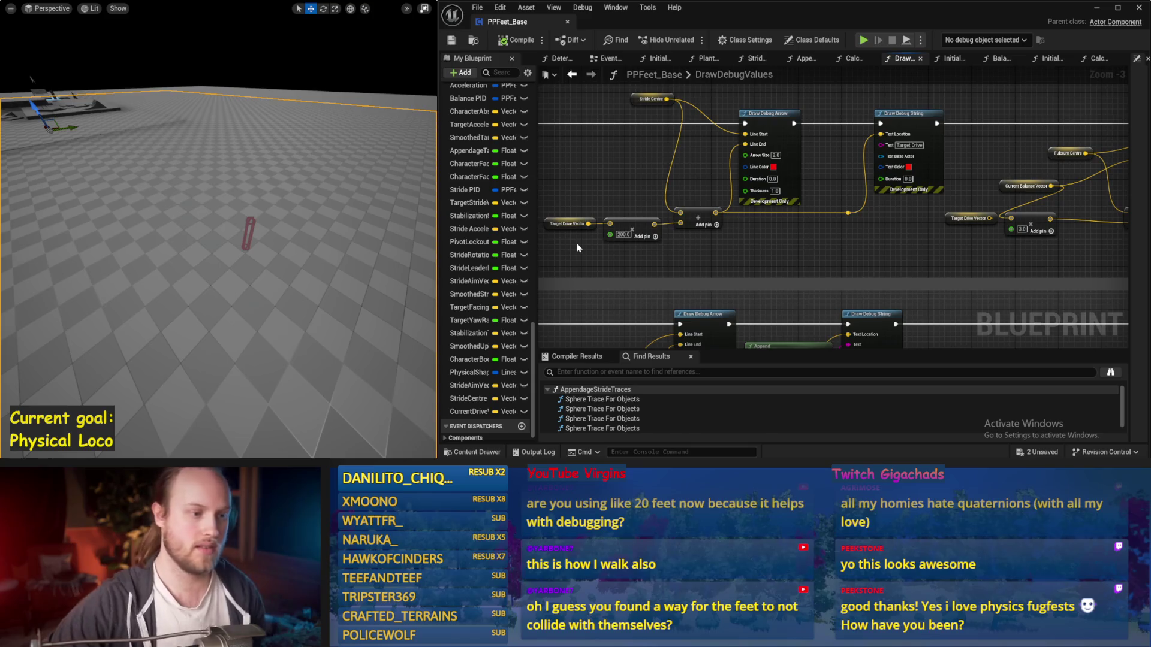
Set the Current Drive arrow multiplier to -200.0 and simulate to check the arrows
{"action": "left_click_drag", "start_coordinate": [640, 185], "coordinate": [397, 175]}
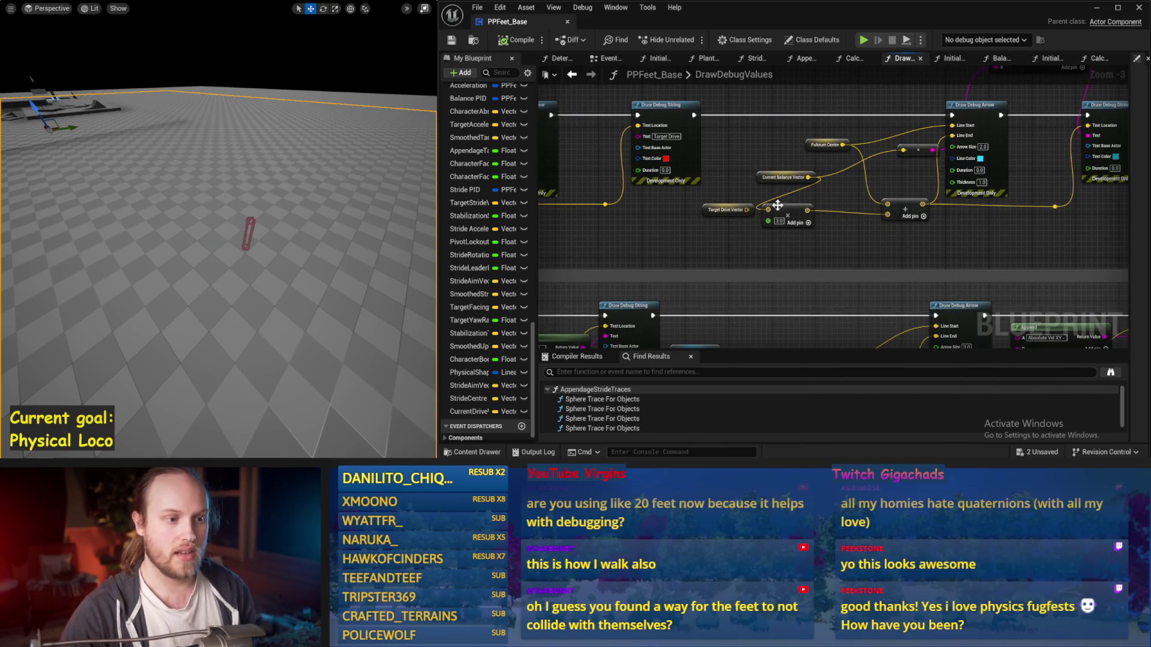
{"action": "mouse_move", "coordinate": [779, 183]}
{"action": "left_mouse_down"}
{"action": "mouse_move", "coordinate": [743, 180]}
{"action": "mouse_move", "coordinate": [792, 189]}
{"action": "mouse_move", "coordinate": [891, 179]}
{"action": "mouse_move", "coordinate": [938, 213]}
{"action": "left_mouse_up"}
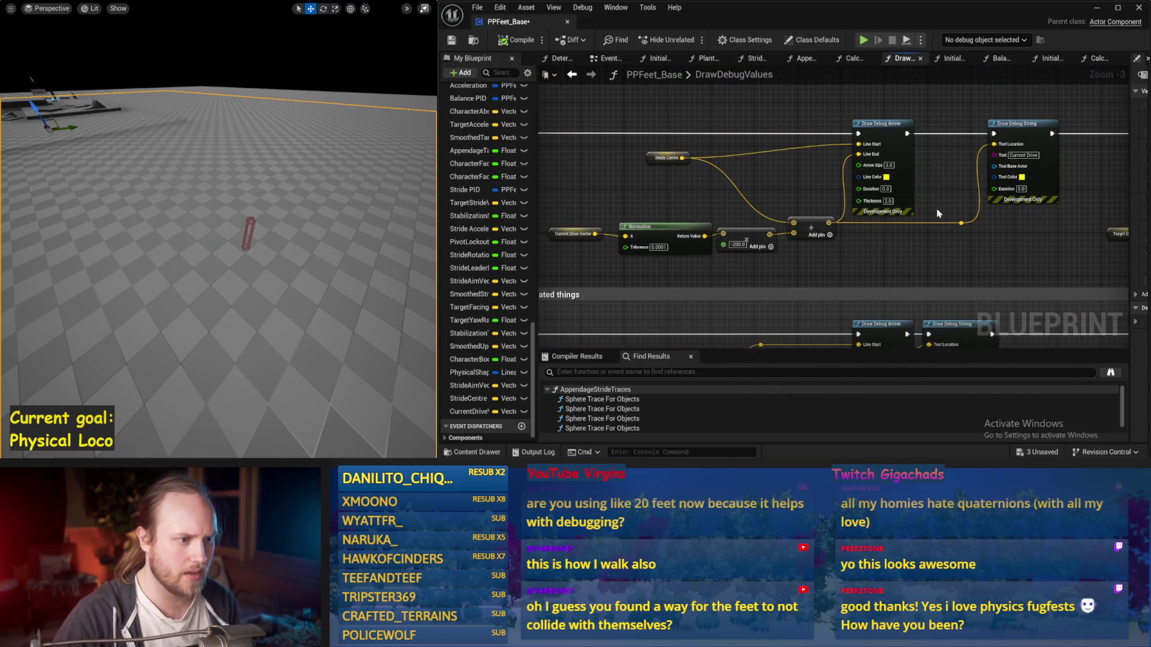
{"action": "key", "text": "Return"}
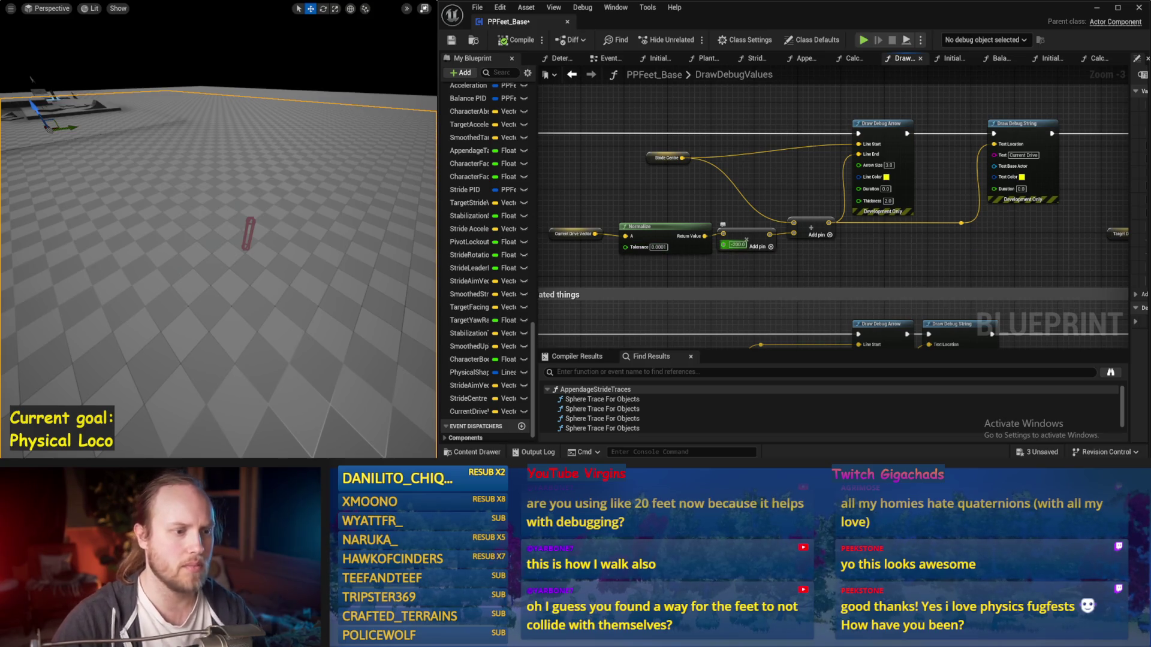
{"action": "left_click", "coordinate": [737, 246]}
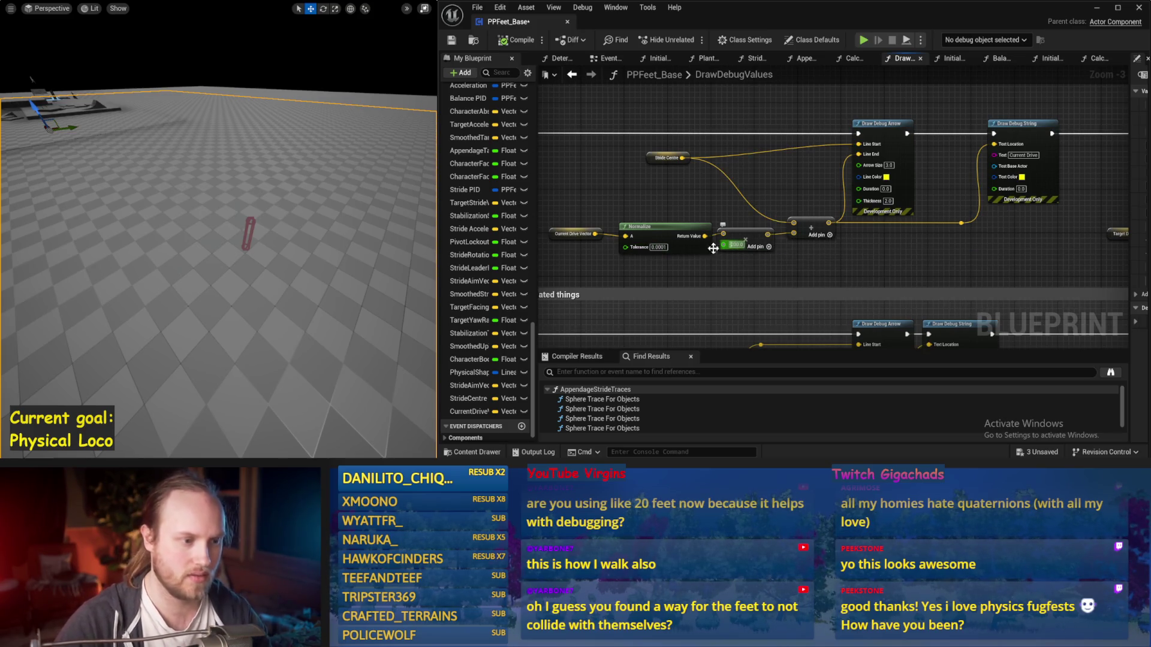
{"action": "key", "text": "alt+s"}
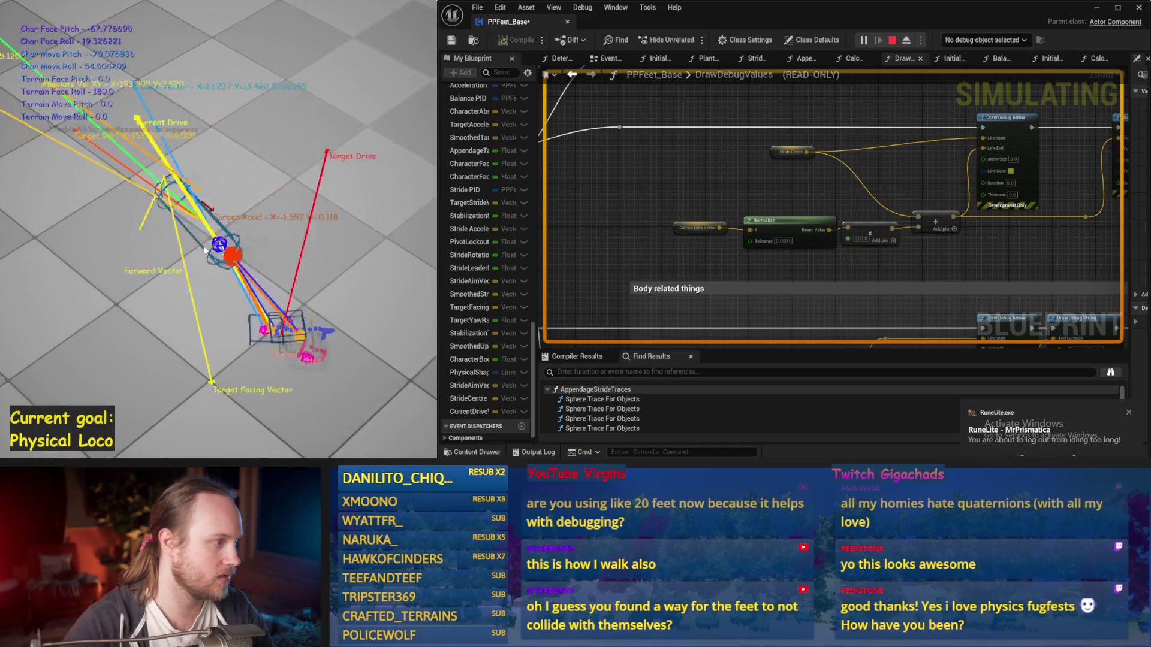
Stop the simulation, save PPFeet_Base, and view the Body related things nodes
{"action": "key", "text": "Escape"}
{"action": "key", "text": "ctrl+s"}
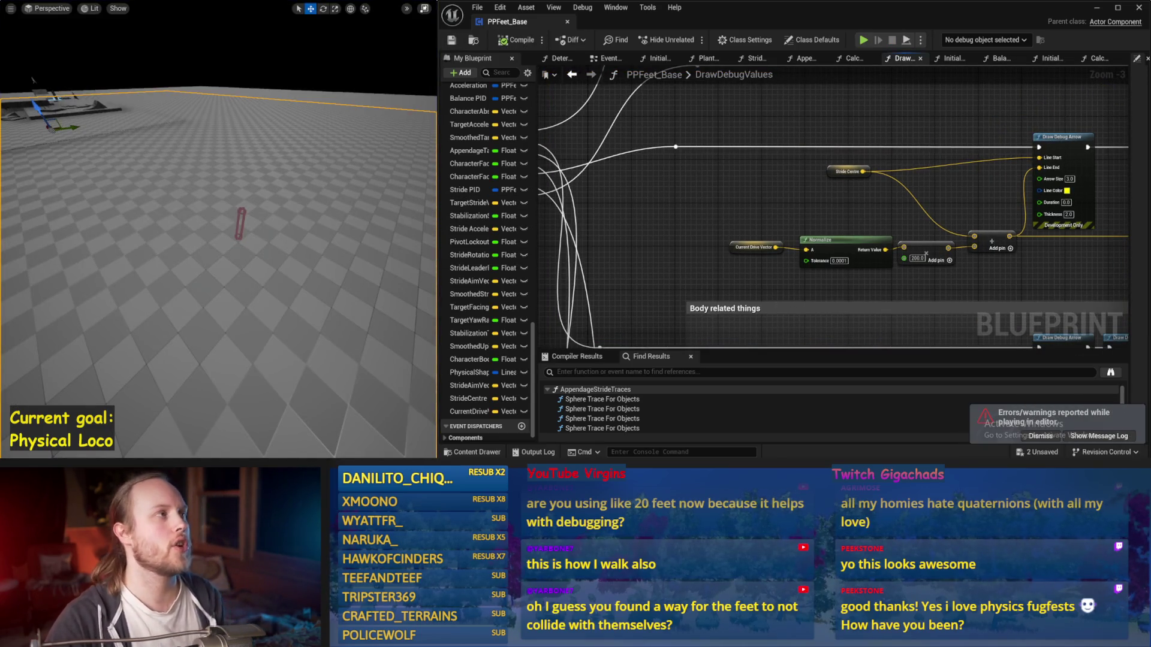
{"action": "left_click_drag", "start_coordinate": [712, 256], "coordinate": [642, 180]}
{"action": "left_click_drag", "start_coordinate": [848, 274], "coordinate": [849, 184]}
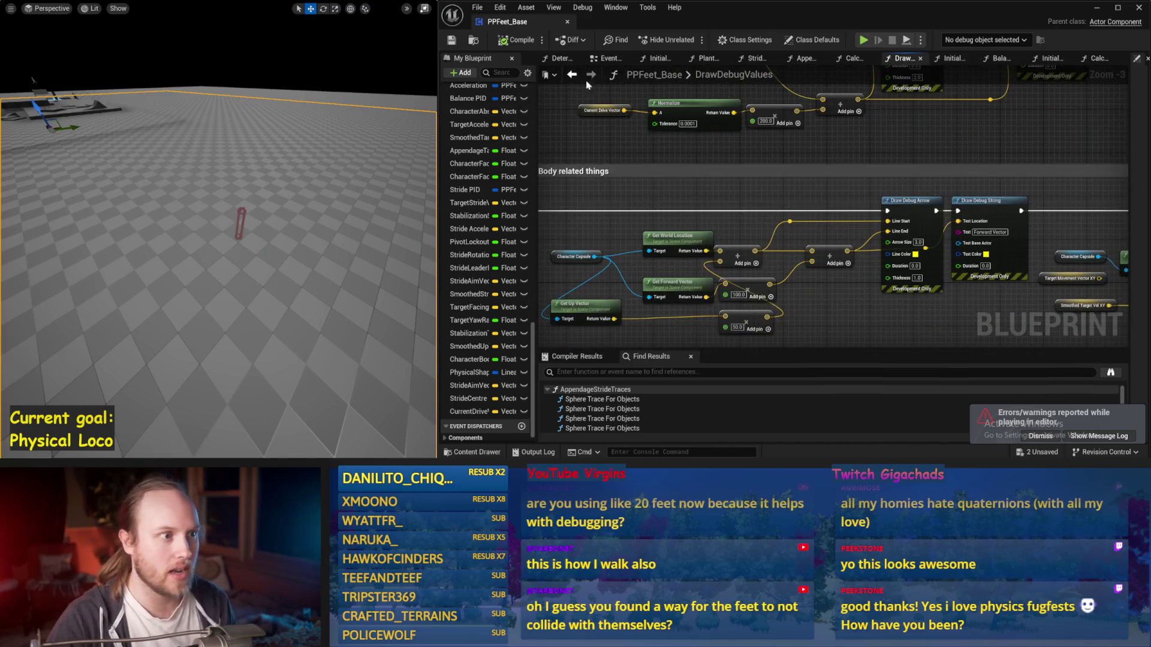
Find the Balance Maybe node in the EventGraph past the Sequence node and open it
{"action": "left_click", "coordinate": [603, 59]}
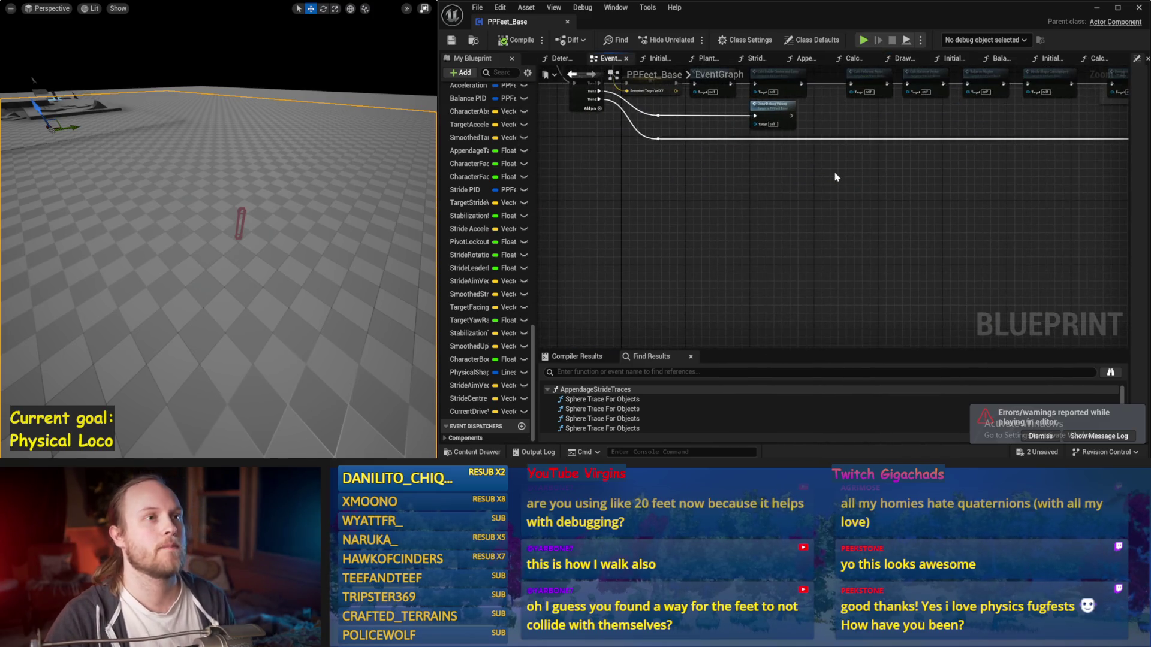
{"action": "mouse_move", "coordinate": [836, 179]}
{"action": "left_mouse_down"}
{"action": "mouse_move", "coordinate": [732, 244]}
{"action": "mouse_move", "coordinate": [814, 254]}
{"action": "mouse_move", "coordinate": [813, 222]}
{"action": "mouse_move", "coordinate": [690, 219]}
{"action": "left_mouse_up"}
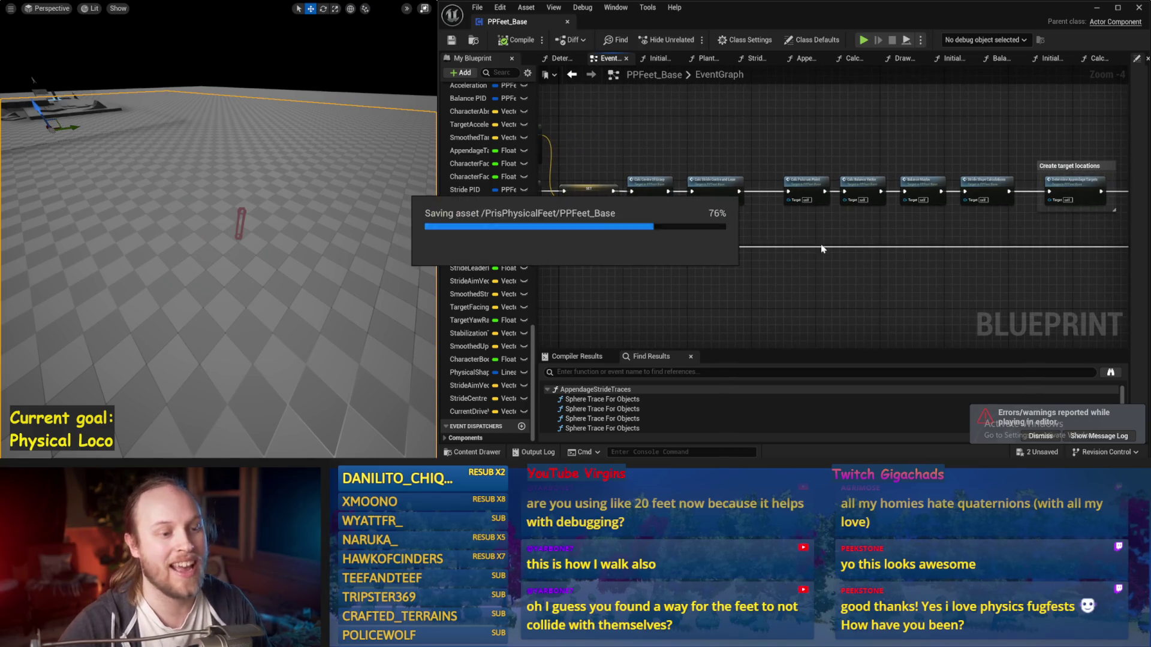
{"action": "left_click_drag", "start_coordinate": [764, 129], "coordinate": [771, 145]}
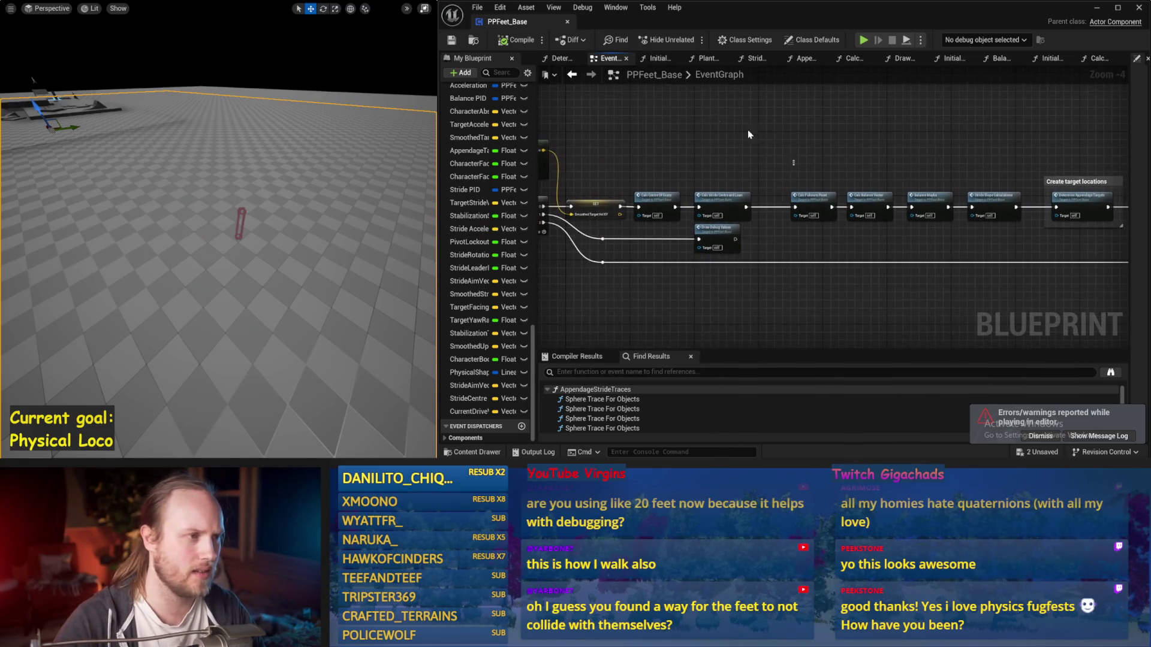
{"action": "mouse_move", "coordinate": [845, 246]}
{"action": "left_mouse_down"}
{"action": "mouse_move", "coordinate": [801, 255]}
{"action": "mouse_move", "coordinate": [962, 225]}
{"action": "left_mouse_up"}
{"action": "left_click", "coordinate": [1046, 435]}
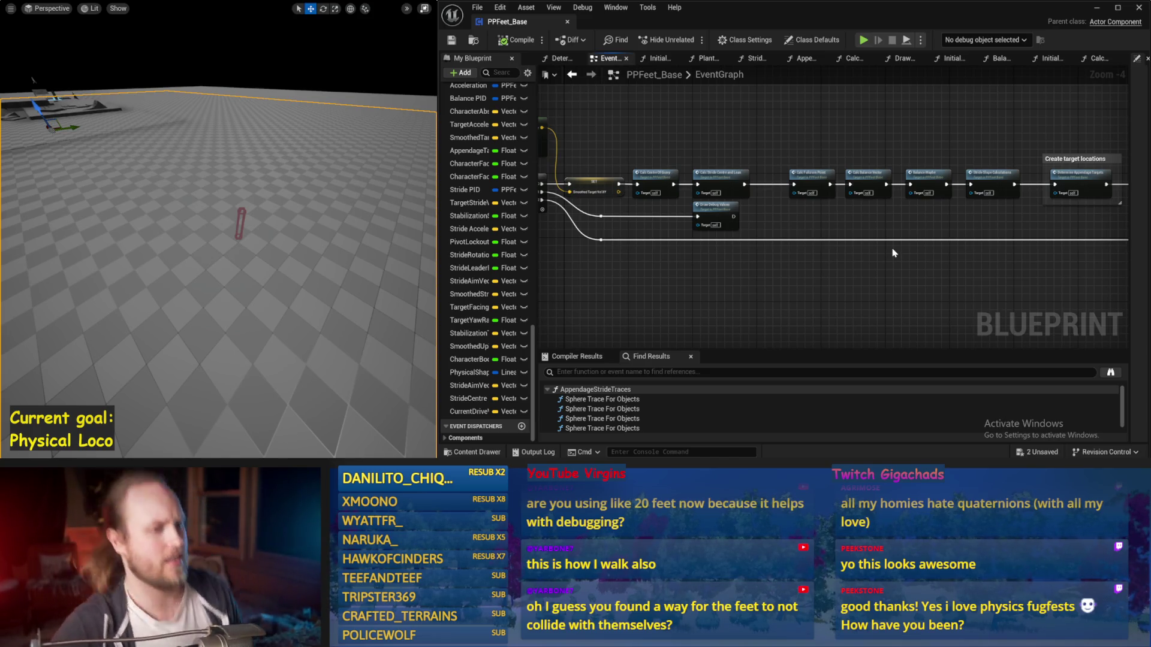
{"action": "mouse_move", "coordinate": [846, 291]}
{"action": "left_mouse_down"}
{"action": "mouse_move", "coordinate": [689, 288]}
{"action": "mouse_move", "coordinate": [899, 294]}
{"action": "mouse_move", "coordinate": [682, 142]}
{"action": "left_mouse_up"}
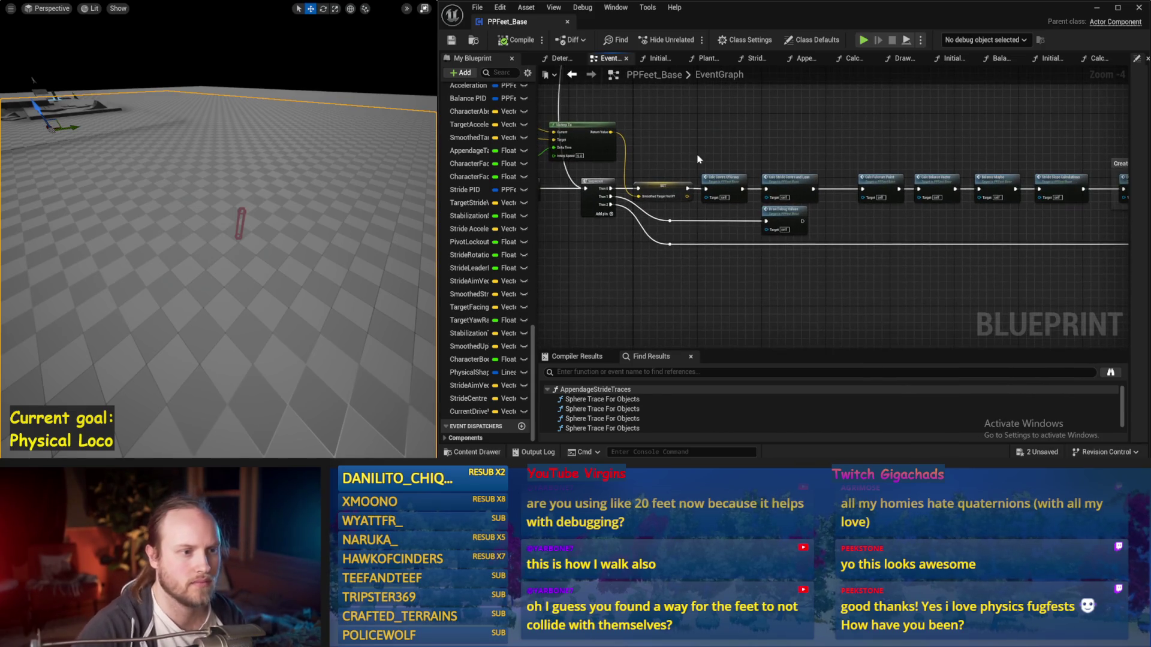
{"action": "left_click_drag", "start_coordinate": [847, 207], "coordinate": [621, 238]}
{"action": "double_click", "coordinate": [828, 190]}
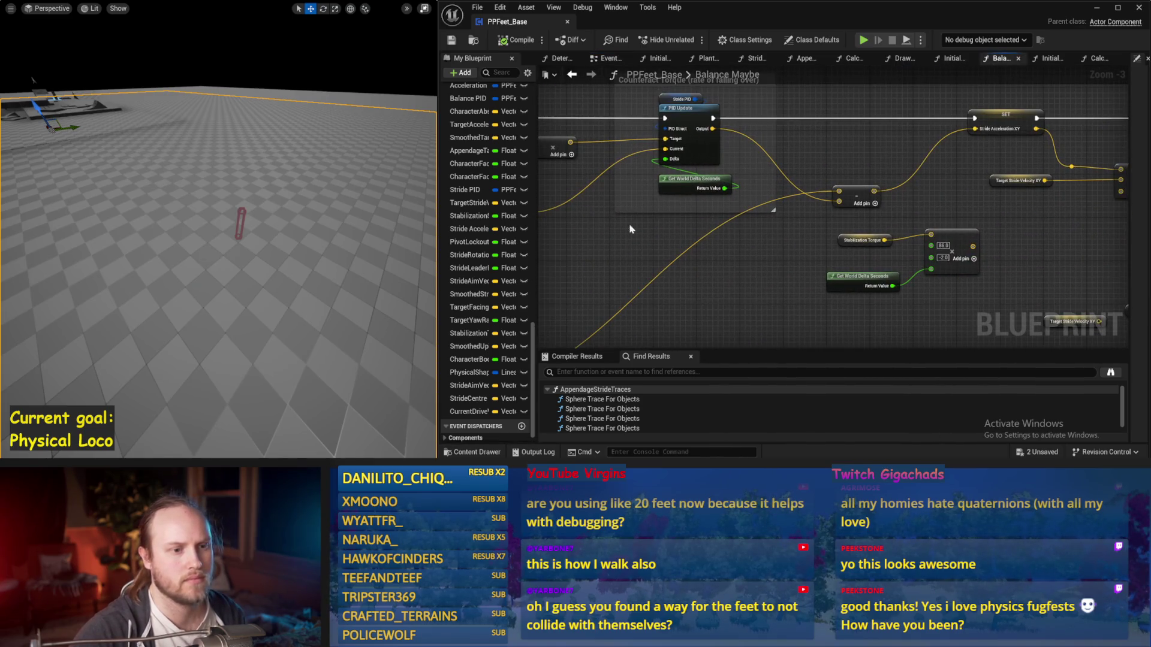
Nudge the subtract node up and drag a wire from PID Update Output toward Stride Acceleration XY
{"action": "left_click_drag", "start_coordinate": [860, 195], "coordinate": [861, 183]}
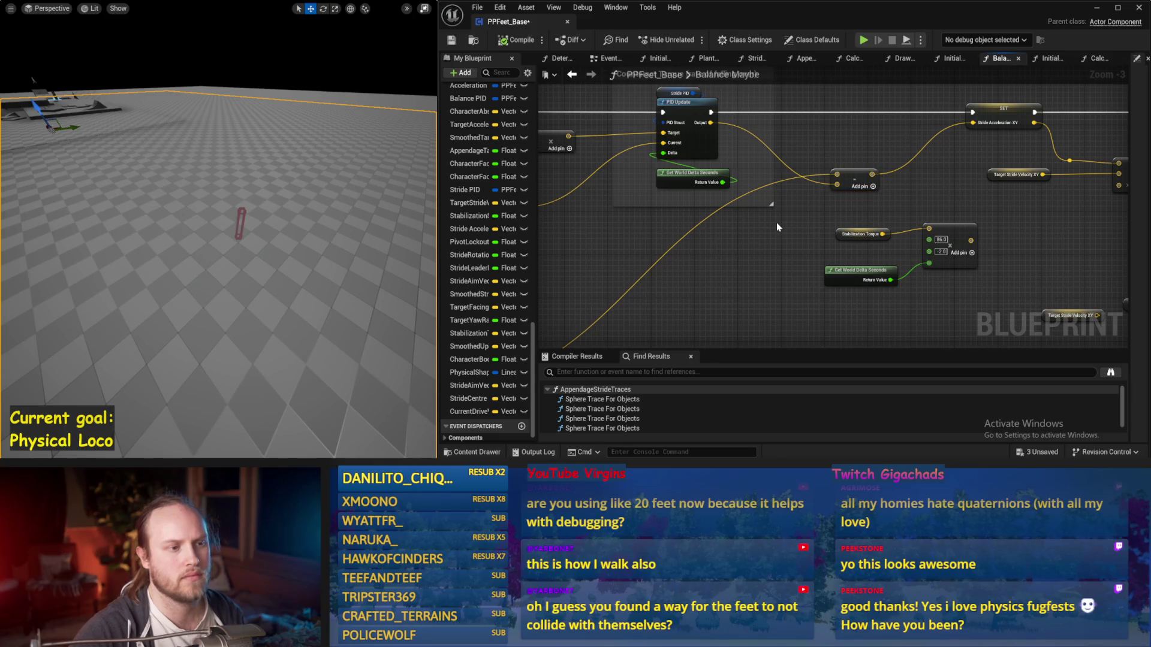
{"action": "scroll", "coordinate": [777, 227], "scroll_direction": "down", "scroll_amount": 1}
{"action": "mouse_move", "coordinate": [804, 240]}
{"action": "left_mouse_down"}
{"action": "mouse_move", "coordinate": [804, 201]}
{"action": "mouse_move", "coordinate": [1004, 172]}
{"action": "mouse_move", "coordinate": [779, 192]}
{"action": "mouse_move", "coordinate": [681, 219]}
{"action": "mouse_move", "coordinate": [725, 174]}
{"action": "mouse_move", "coordinate": [679, 175]}
{"action": "left_mouse_up"}
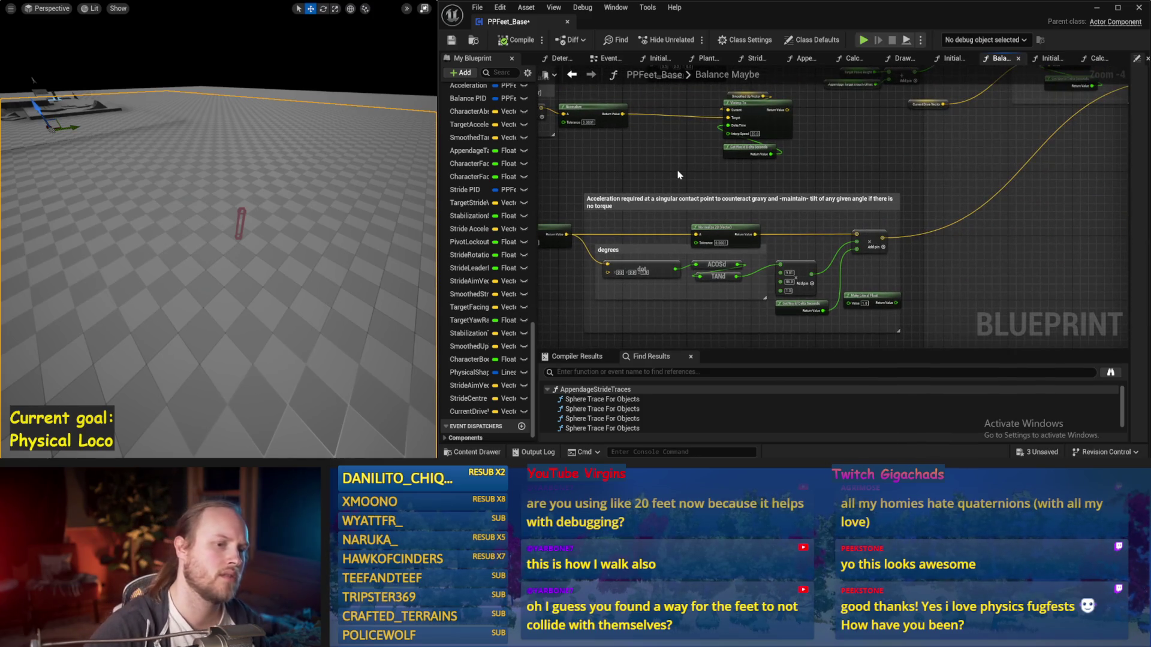
{"action": "scroll", "coordinate": [982, 165], "scroll_direction": "up", "scroll_amount": 2}
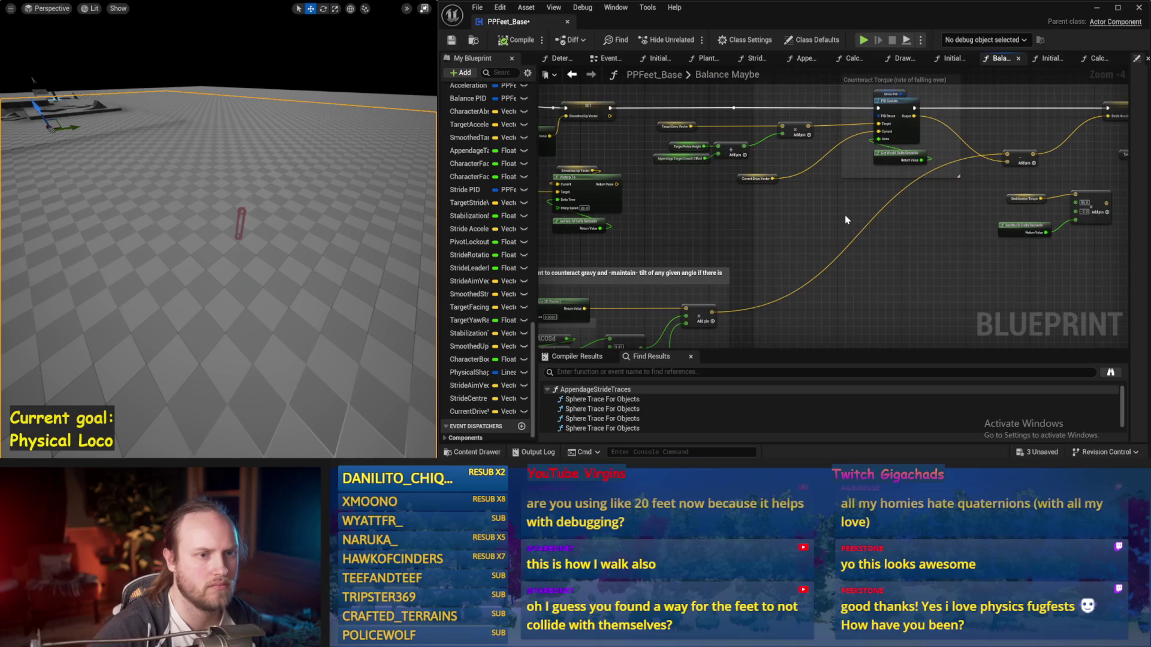
{"action": "left_click_drag", "start_coordinate": [924, 162], "coordinate": [816, 177]}
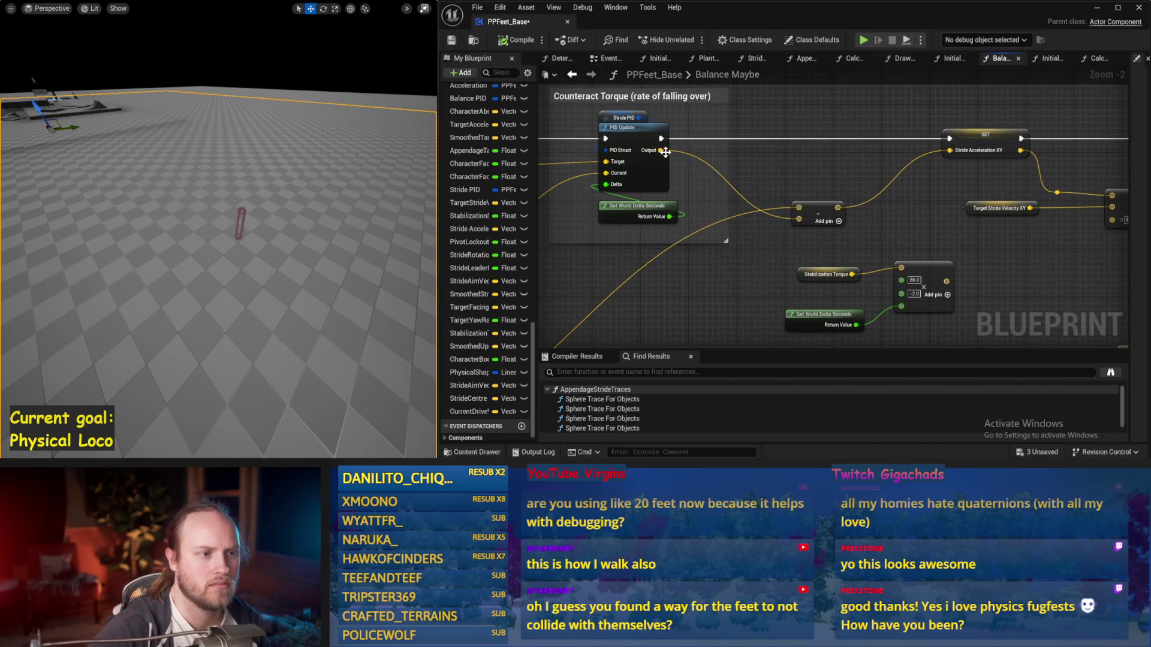
{"action": "left_click_drag", "start_coordinate": [660, 151], "coordinate": [952, 157]}
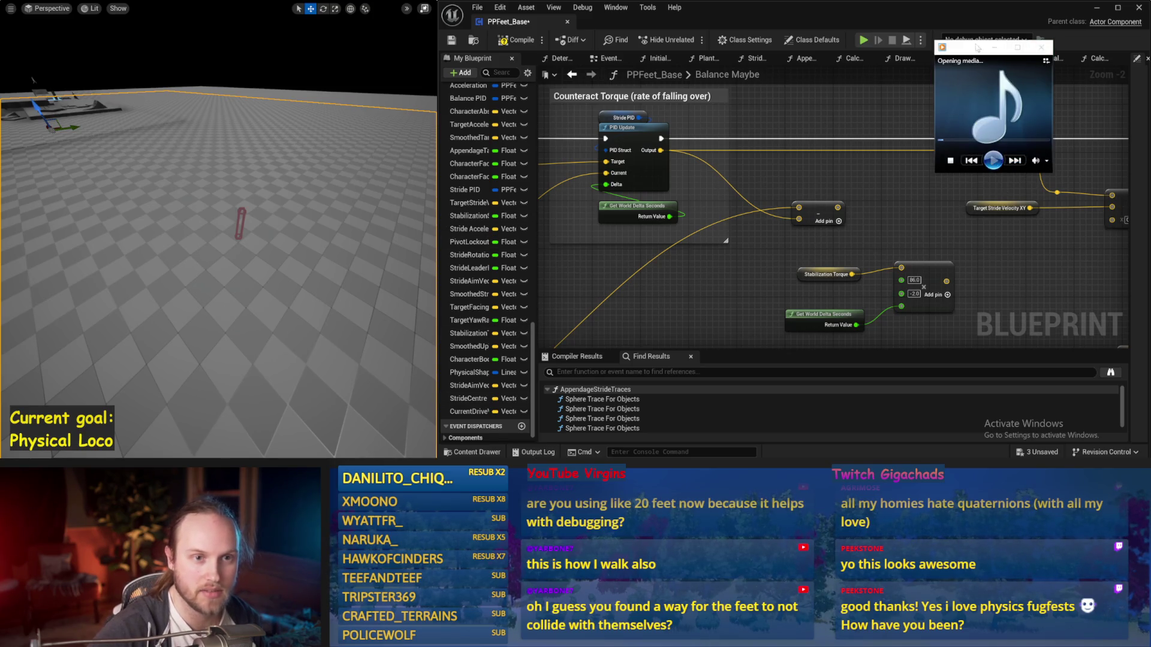
Run a short capsule simulation and stop it
{"action": "left_click_drag", "start_coordinate": [164, 210], "coordinate": [179, 202]}
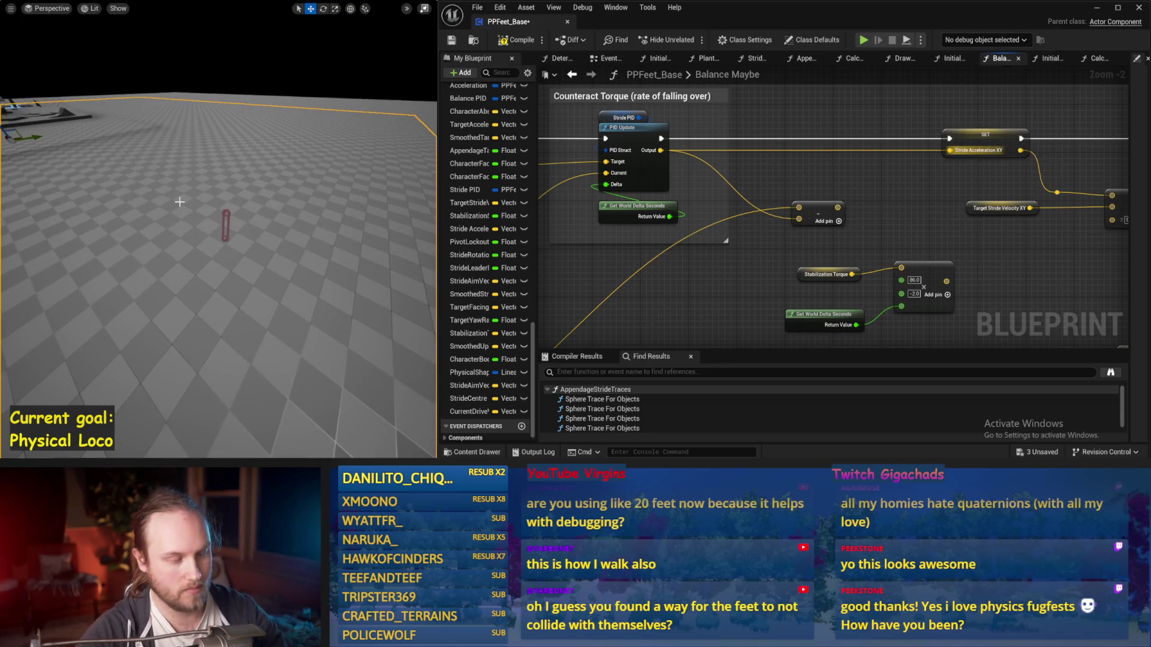
{"action": "key", "text": "alt+p"}
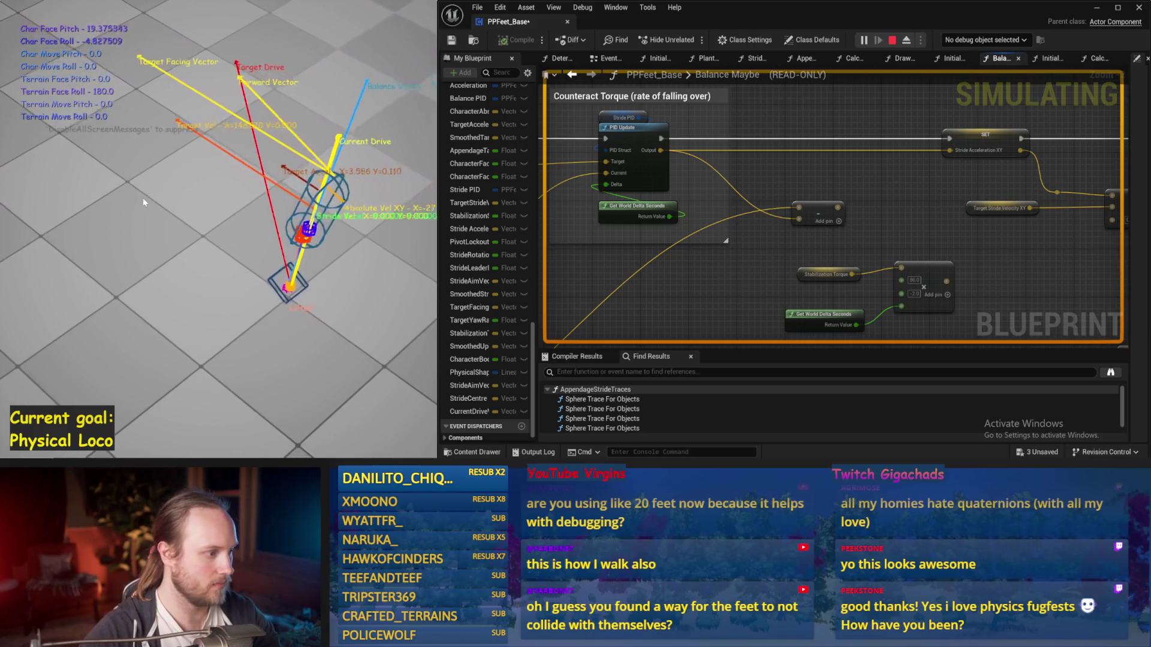
{"action": "key", "text": "Escape"}
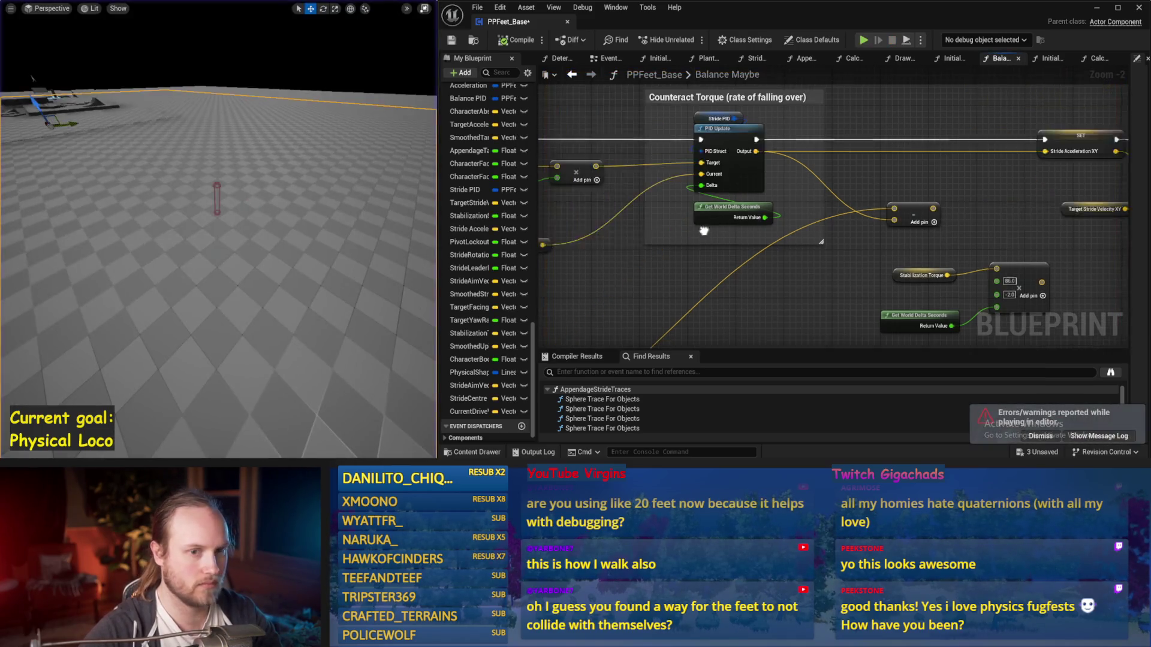
Set Stride PID's ProportionalFactor and DerivativeFactor to 0.1 in Details
{"action": "scroll", "coordinate": [702, 251], "scroll_direction": "down", "scroll_amount": 1}
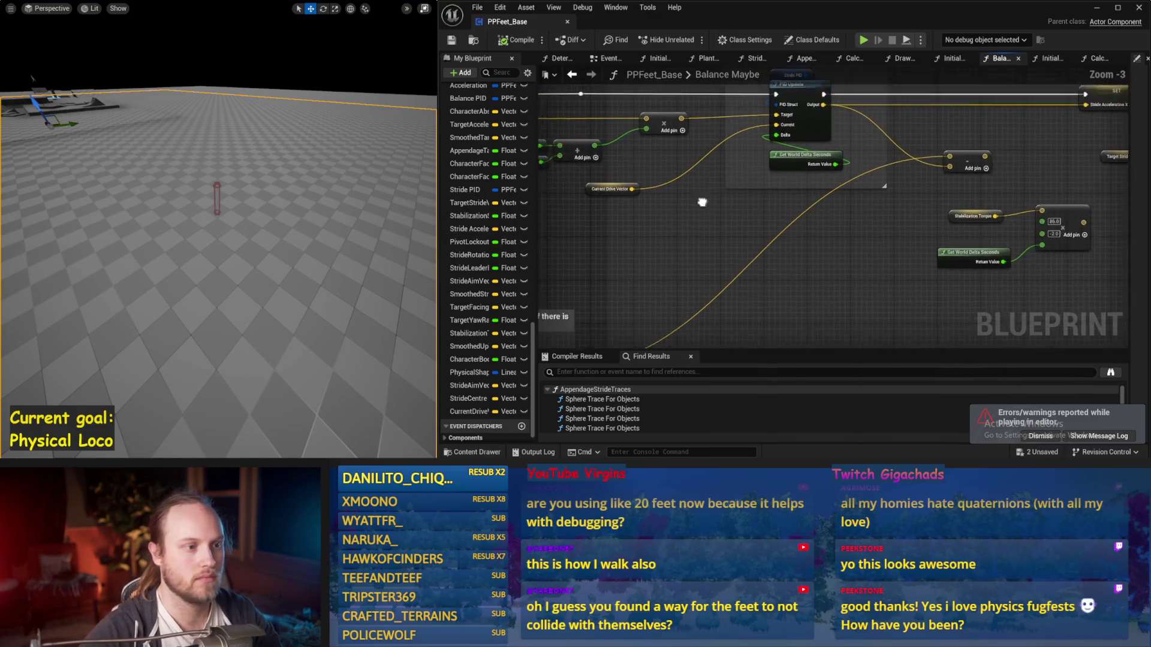
{"action": "left_click_drag", "start_coordinate": [642, 212], "coordinate": [689, 203]}
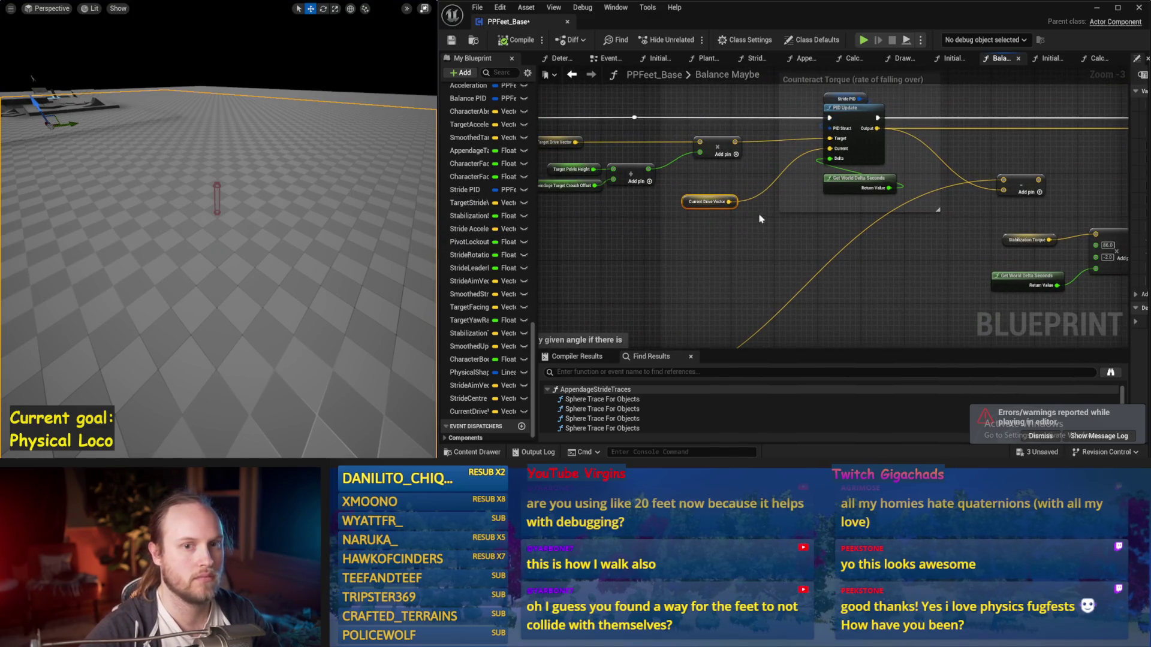
{"action": "left_click", "coordinate": [819, 201]}
{"action": "left_click_drag", "start_coordinate": [1128, 156], "coordinate": [972, 168]}
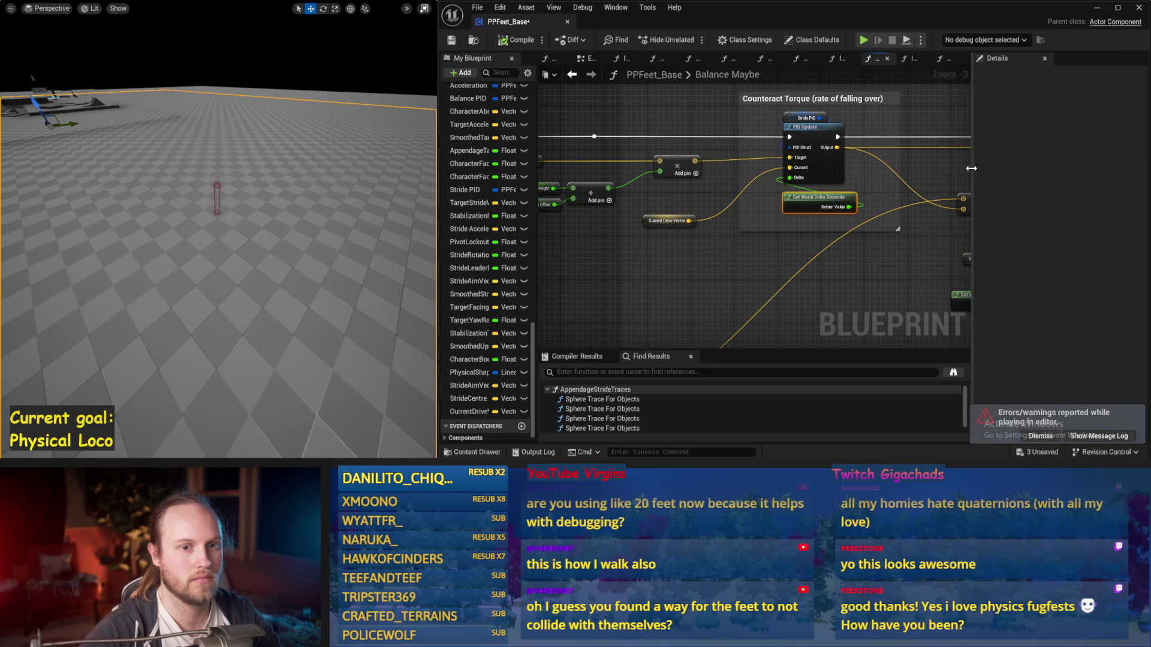
{"action": "left_click", "coordinate": [786, 120]}
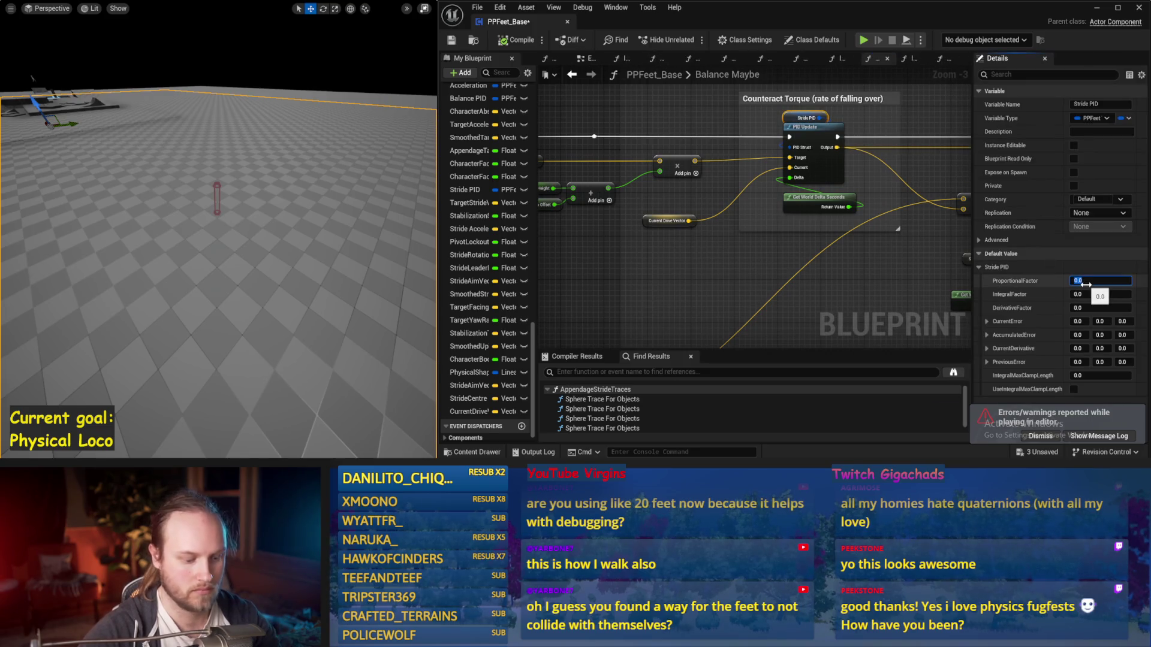
{"action": "type", "text": "0.1"}
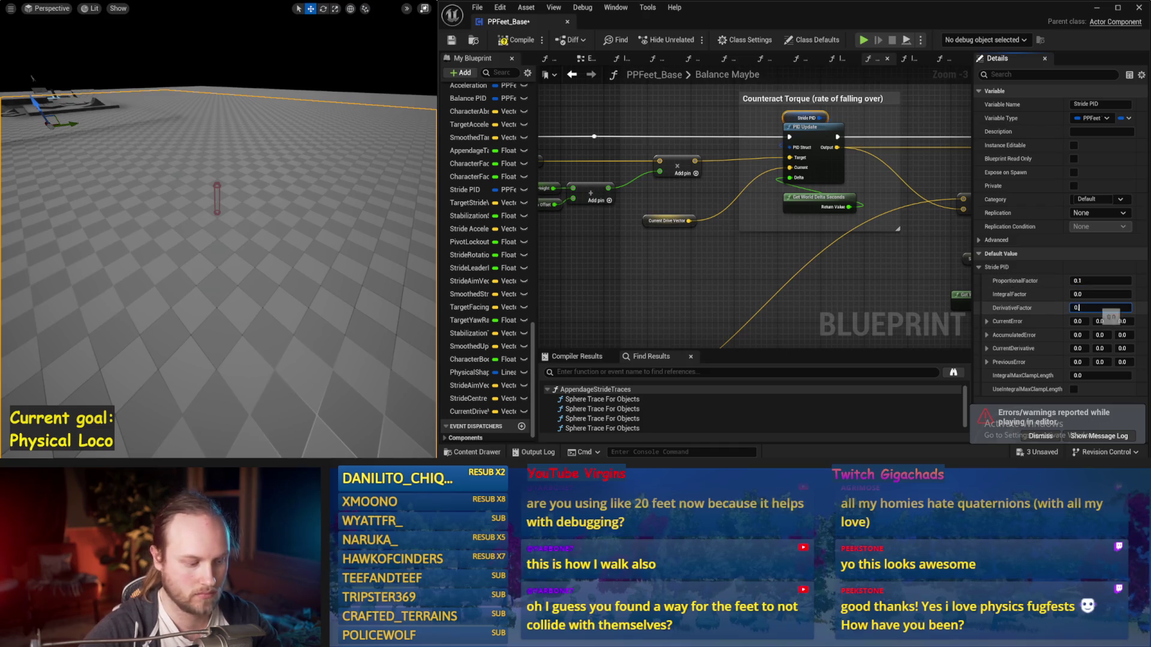
{"action": "key", "text": "Return"}
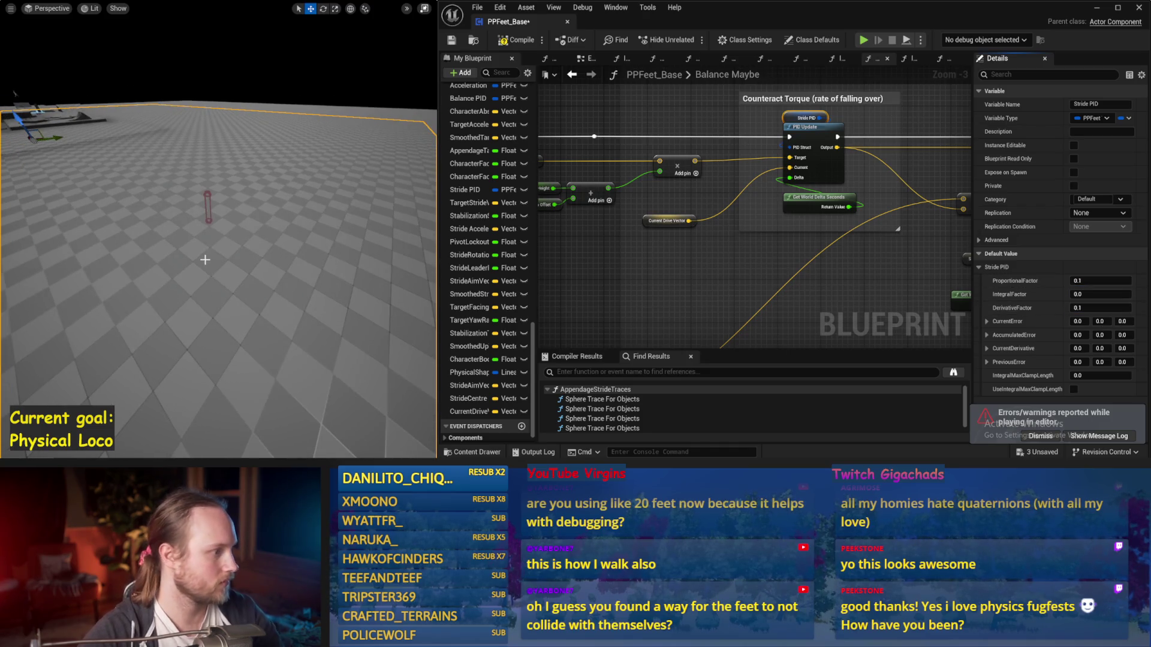
Test the 0.1 stride PID gains in two simulation runs, then clear the selection
{"action": "key", "text": "alt+s"}
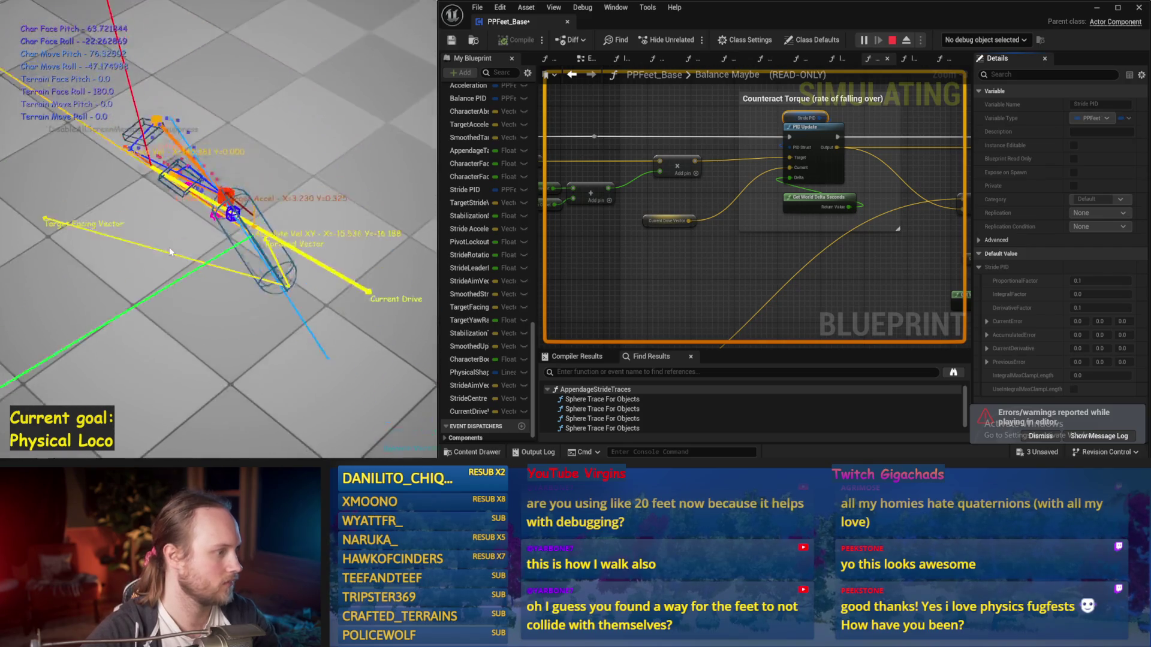
{"action": "key", "text": "Escape"}
{"action": "key", "text": "alt+s"}
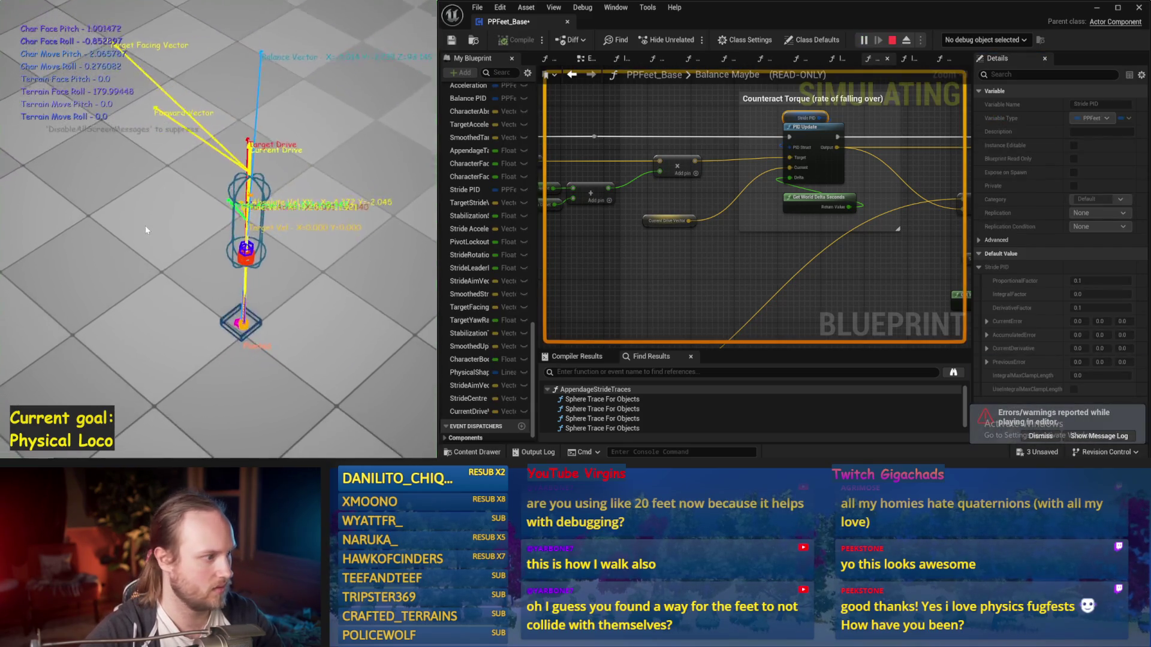
{"action": "key", "text": "Escape"}
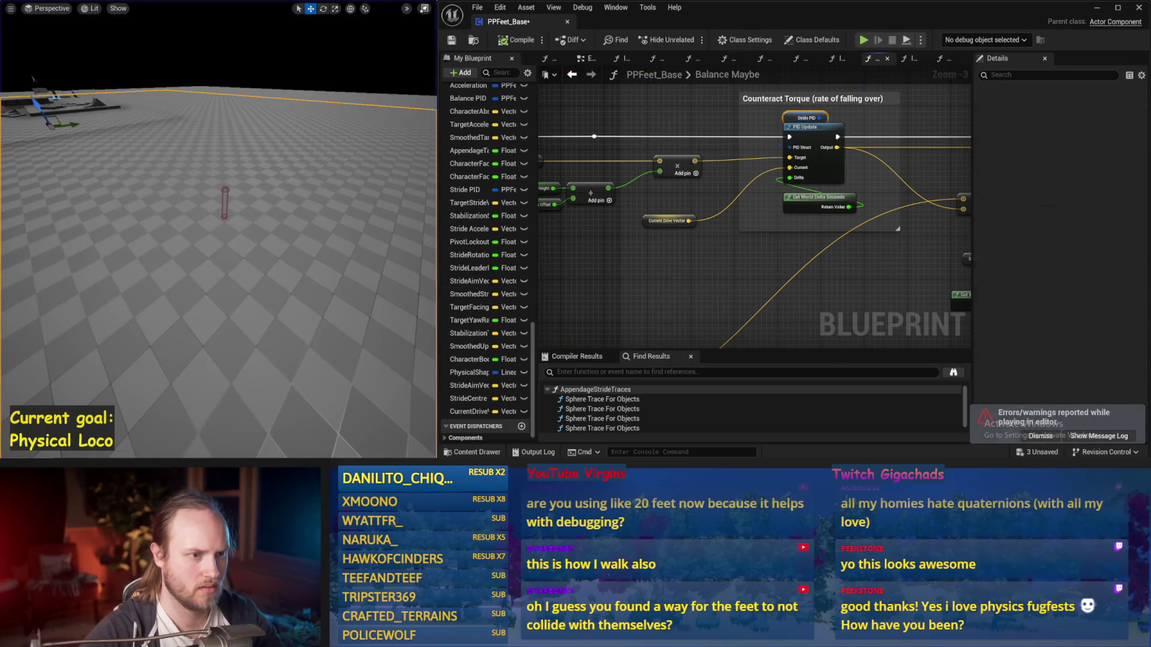
{"action": "left_click", "coordinate": [787, 254]}
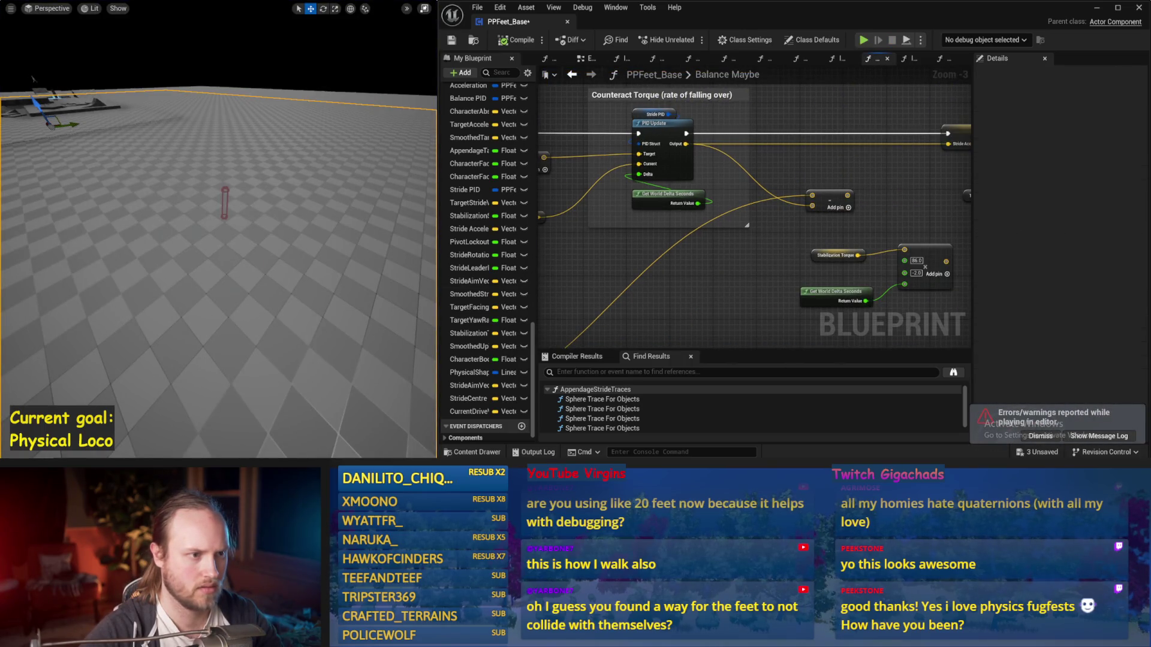
Route the Stride PID Update output through a new Add node
{"action": "key", "text": "ctrl+s"}
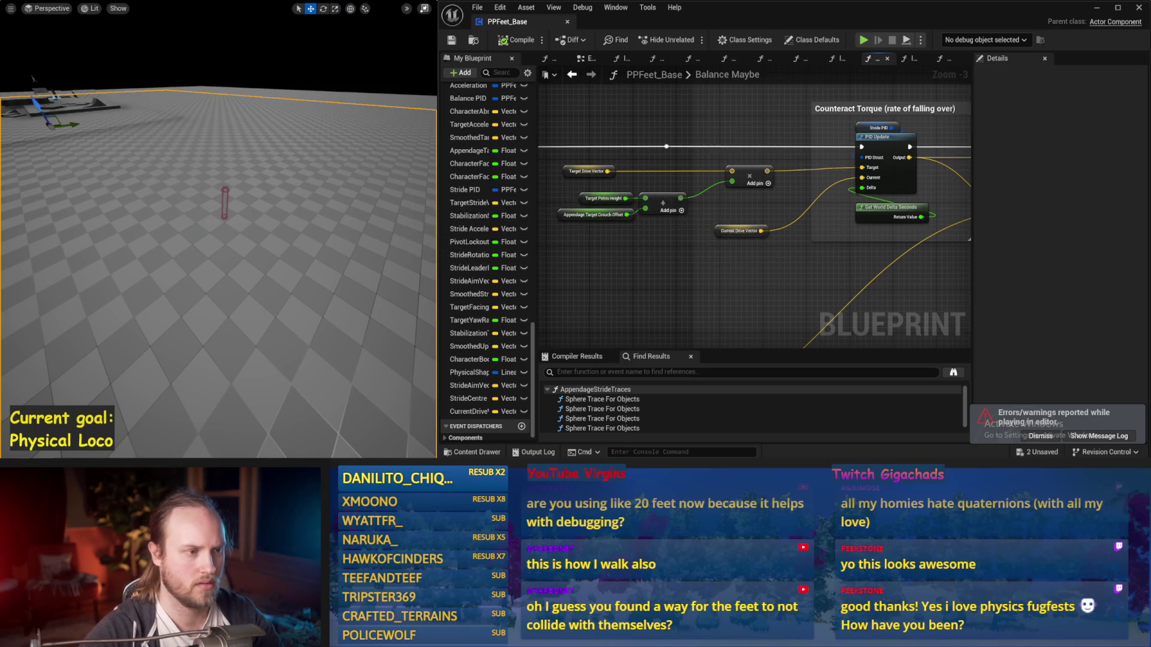
{"action": "left_click_drag", "start_coordinate": [725, 178], "coordinate": [732, 183]}
{"action": "left_click_drag", "start_coordinate": [801, 190], "coordinate": [810, 195]}
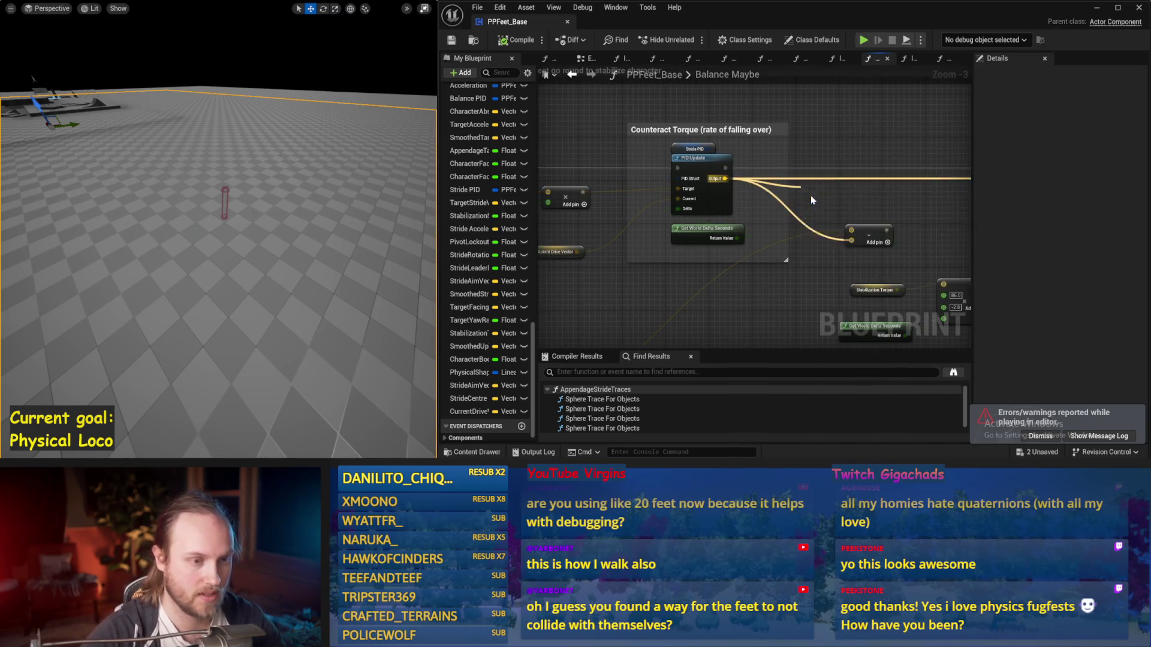
{"action": "type", "text": "+"}
{"action": "key", "text": "Return"}
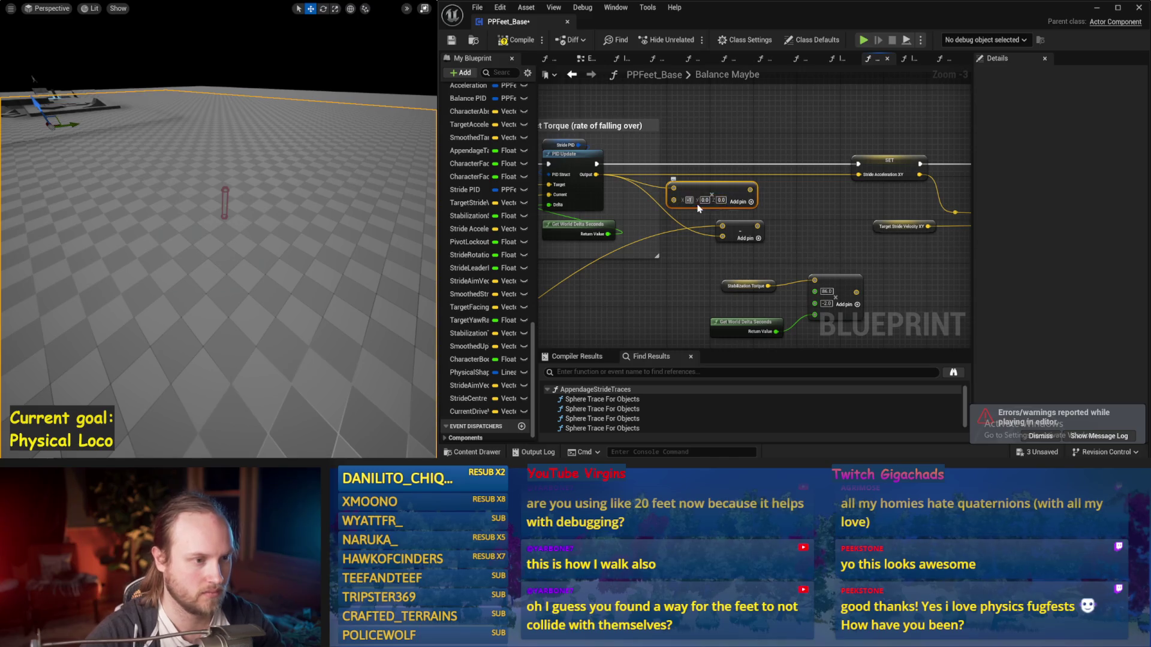
{"action": "left_click_drag", "start_coordinate": [757, 190], "coordinate": [860, 176]}
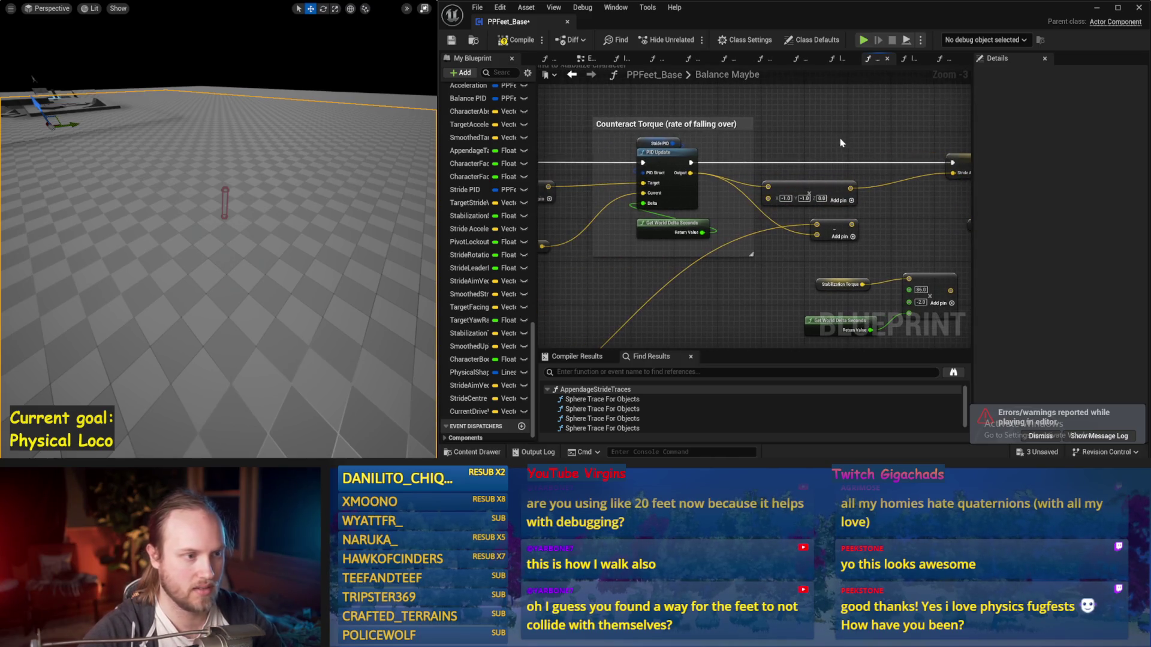
Save the blueprint and run a simulation with the new wiring
{"action": "left_click", "coordinate": [452, 40]}
{"action": "key", "text": "alt+s"}
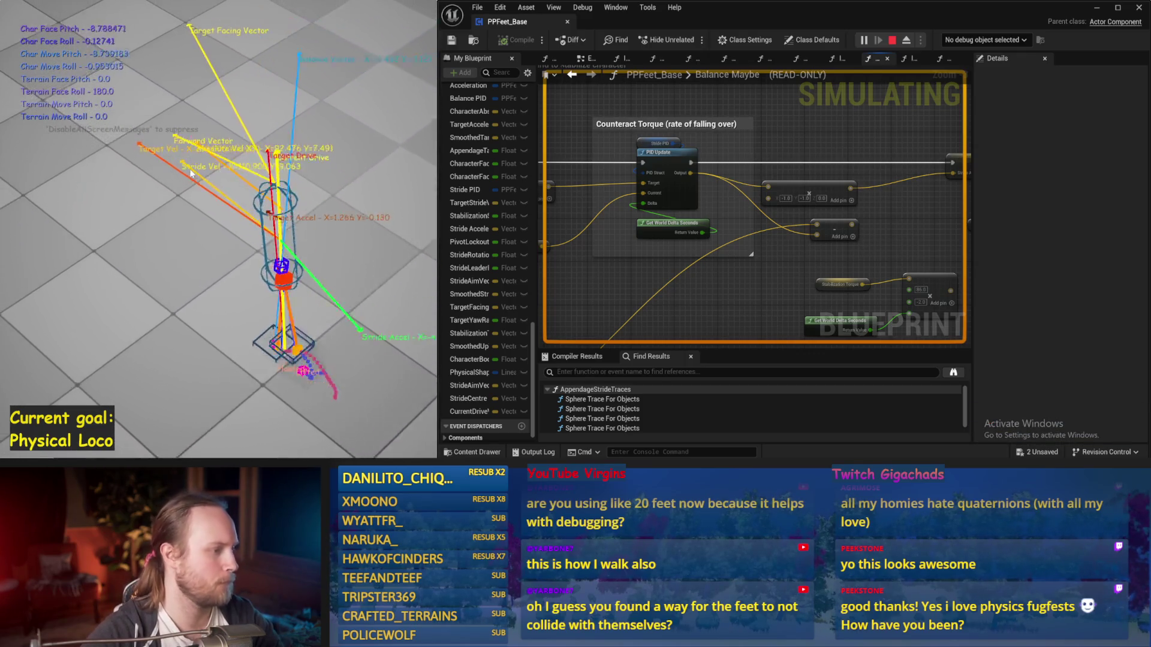
{"action": "key", "text": "Escape"}
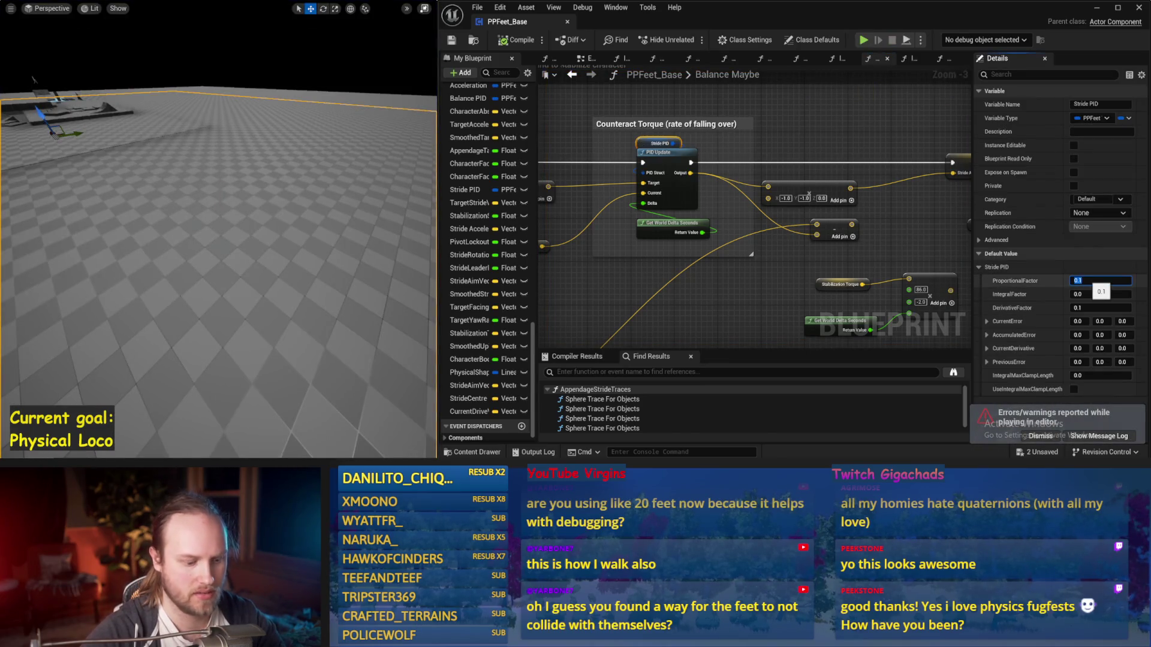
Set Stride PID's DerivativeFactor to 0.2 and test it in two simulation runs
{"action": "type", "text": "0.2"}
{"action": "key", "text": "Return"}
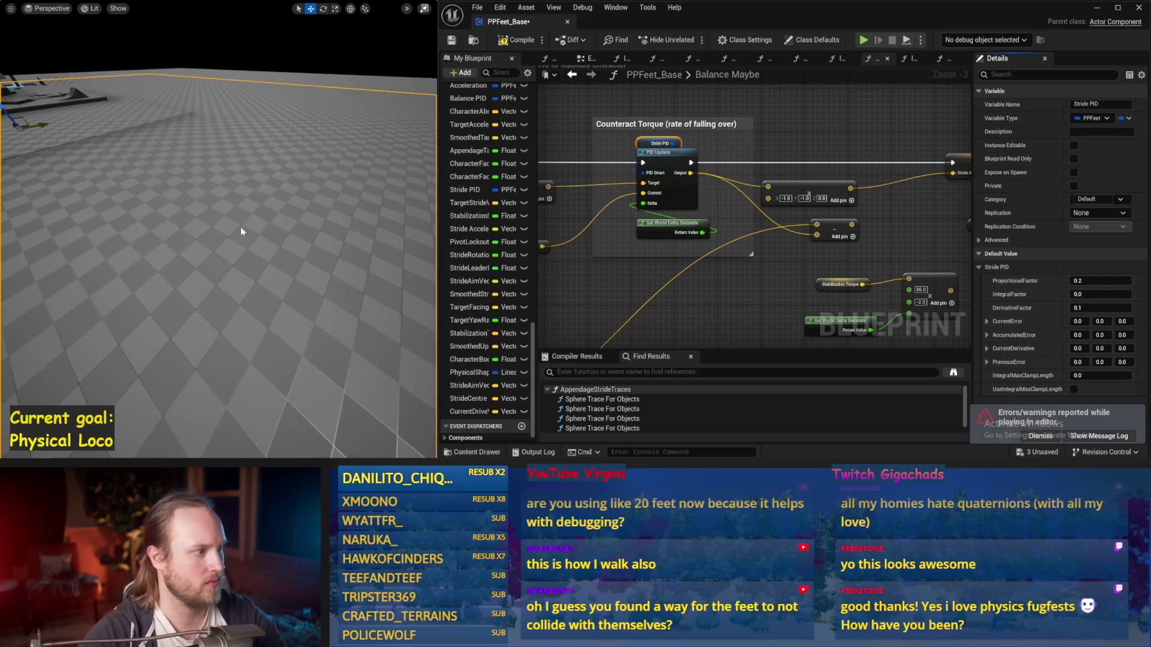
{"action": "key", "text": "alt+p"}
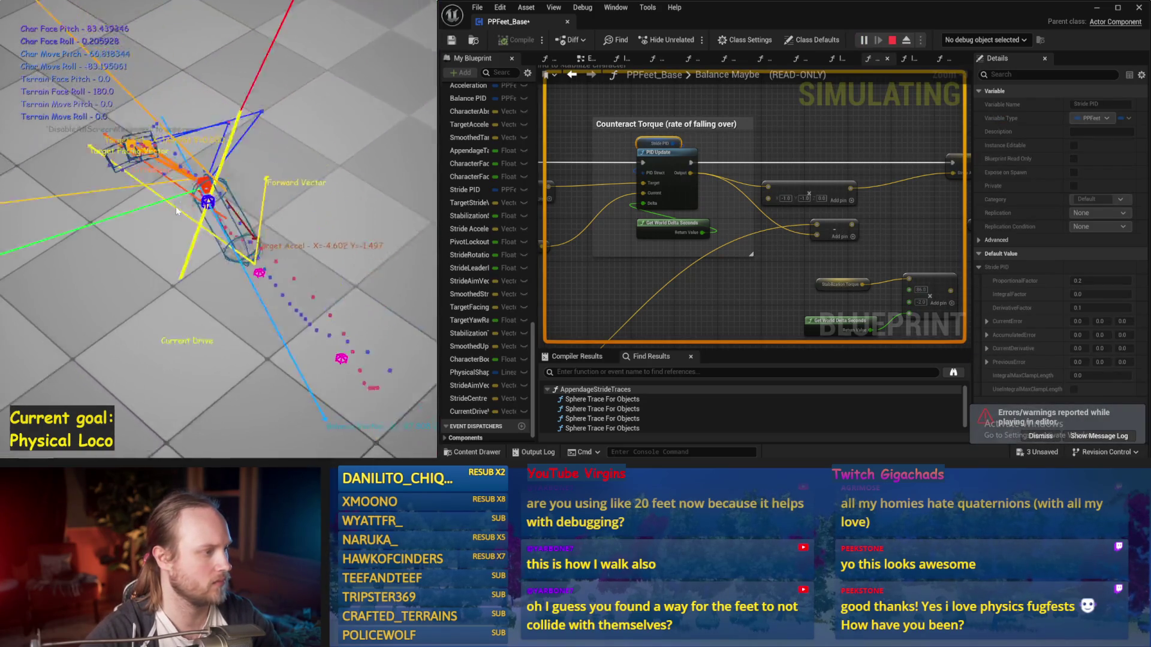
{"action": "key", "text": "Escape"}
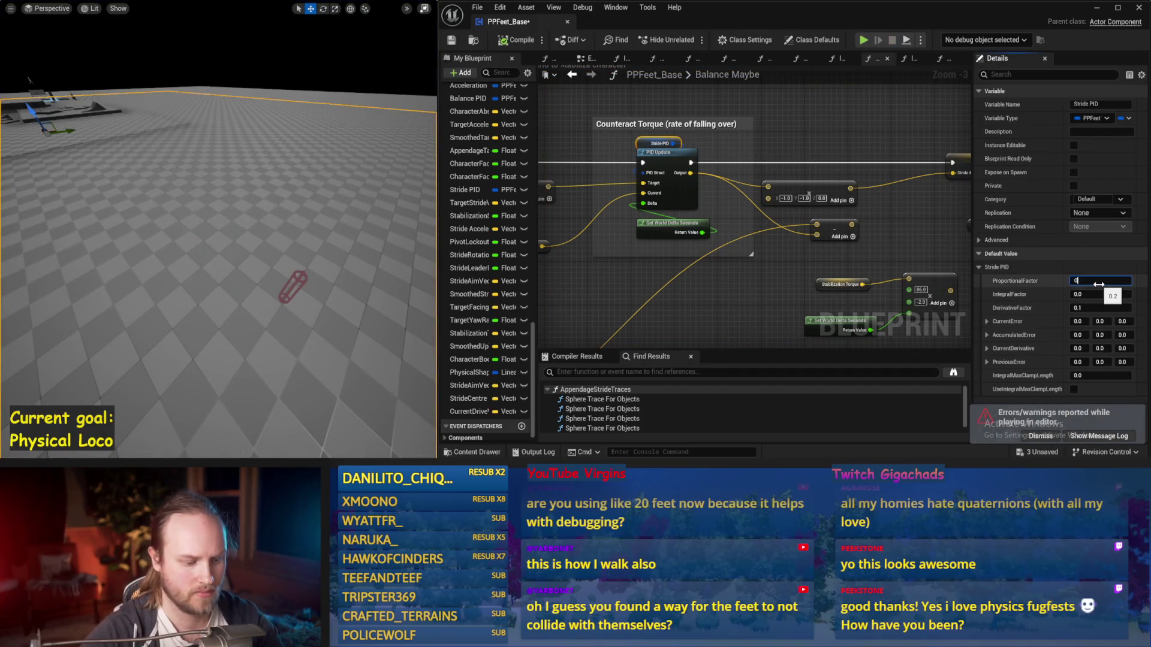
{"action": "key", "text": "alt+p"}
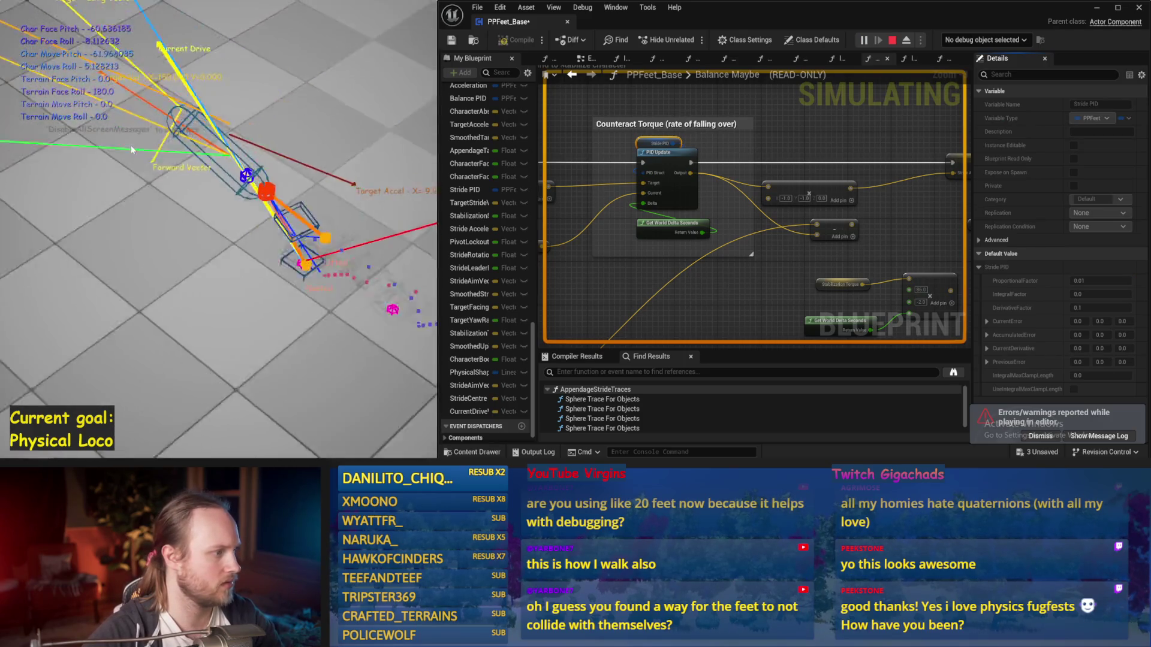
{"action": "key", "text": "Escape"}
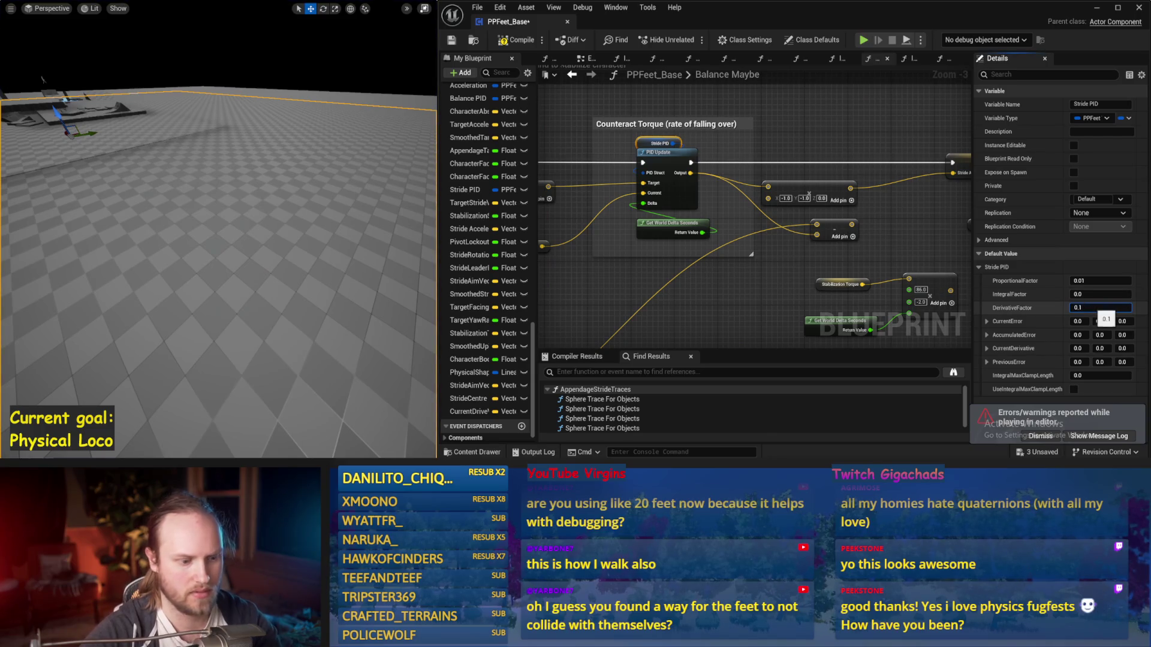
Run two more simulations of the 0.2 setting, then nudge the Add node right
{"action": "left_click_drag", "start_coordinate": [400, 261], "coordinate": [330, 260]}
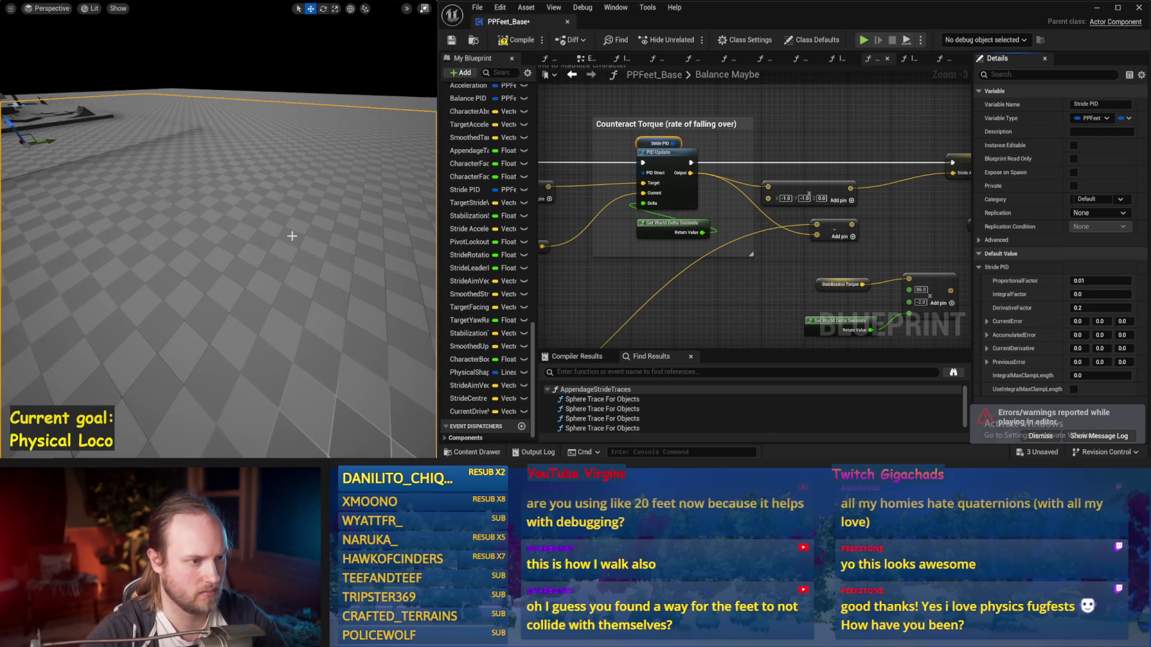
{"action": "key", "text": "alt+p"}
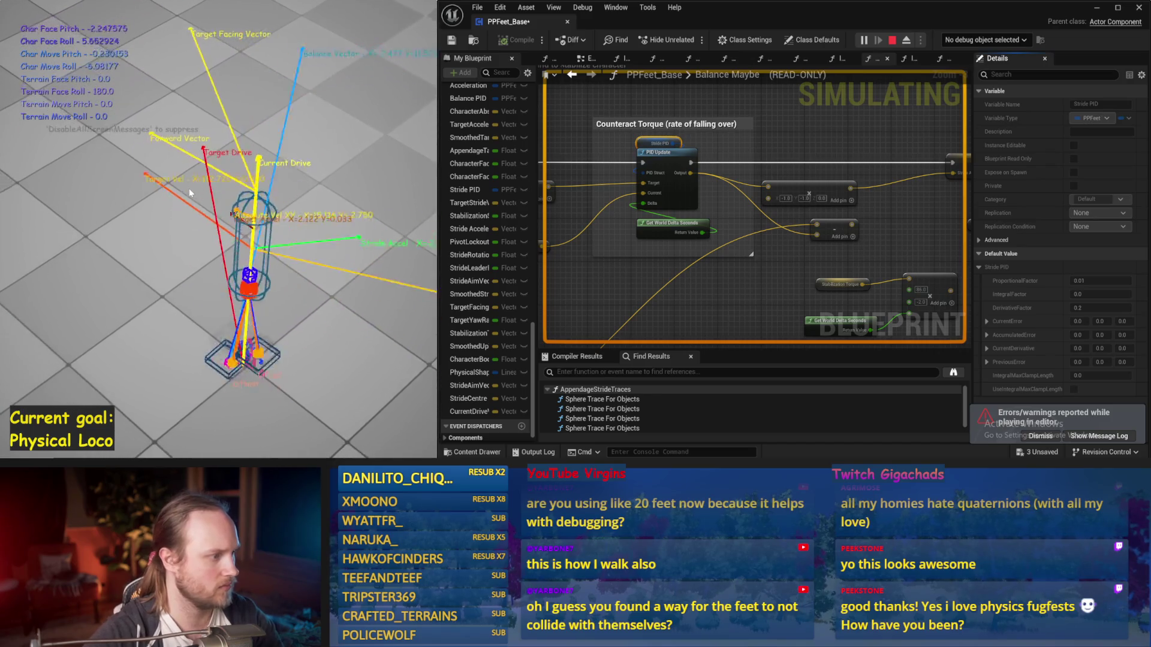
{"action": "key", "text": "Escape"}
{"action": "key", "text": "alt+p"}
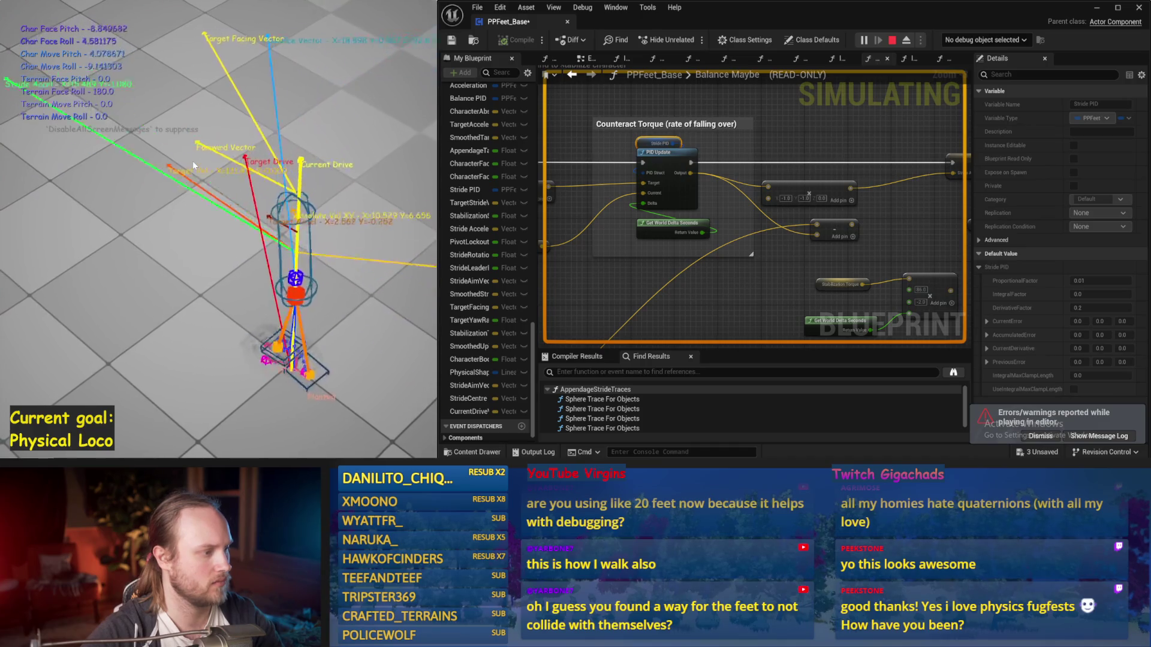
{"action": "key", "text": "Escape"}
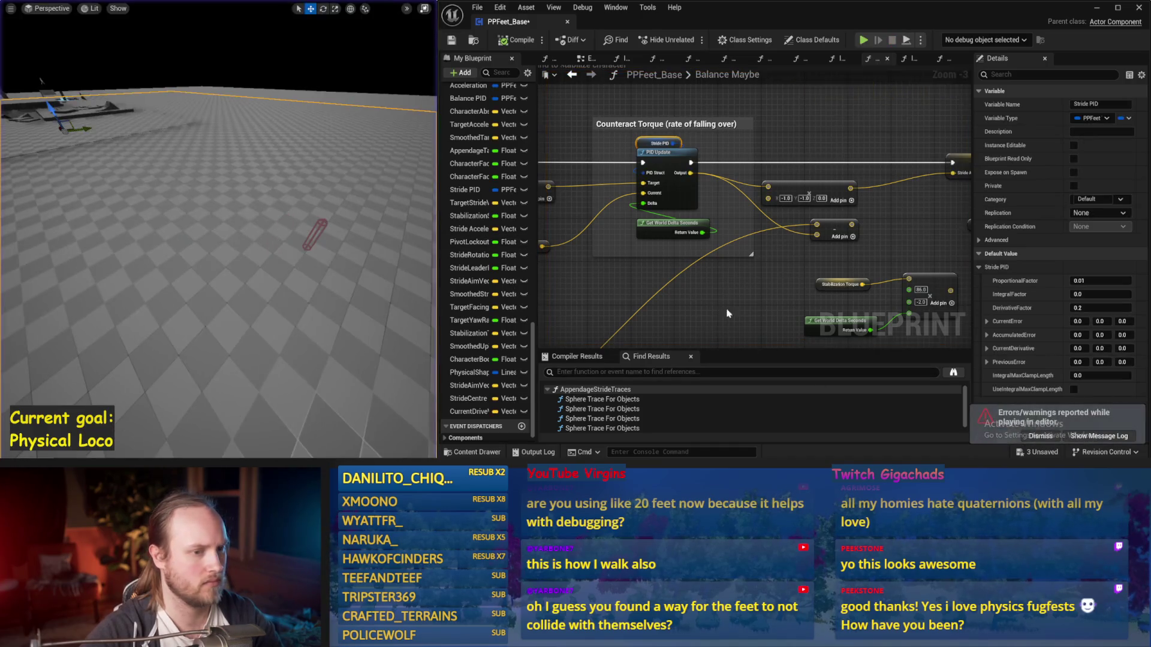
{"action": "left_click_drag", "start_coordinate": [719, 323], "coordinate": [729, 265]}
{"action": "left_click_drag", "start_coordinate": [813, 203], "coordinate": [828, 208]}
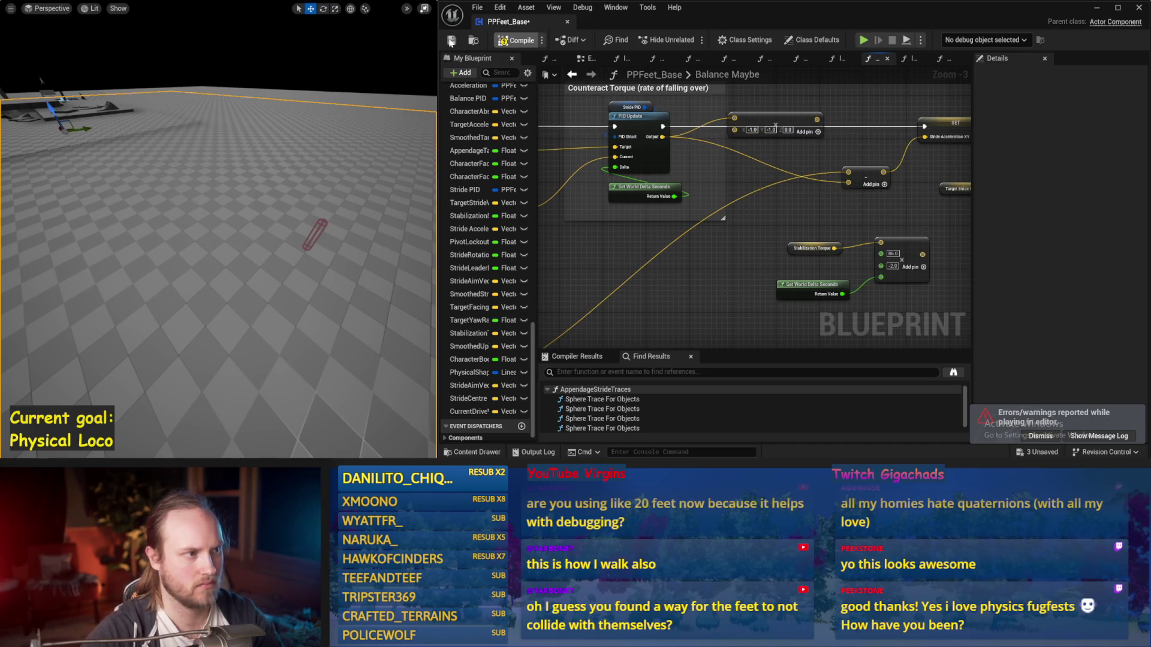
Test Stride PID with DerivativeFactor 0.1 across three simulation runs
{"action": "key", "text": "alt+p"}
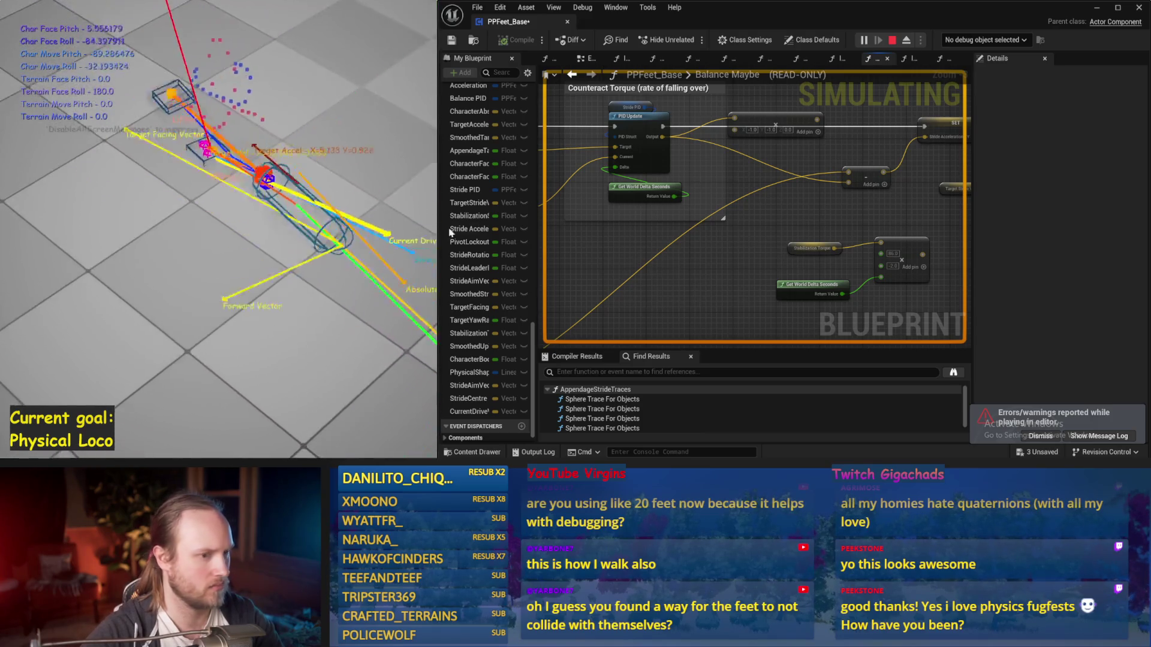
{"action": "key", "text": "Escape"}
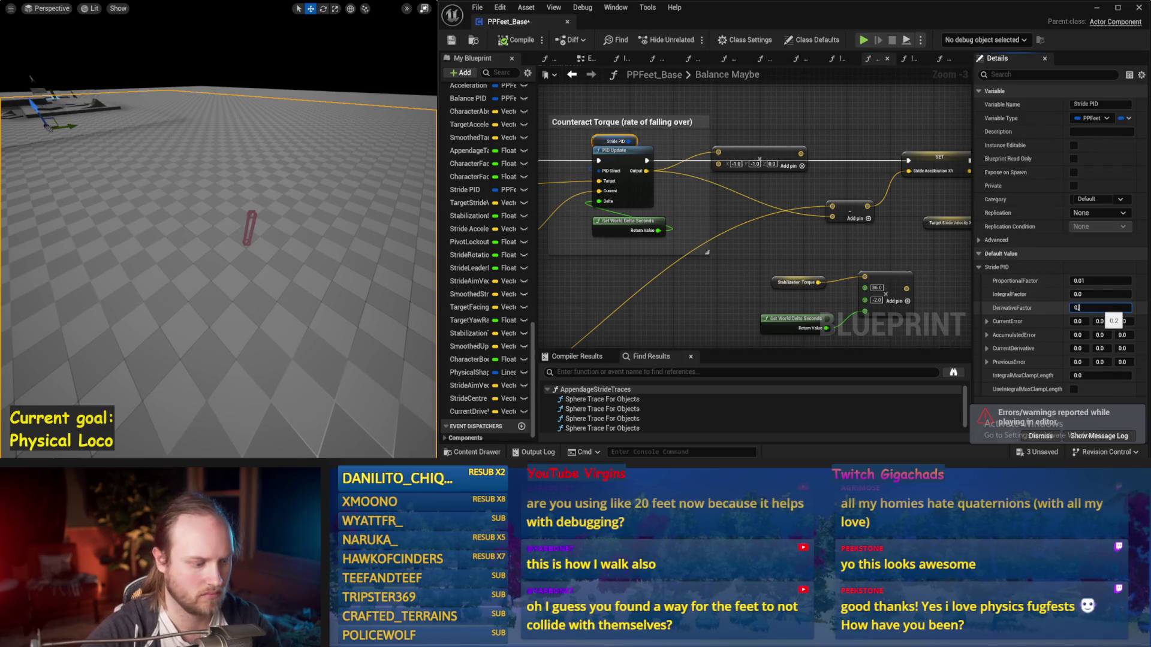
{"action": "left_click_drag", "start_coordinate": [240, 268], "coordinate": [236, 264]}
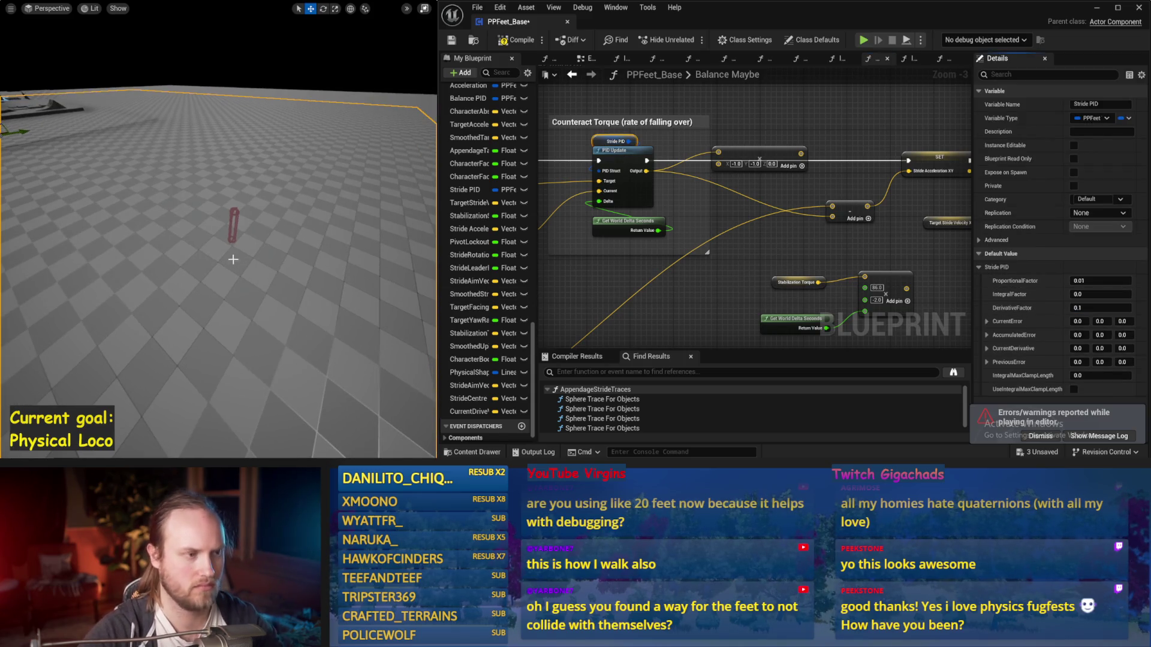
{"action": "key", "text": "alt+p"}
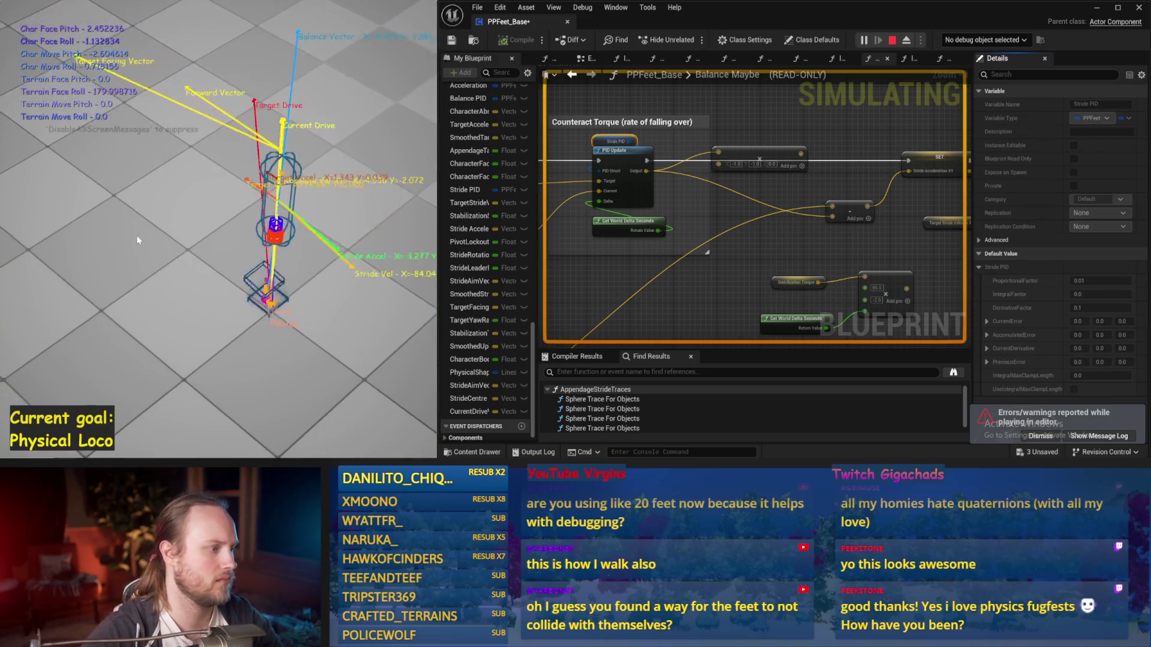
{"action": "key", "text": "Escape"}
{"action": "key", "text": "alt+p"}
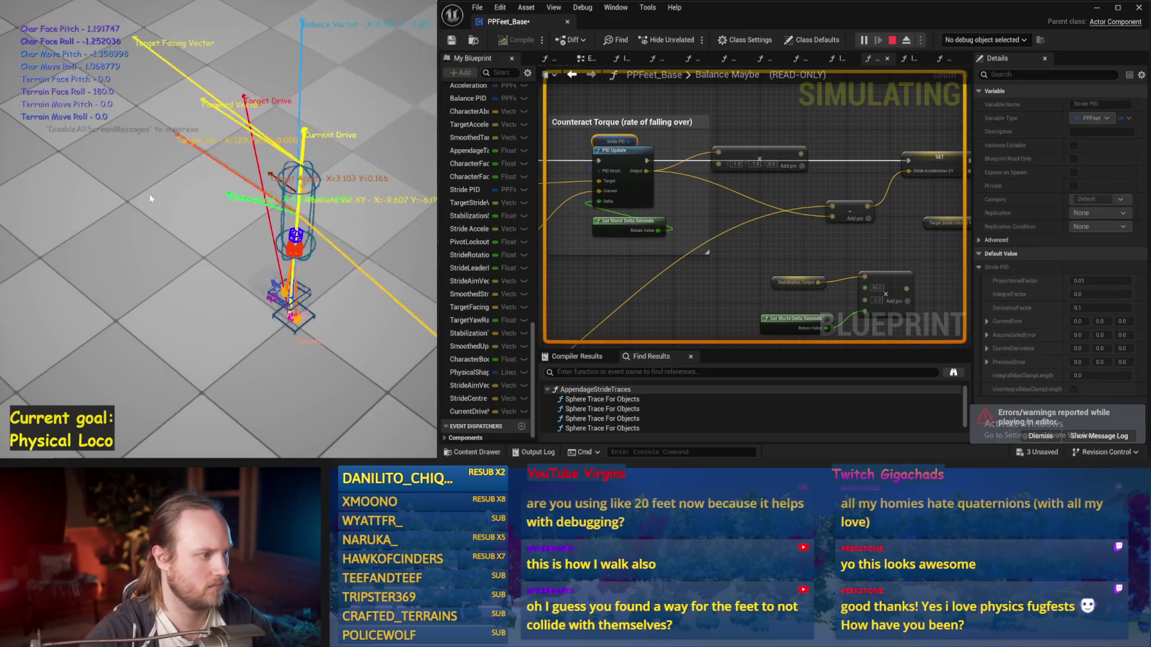
{"action": "key", "text": "Escape"}
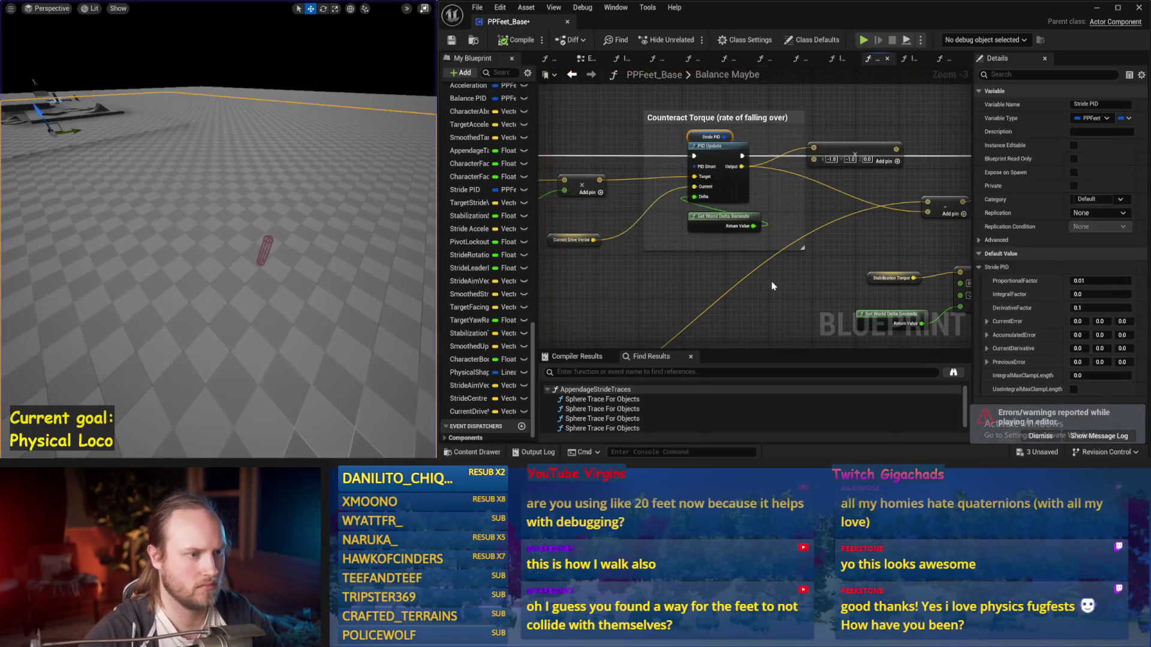
Set Stride PID's DerivativeFactor to 0.01 and simulate to check the balance
{"action": "left_click", "coordinate": [702, 139]}
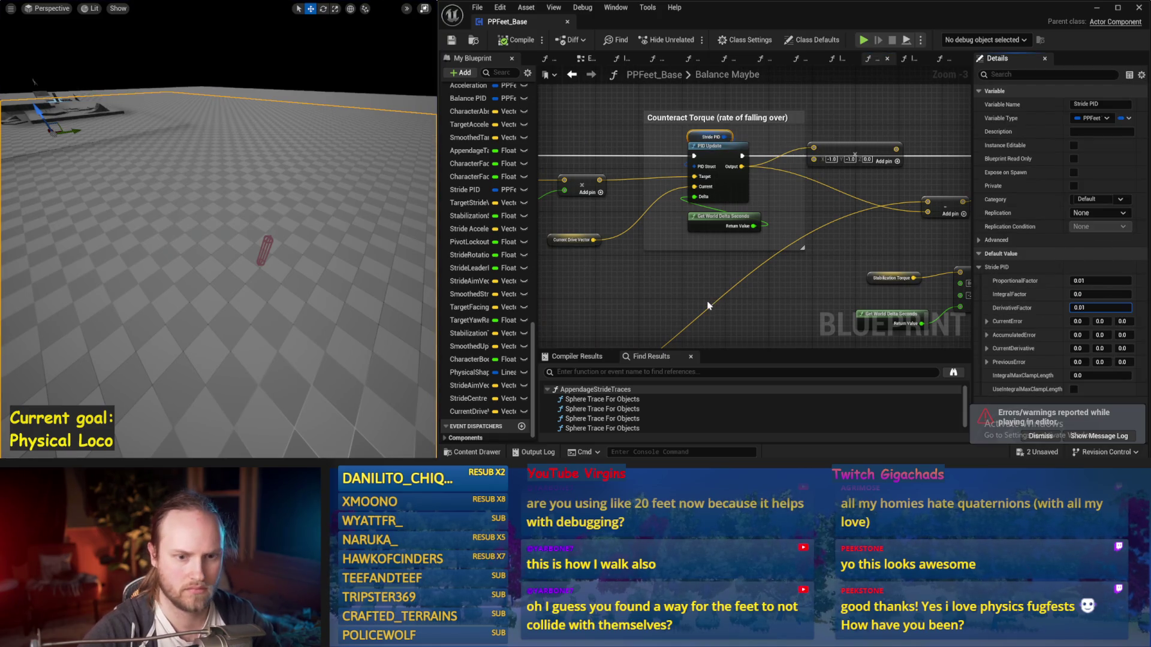
{"action": "left_click_drag", "start_coordinate": [359, 229], "coordinate": [356, 228]}
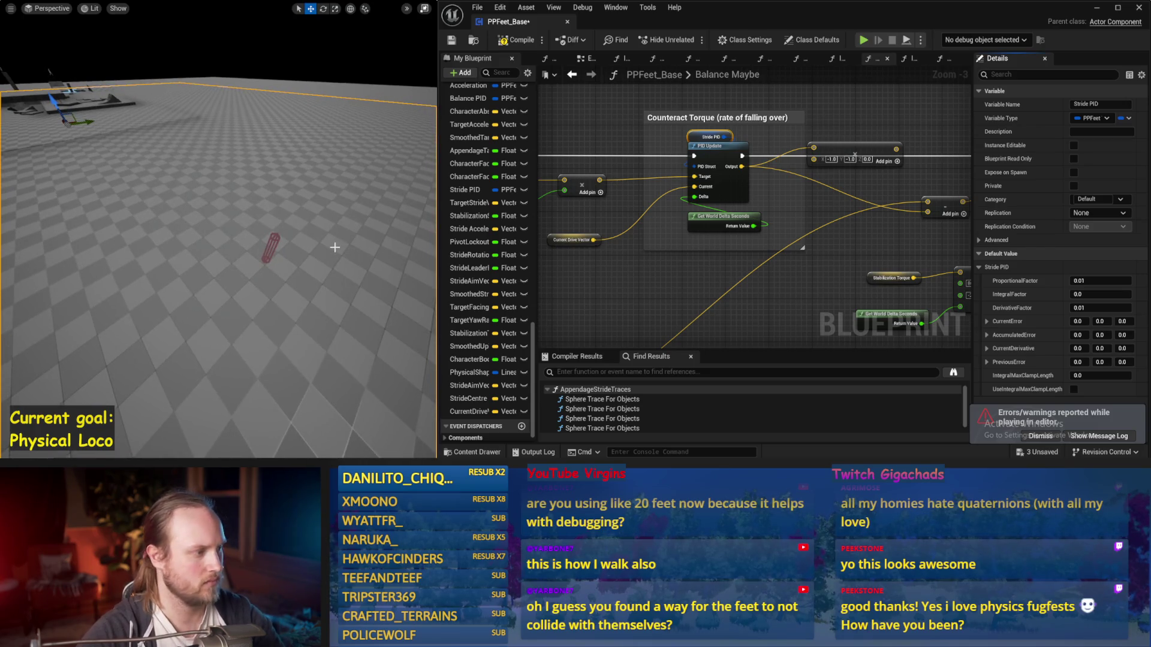
{"action": "key", "text": "alt+p"}
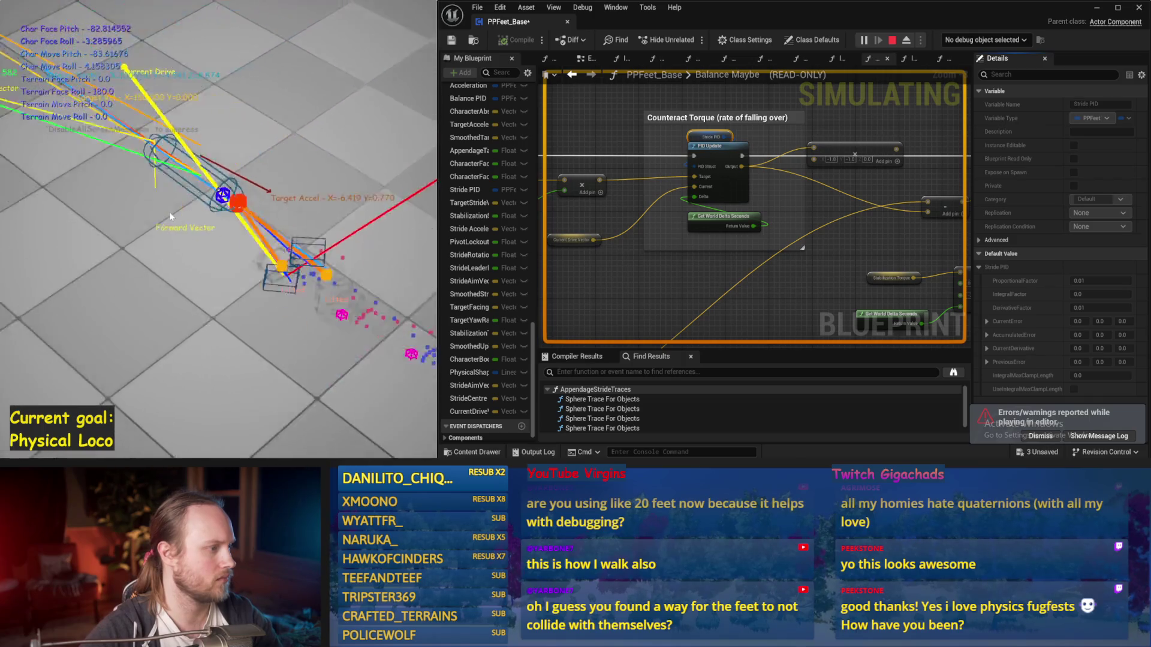
{"action": "key", "text": "Escape"}
{"action": "scroll", "coordinate": [845, 233], "scroll_direction": "down", "scroll_amount": 2}
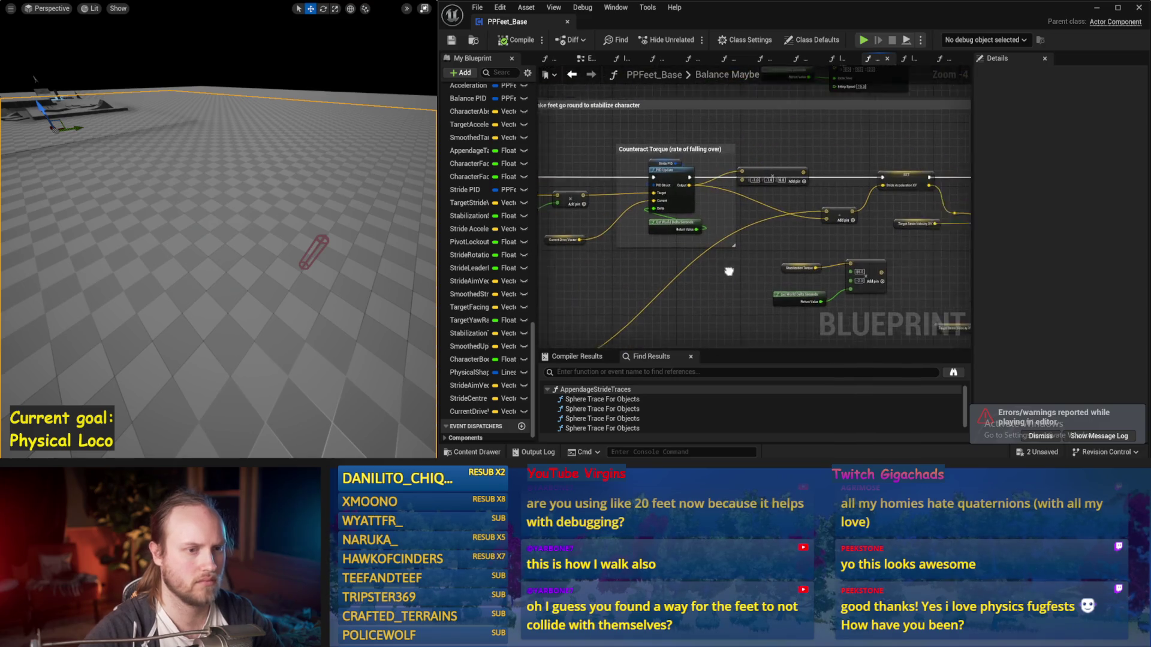
Undo the last edit, run two test simulations, then save the blueprint
{"action": "scroll", "coordinate": [762, 247], "scroll_direction": "up", "scroll_amount": 1}
{"action": "key", "text": "ctrl+z"}
{"action": "key", "text": "ctrl+z"}
{"action": "key", "text": "ctrl+z"}
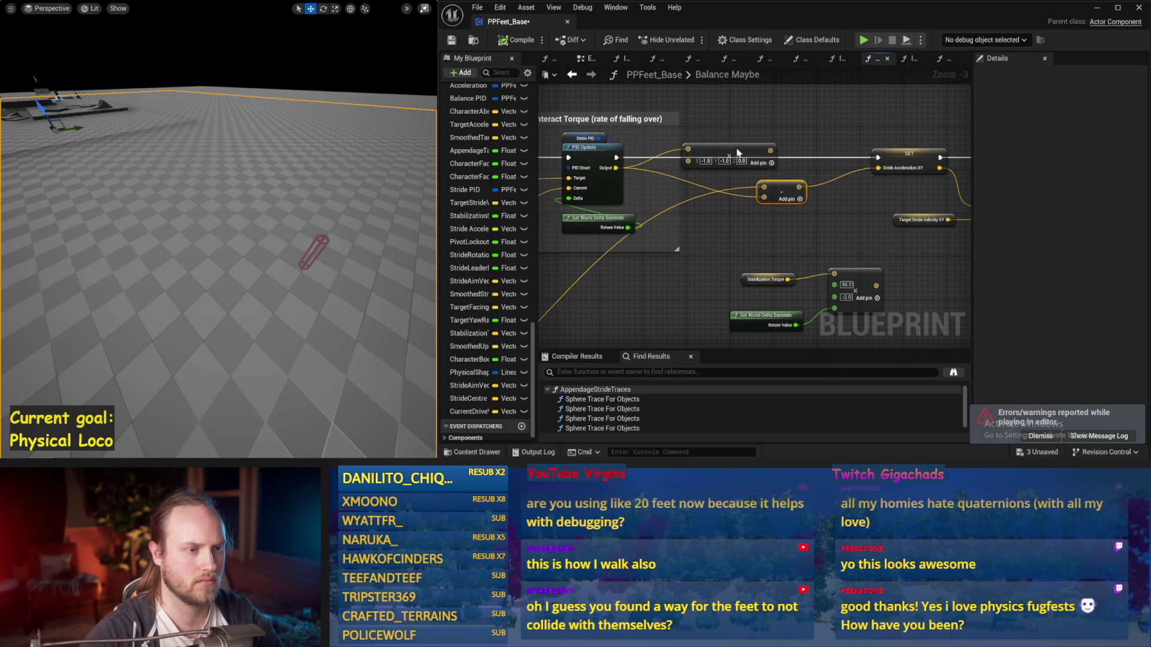
{"action": "left_click_drag", "start_coordinate": [679, 192], "coordinate": [728, 198]}
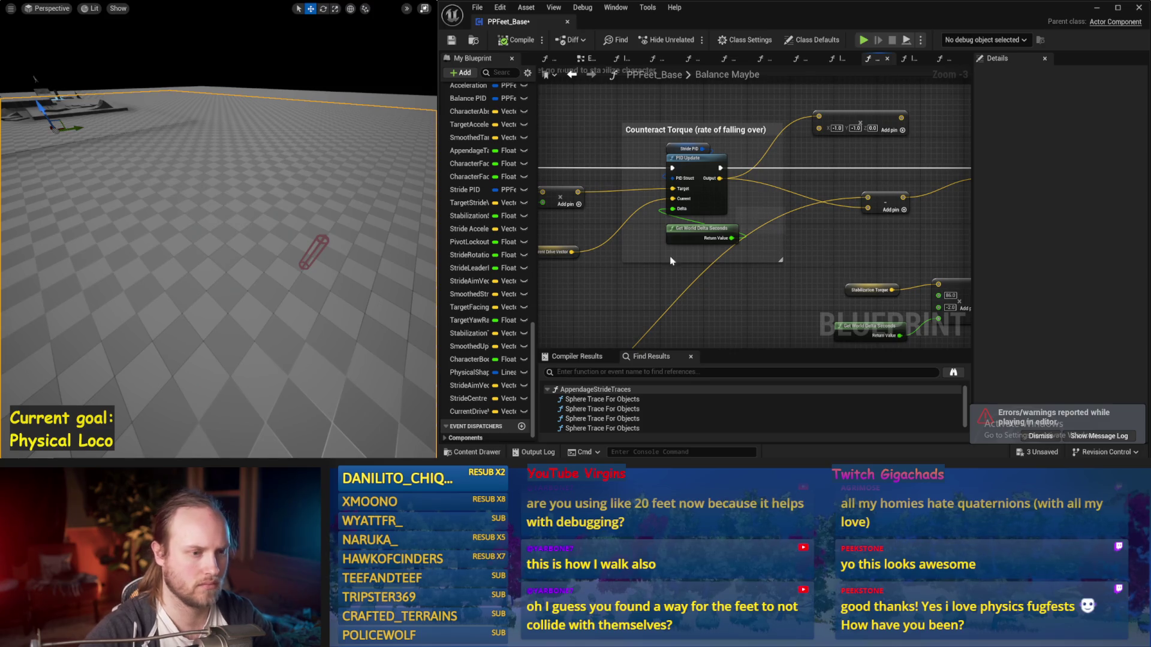
{"action": "key", "text": "alt+p"}
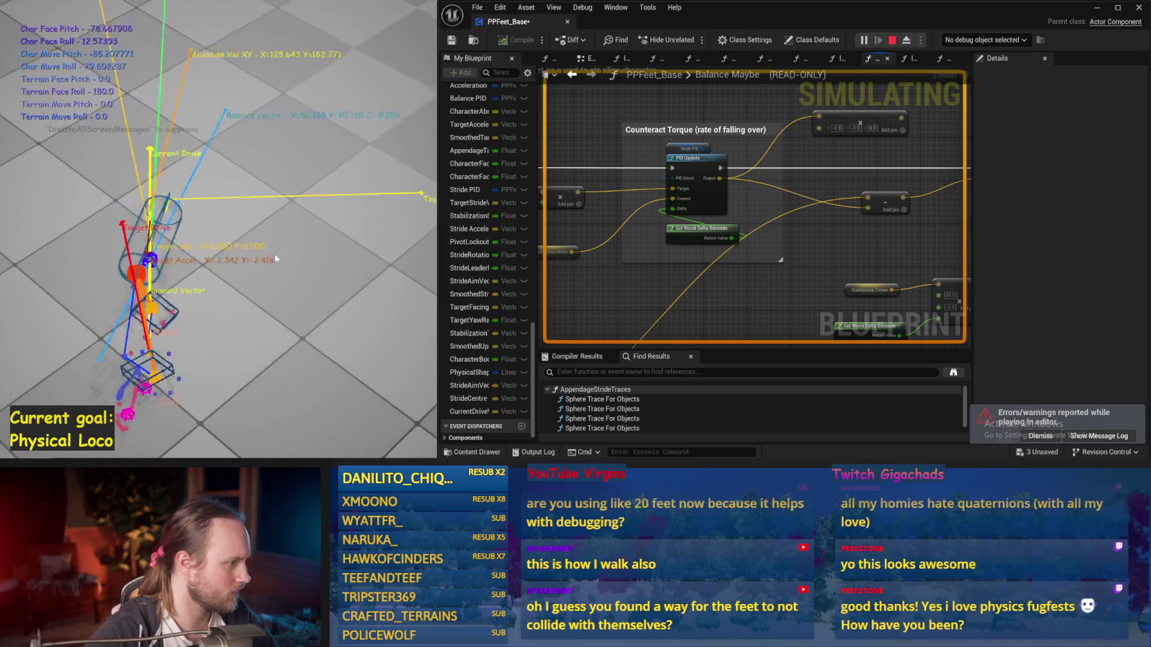
{"action": "key", "text": "Escape"}
{"action": "left_click_drag", "start_coordinate": [630, 298], "coordinate": [742, 277]}
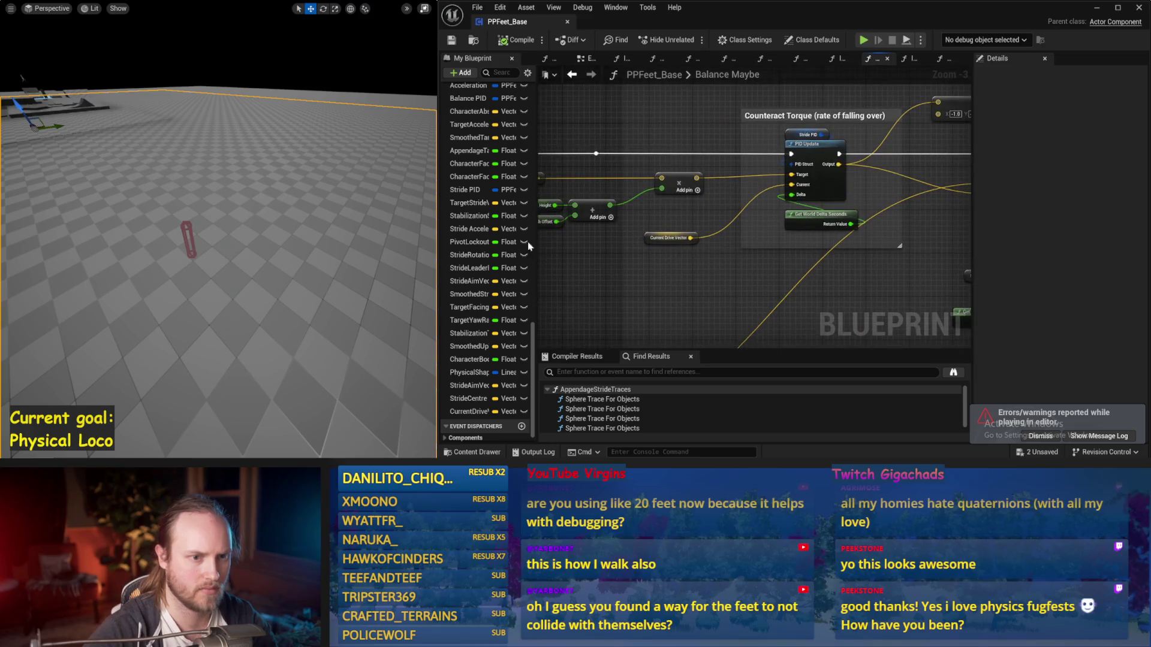
{"action": "key", "text": "alt+s"}
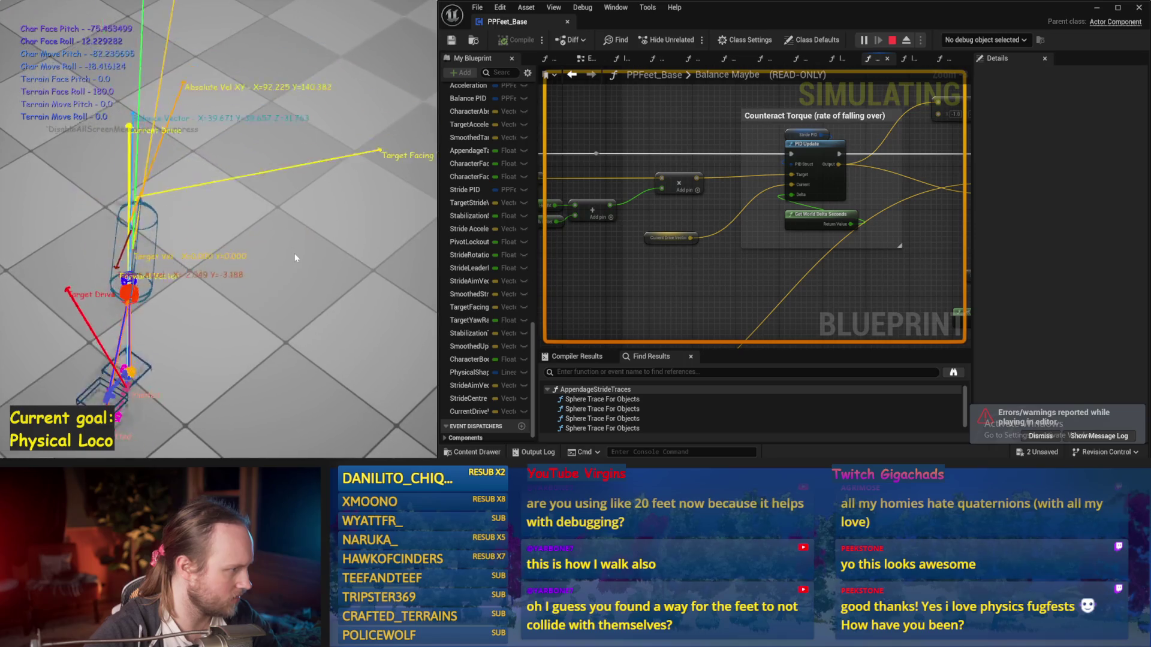
{"action": "key", "text": "Escape"}
{"action": "key", "text": "ctrl+s"}
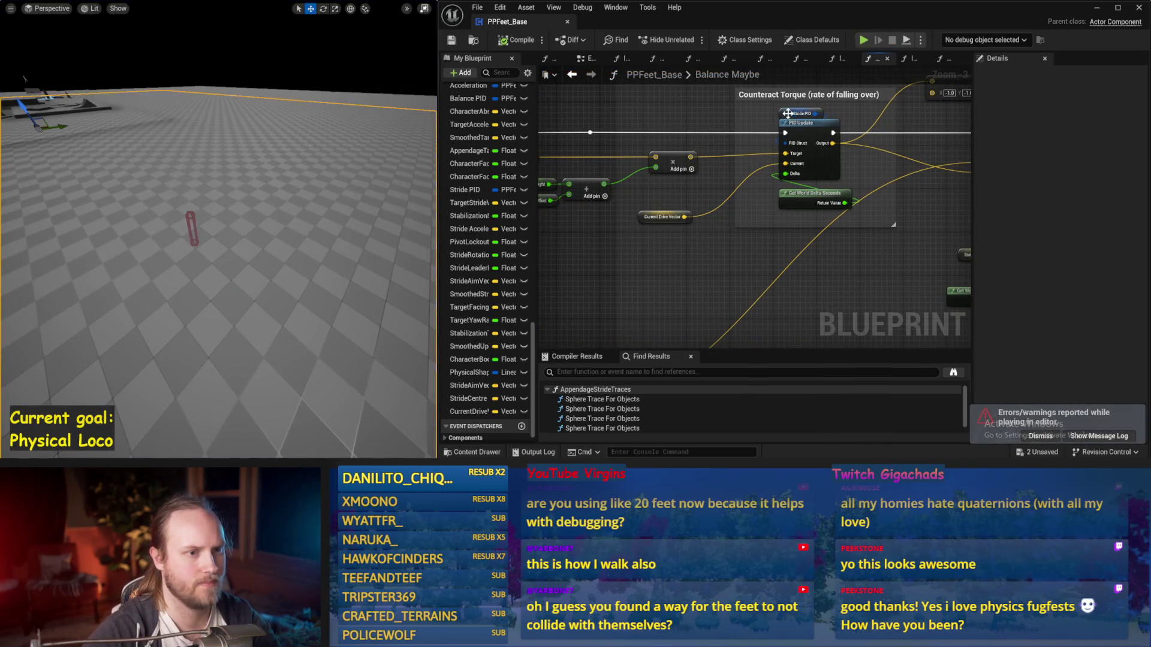
Set Stride PID's DerivativeFactor to 0.05 and start a simulation to test the walk
{"action": "left_click", "coordinate": [787, 113]}
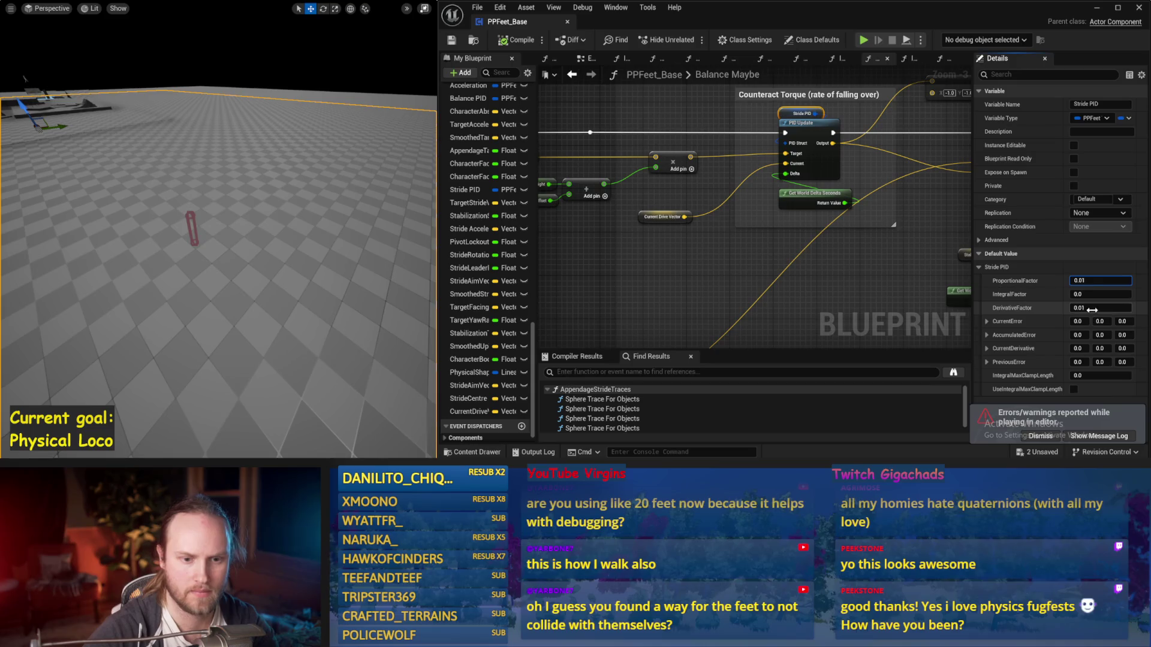
{"action": "left_click_drag", "start_coordinate": [284, 270], "coordinate": [284, 270]}
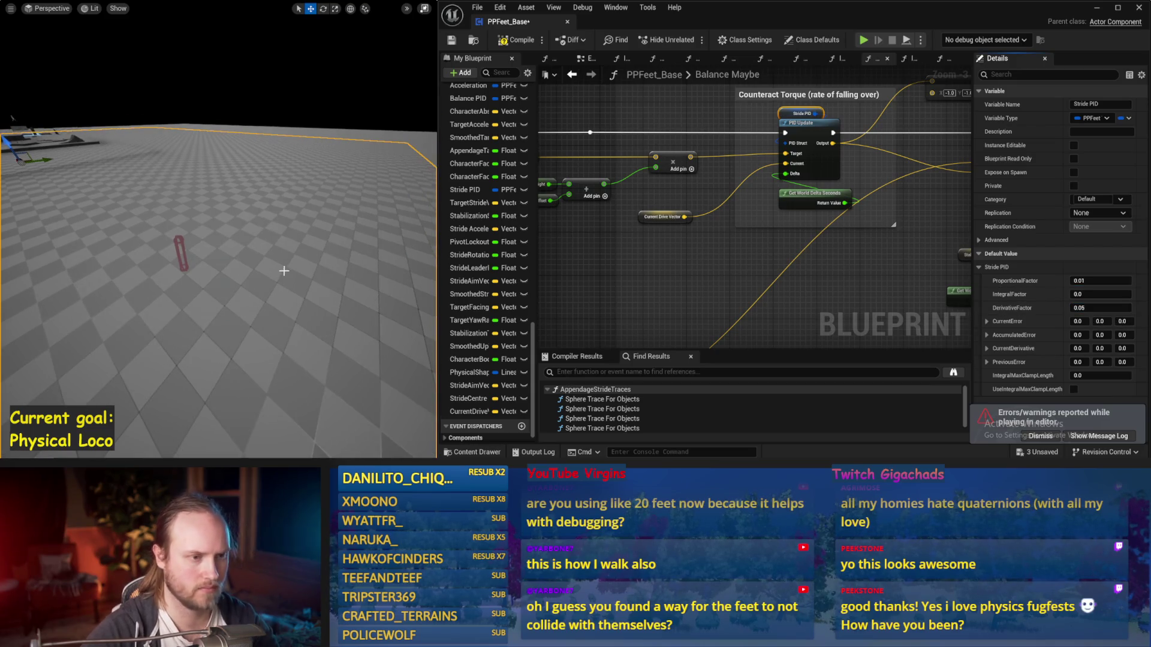
{"action": "key", "text": "alt+s"}
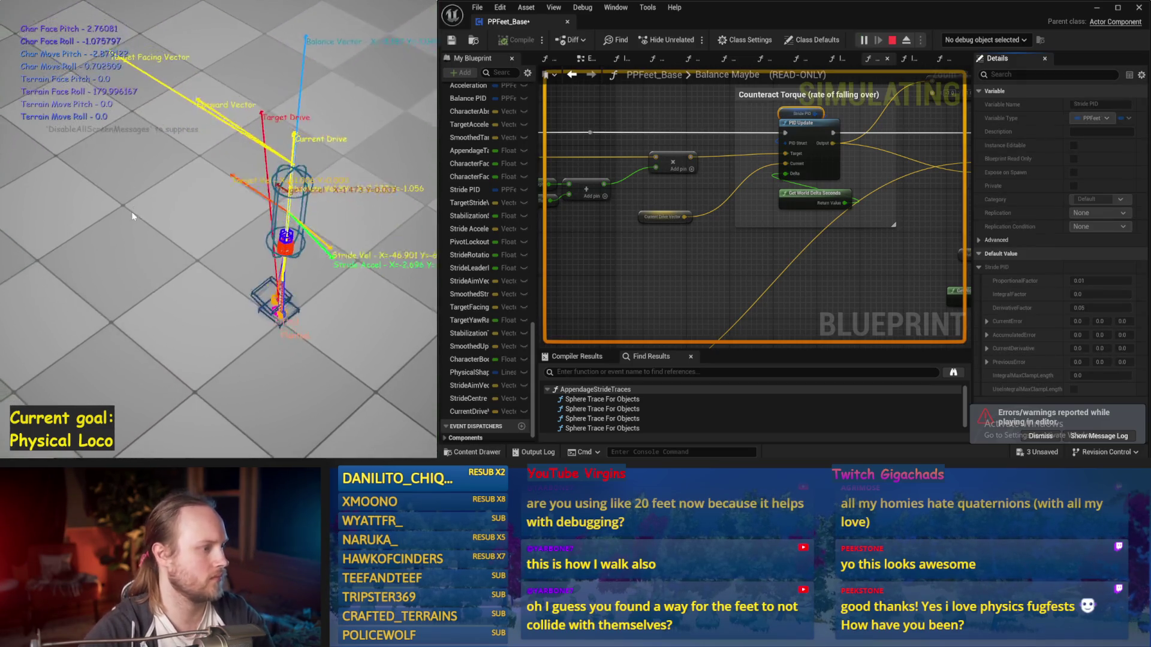
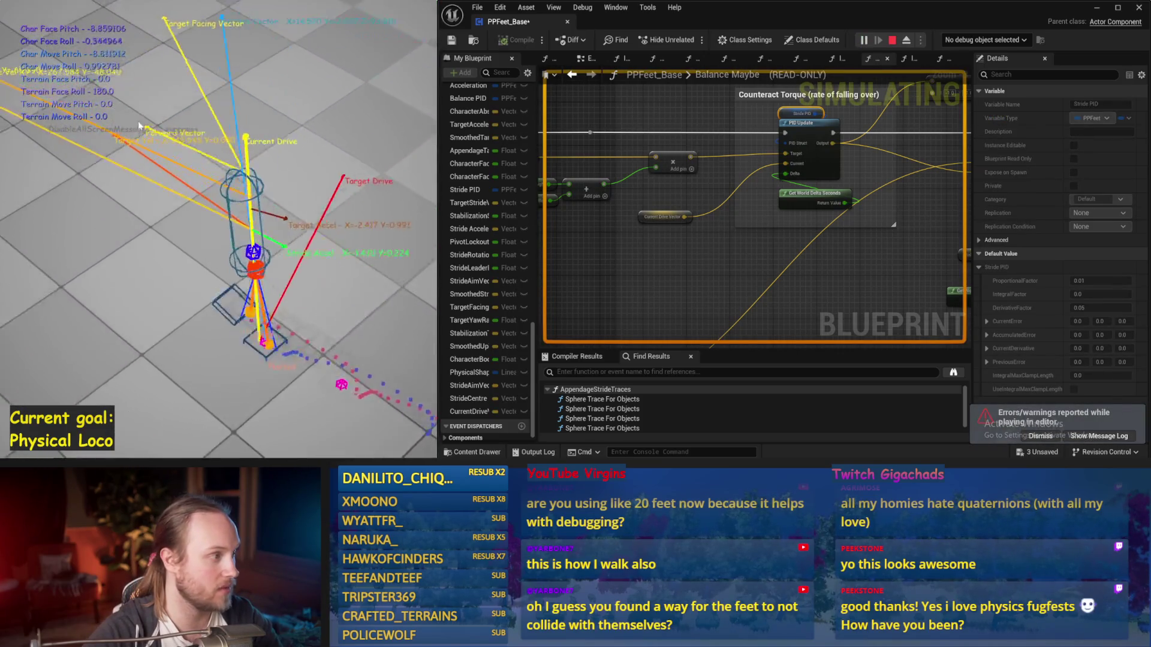
Set the Stride PID proportional factor to 0 and run the balance simulation three times
{"action": "key", "text": "Escape"}
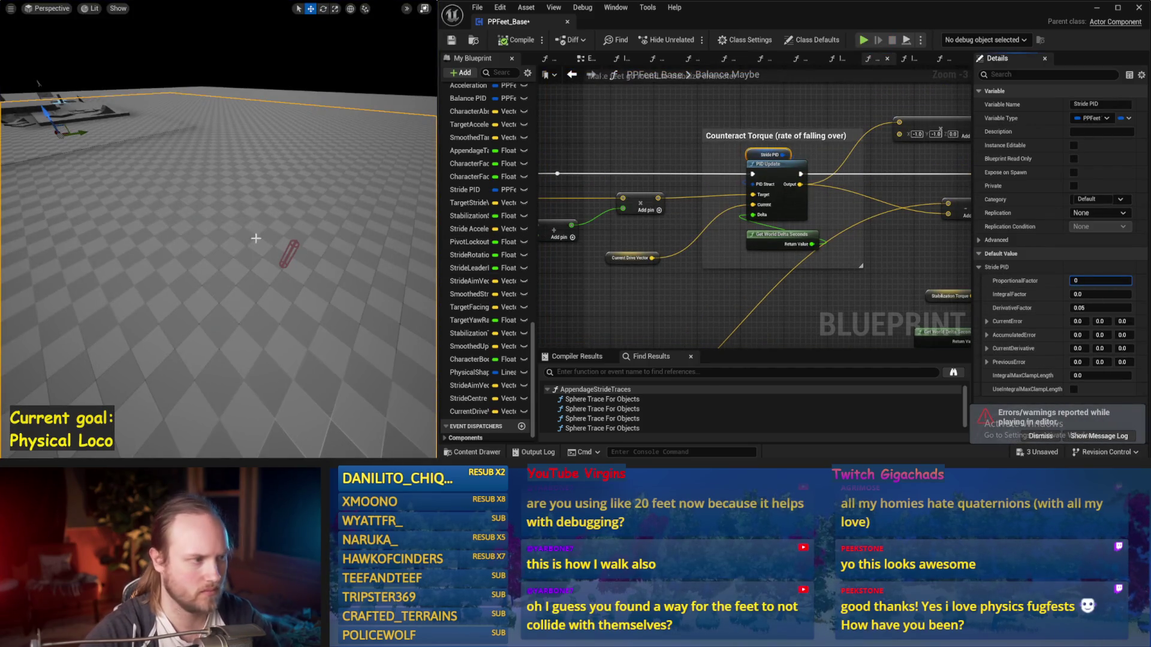
{"action": "left_click_drag", "start_coordinate": [262, 237], "coordinate": [234, 241]}
{"action": "key", "text": "alt+p"}
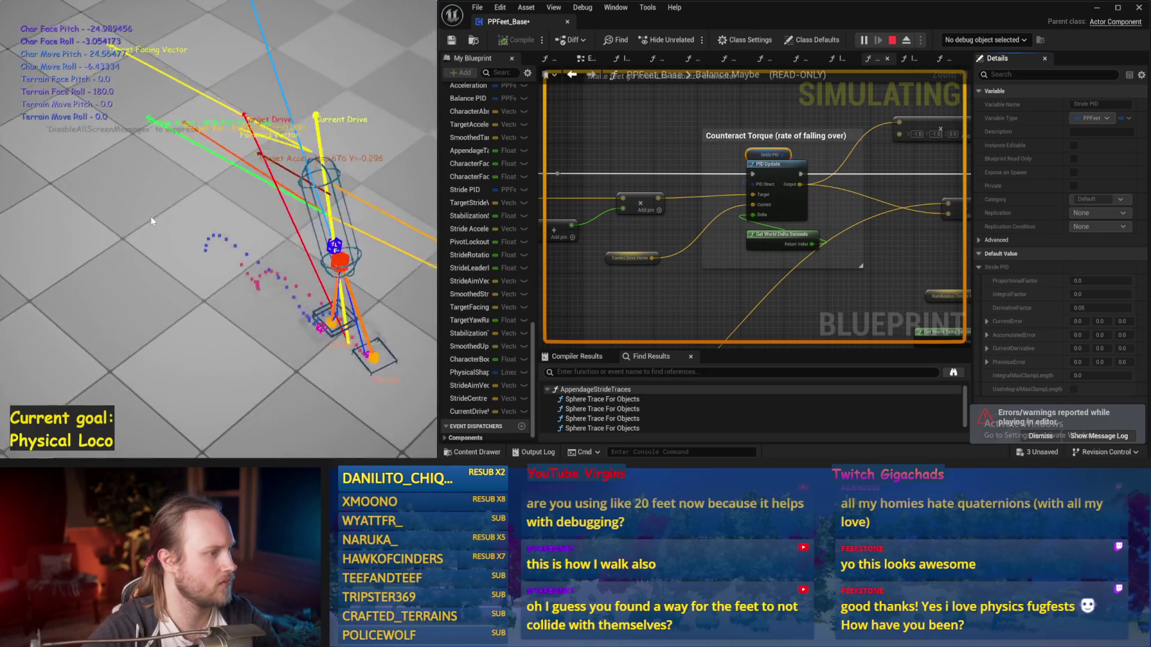
{"action": "key", "text": "Escape"}
{"action": "key", "text": "alt+p"}
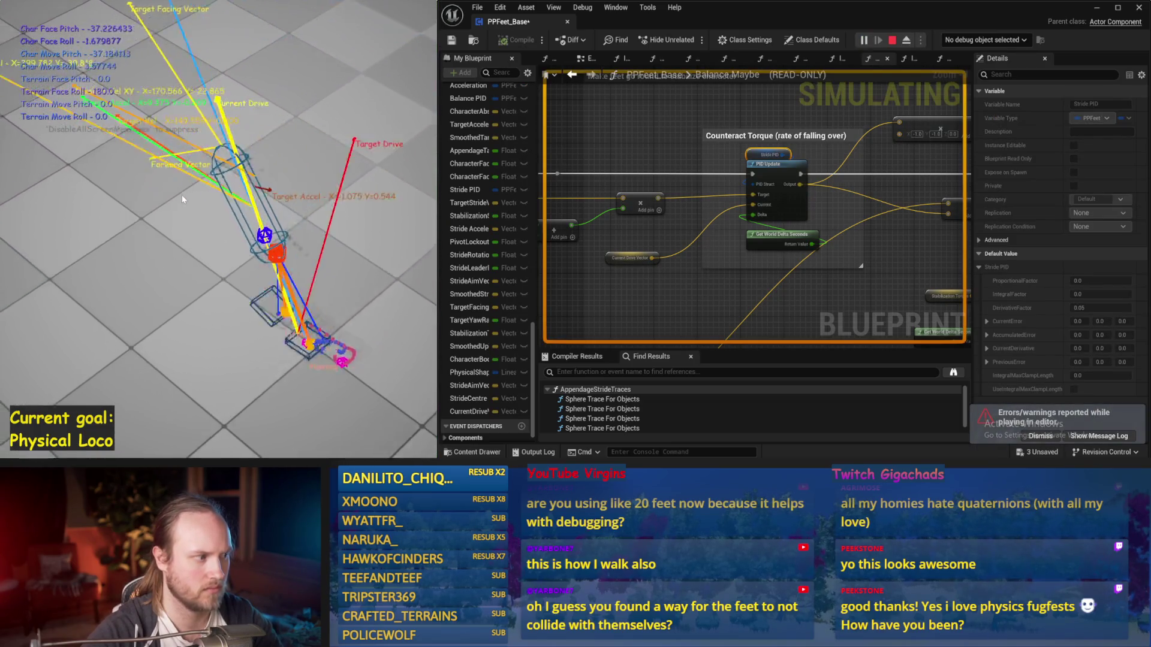
{"action": "key", "text": "Escape"}
{"action": "left_click", "coordinate": [400, 263]}
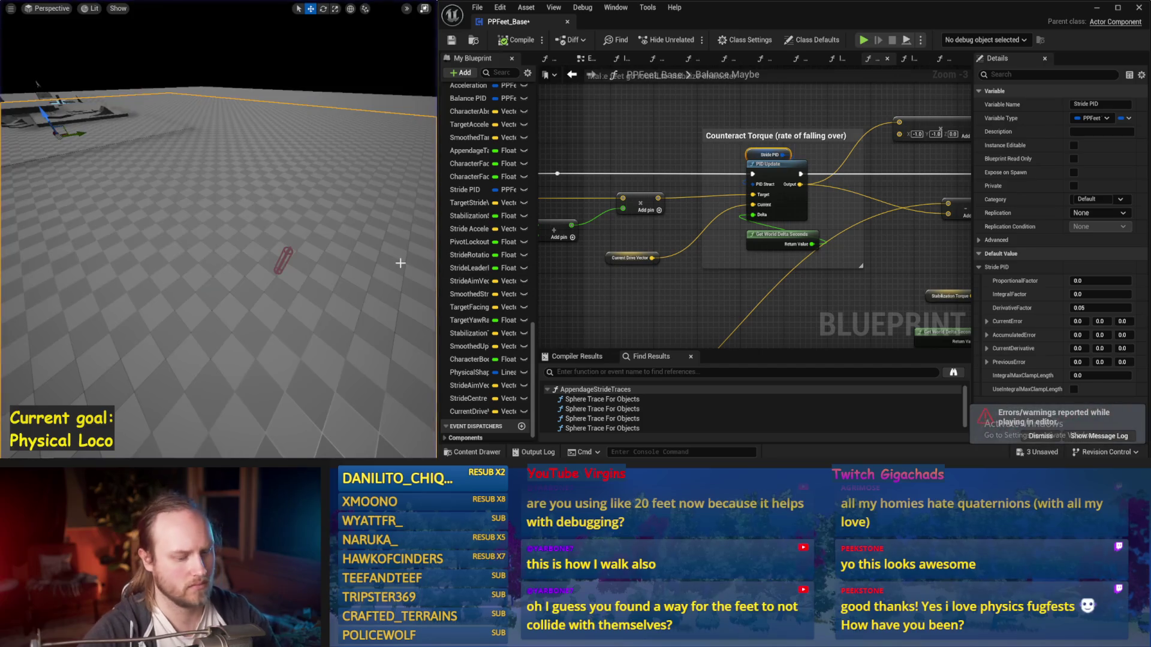
{"action": "key", "text": "alt+p"}
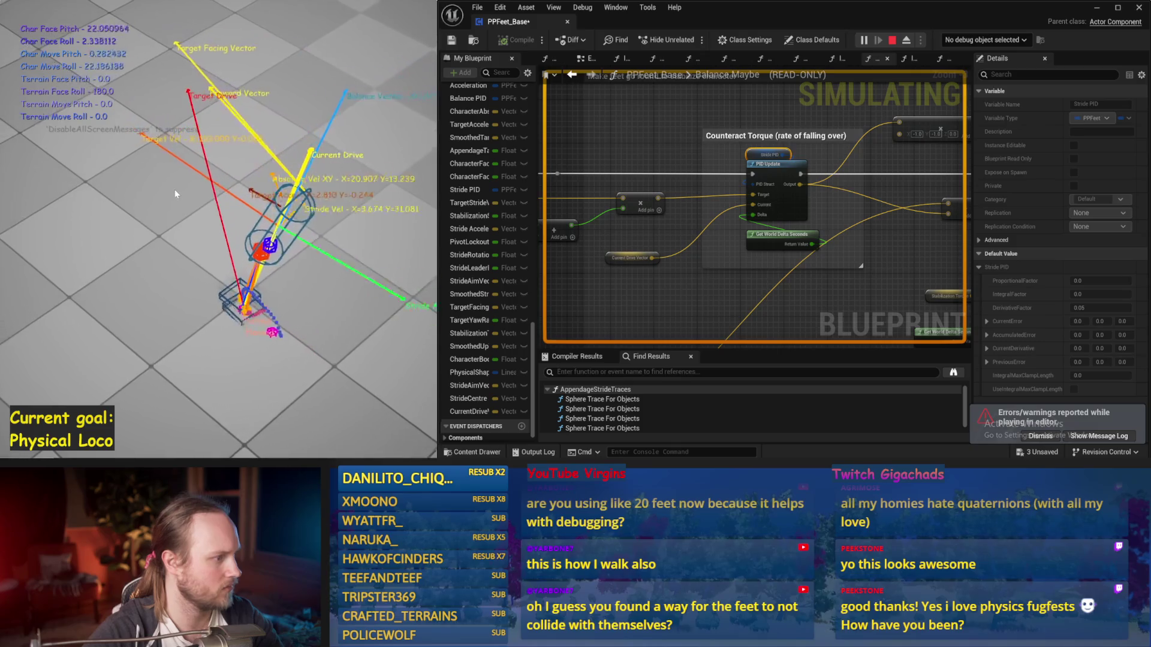
{"action": "key", "text": "Escape"}
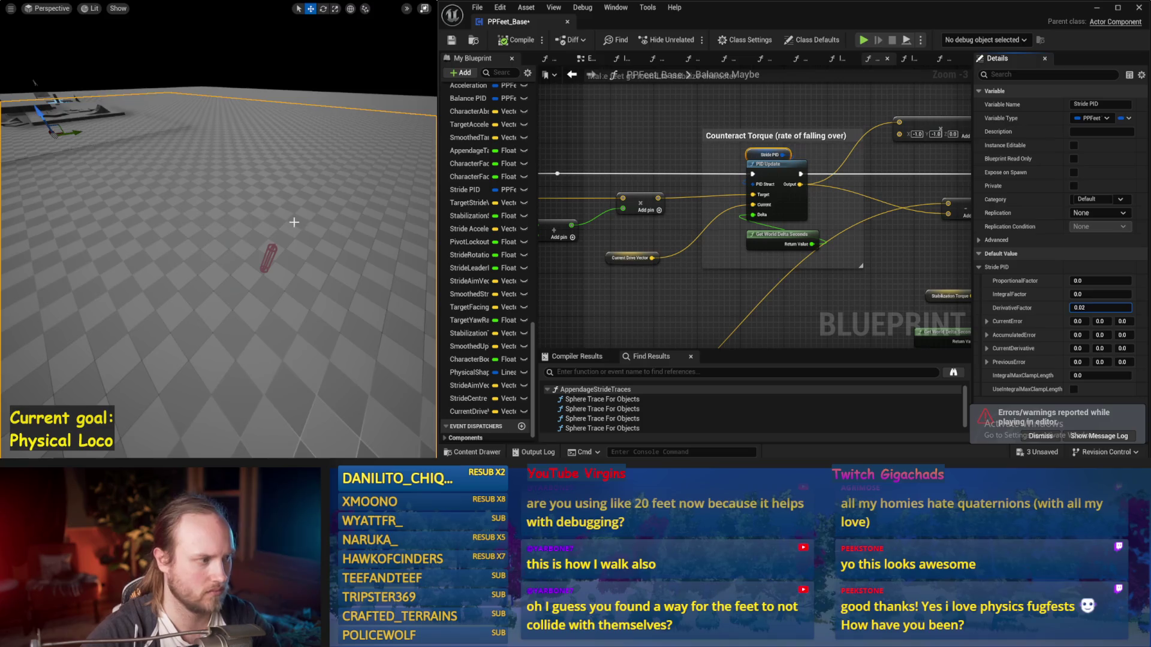
Set the Stride PID derivative factor to 0.02 and simulate to check the balance
{"action": "left_click_drag", "start_coordinate": [294, 222], "coordinate": [298, 223]}
{"action": "key", "text": "alt+s"}
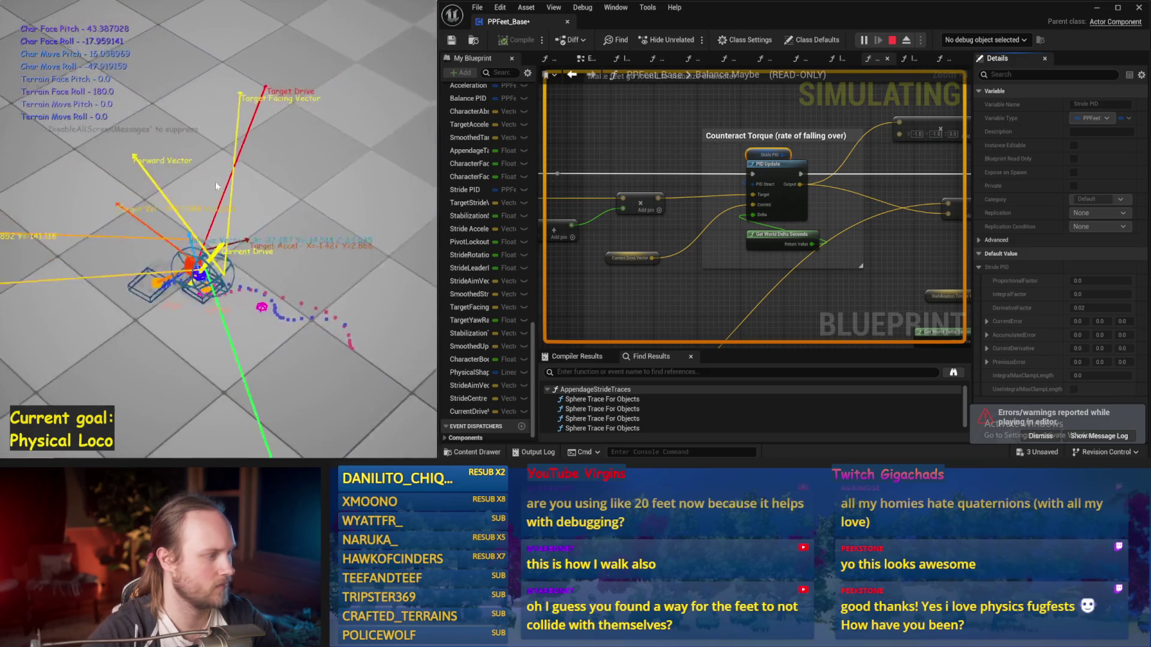
{"action": "key", "text": "Escape"}
{"action": "left_click_drag", "start_coordinate": [803, 137], "coordinate": [961, 149]}
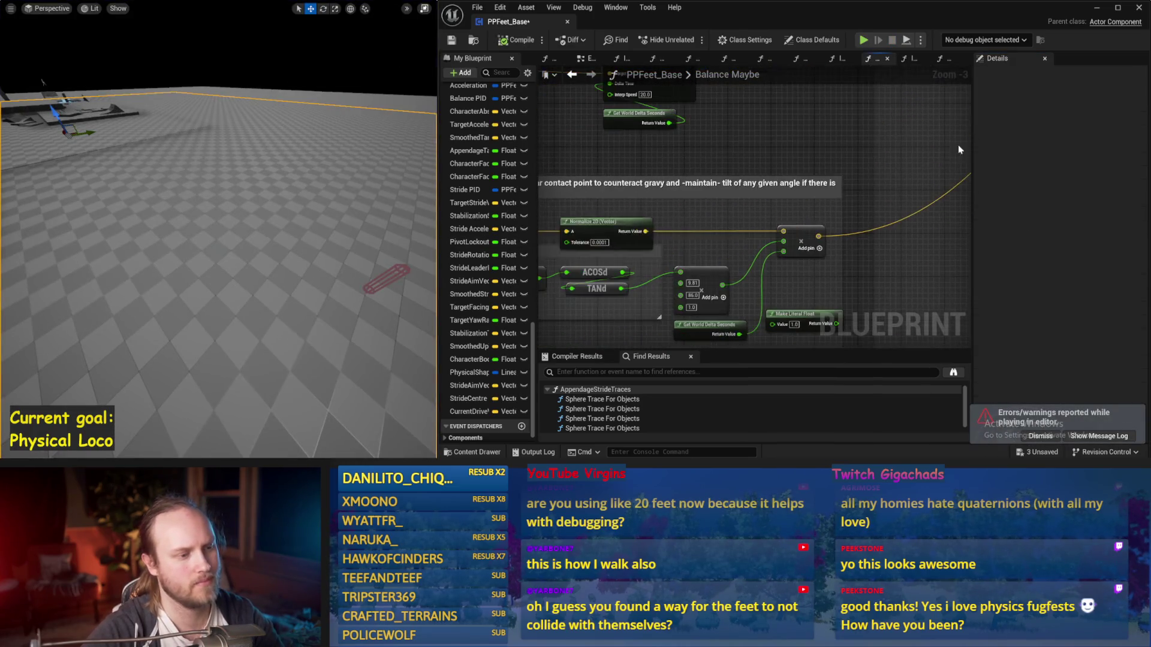
Save the blueprint and wire the Counteract Torque sum into SET Stride Acceleration XY
{"action": "key", "text": "ctrl+s"}
{"action": "mouse_move", "coordinate": [830, 298]}
{"action": "left_mouse_down"}
{"action": "mouse_move", "coordinate": [761, 246]}
{"action": "mouse_move", "coordinate": [707, 239]}
{"action": "mouse_move", "coordinate": [667, 289]}
{"action": "mouse_move", "coordinate": [798, 240]}
{"action": "left_mouse_up"}
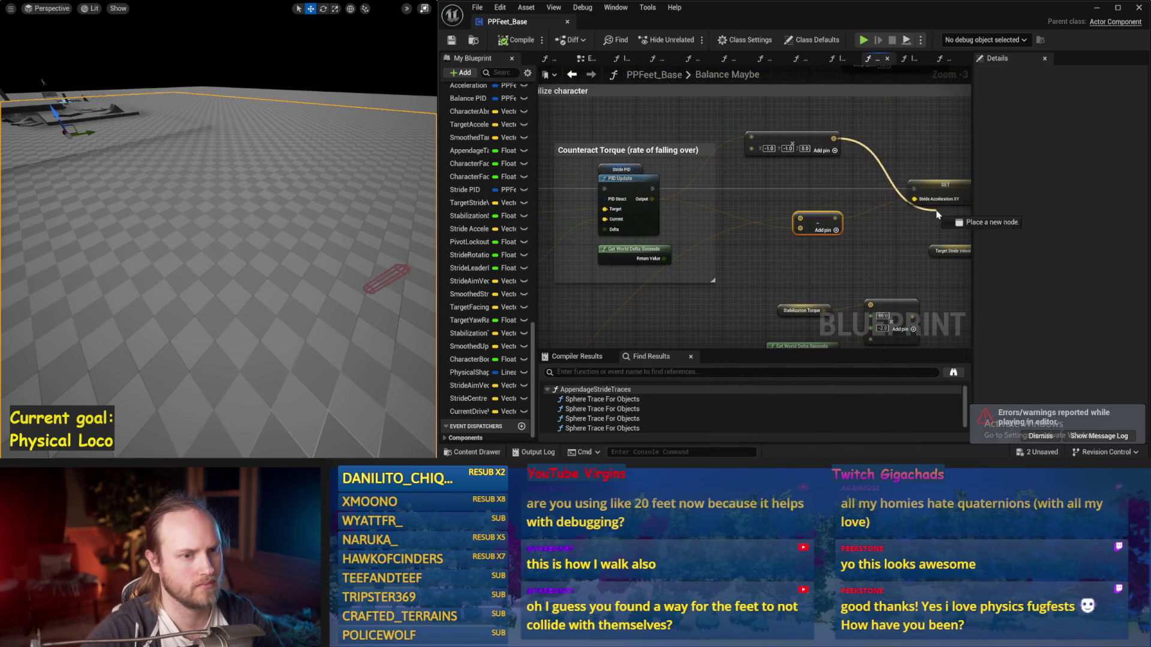
{"action": "mouse_move", "coordinate": [914, 199]}
{"action": "left_mouse_down"}
{"action": "mouse_move", "coordinate": [792, 239]}
{"action": "mouse_move", "coordinate": [855, 266]}
{"action": "mouse_move", "coordinate": [676, 255]}
{"action": "mouse_move", "coordinate": [669, 289]}
{"action": "mouse_move", "coordinate": [810, 258]}
{"action": "left_mouse_up"}
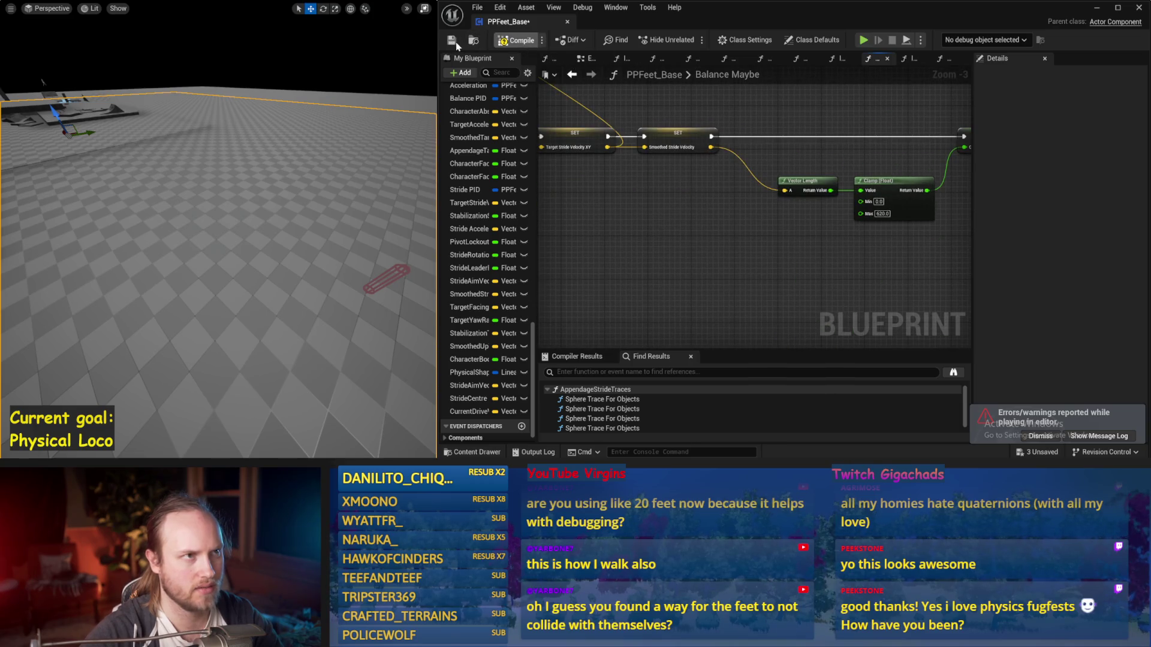
Simulate the character to test the new torque wiring, then stop
{"action": "left_click_drag", "start_coordinate": [247, 157], "coordinate": [243, 180]}
{"action": "key", "text": "alt+s"}
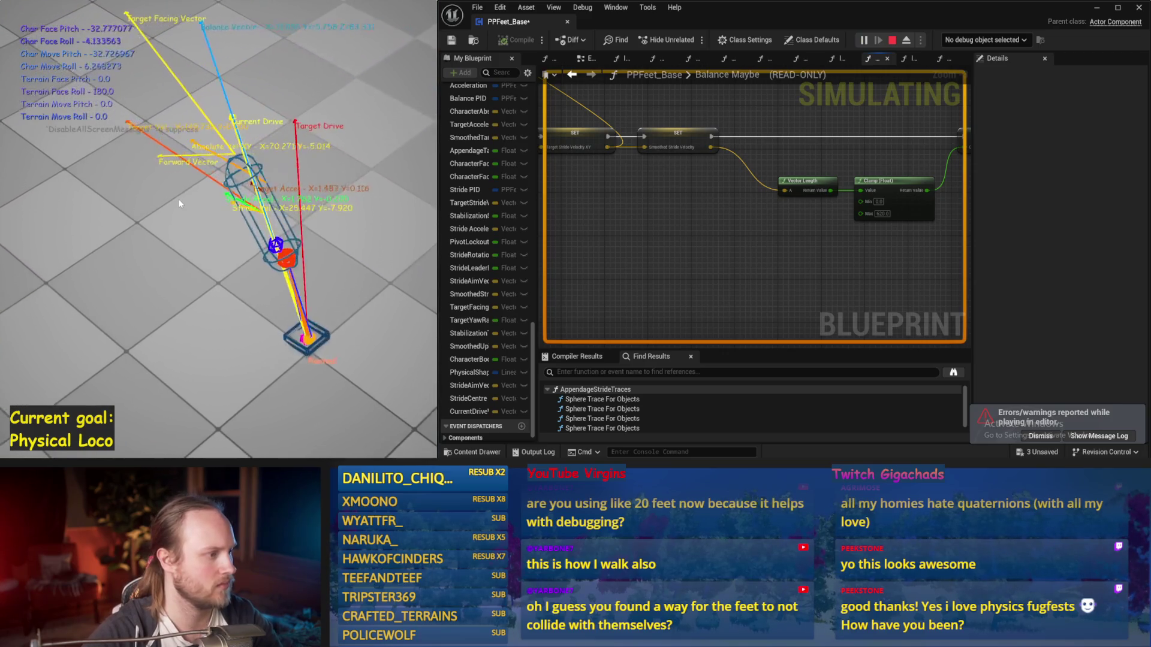
{"action": "key", "text": "Escape"}
{"action": "left_click_drag", "start_coordinate": [919, 232], "coordinate": [788, 138]}
Try Stride PID derivative factors of 1.0 and then 0.4, simulating after each
{"action": "left_click", "coordinate": [755, 135]}
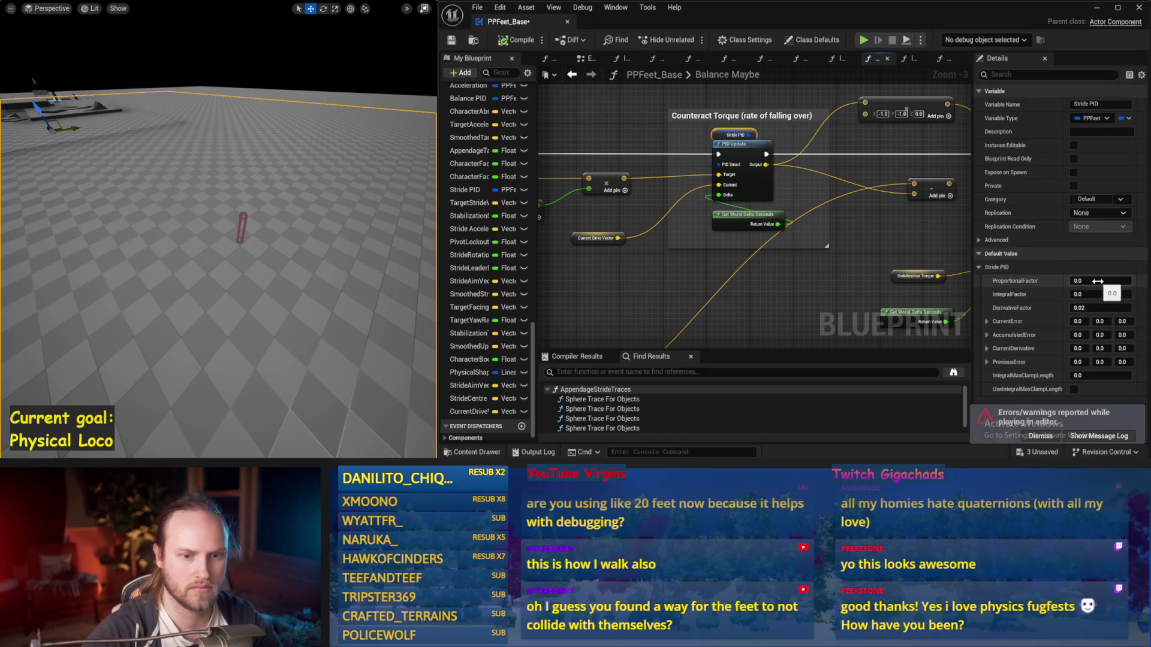
{"action": "left_click_drag", "start_coordinate": [245, 223], "coordinate": [261, 227]}
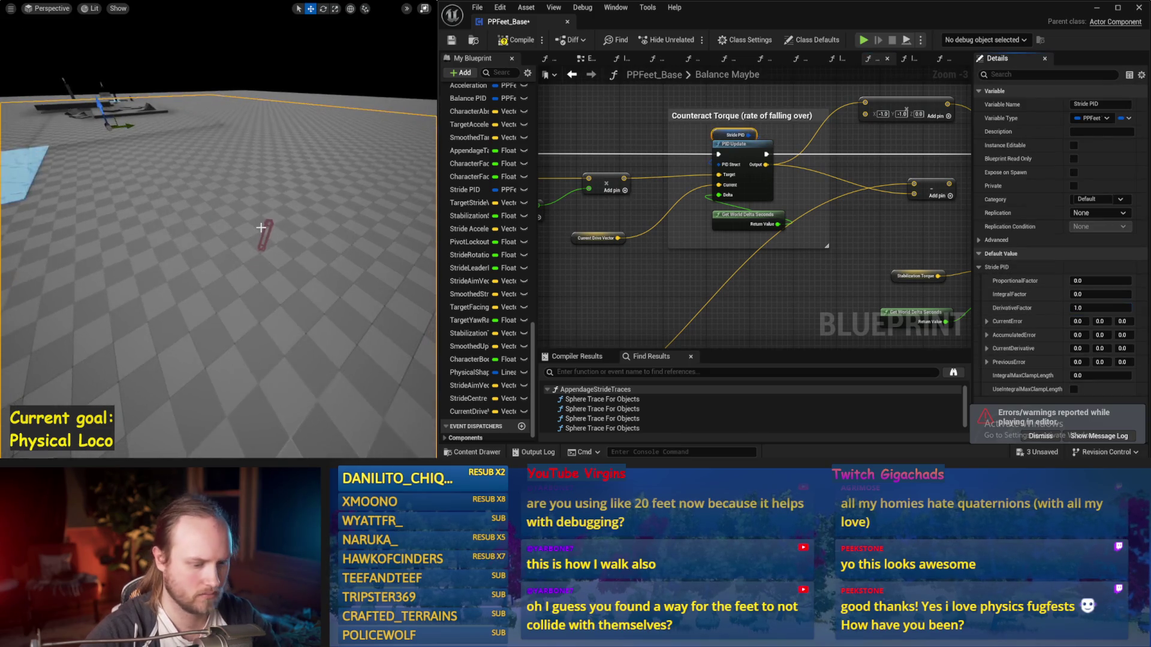
{"action": "key", "text": "alt+s"}
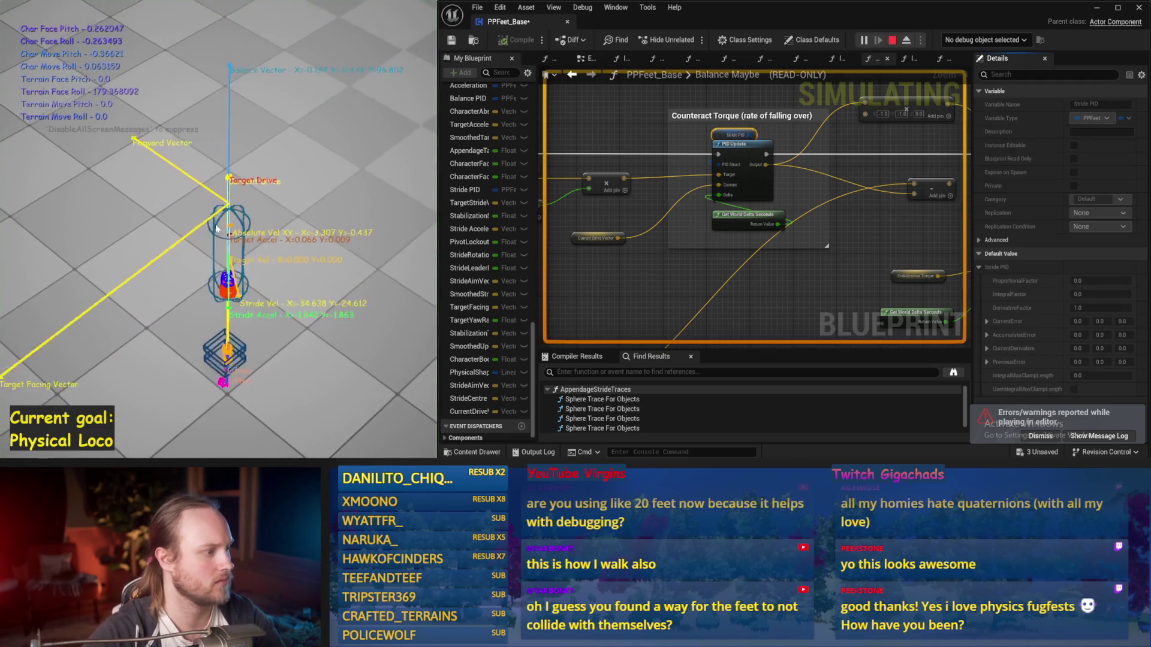
{"action": "key", "text": "Escape"}
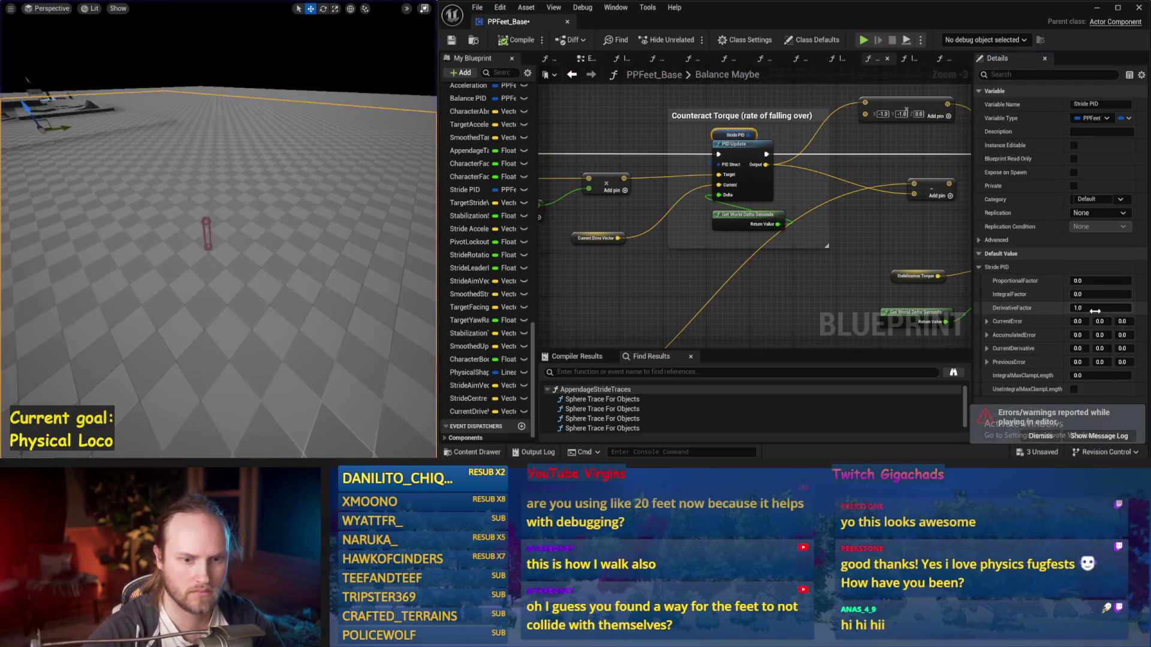
{"action": "left_click_drag", "start_coordinate": [398, 234], "coordinate": [395, 243]}
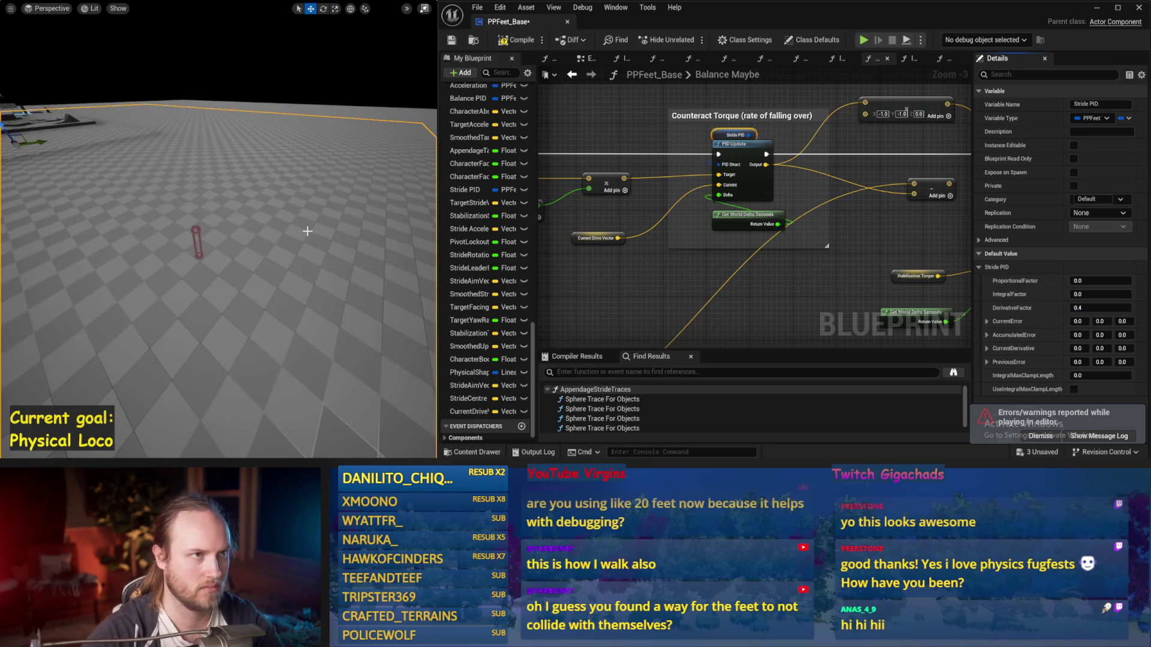
{"action": "key", "text": "alt+s"}
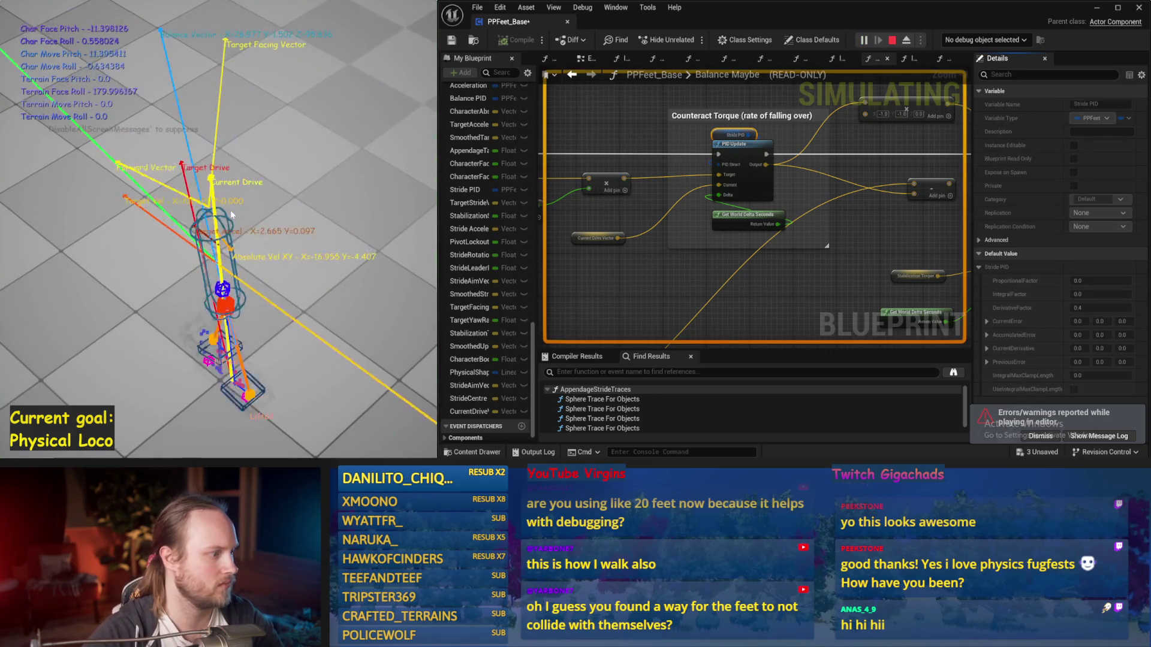
{"action": "key", "text": "Escape"}
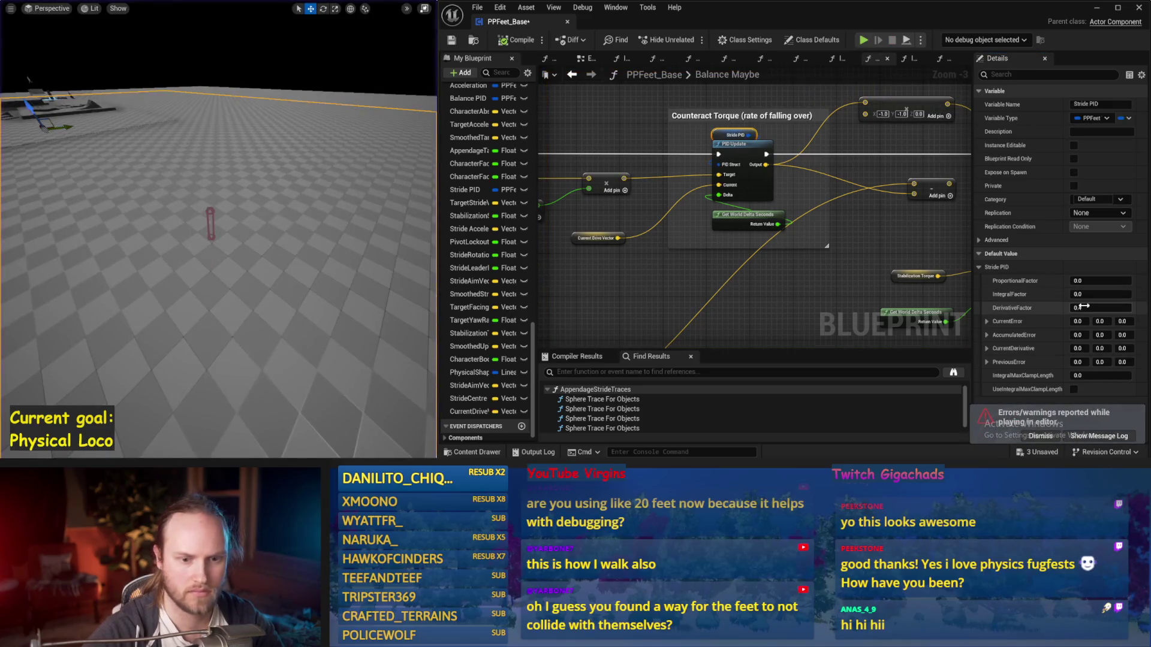
Try derivative factors of 0.2 and then 0.1, simulating after each
{"action": "left_click_drag", "start_coordinate": [318, 246], "coordinate": [321, 246]}
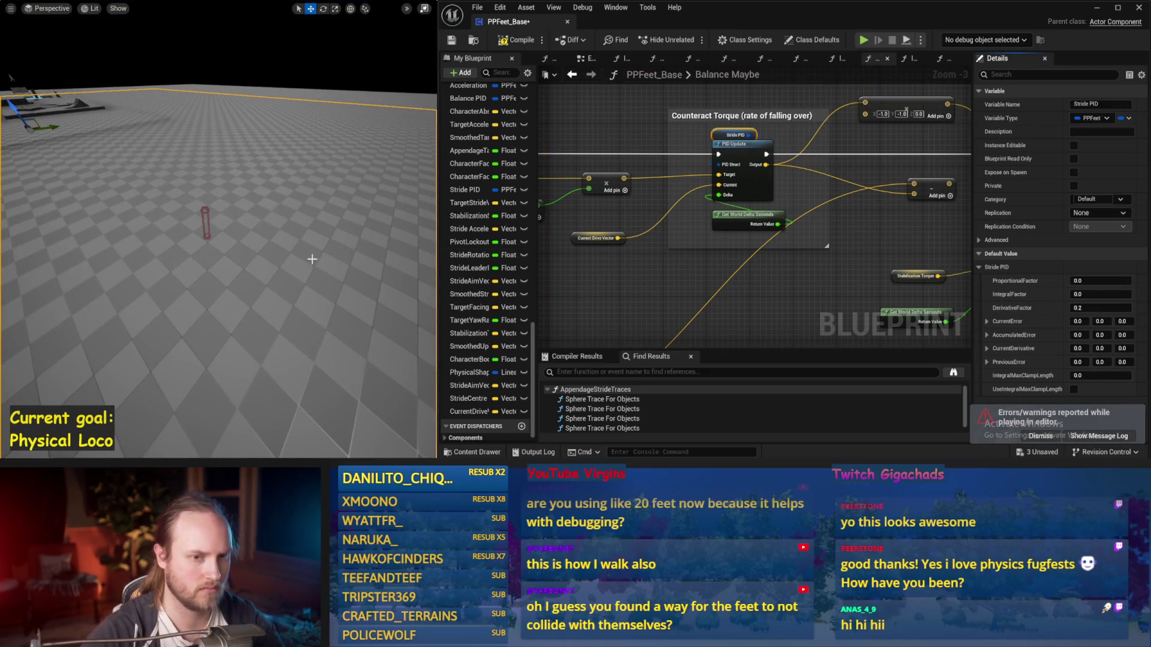
{"action": "key", "text": "alt+s"}
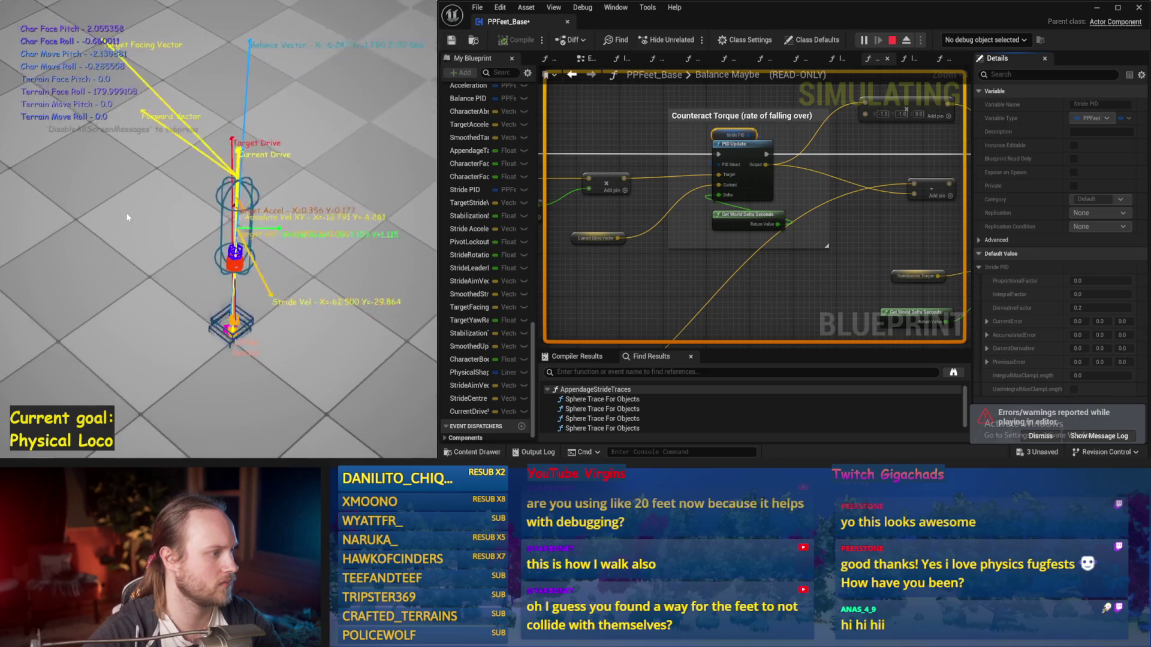
{"action": "key", "text": "Escape"}
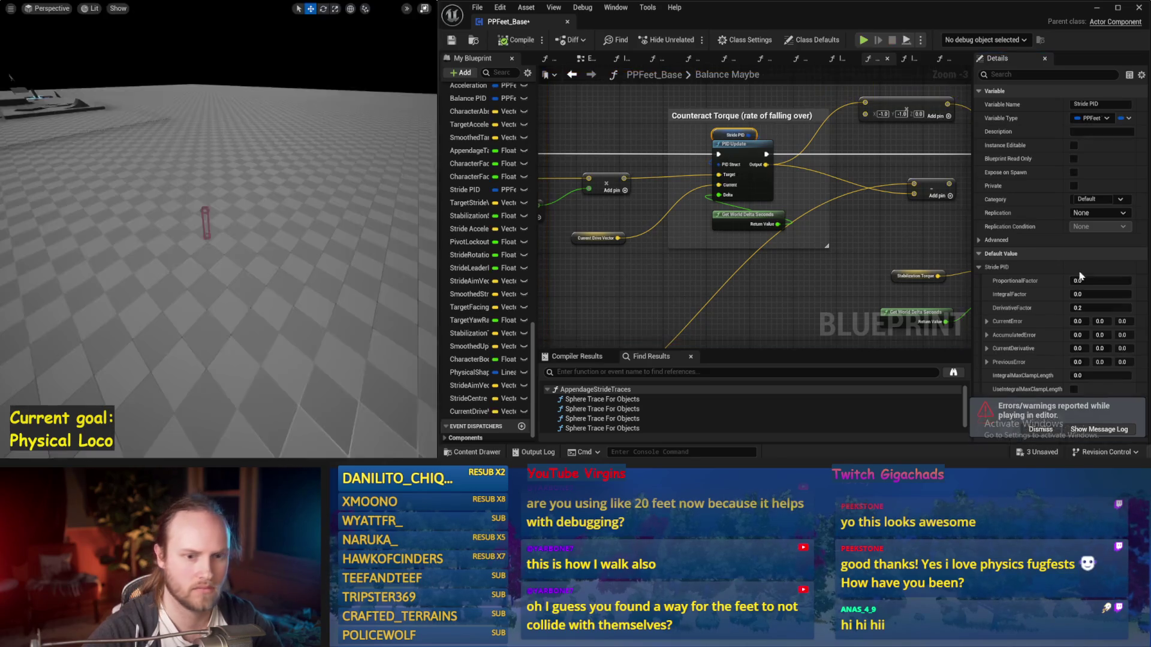
{"action": "left_click_drag", "start_coordinate": [234, 220], "coordinate": [227, 220]}
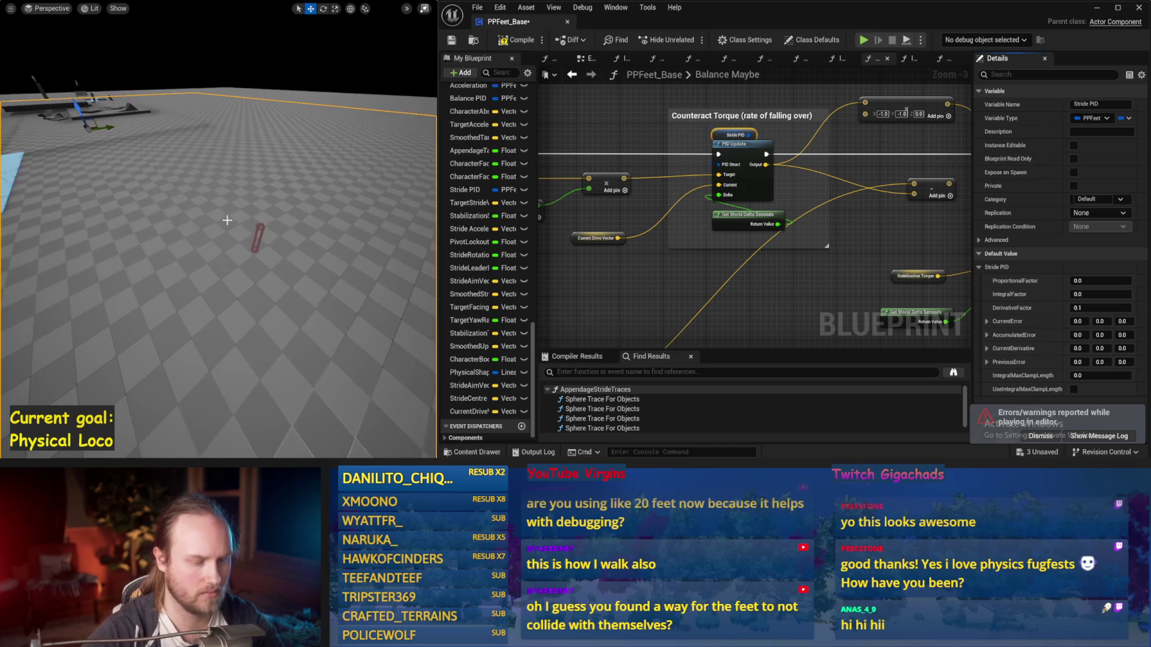
{"action": "key", "text": "alt+s"}
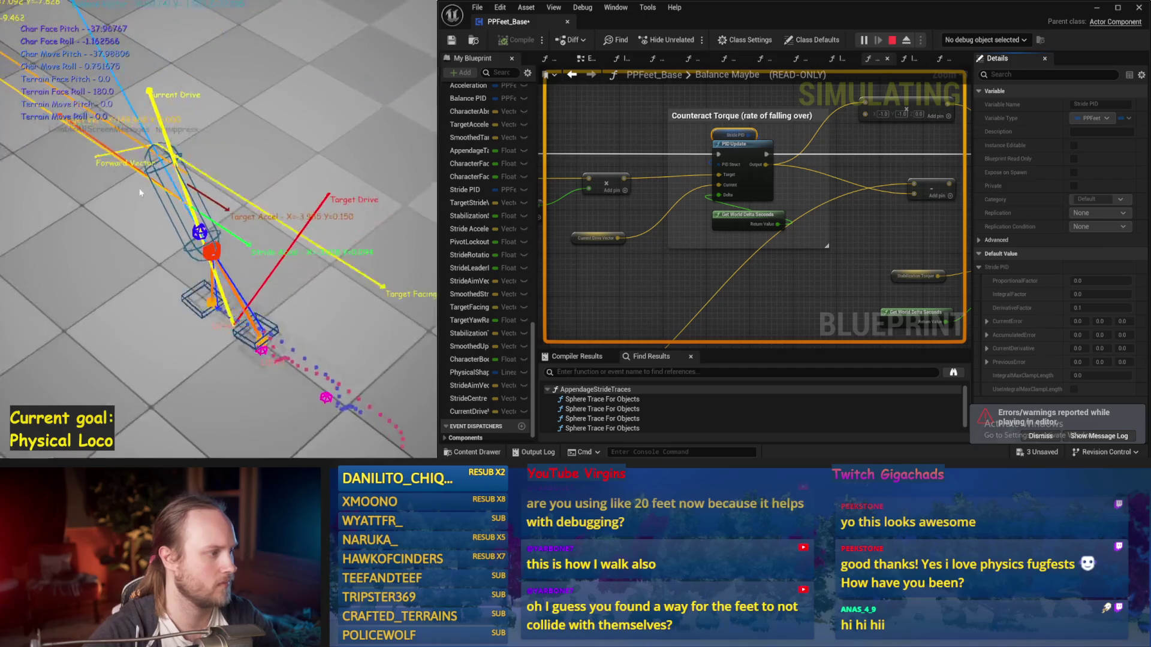
{"action": "key", "text": "Escape"}
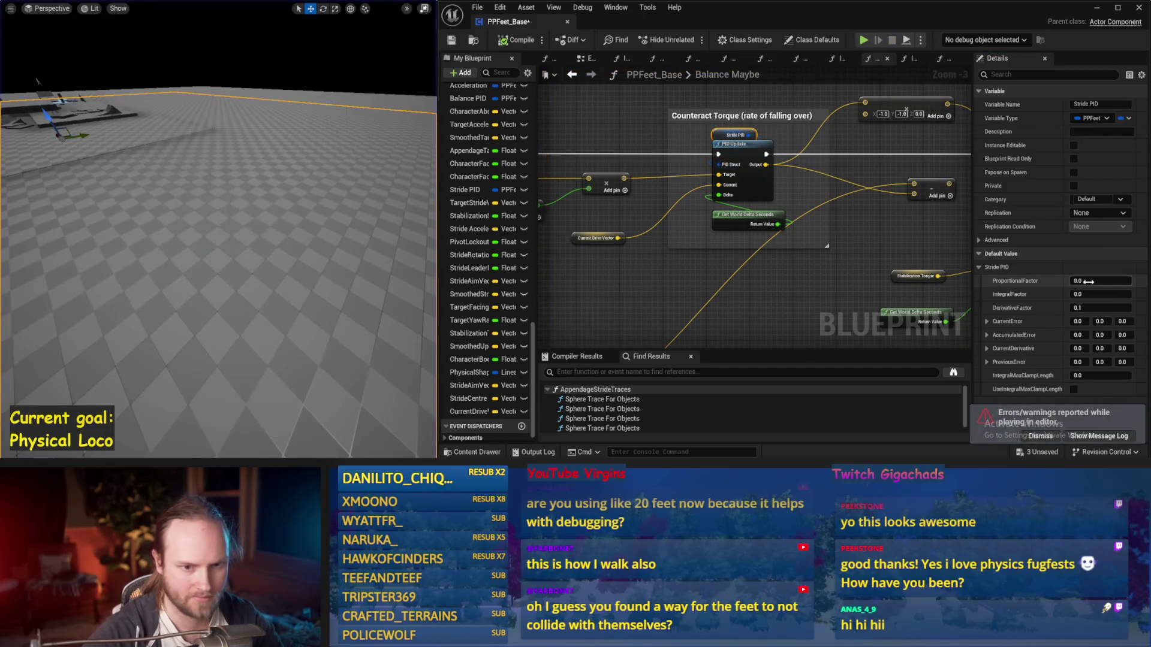
Run two more balance simulations with the current Stride PID gains
{"action": "scroll", "coordinate": [236, 201], "scroll_direction": "up", "scroll_amount": 3}
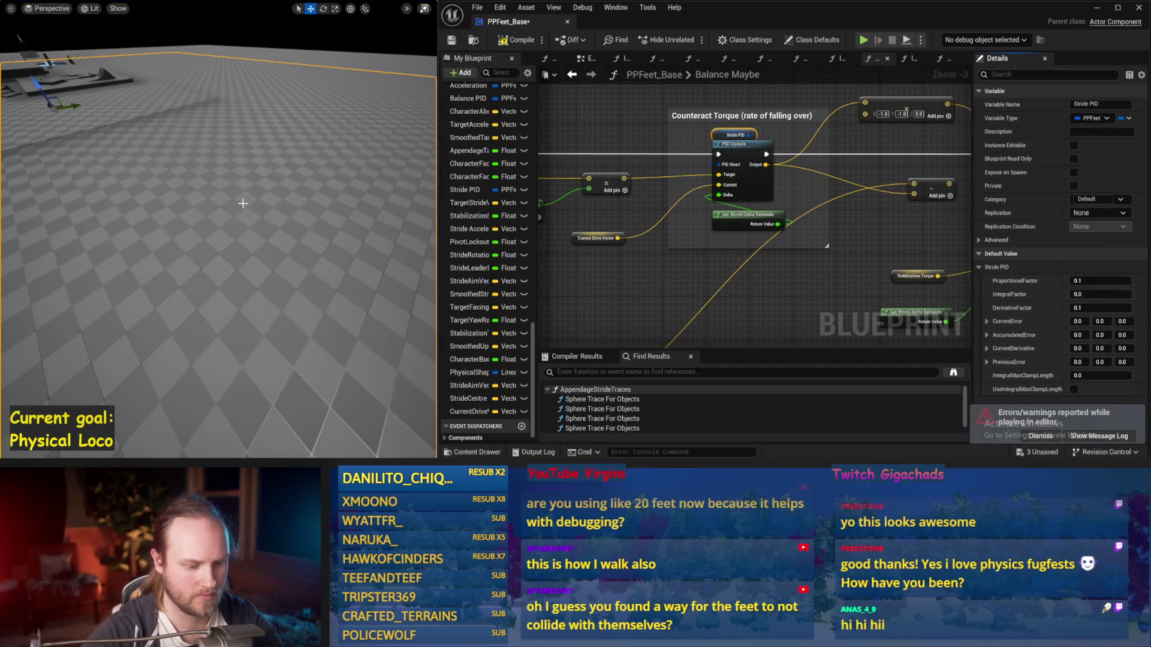
{"action": "key", "text": "alt+s"}
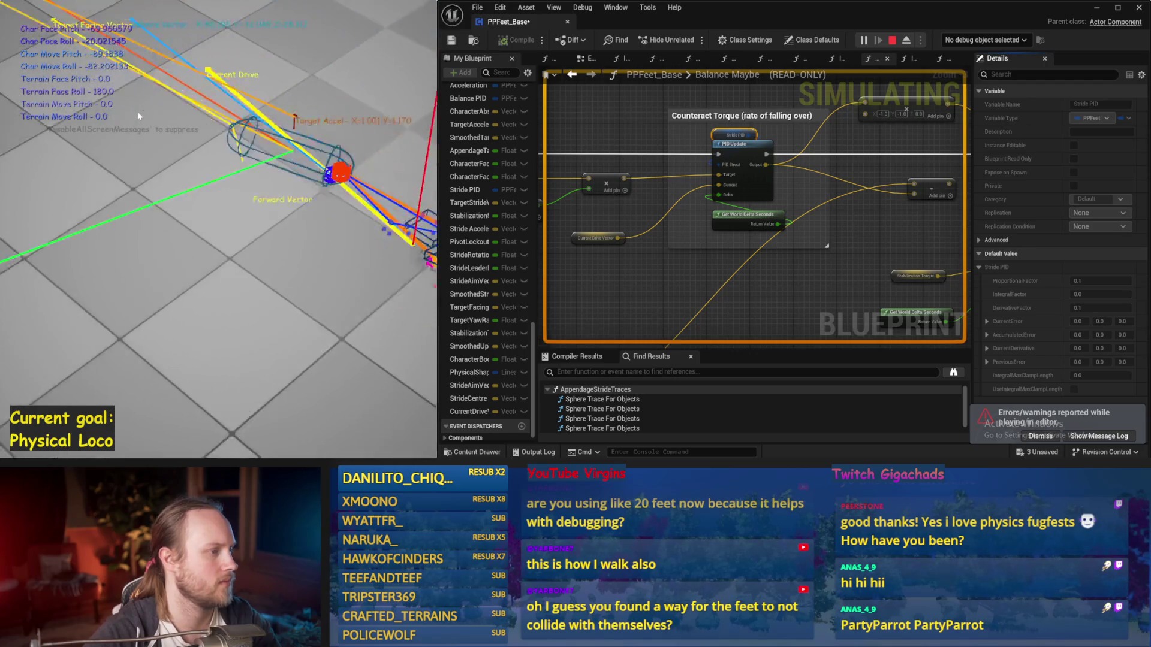
{"action": "key", "text": "Escape"}
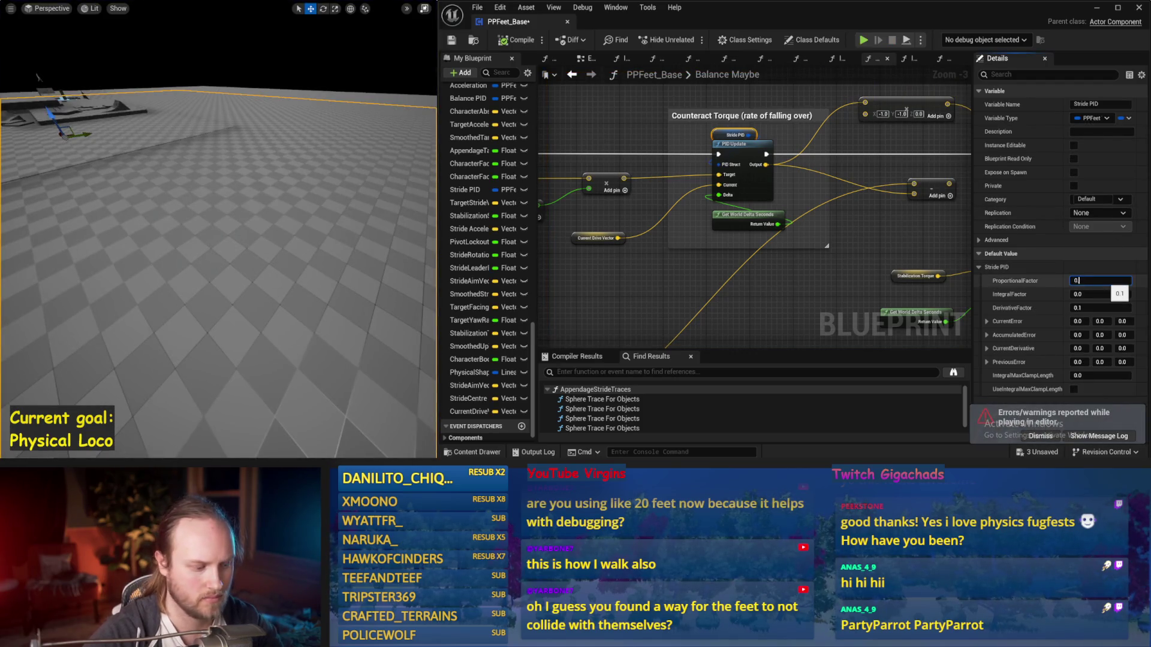
{"action": "scroll", "coordinate": [375, 198], "scroll_direction": "up", "scroll_amount": 3}
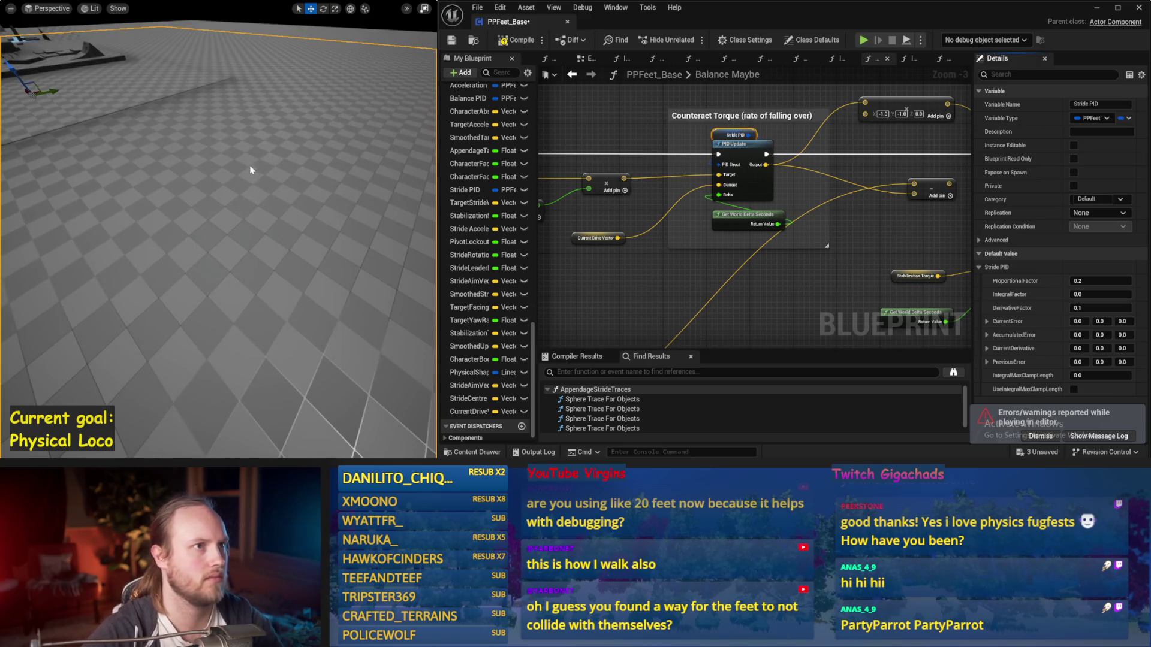
{"action": "key", "text": "alt+s"}
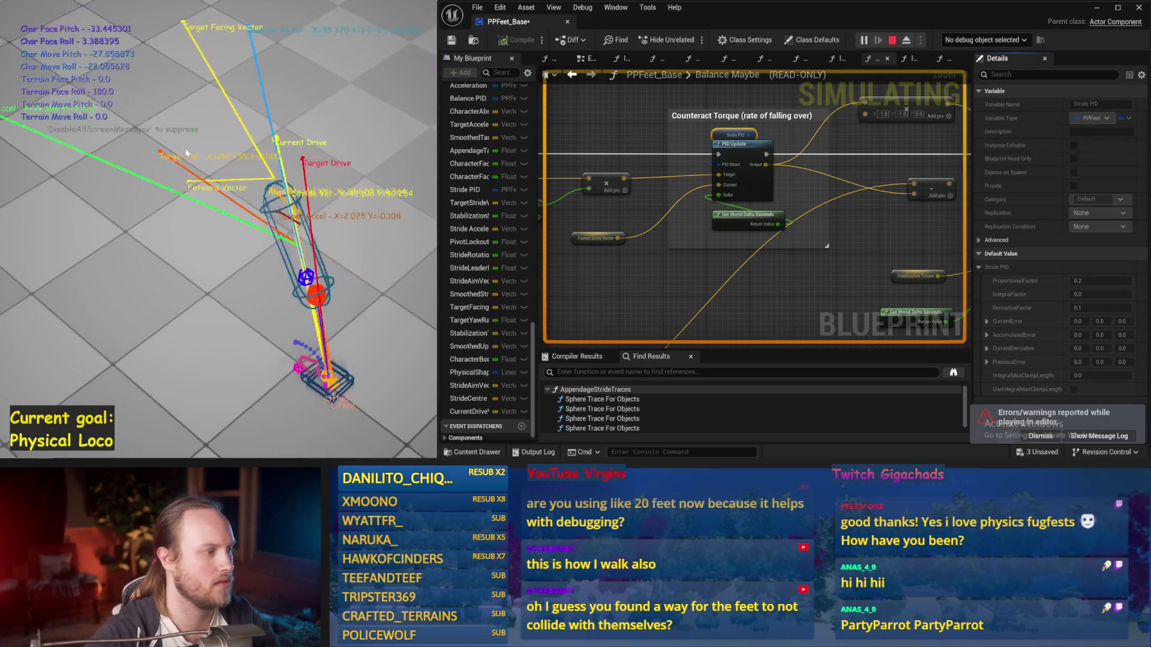
{"action": "key", "text": "Escape"}
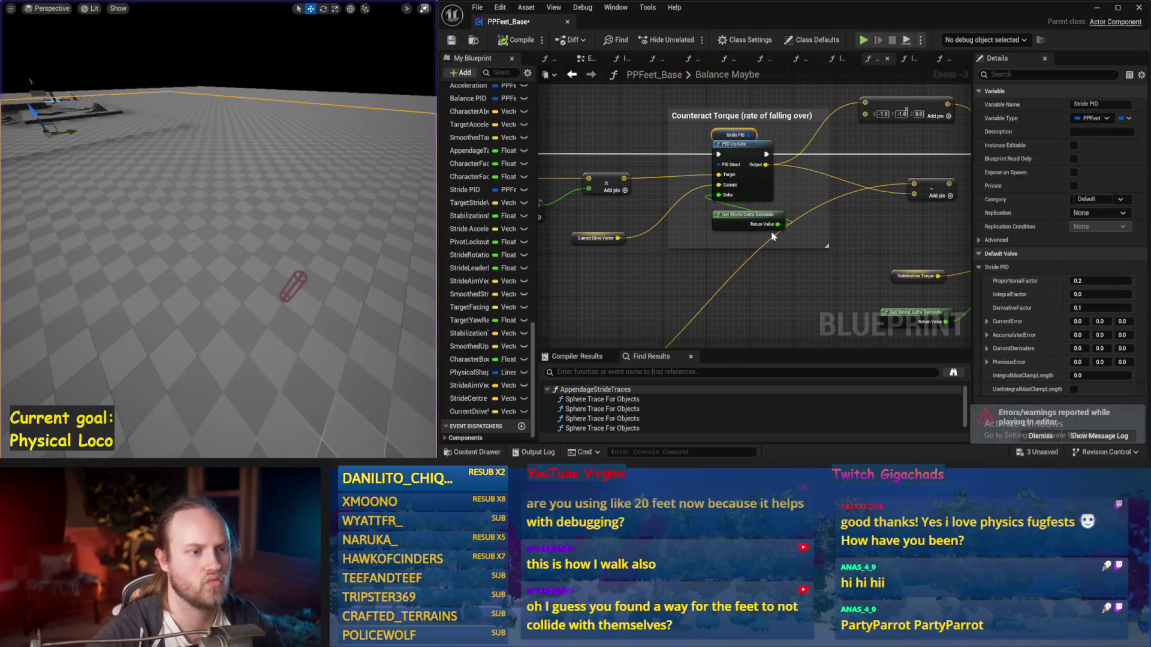
Centre the Counteract Torque group and test the balance in Simulate and Play
{"action": "left_click_drag", "start_coordinate": [664, 288], "coordinate": [825, 263]}
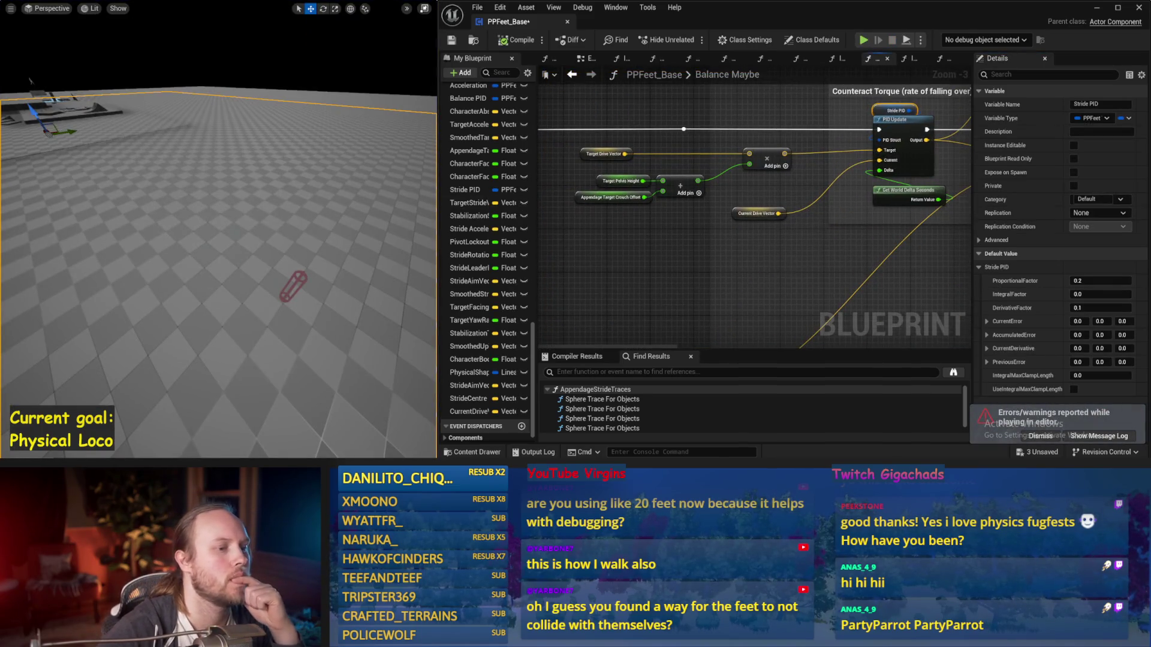
{"action": "scroll", "coordinate": [805, 223], "scroll_direction": "down", "scroll_amount": 1}
{"action": "left_click_drag", "start_coordinate": [816, 207], "coordinate": [667, 233]}
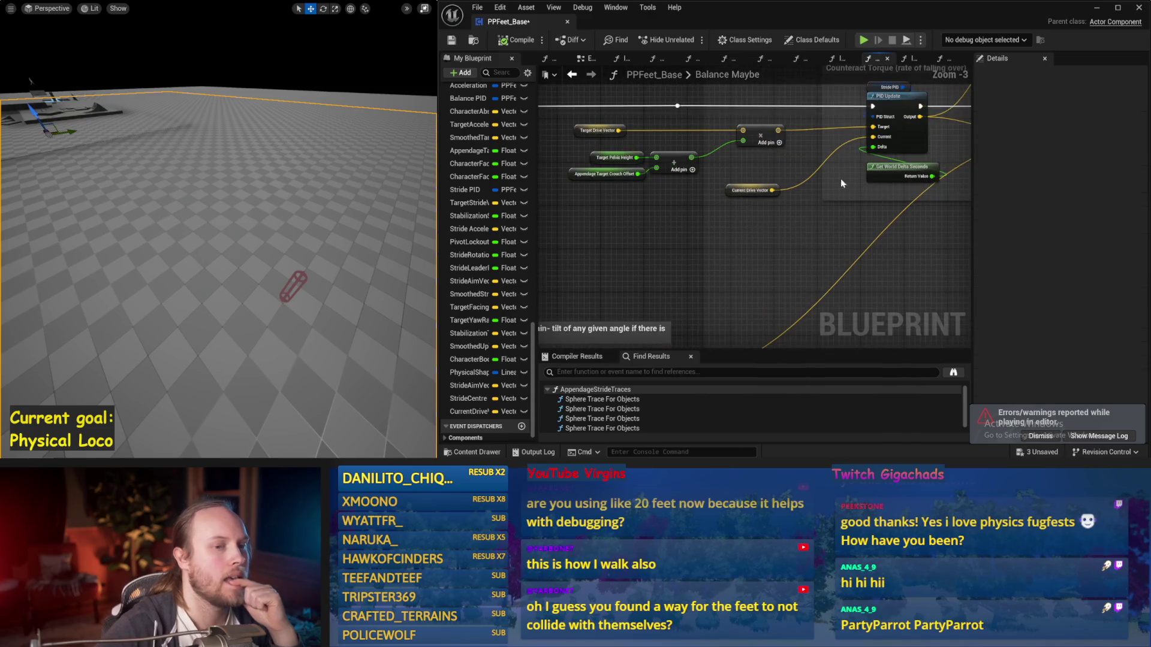
{"action": "scroll", "coordinate": [792, 159], "scroll_direction": "up", "scroll_amount": 1}
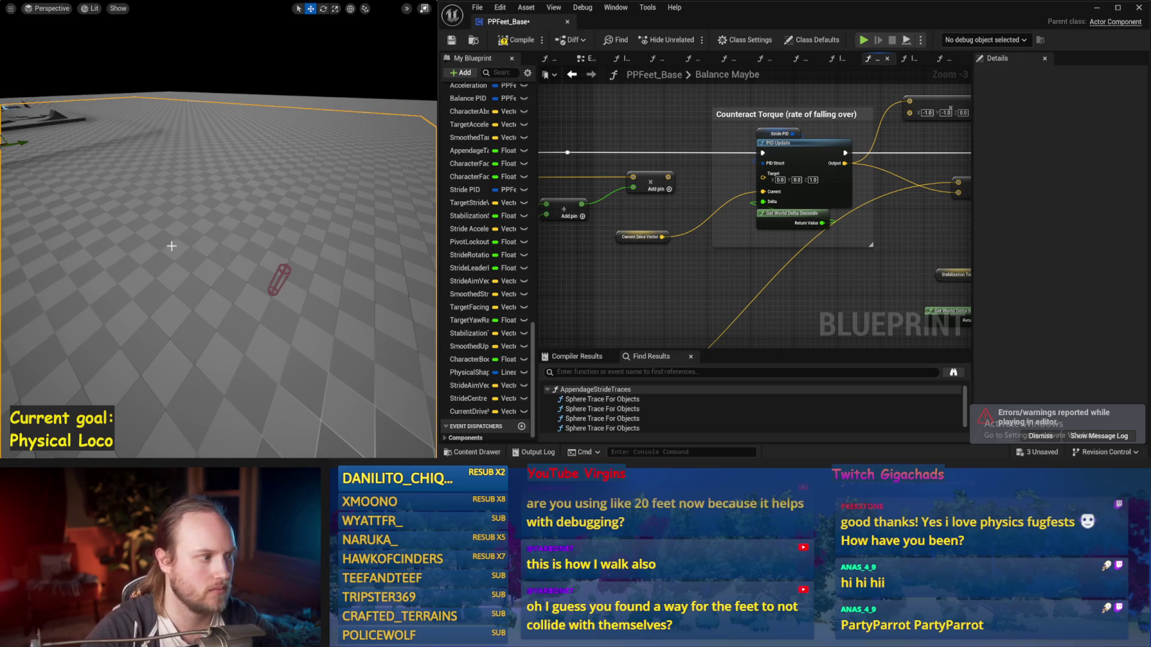
{"action": "key", "text": "alt+s"}
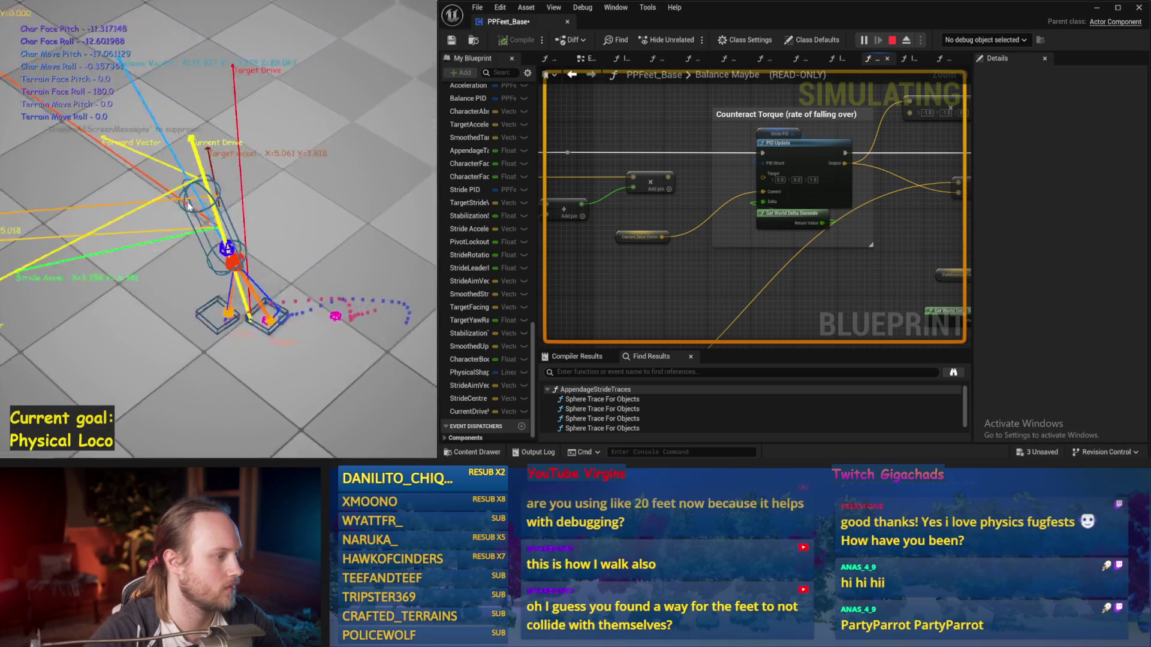
{"action": "key", "text": "Escape"}
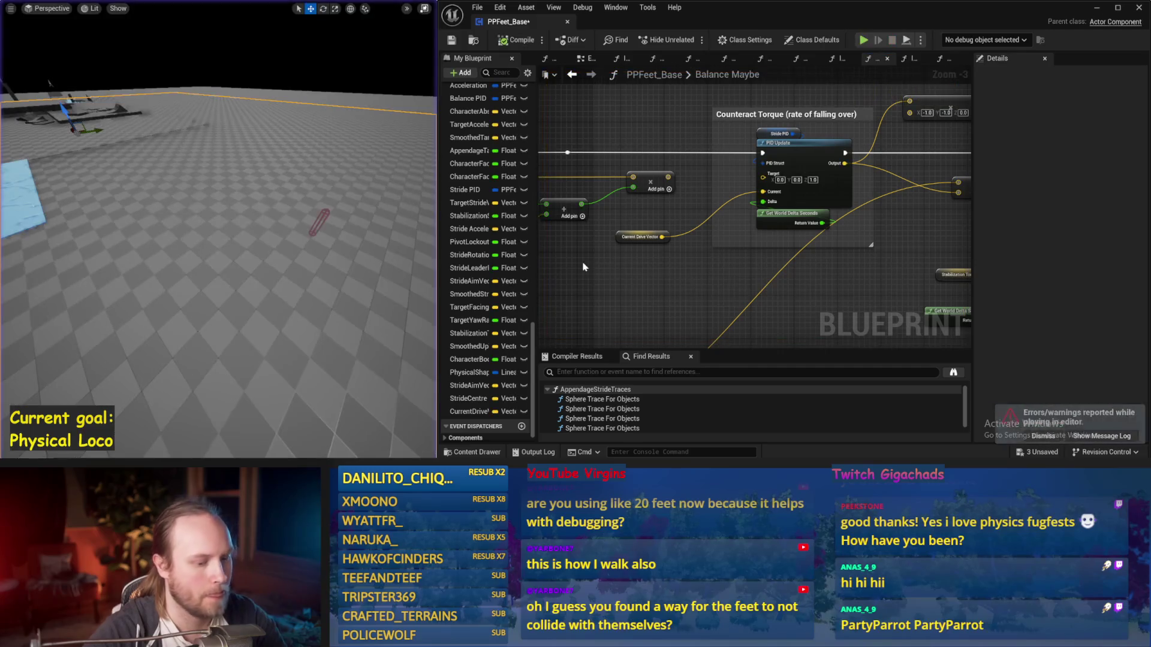
{"action": "mouse_move", "coordinate": [739, 189]}
{"action": "left_mouse_down"}
{"action": "mouse_move", "coordinate": [746, 176]}
{"action": "mouse_move", "coordinate": [624, 179]}
{"action": "mouse_move", "coordinate": [715, 206]}
{"action": "left_mouse_up"}
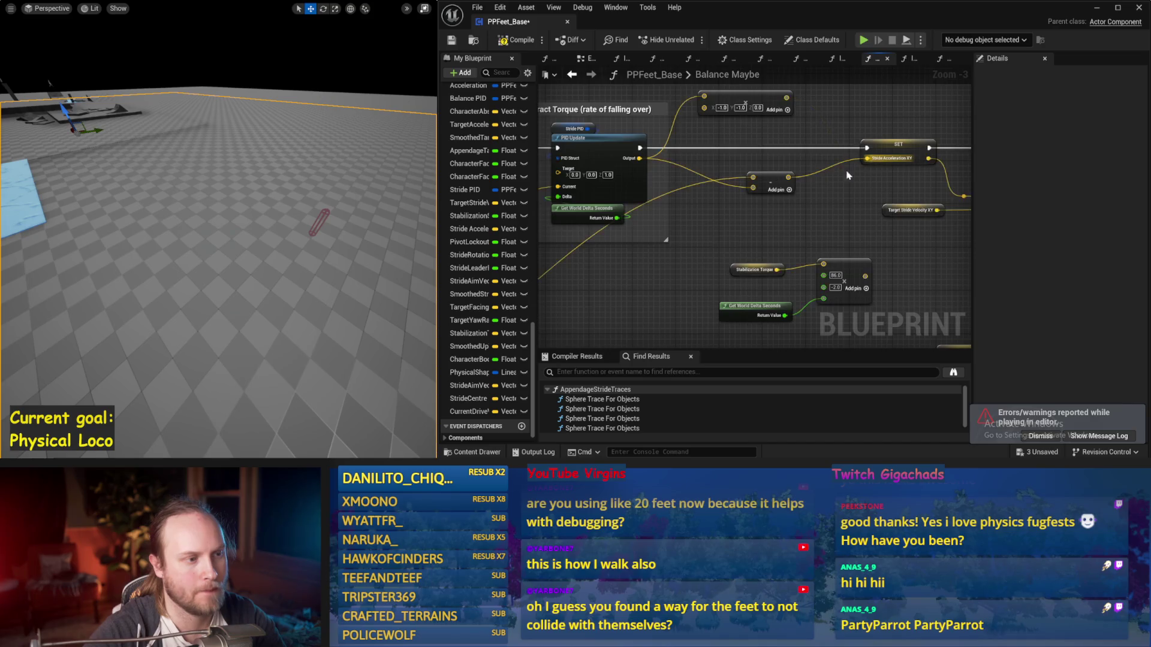
{"action": "left_click_drag", "start_coordinate": [859, 166], "coordinate": [580, 214]}
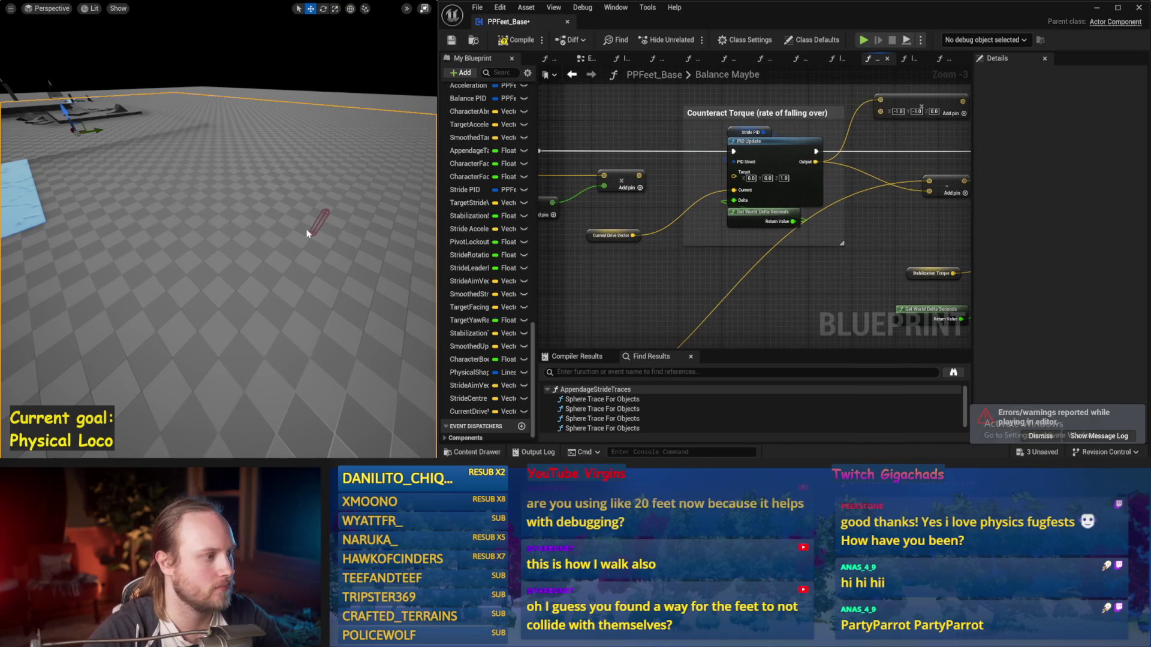
{"action": "key", "text": "alt+p"}
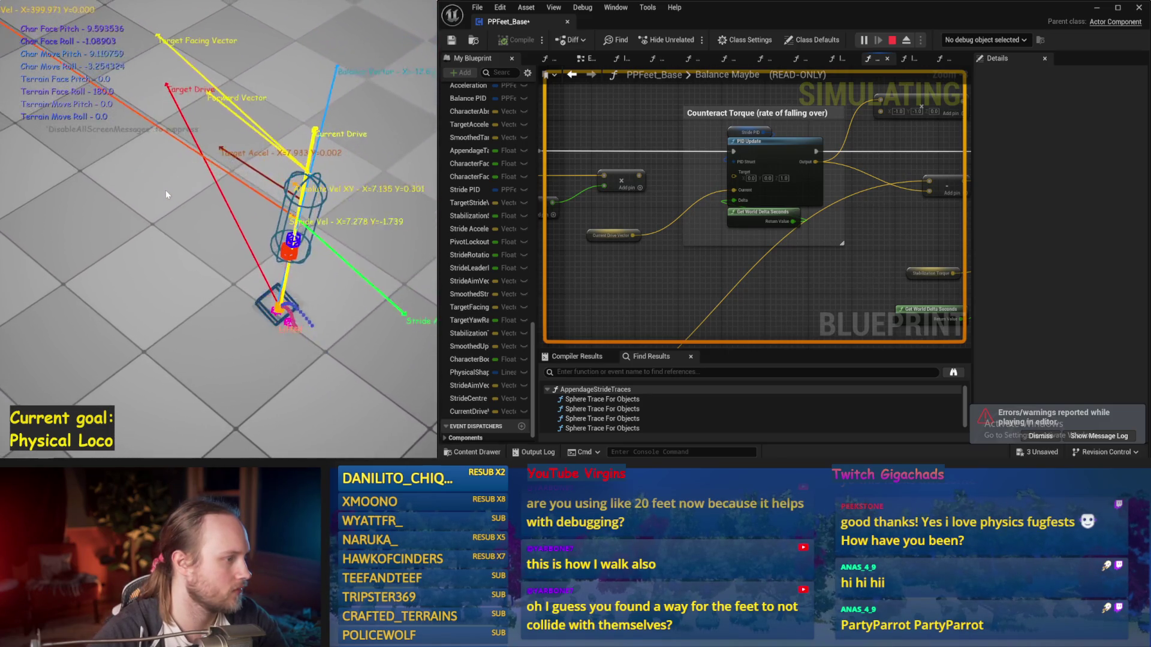
{"action": "key", "text": "Escape"}
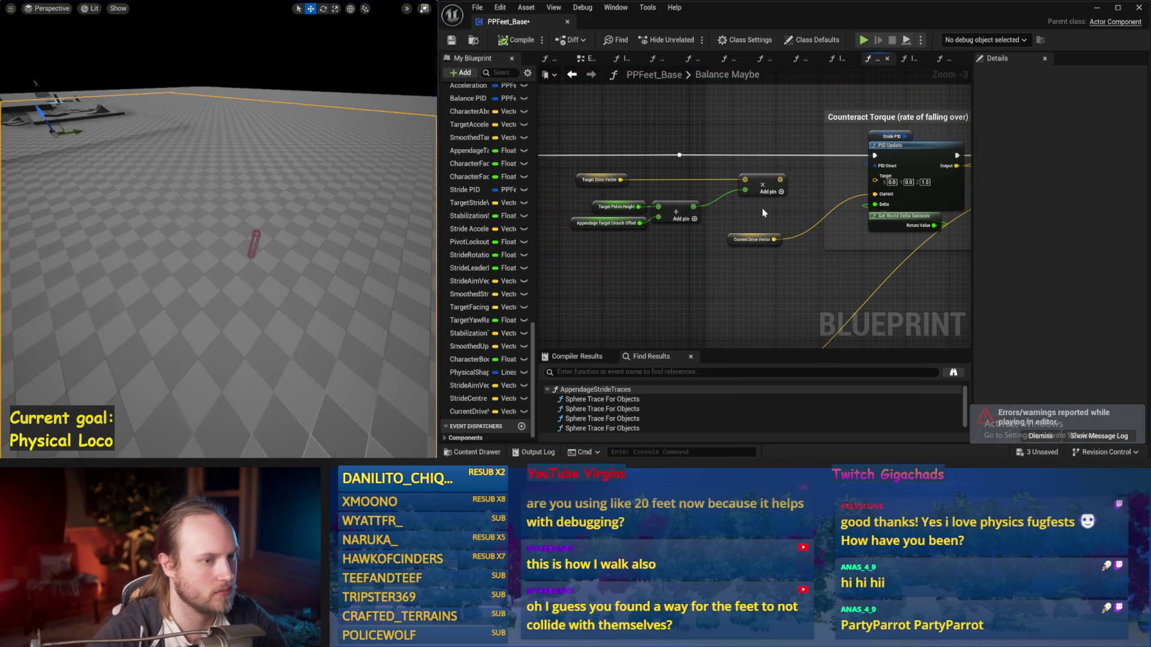
Add a third input to the add node, convert it to float (double-precision), and retest
{"action": "left_click", "coordinate": [780, 191]}
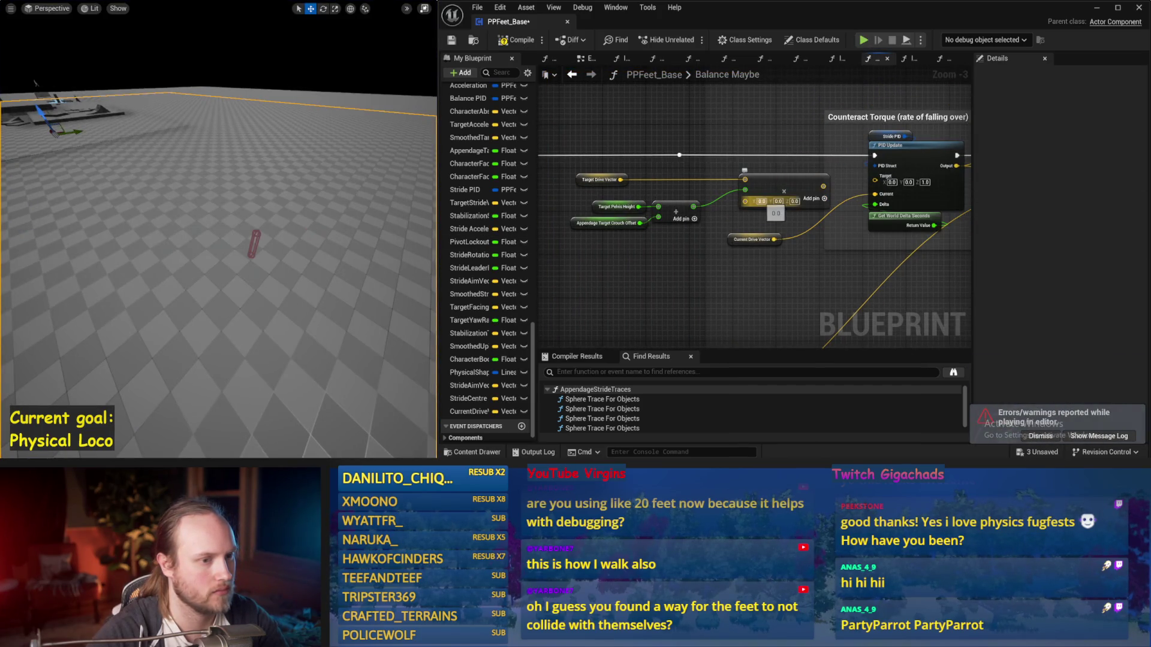
{"action": "right_click", "coordinate": [746, 204]}
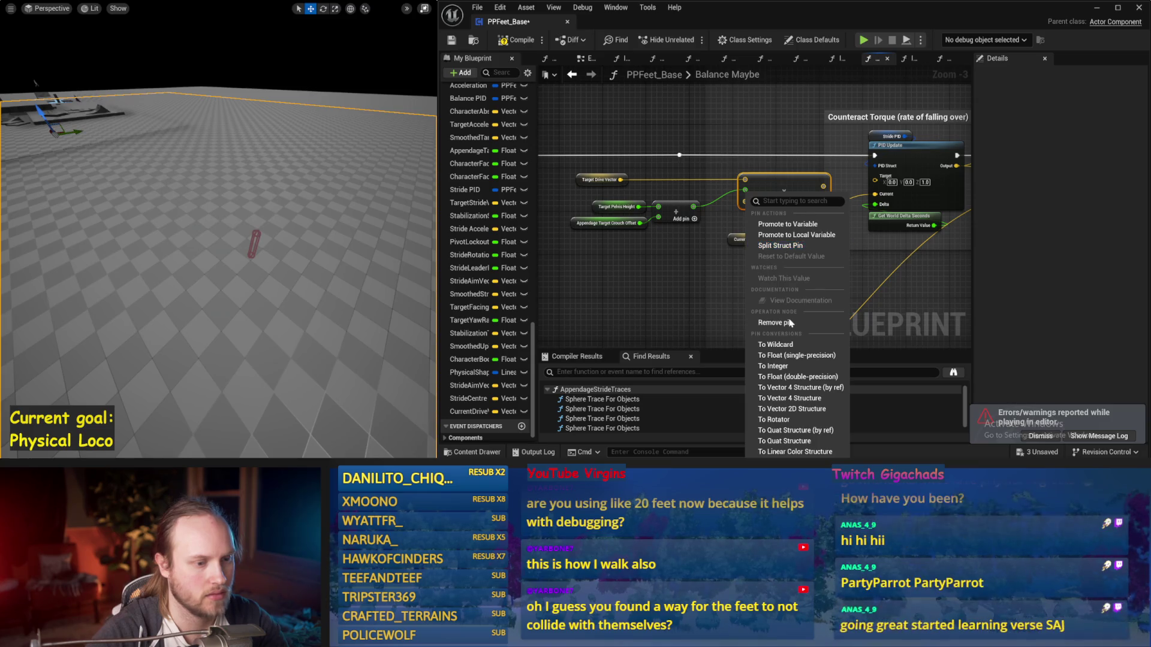
{"action": "left_click", "coordinate": [796, 377]}
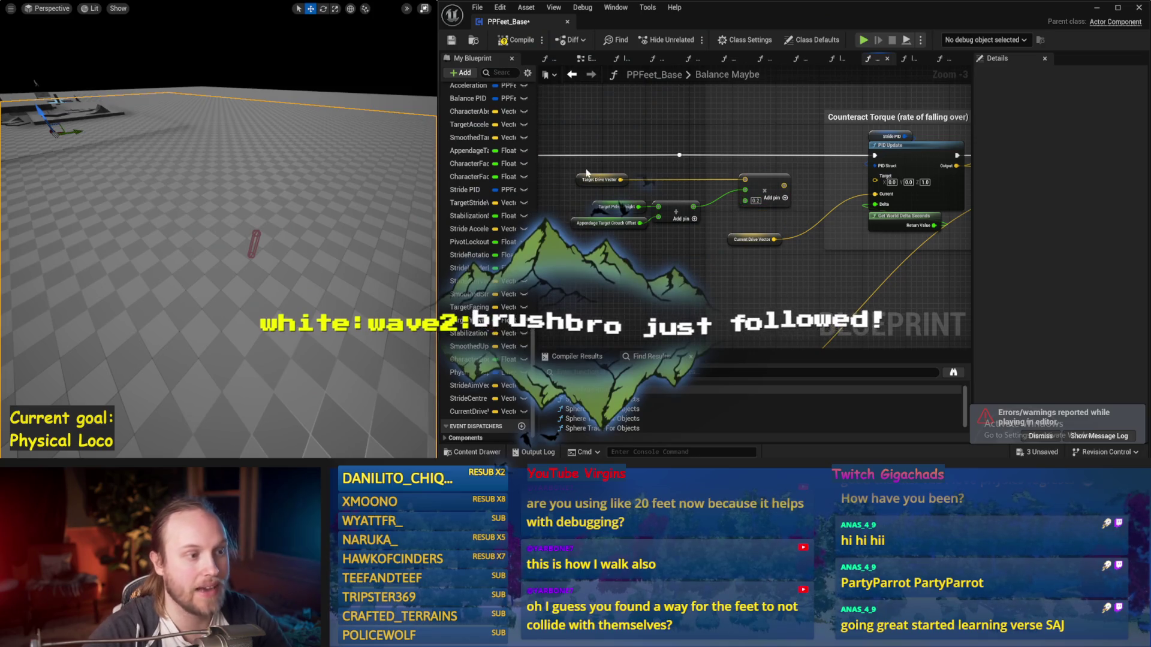
{"action": "left_click_drag", "start_coordinate": [773, 191], "coordinate": [734, 136]}
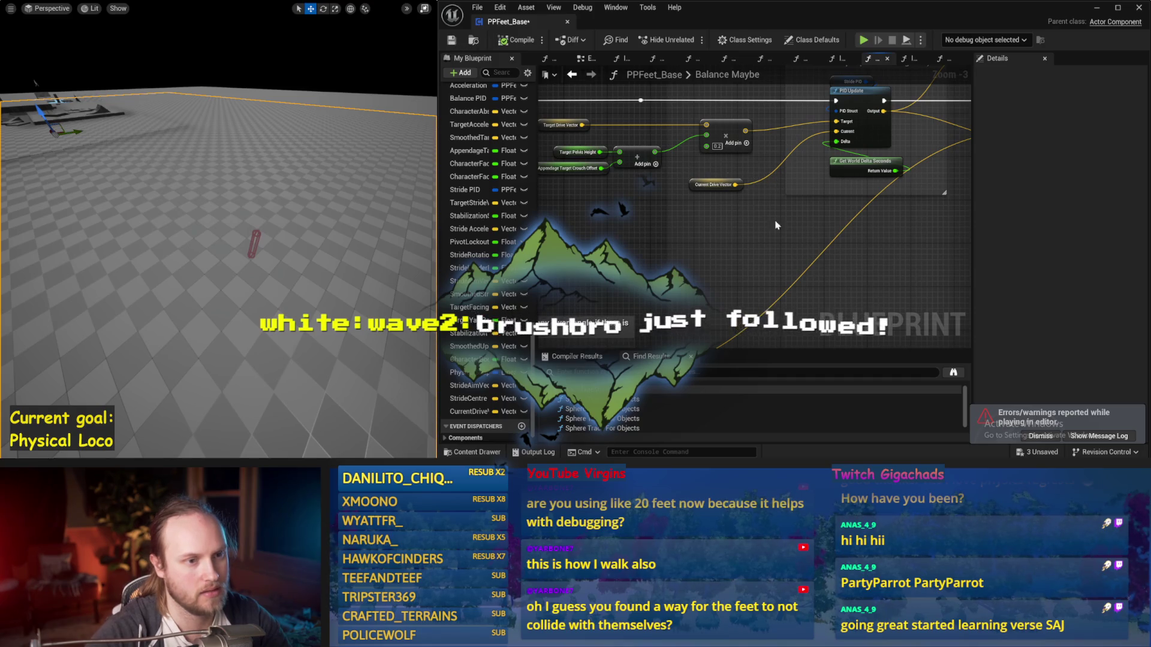
{"action": "left_click_drag", "start_coordinate": [775, 213], "coordinate": [722, 207]}
{"action": "key", "text": "alt+p"}
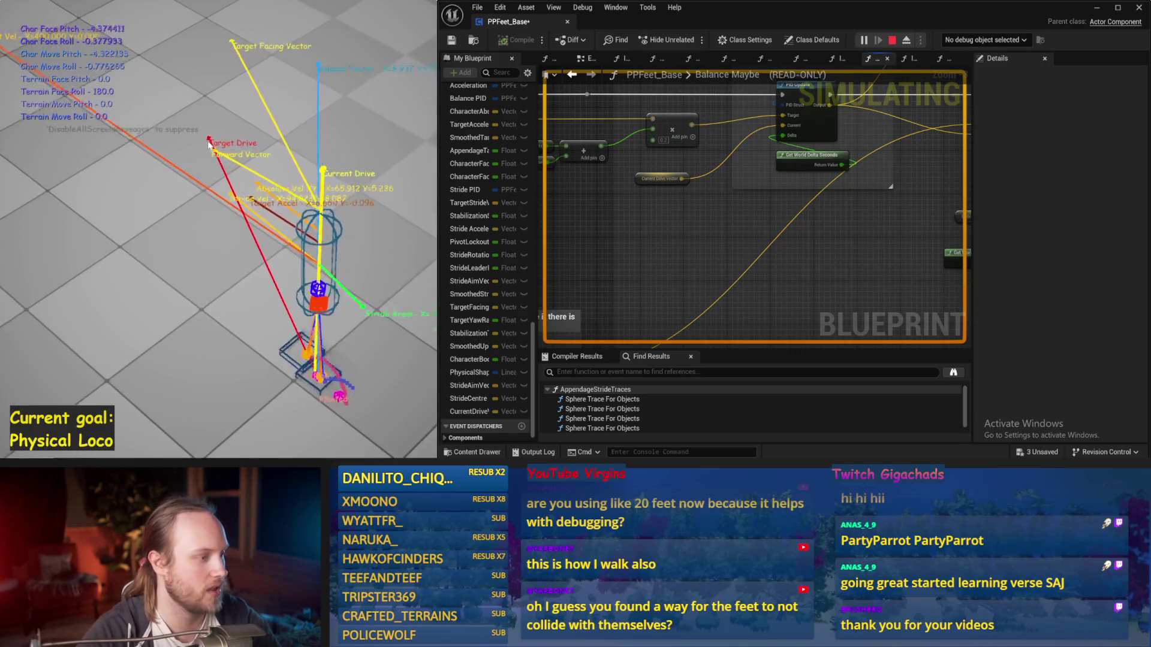
{"action": "key", "text": "Escape"}
{"action": "left_click", "coordinate": [750, 135]}
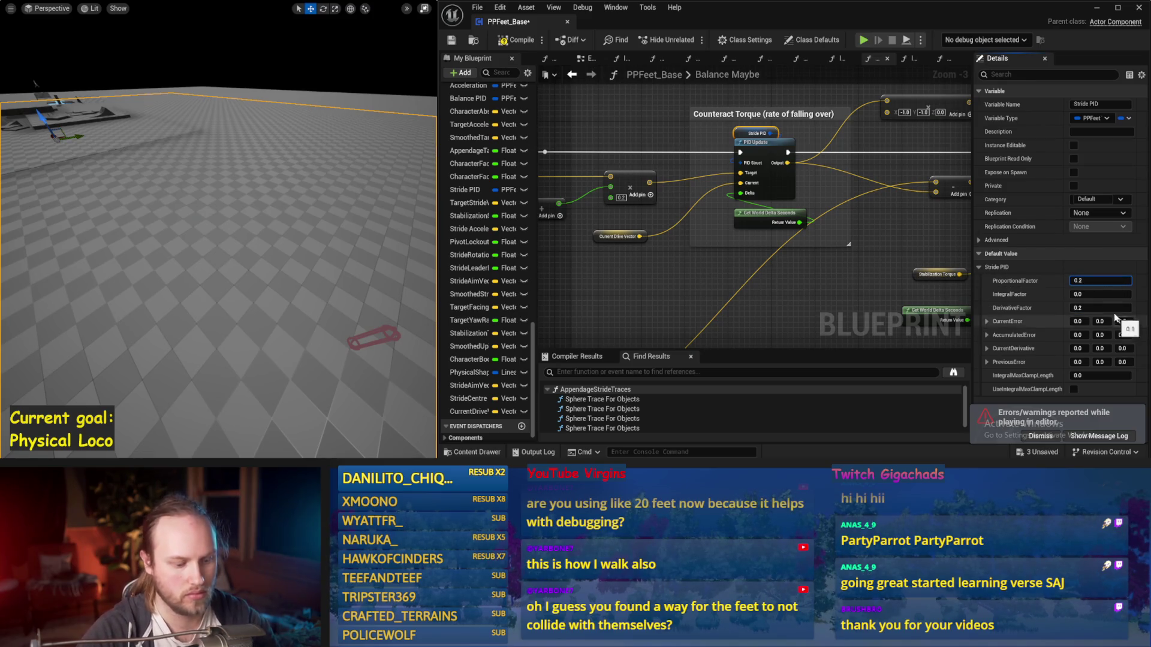
Set the Stride PID proportional factor to 0.54 and rerun the balance simulation repeatedly
{"action": "left_click_drag", "start_coordinate": [34, 83], "coordinate": [286, 253]}
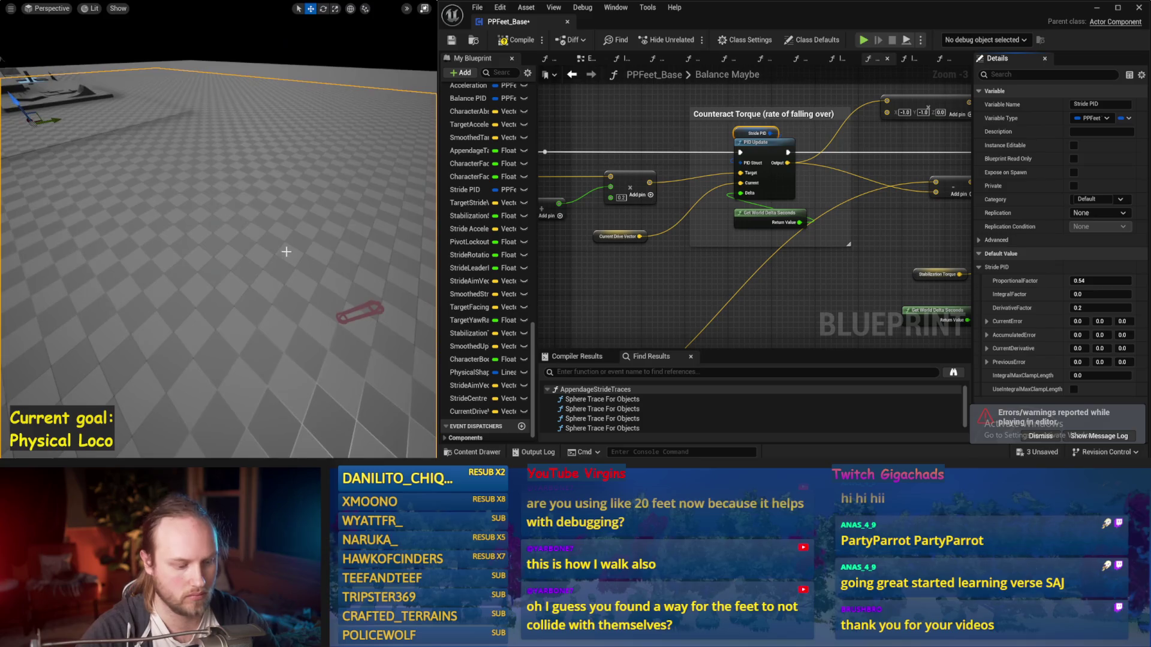
{"action": "key", "text": "alt+s"}
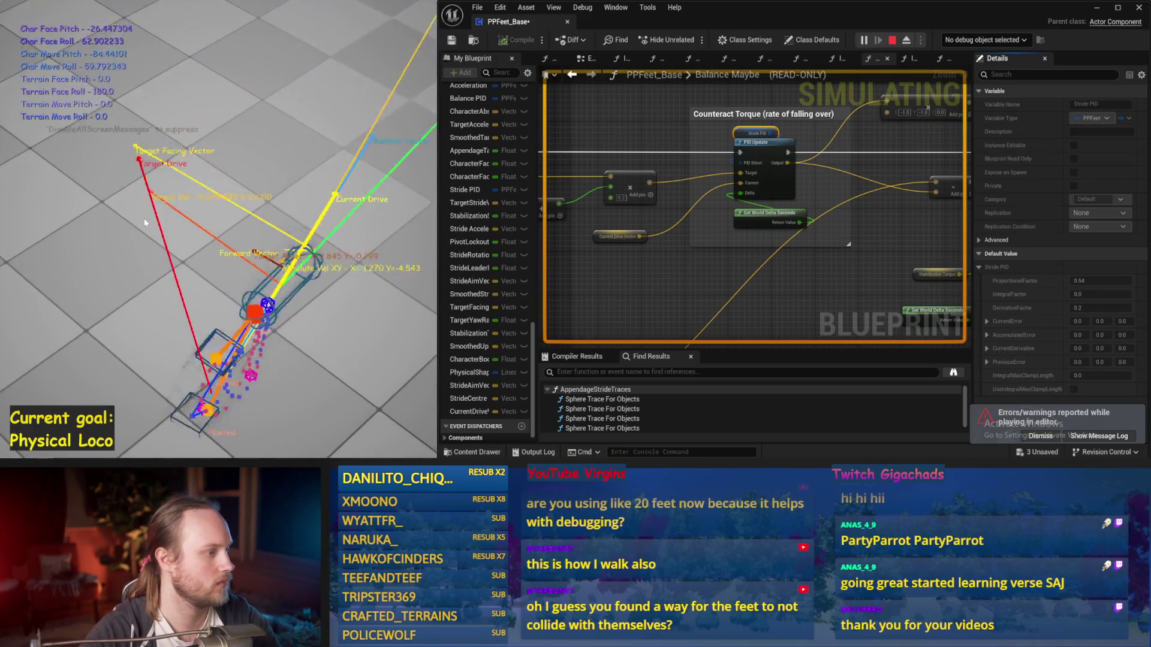
{"action": "key", "text": "Escape"}
{"action": "key", "text": "alt+s"}
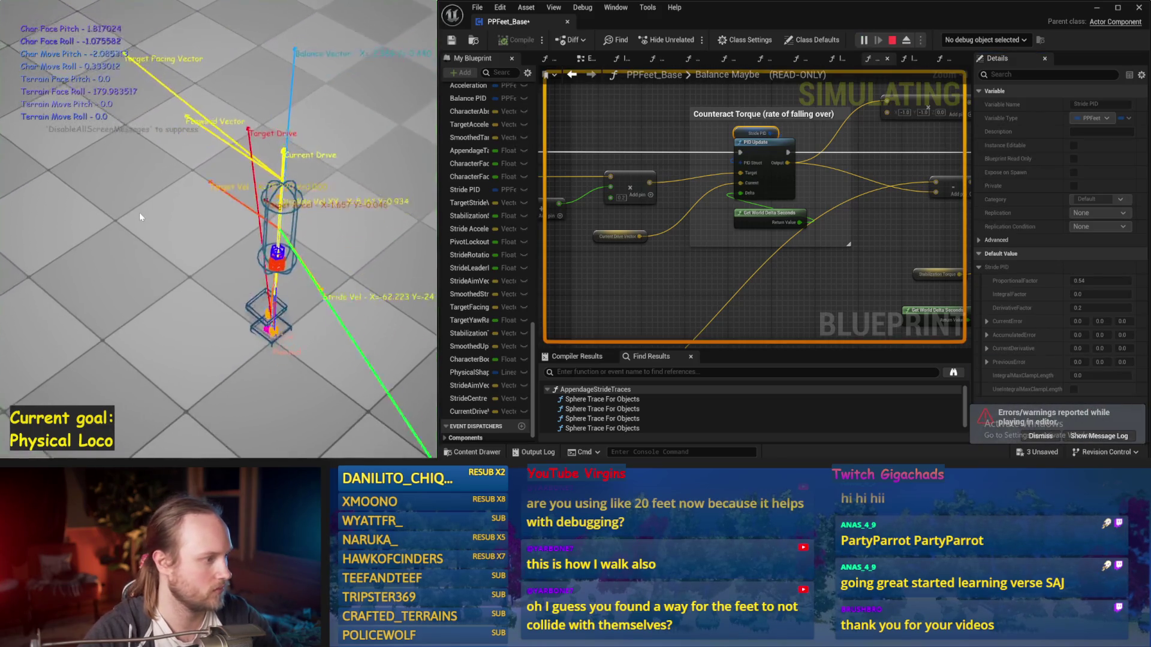
{"action": "key", "text": "Escape"}
{"action": "key", "text": "alt+s"}
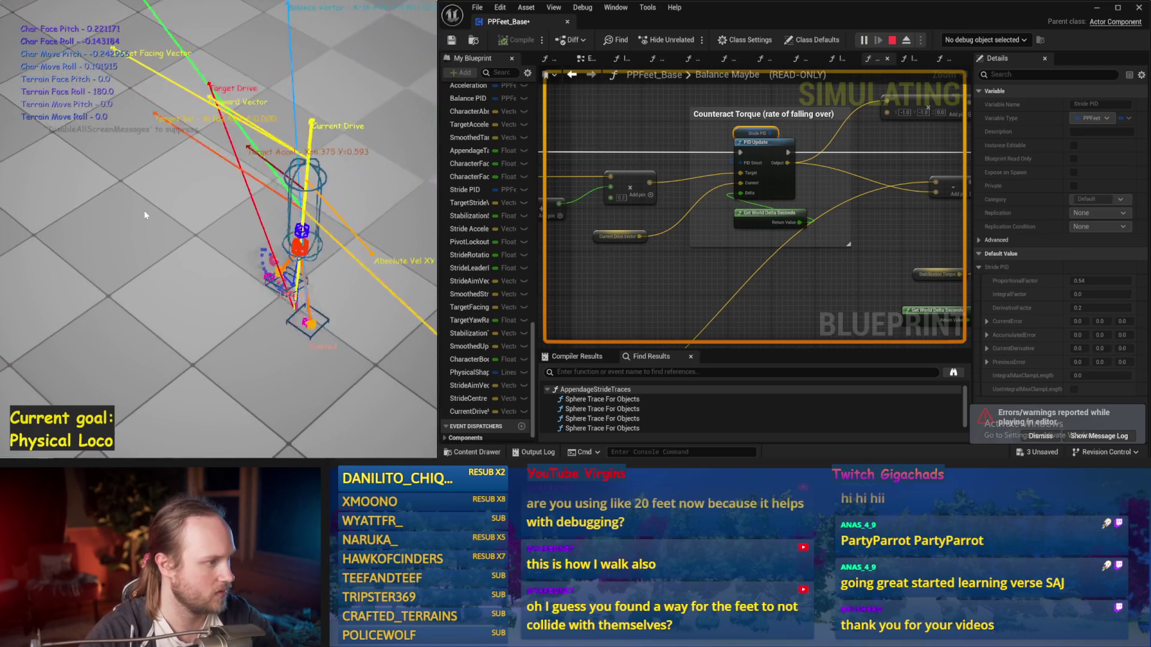
{"action": "key", "text": "Escape"}
{"action": "key", "text": "alt+s"}
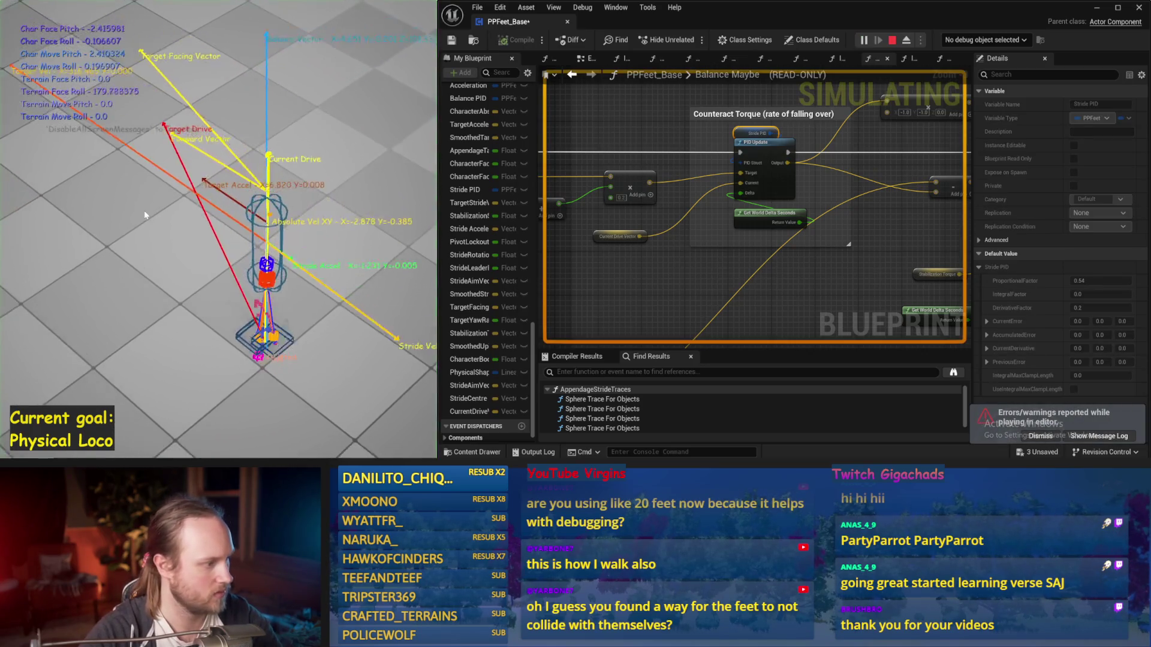
{"action": "key", "text": "Escape"}
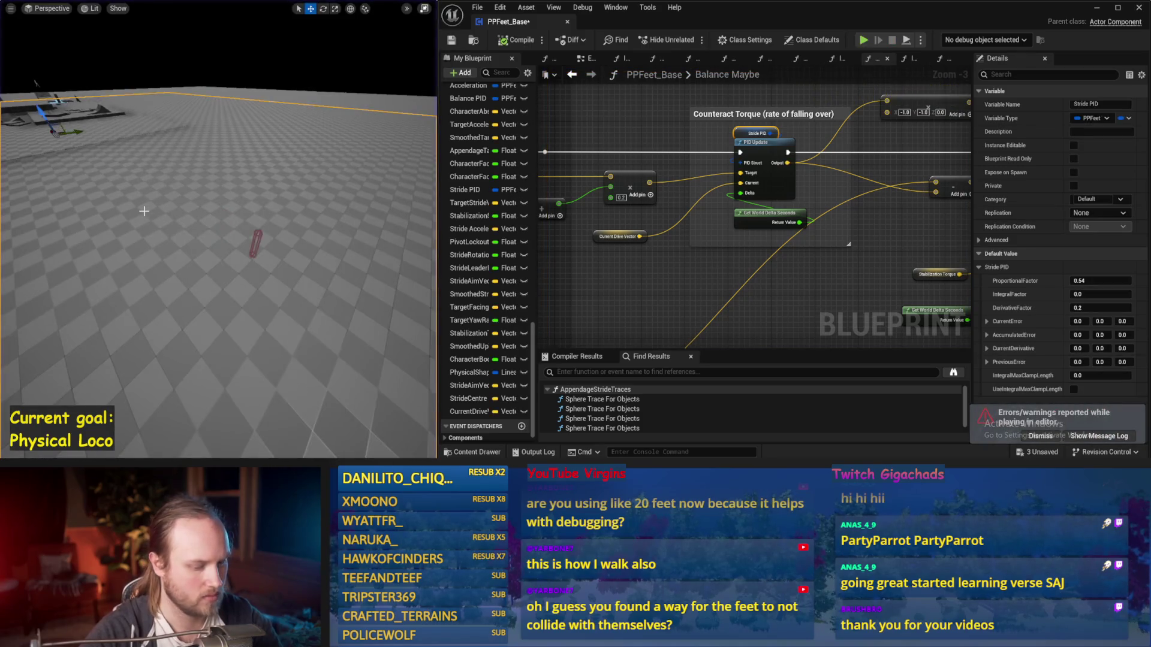
{"action": "key", "text": "alt+s"}
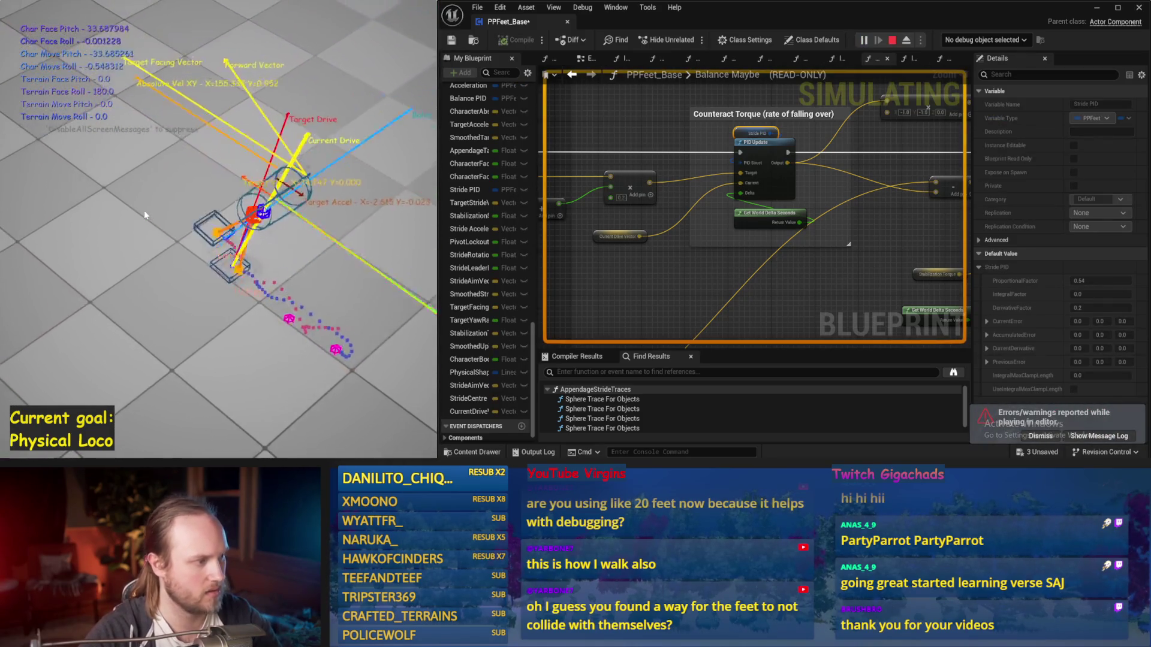
{"action": "key", "text": "Escape"}
{"action": "key", "text": "alt+s"}
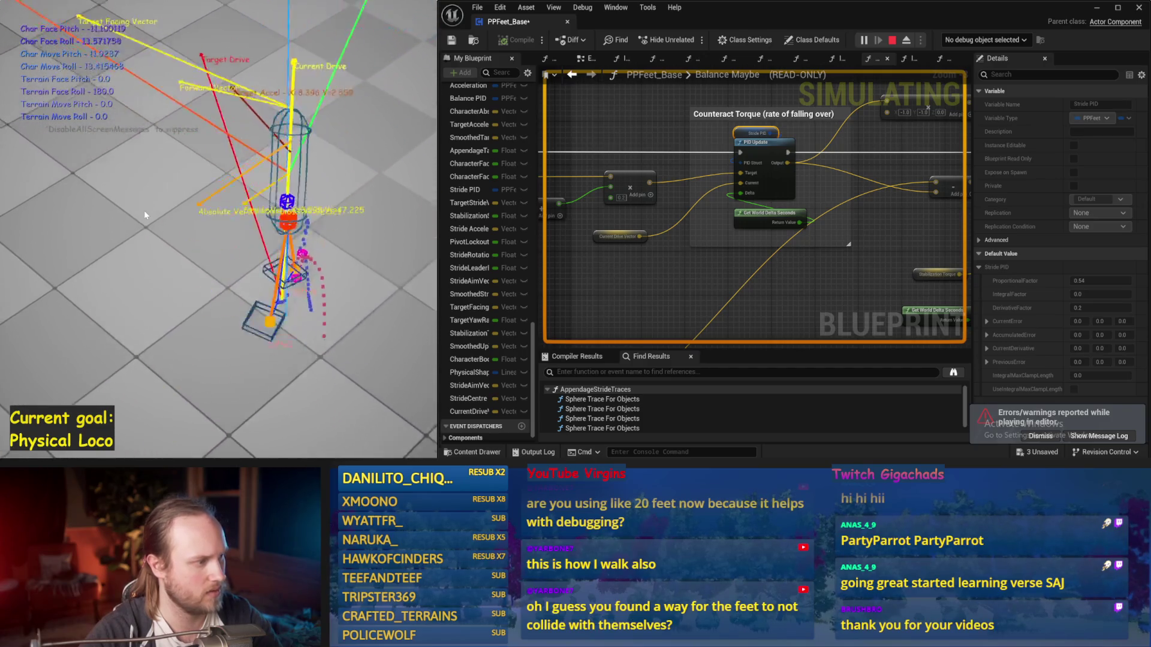
{"action": "key", "text": "Escape"}
{"action": "key", "text": "alt+s"}
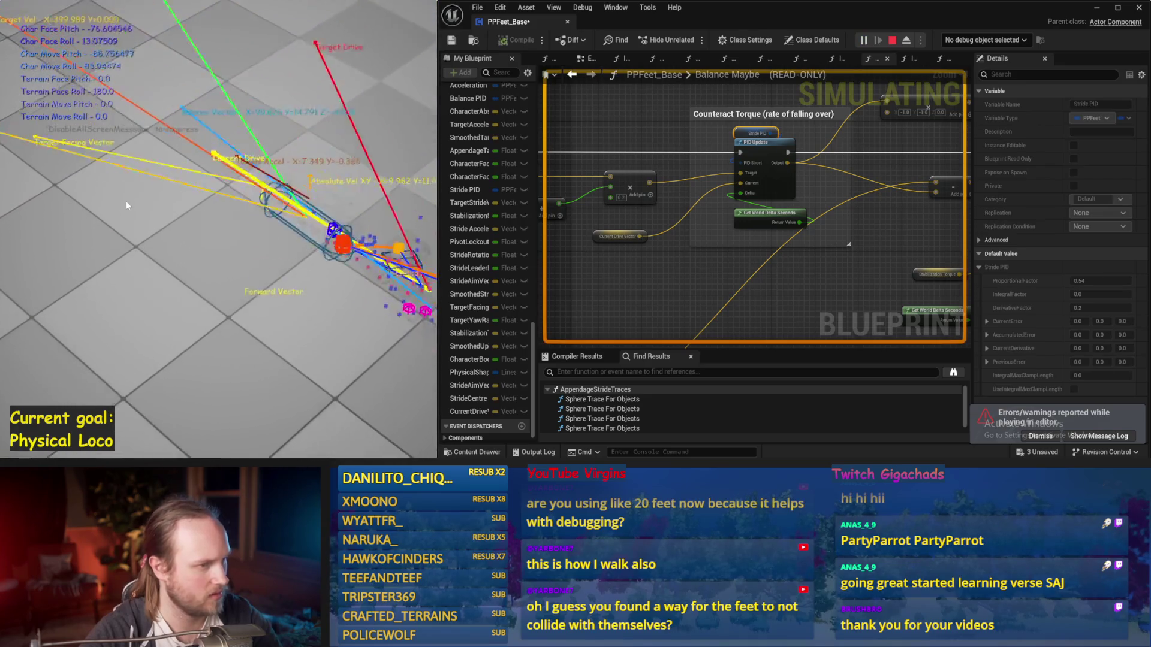
{"action": "key", "text": "Escape"}
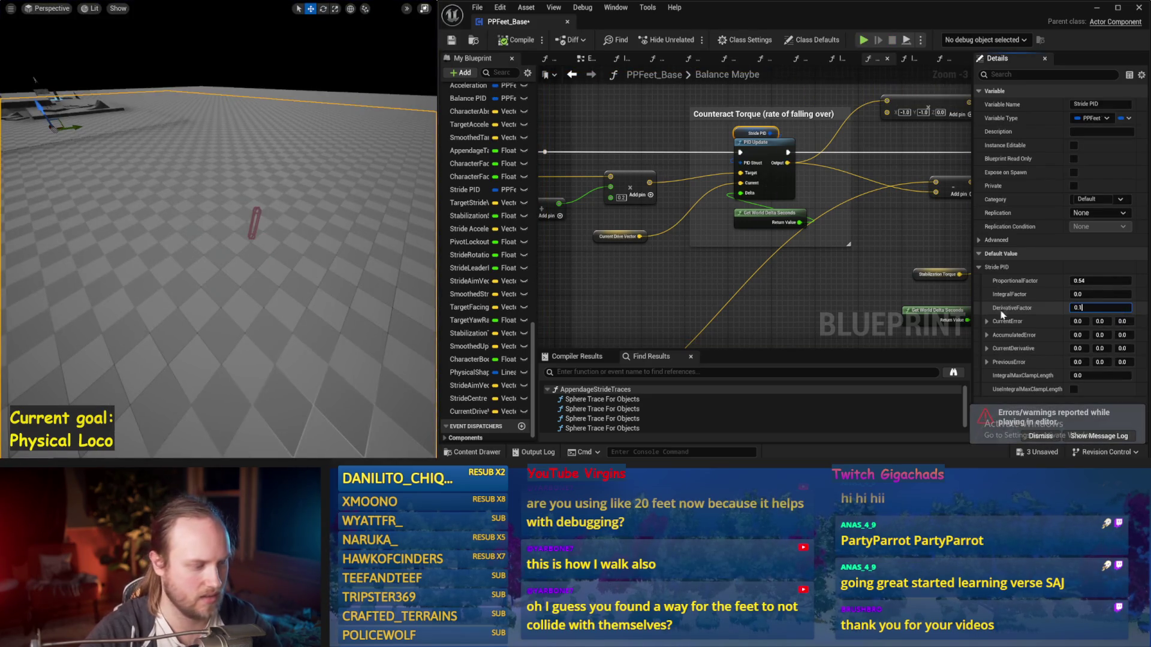
Set the Stride PID derivative factor to 0.1 and simulate to check balance
{"action": "type", "text": "1"}
{"action": "key", "text": "Return"}
{"action": "key", "text": "alt+s"}
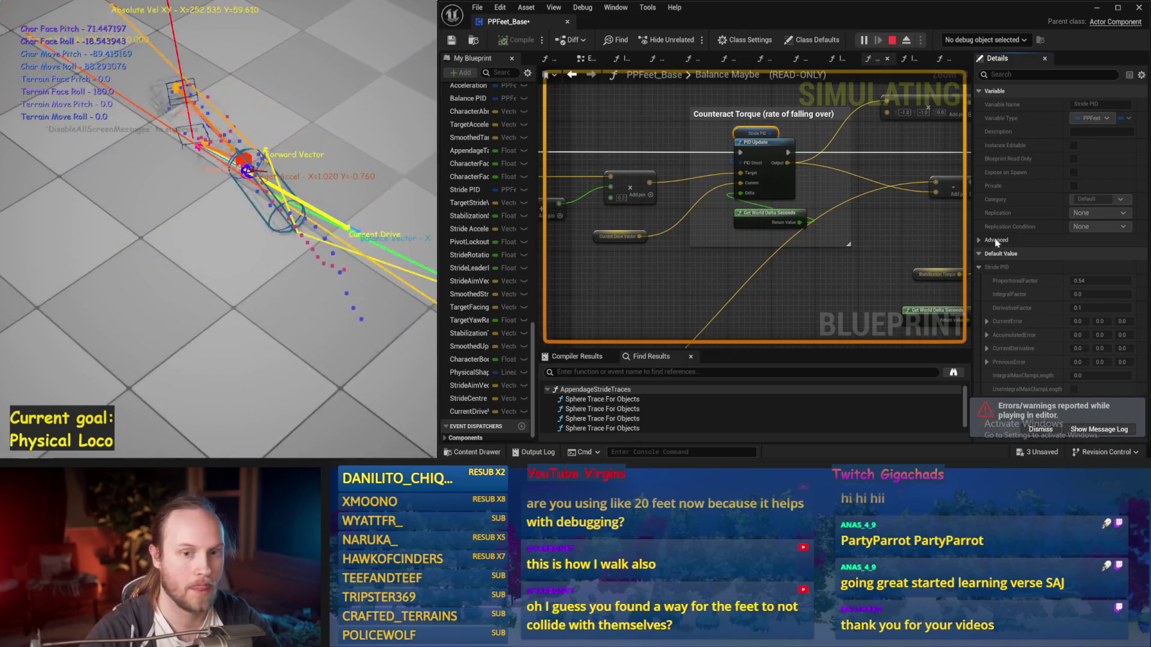
{"action": "key", "text": "Escape"}
{"action": "left_click_drag", "start_coordinate": [327, 231], "coordinate": [329, 226]}
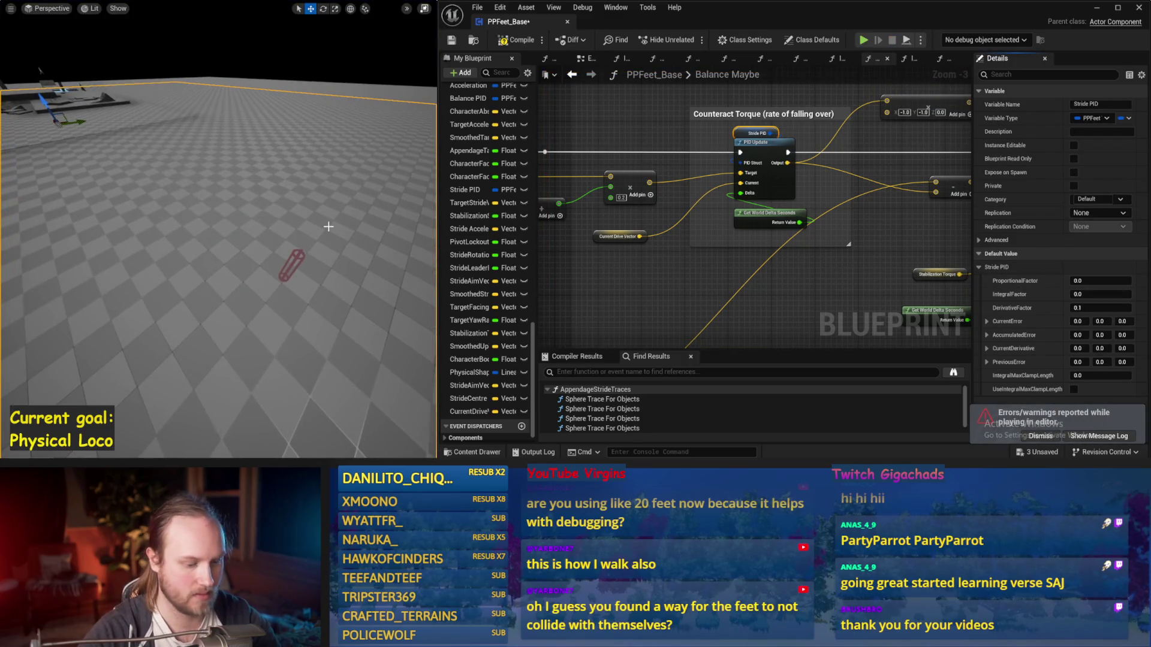
Test the tuned gains in two simulation runs, committing a pin value edit between them
{"action": "key", "text": "alt+s"}
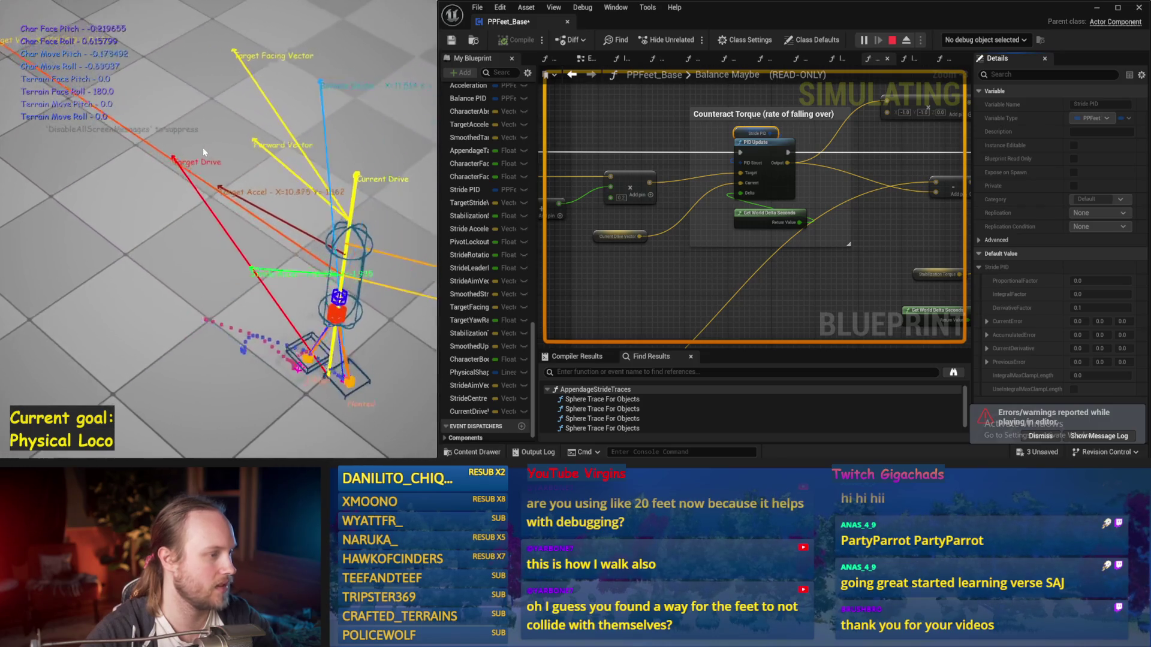
{"action": "key", "text": "Escape"}
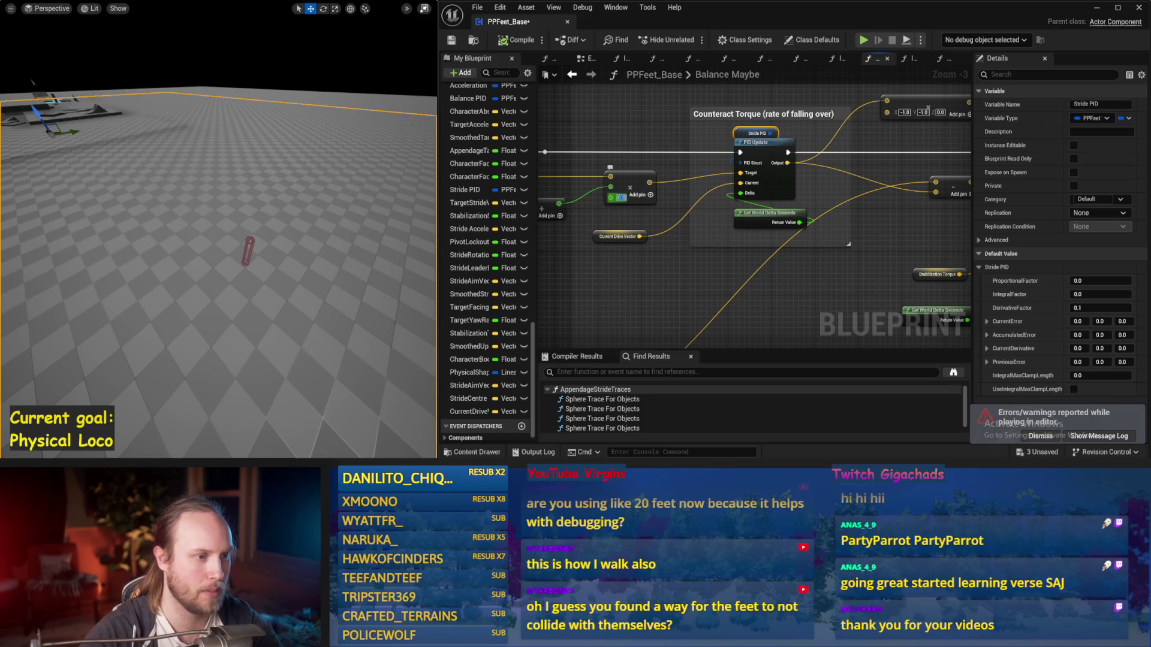
{"action": "left_click_drag", "start_coordinate": [312, 220], "coordinate": [313, 220]}
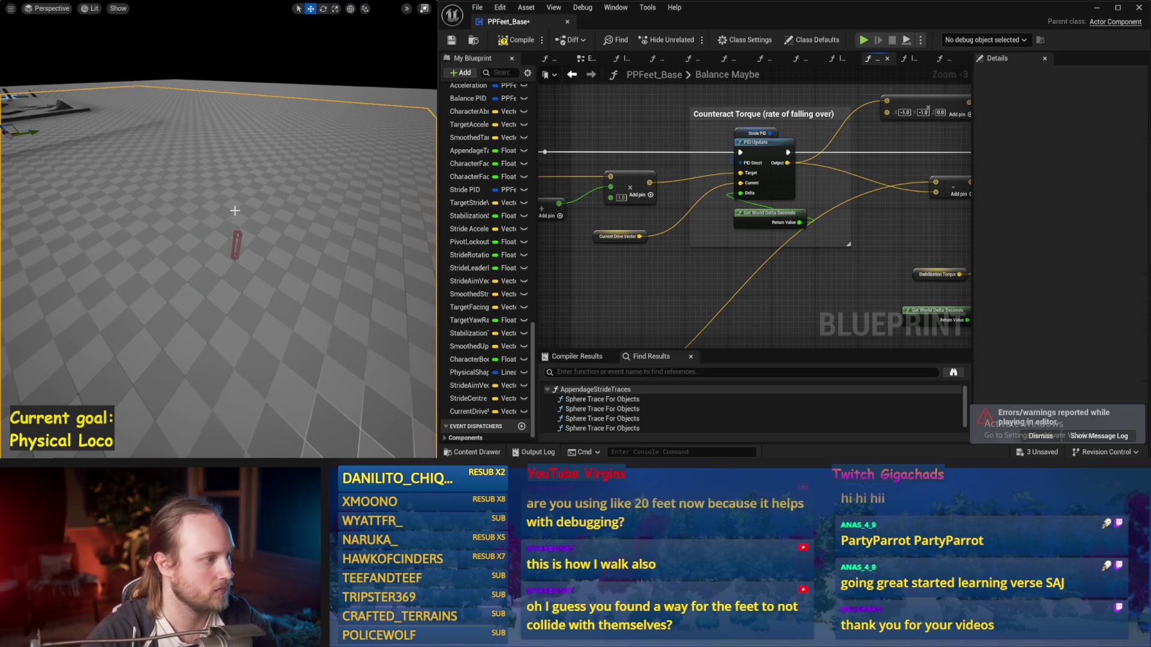
{"action": "key", "text": "alt+s"}
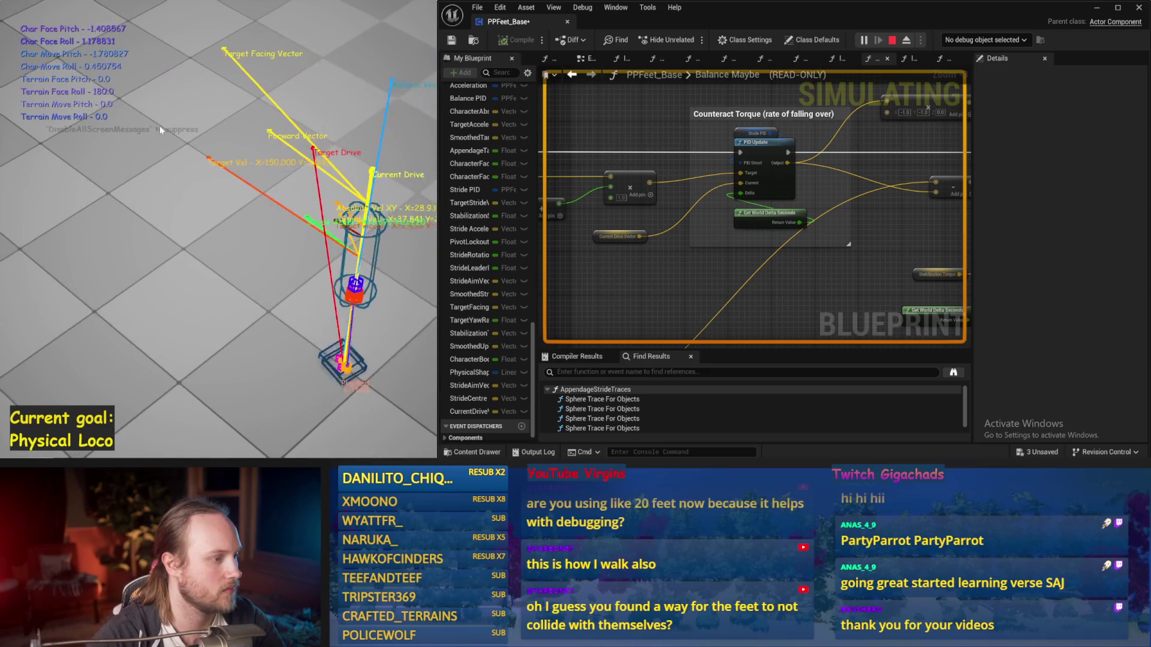
{"action": "key", "text": "Escape"}
Set the Stride PID derivative factor to 0.01 and simulate
{"action": "left_click", "coordinate": [753, 135]}
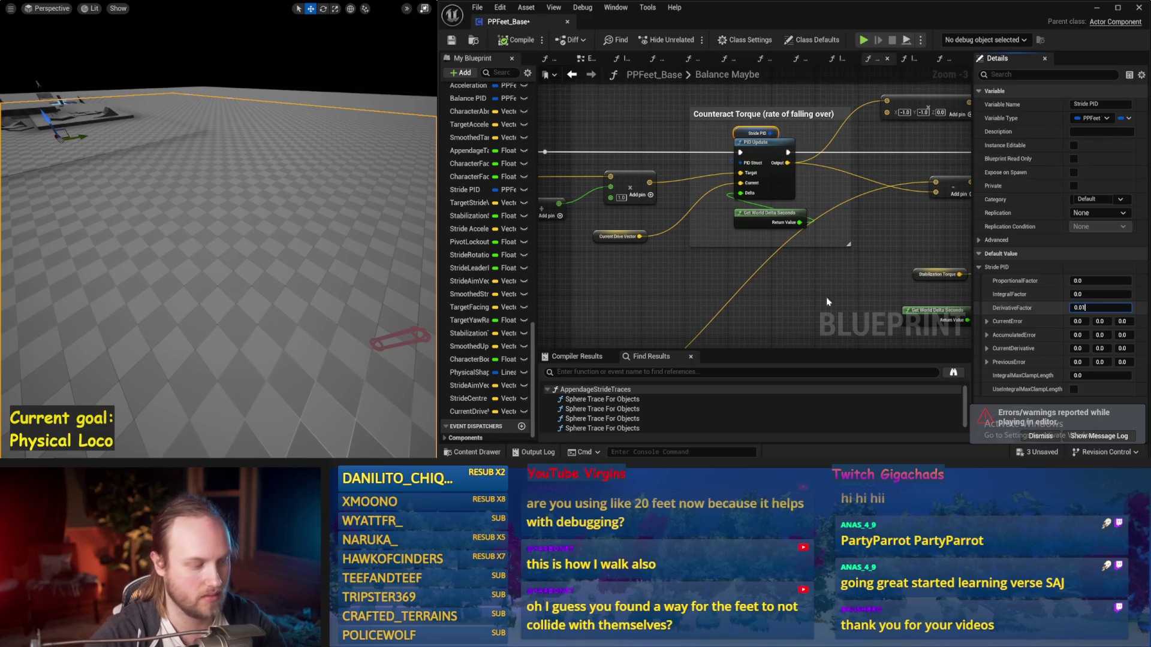
{"action": "key", "text": "Return"}
{"action": "key", "text": "alt+s"}
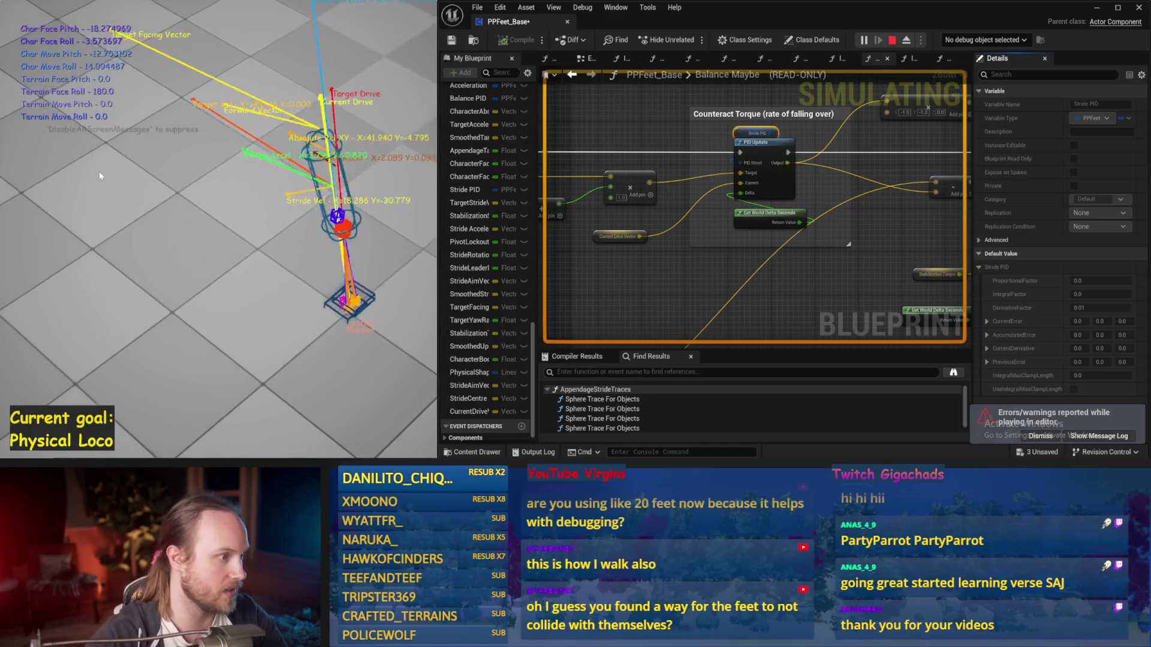
{"action": "key", "text": "Escape"}
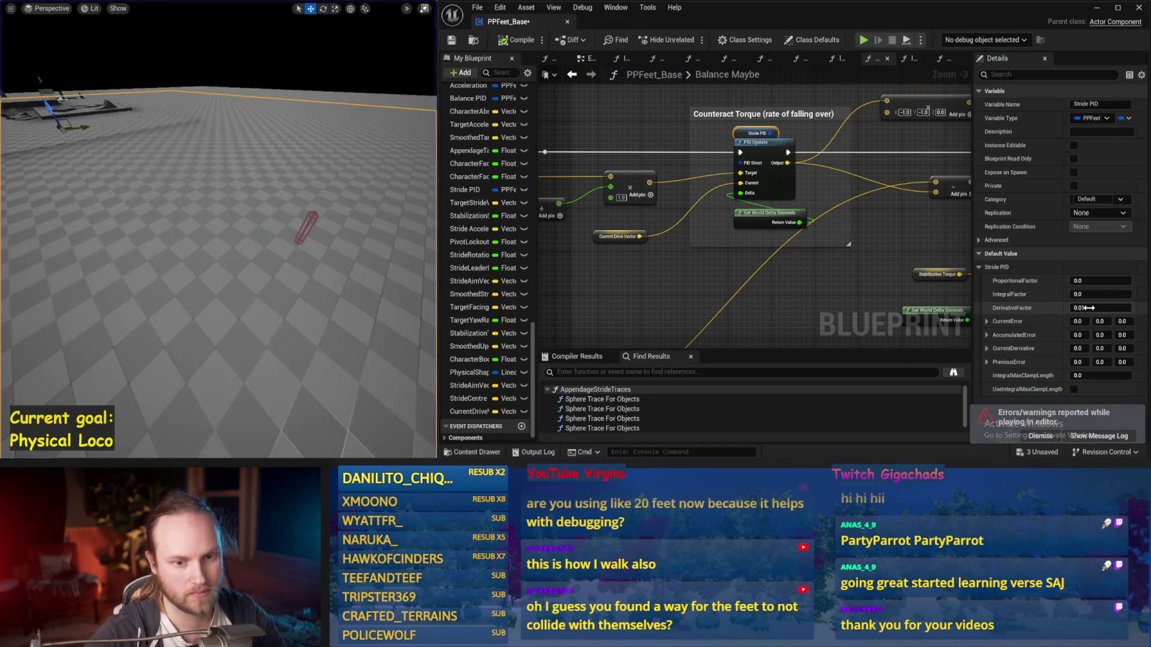
{"action": "type", "text": "0.05"}
Raise the derivative factor to 0.05 and simulate again
{"action": "key", "text": "Return"}
{"action": "left_click_drag", "start_coordinate": [242, 252], "coordinate": [243, 234]}
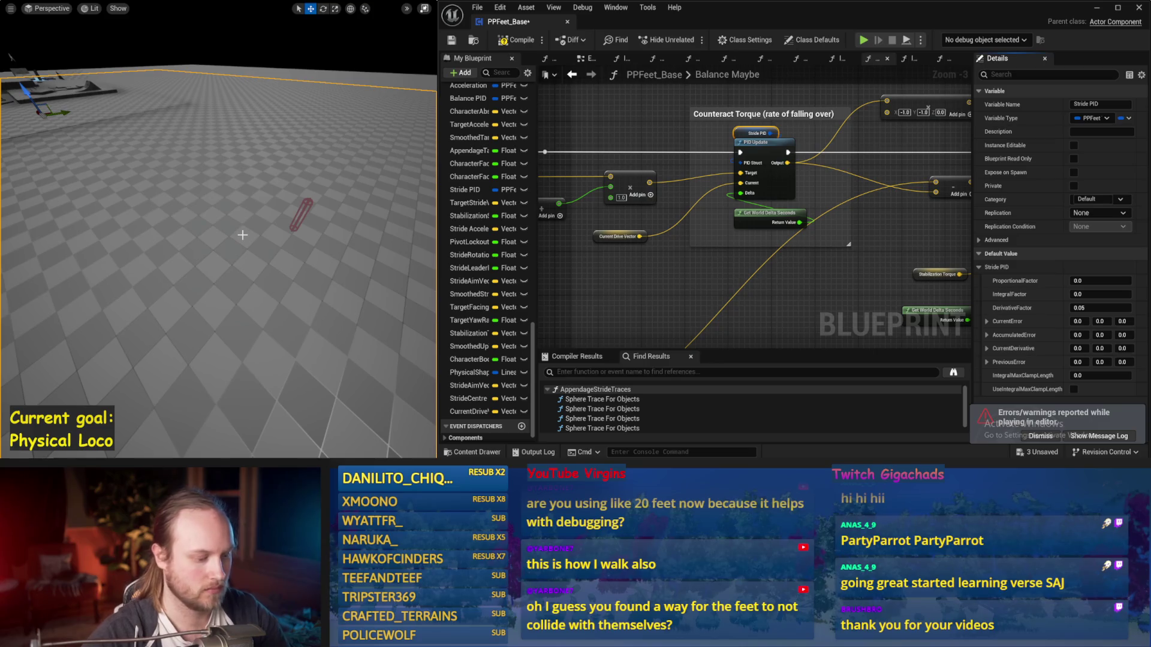
{"action": "key", "text": "alt+s"}
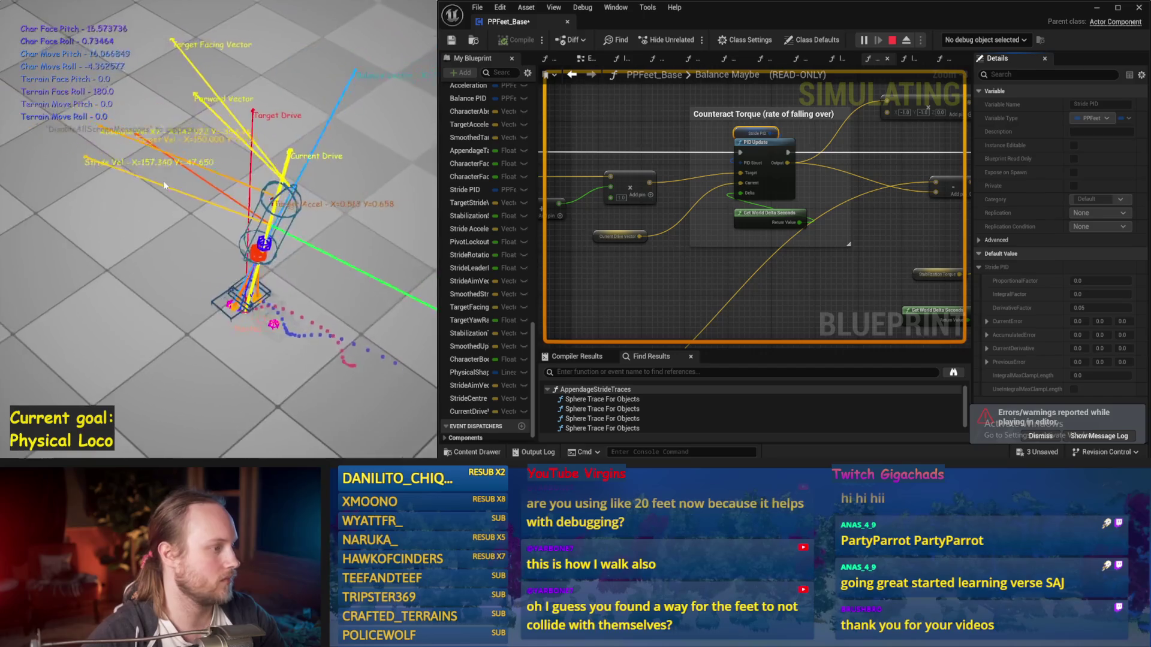
{"action": "key", "text": "Escape"}
{"action": "scroll", "coordinate": [854, 227], "scroll_direction": "down", "scroll_amount": 4}
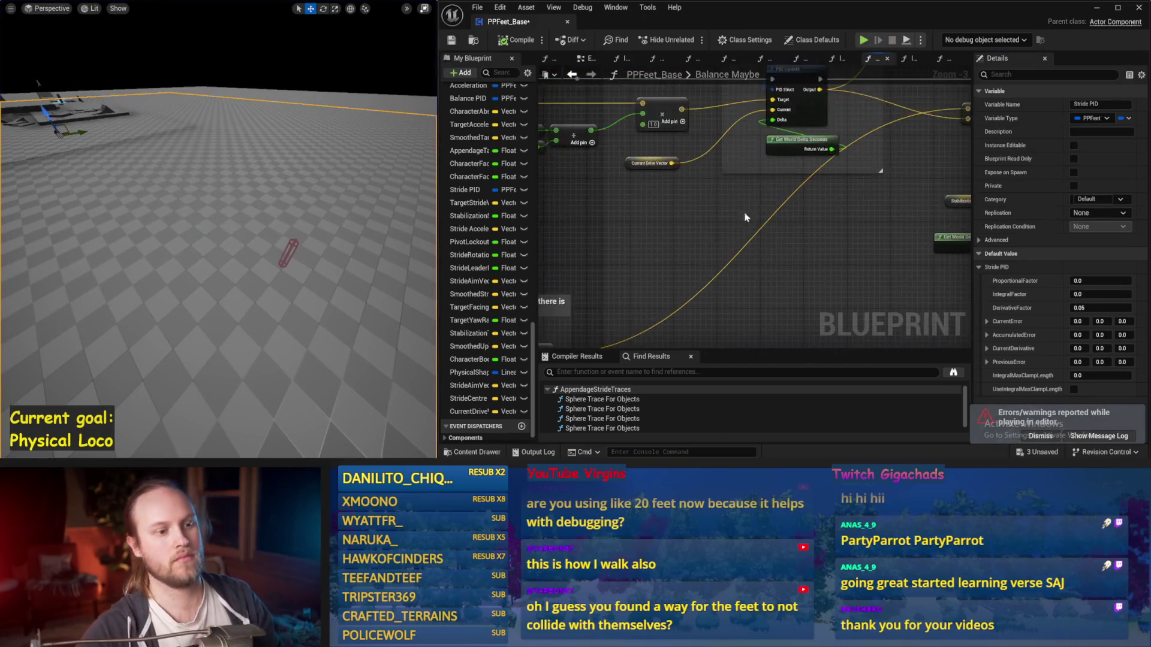
{"action": "left_click", "coordinate": [854, 228]}
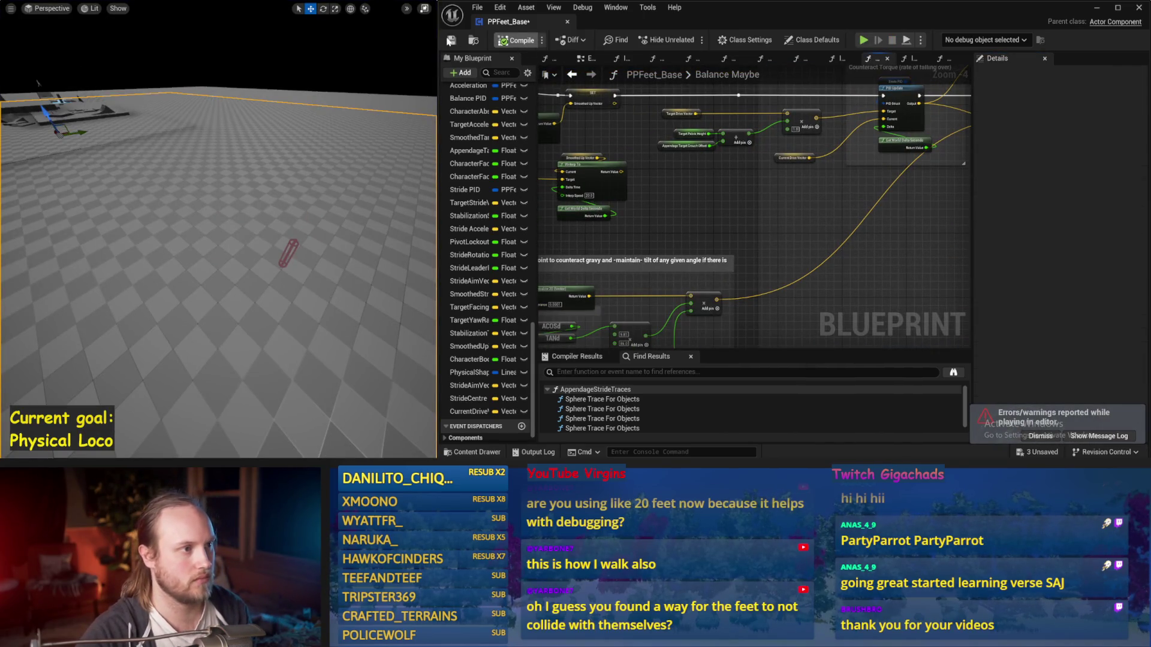
Save the PPFeet_Base blueprint and look over the nearby torque nodes
{"action": "left_click", "coordinate": [451, 40]}
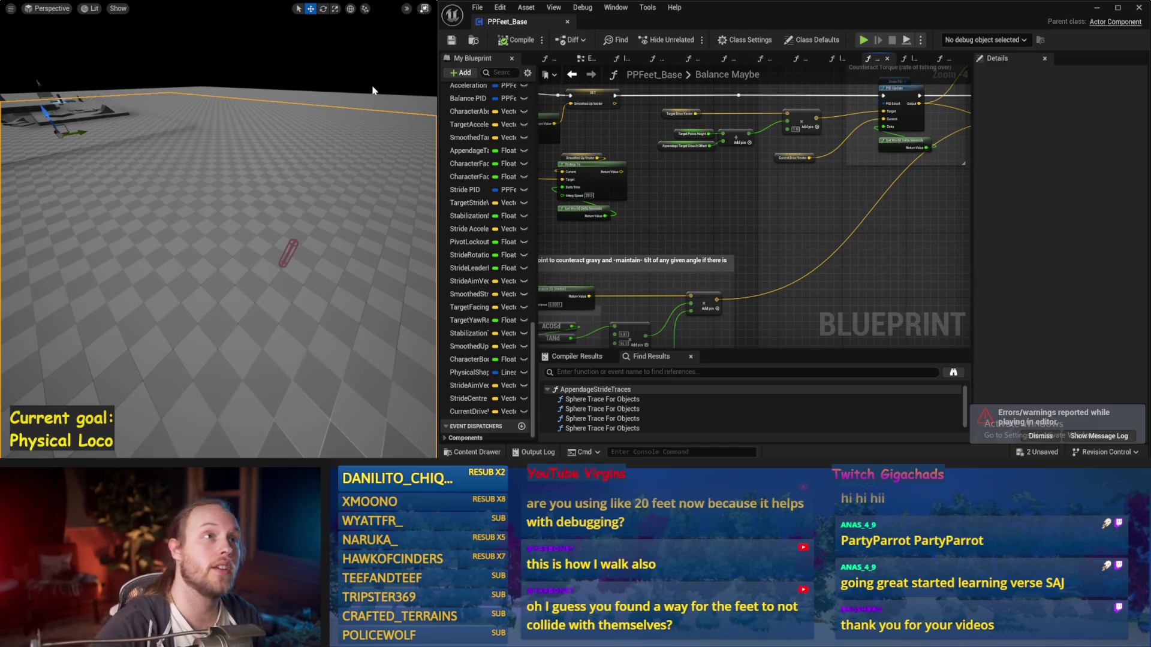
{"action": "scroll", "coordinate": [774, 285], "scroll_direction": "down", "scroll_amount": 1}
{"action": "scroll", "coordinate": [696, 221], "scroll_direction": "up", "scroll_amount": 2}
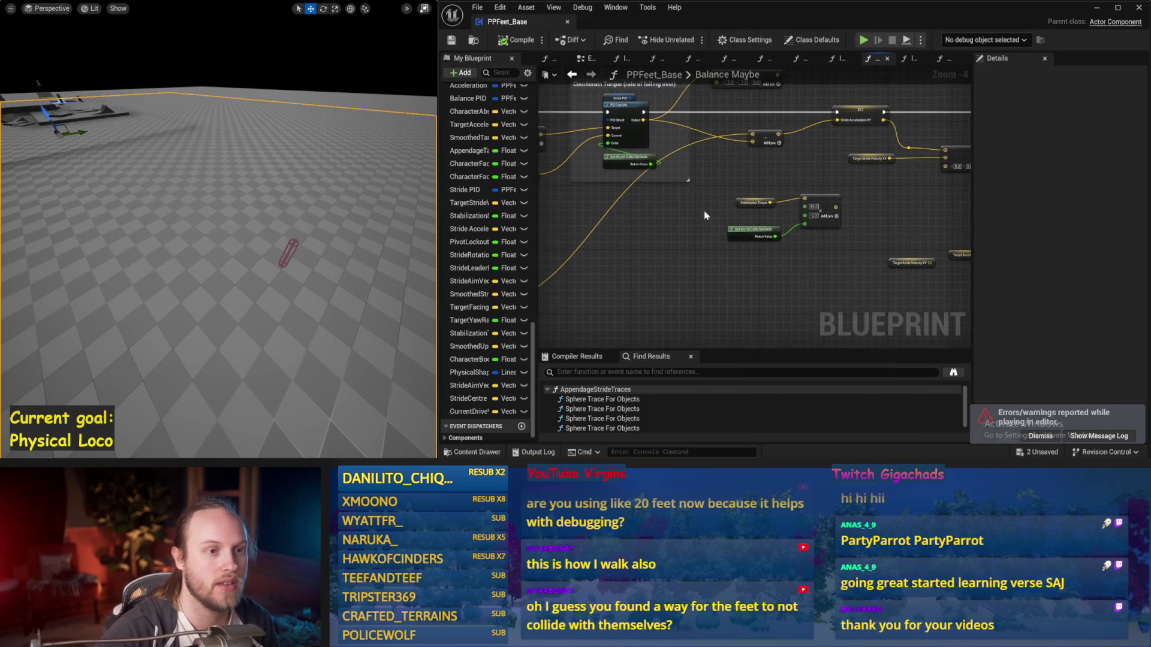
{"action": "scroll", "coordinate": [755, 235], "scroll_direction": "down", "scroll_amount": 1}
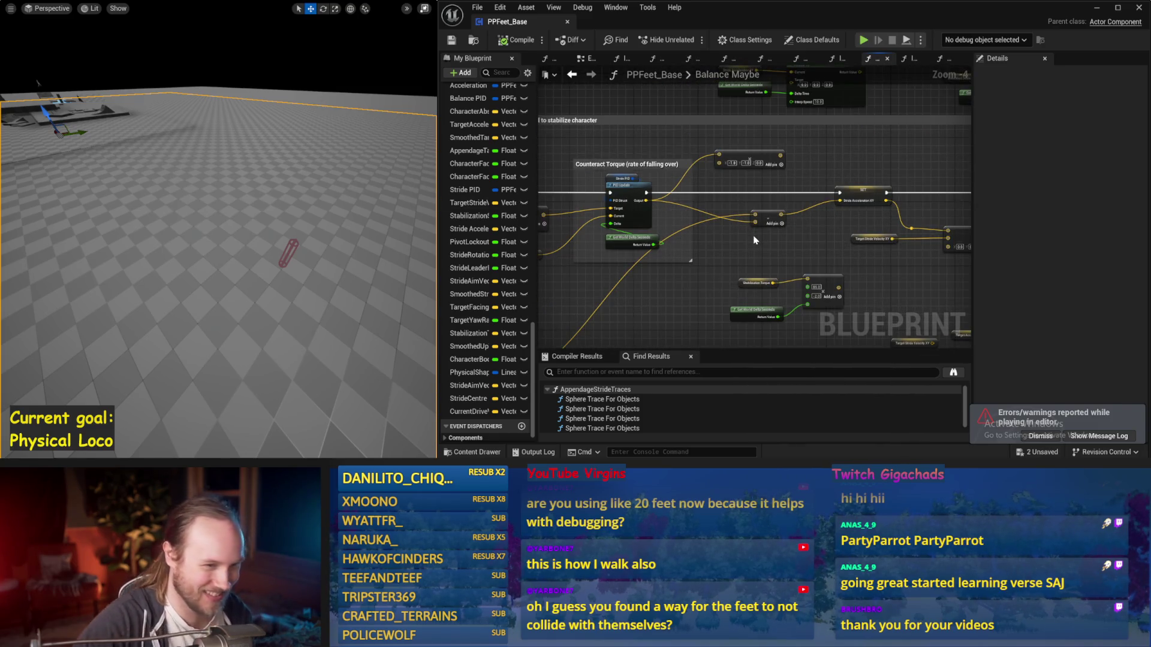
{"action": "mouse_move", "coordinate": [753, 277]}
{"action": "left_mouse_down"}
{"action": "mouse_move", "coordinate": [695, 185]}
{"action": "mouse_move", "coordinate": [651, 189]}
{"action": "left_mouse_up"}
Browse the Convert Desired Torque, Convert Torque, flat-feet and Limit to 45 degrees nodes
{"action": "left_click_drag", "start_coordinate": [321, 161], "coordinate": [229, 198]}
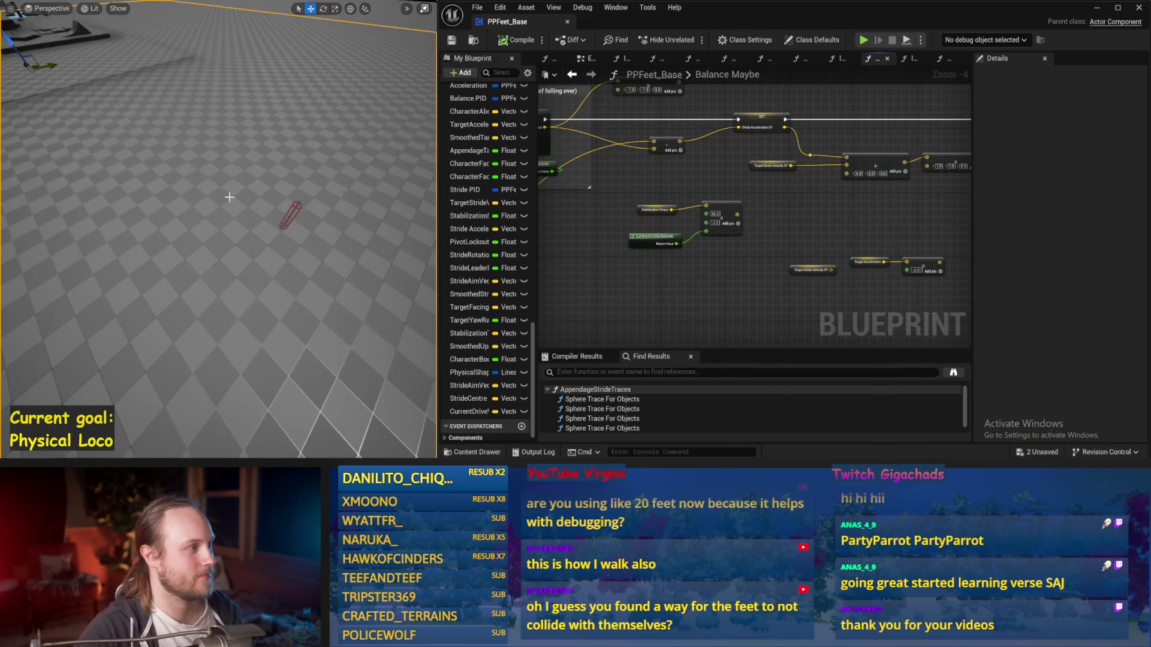
{"action": "mouse_move", "coordinate": [593, 180]}
{"action": "left_mouse_down"}
{"action": "mouse_move", "coordinate": [635, 323]}
{"action": "mouse_move", "coordinate": [690, 265]}
{"action": "left_mouse_up"}
{"action": "scroll", "coordinate": [689, 265], "scroll_direction": "down", "scroll_amount": 2}
{"action": "scroll", "coordinate": [814, 177], "scroll_direction": "up", "scroll_amount": 2}
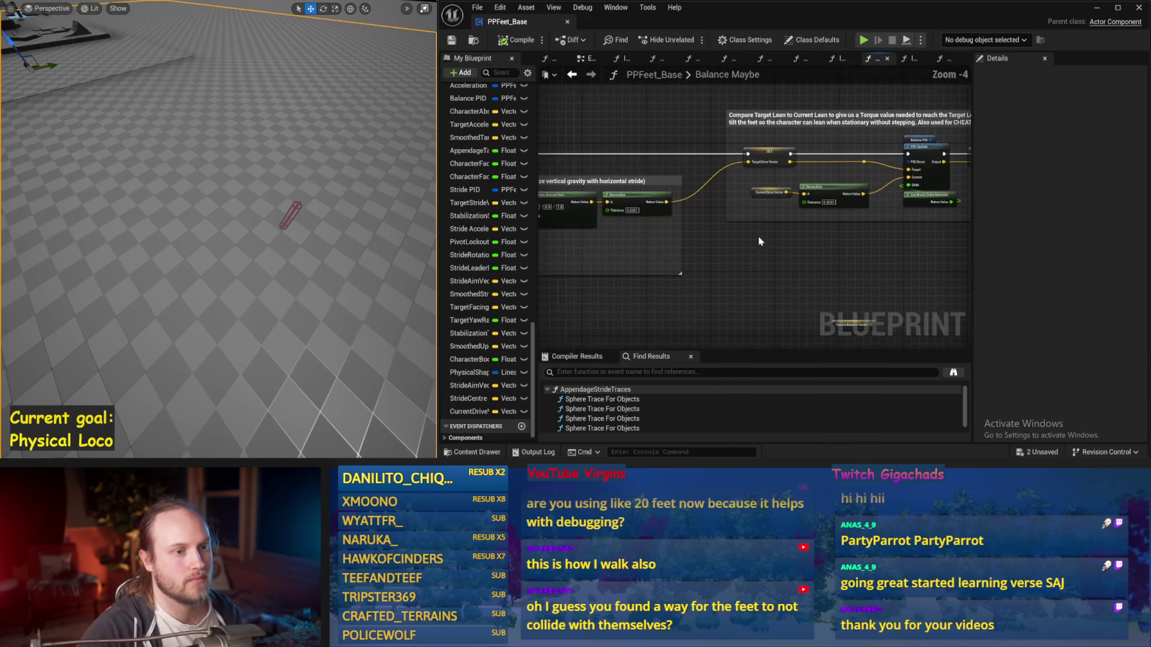
{"action": "left_click_drag", "start_coordinate": [763, 264], "coordinate": [742, 271]}
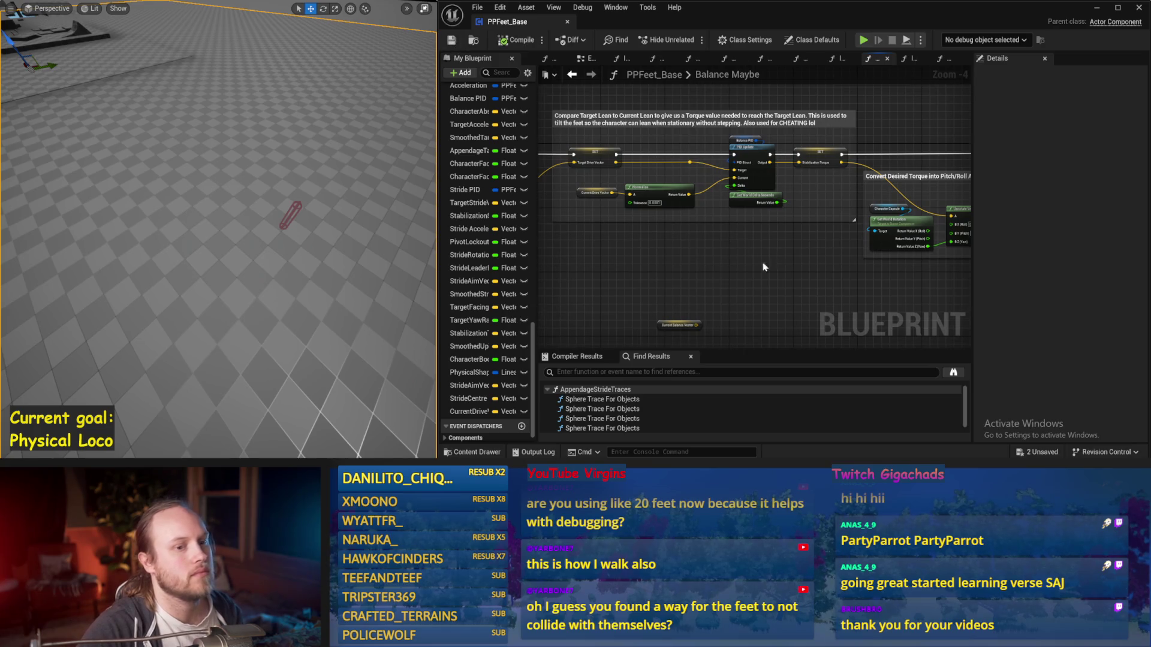
{"action": "scroll", "coordinate": [772, 263], "scroll_direction": "down", "scroll_amount": 1}
{"action": "mouse_move", "coordinate": [772, 262]}
{"action": "left_mouse_down"}
{"action": "mouse_move", "coordinate": [751, 192]}
{"action": "mouse_move", "coordinate": [613, 237]}
{"action": "mouse_move", "coordinate": [647, 226]}
{"action": "left_mouse_up"}
{"action": "mouse_move", "coordinate": [746, 259]}
{"action": "left_mouse_down"}
{"action": "mouse_move", "coordinate": [669, 271]}
{"action": "mouse_move", "coordinate": [702, 258]}
{"action": "mouse_move", "coordinate": [714, 224]}
{"action": "mouse_move", "coordinate": [807, 262]}
{"action": "left_mouse_up"}
{"action": "scroll", "coordinate": [714, 224], "scroll_direction": "up", "scroll_amount": 1}
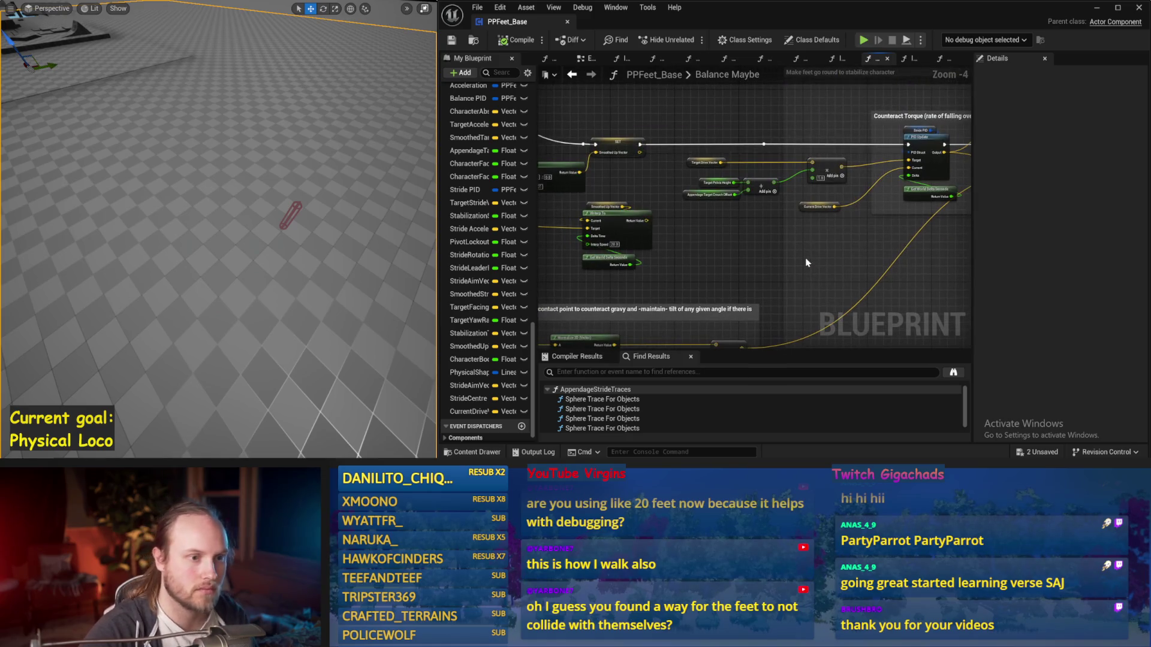
{"action": "scroll", "coordinate": [768, 241], "scroll_direction": "up", "scroll_amount": 1}
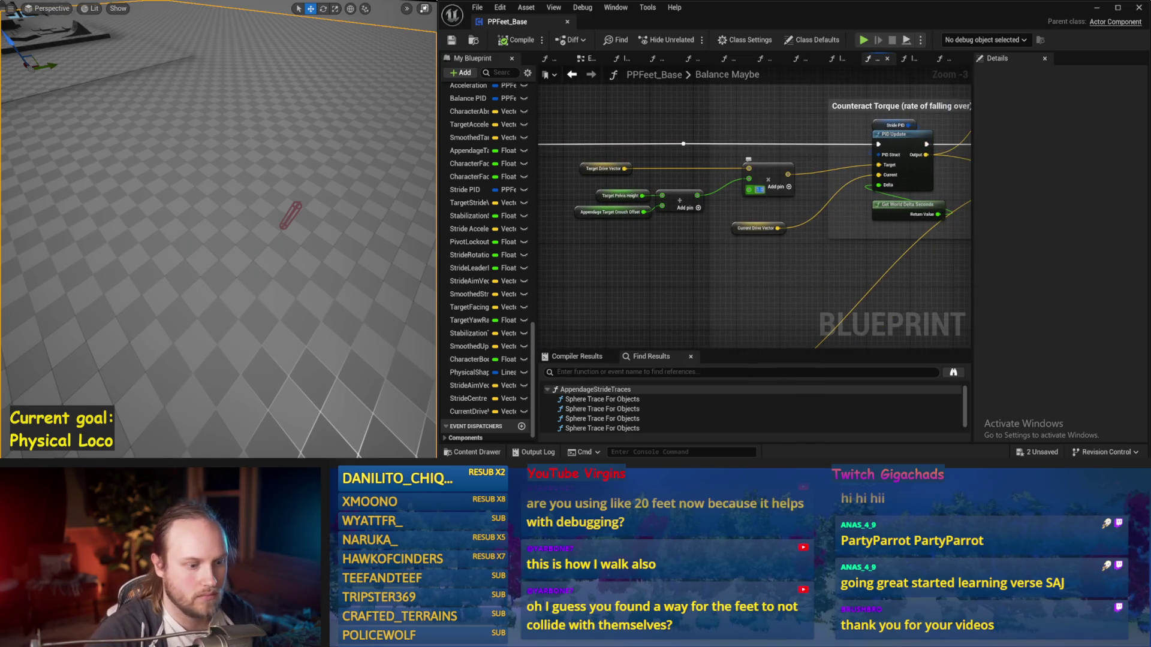
Set the Multiply node's value to -1.0 and simulate to test it
{"action": "key", "text": "Return"}
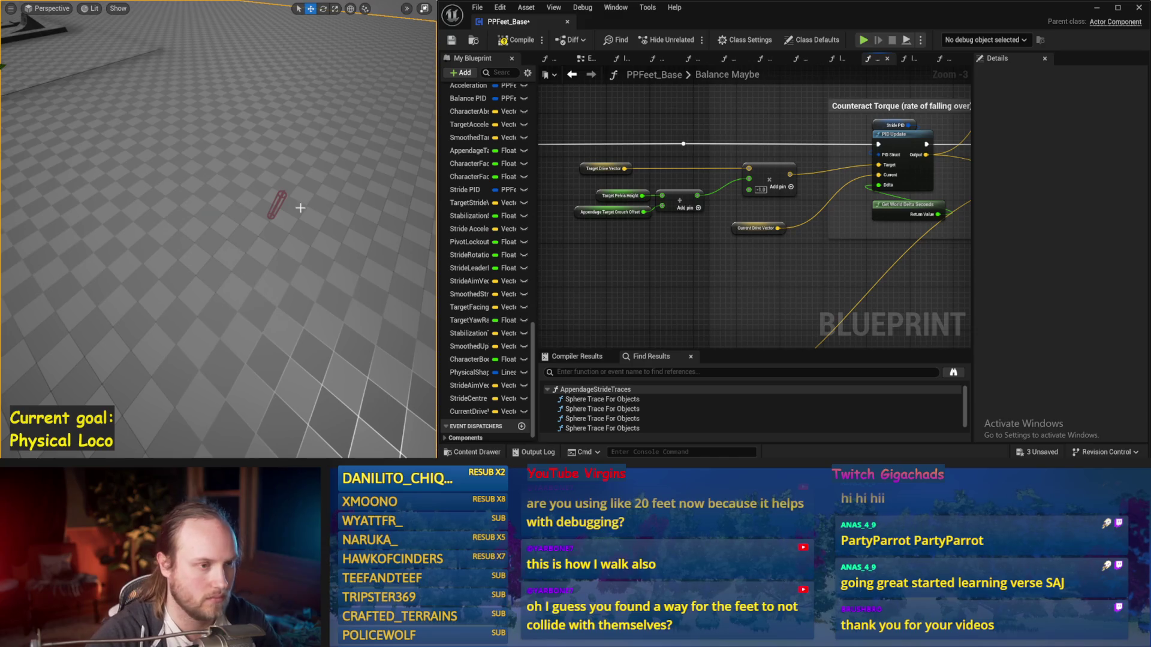
{"action": "key", "text": "alt+s"}
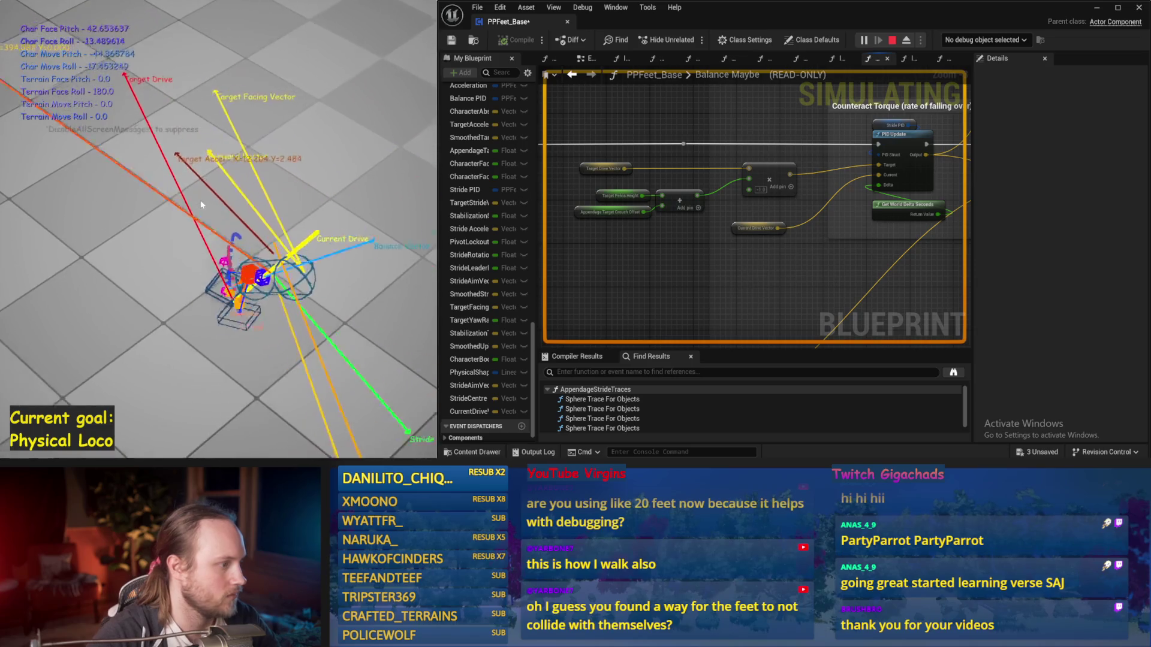
{"action": "key", "text": "Escape"}
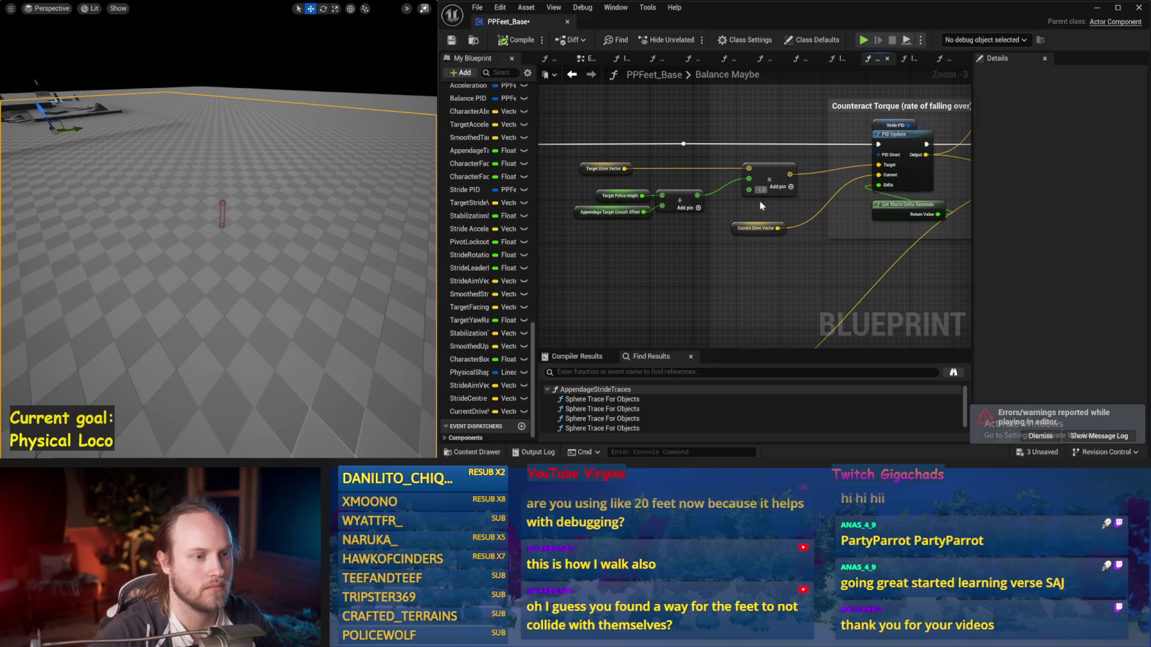
Bring the SET and Subtract nodes into view, save the blueprint, and test in Play
{"action": "left_click_drag", "start_coordinate": [808, 269], "coordinate": [564, 264]}
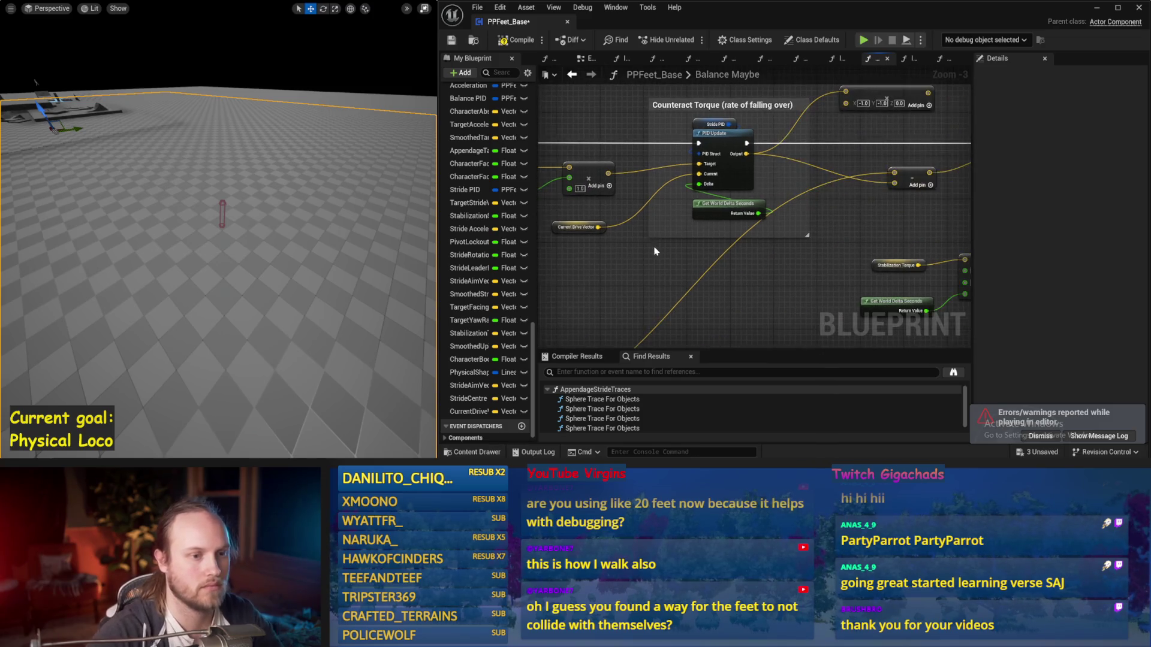
{"action": "left_click_drag", "start_coordinate": [891, 223], "coordinate": [749, 223]}
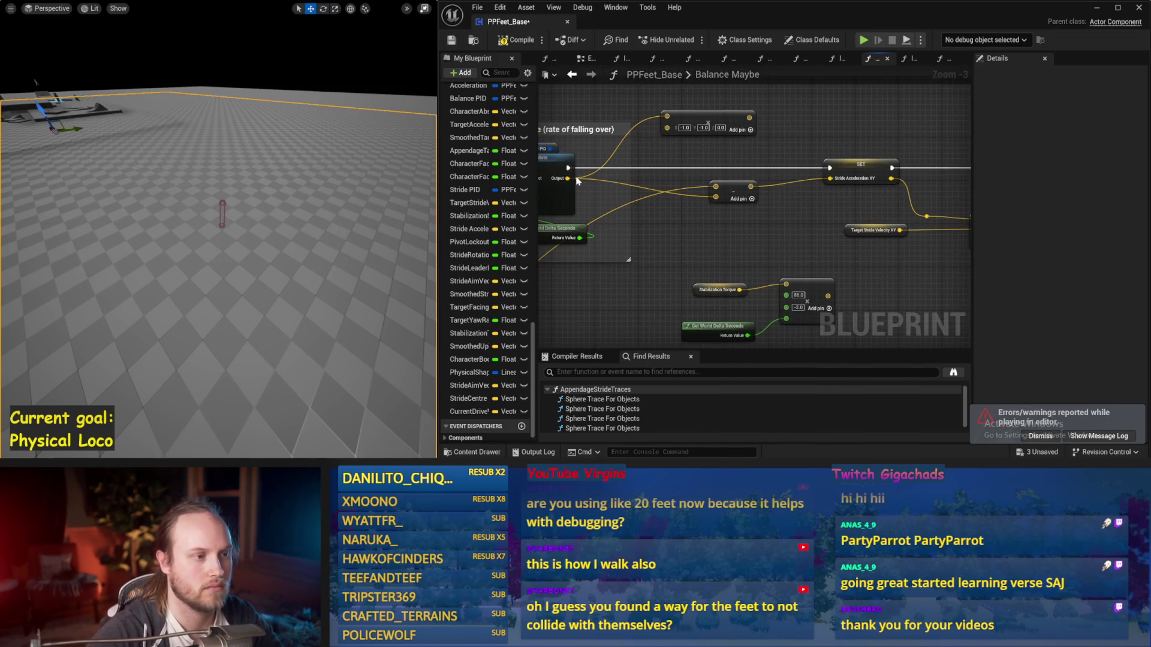
{"action": "scroll", "coordinate": [579, 181], "scroll_direction": "down", "scroll_amount": 1}
{"action": "mouse_move", "coordinate": [723, 229]}
{"action": "left_mouse_down"}
{"action": "mouse_move", "coordinate": [770, 132]}
{"action": "mouse_move", "coordinate": [824, 201]}
{"action": "mouse_move", "coordinate": [773, 128]}
{"action": "mouse_move", "coordinate": [748, 132]}
{"action": "left_mouse_up"}
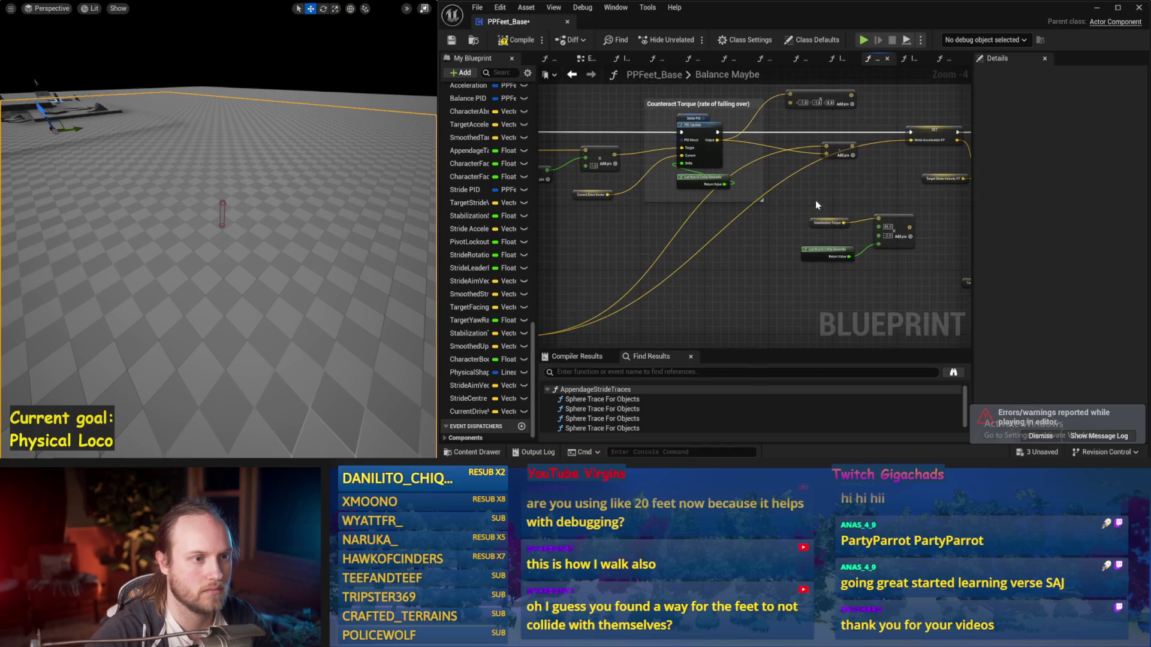
{"action": "left_click", "coordinate": [451, 42]}
{"action": "key", "text": "alt+p"}
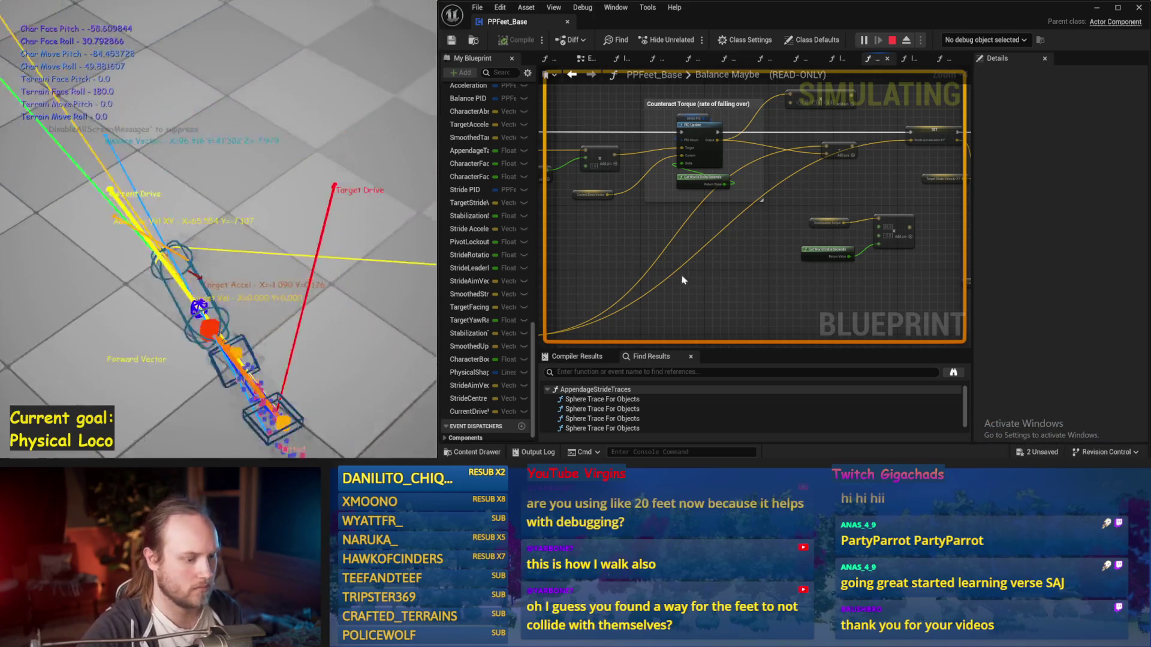
{"action": "key", "text": "Escape"}
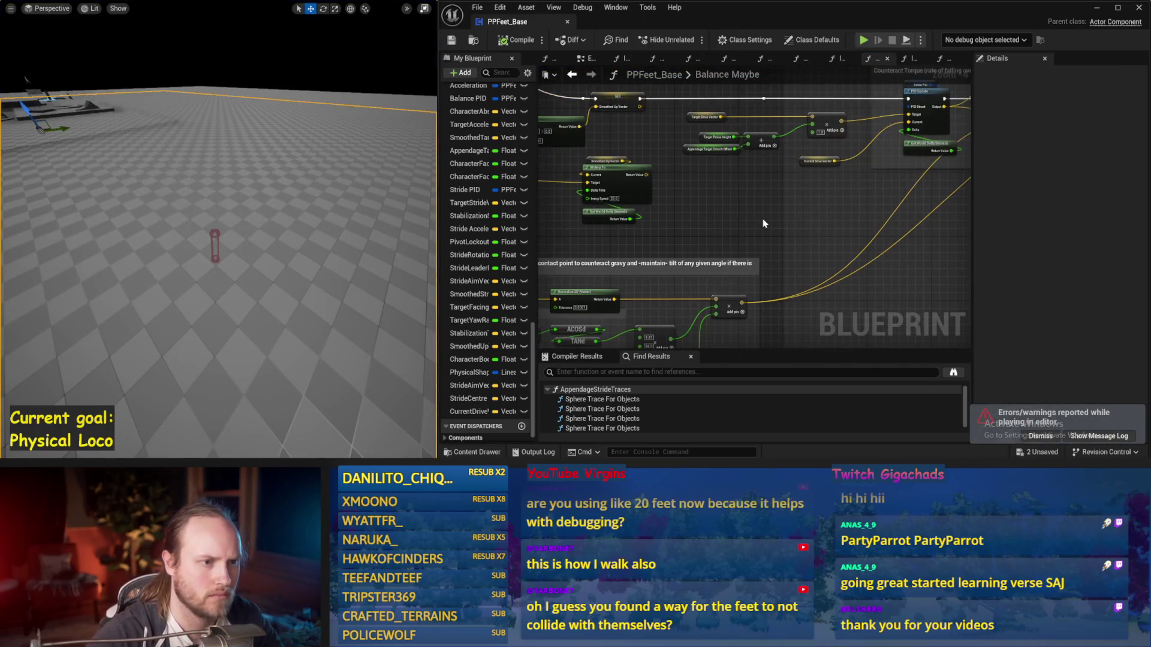
Change the Cheating strength float from -200.0 to 0, test in Play, and save
{"action": "scroll", "coordinate": [773, 210], "scroll_direction": "down", "scroll_amount": 1}
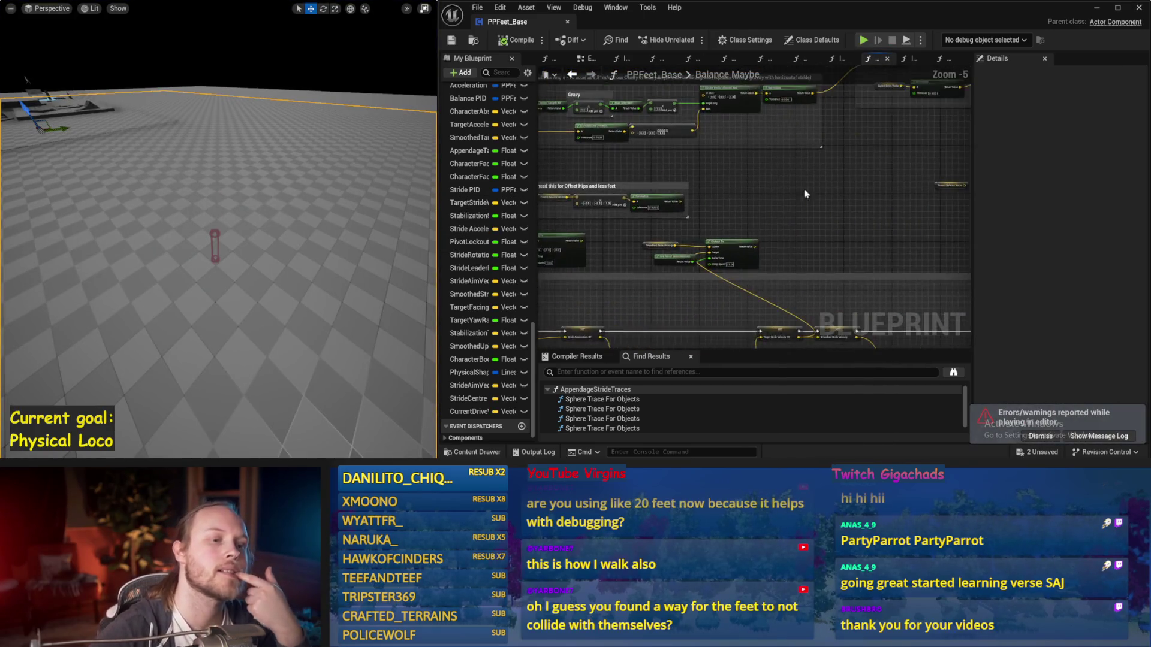
{"action": "left_click_drag", "start_coordinate": [789, 198], "coordinate": [877, 187]}
{"action": "mouse_move", "coordinate": [854, 144]}
{"action": "left_mouse_down"}
{"action": "mouse_move", "coordinate": [771, 196]}
{"action": "mouse_move", "coordinate": [817, 116]}
{"action": "mouse_move", "coordinate": [748, 188]}
{"action": "mouse_move", "coordinate": [739, 246]}
{"action": "left_mouse_up"}
{"action": "scroll", "coordinate": [797, 180], "scroll_direction": "down", "scroll_amount": 1}
{"action": "scroll", "coordinate": [740, 246], "scroll_direction": "up", "scroll_amount": 1}
{"action": "scroll", "coordinate": [768, 208], "scroll_direction": "up", "scroll_amount": 2}
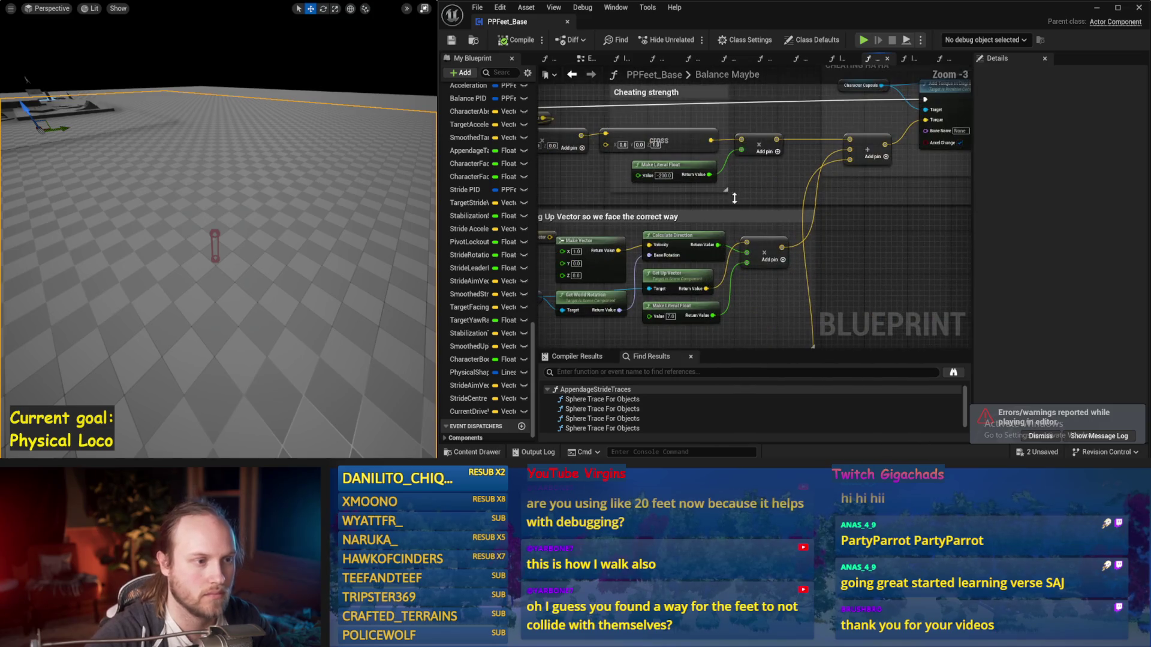
{"action": "type", "text": "0"}
{"action": "key", "text": "Return"}
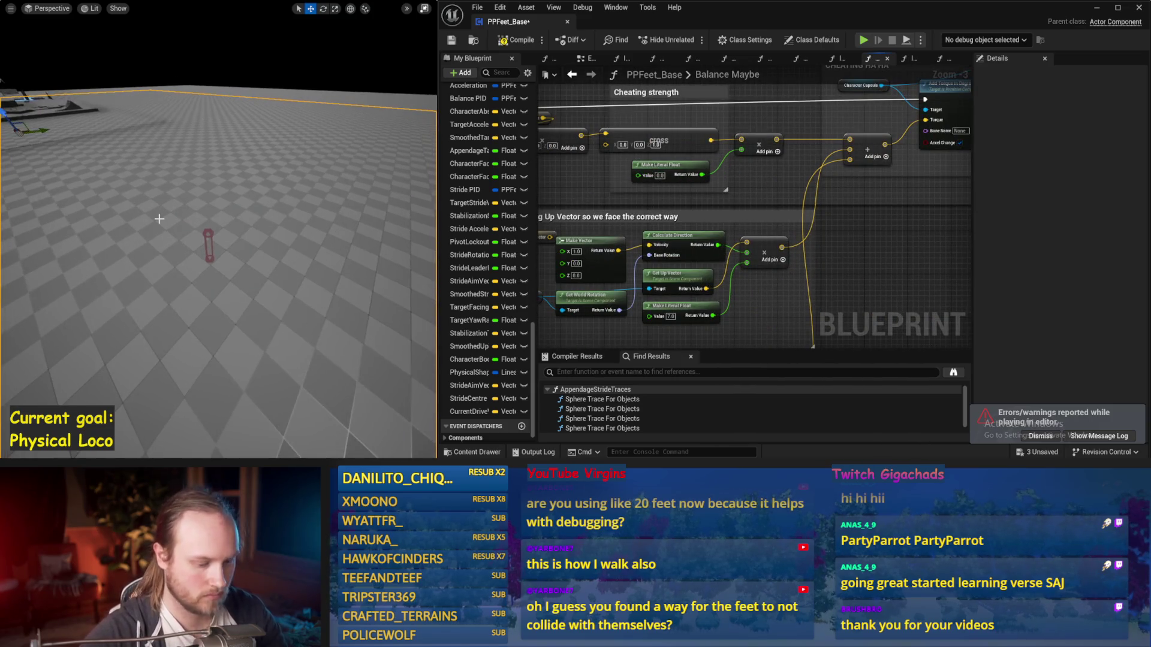
{"action": "key", "text": "alt+p"}
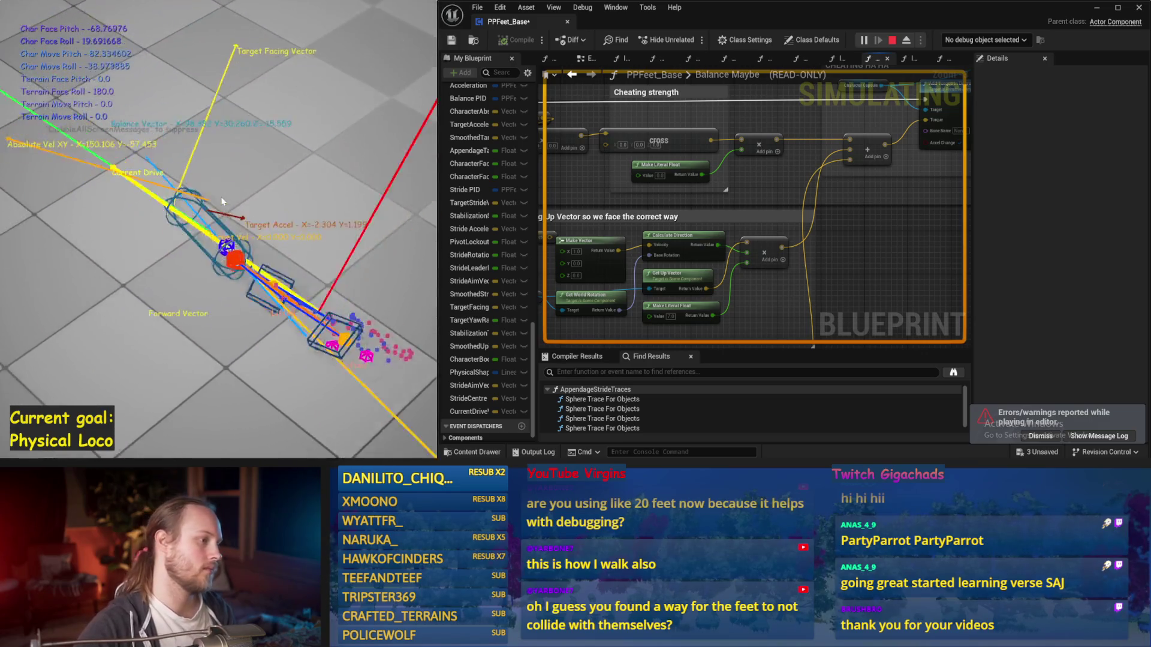
{"action": "key", "text": "Escape"}
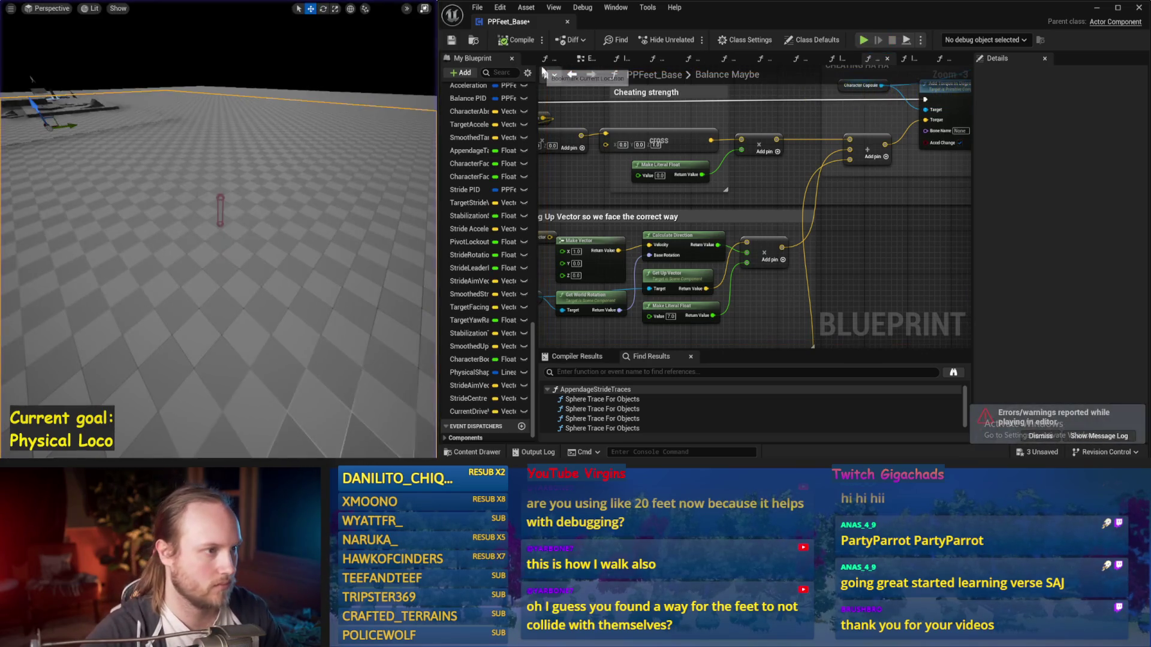
{"action": "key", "text": "ctrl+s"}
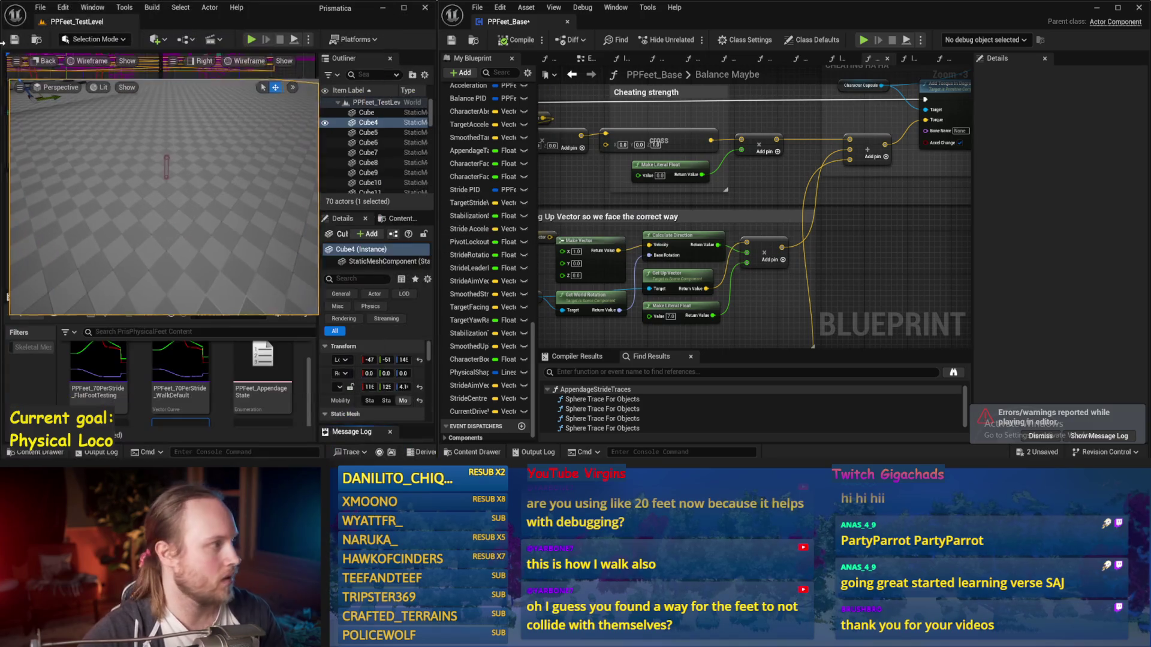
Save all unsaved assets with File > Save All
{"action": "left_click", "coordinate": [40, 7]}
{"action": "left_click", "coordinate": [60, 150]}
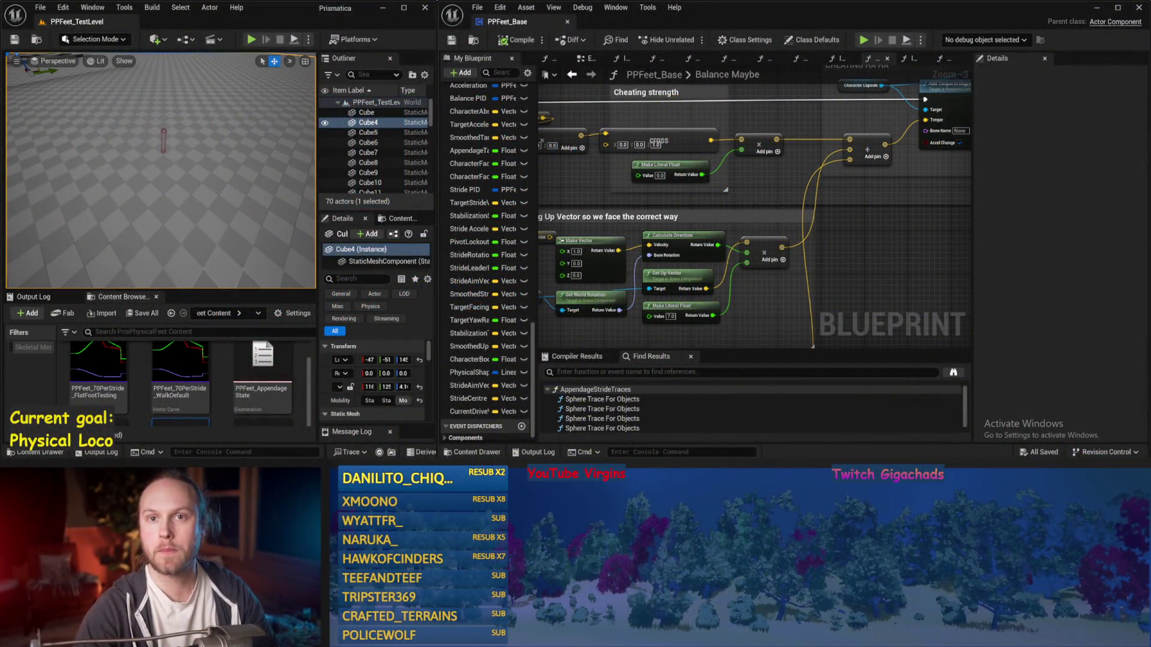
Pan to the CHEATING HA HA comment and run a brief balance simulation of the character
{"action": "mouse_move", "coordinate": [714, 231]}
{"action": "left_mouse_down"}
{"action": "mouse_move", "coordinate": [709, 249]}
{"action": "mouse_move", "coordinate": [748, 234]}
{"action": "left_mouse_up"}
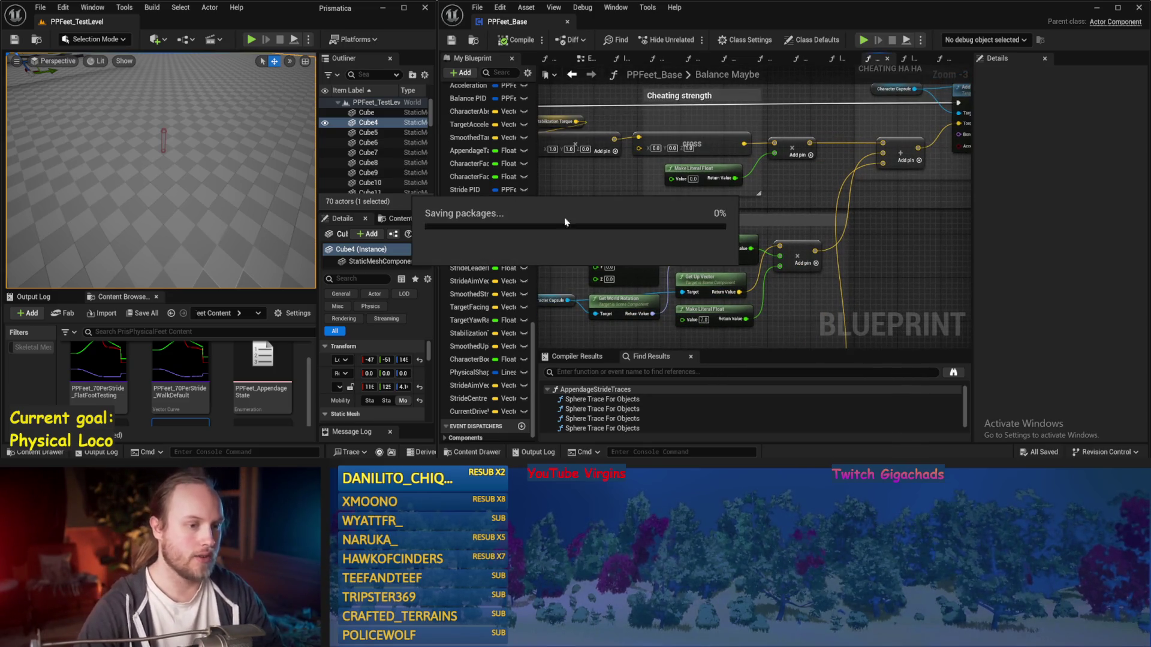
{"action": "key", "text": "alt+s"}
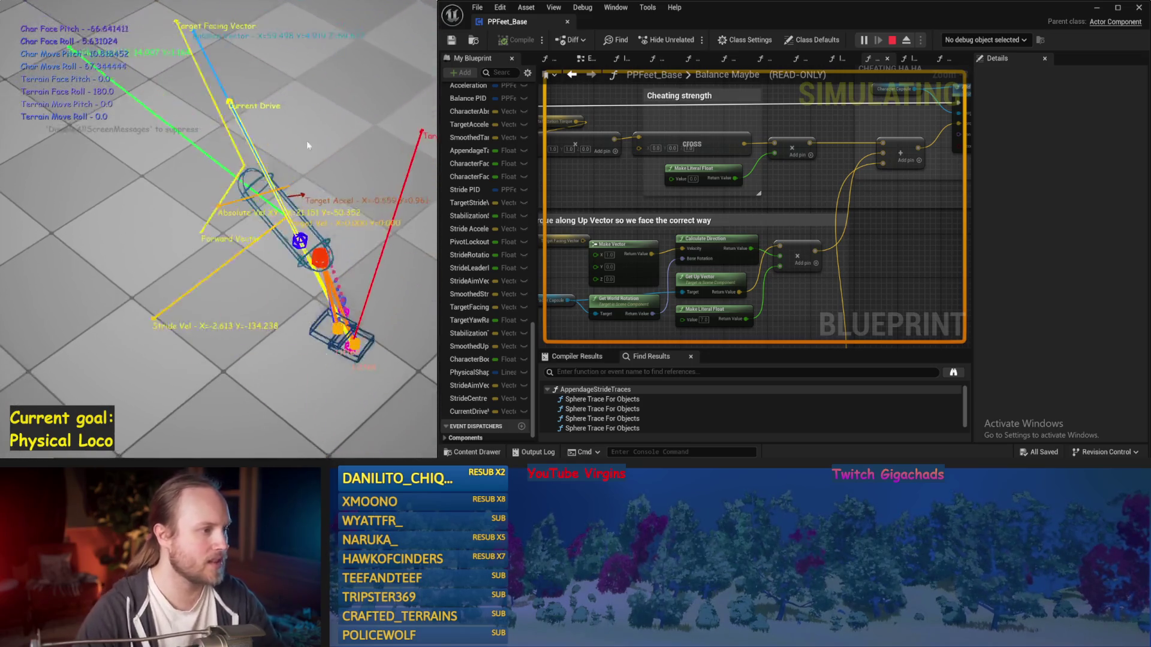
{"action": "key", "text": "Escape"}
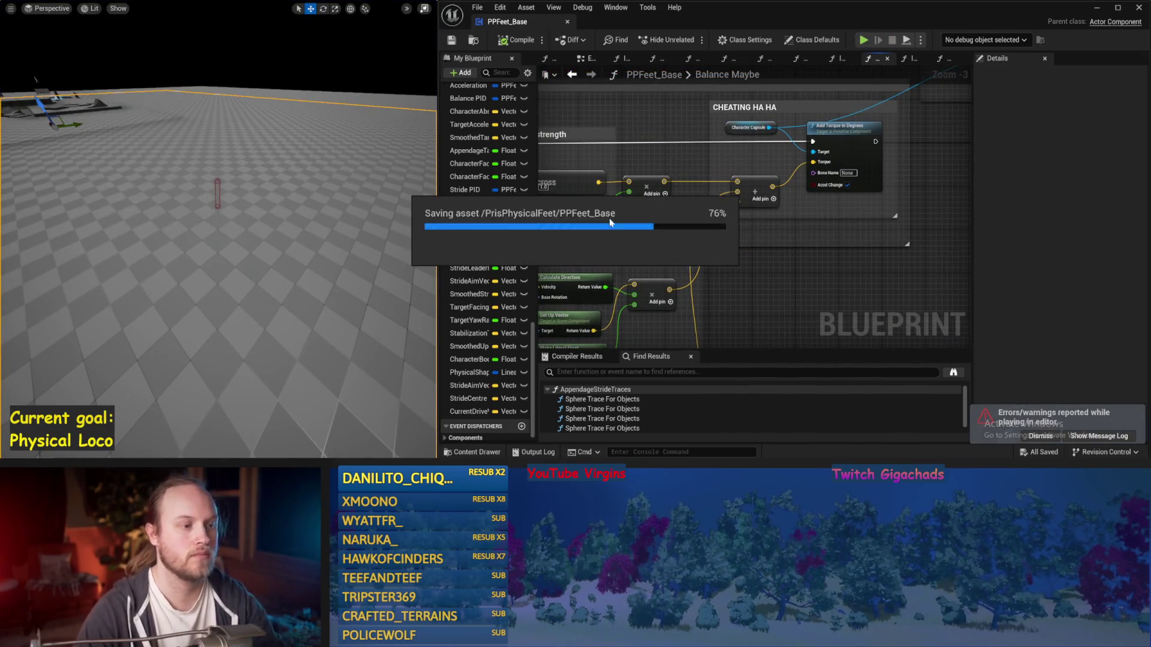
{"action": "scroll", "coordinate": [700, 186], "scroll_direction": "down", "scroll_amount": 3}
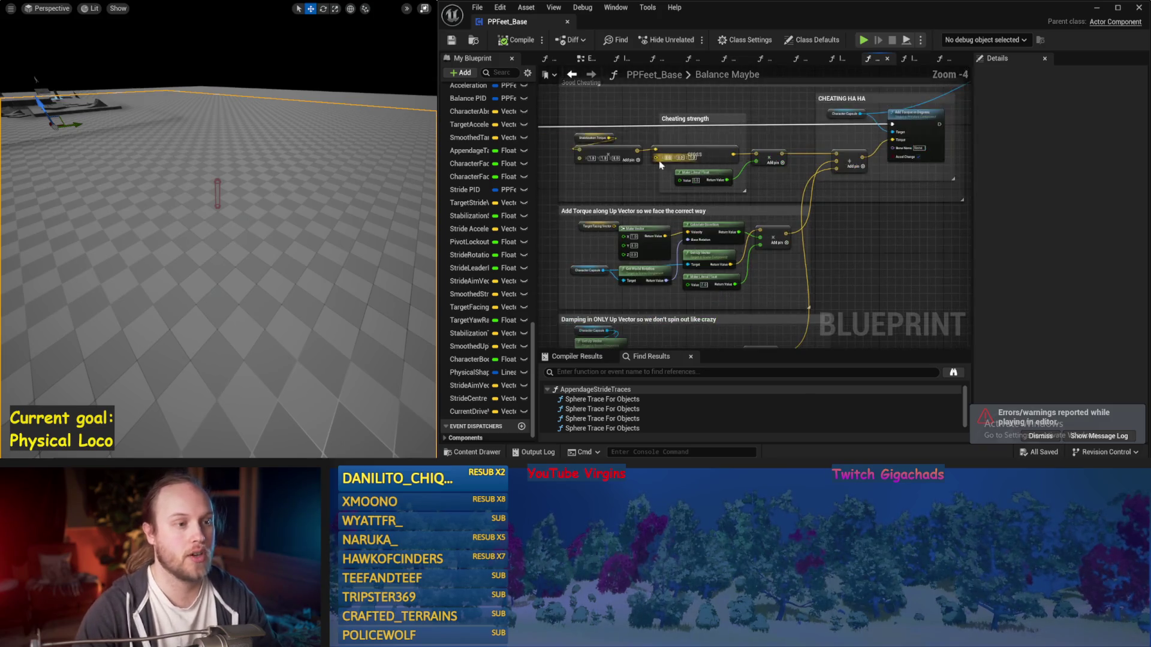
Frame the graph and bring the counteract-gravity section with the ACOSd and TANd nodes into view
{"action": "key", "text": "Home"}
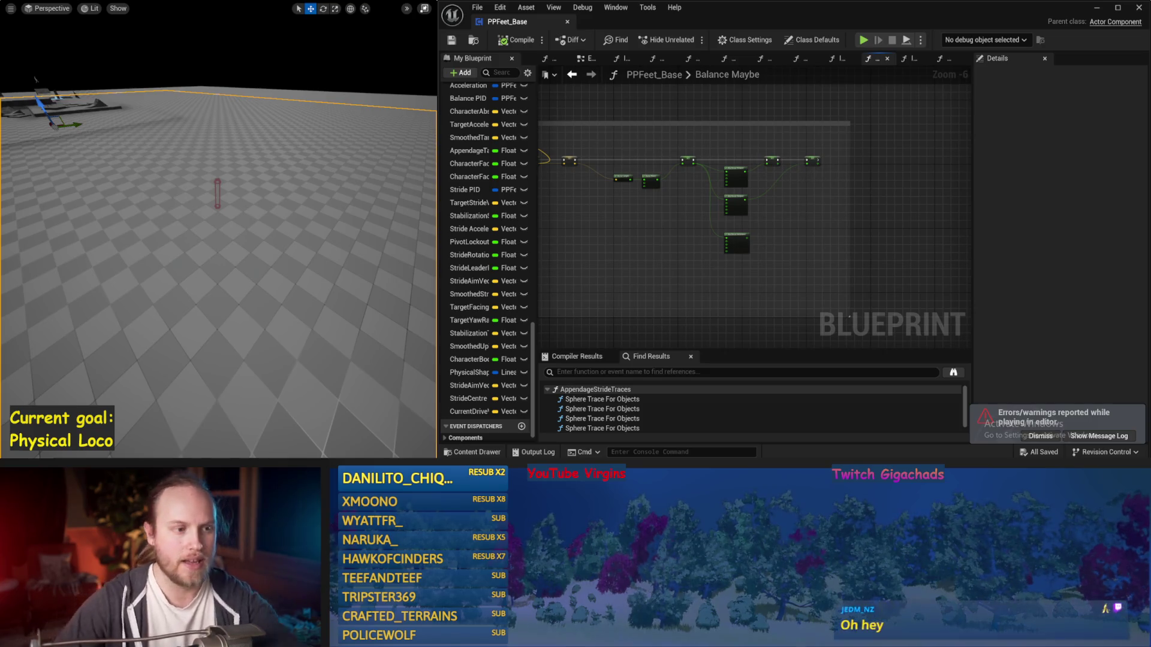
{"action": "scroll", "coordinate": [784, 317], "scroll_direction": "up", "scroll_amount": 1}
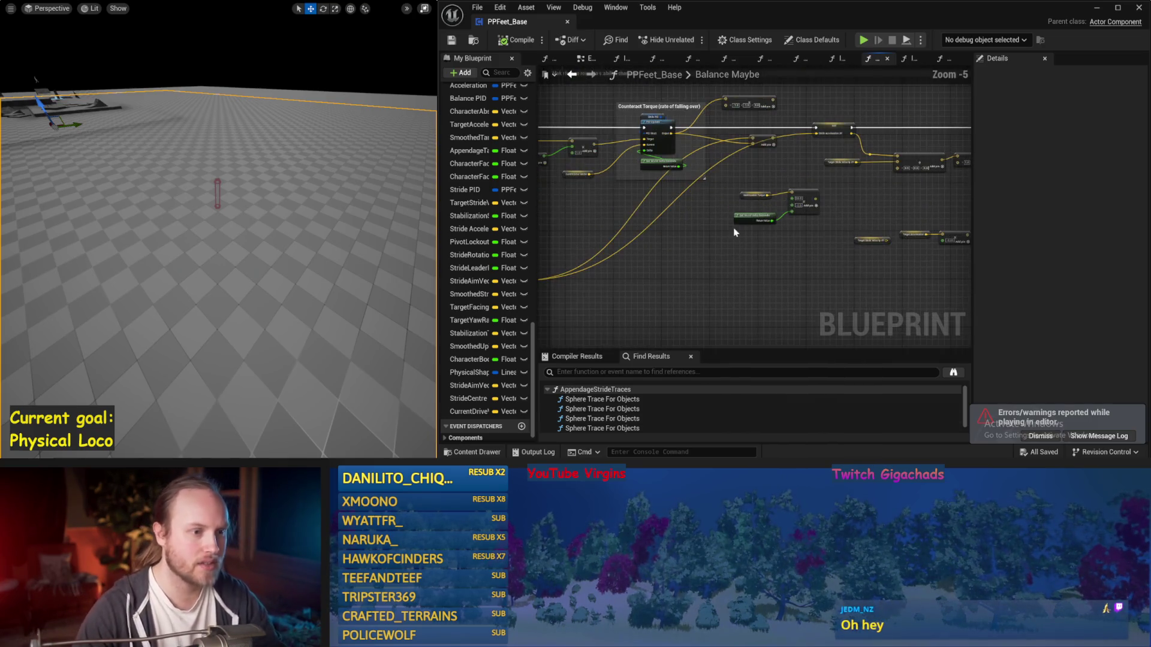
{"action": "scroll", "coordinate": [753, 169], "scroll_direction": "up", "scroll_amount": 2}
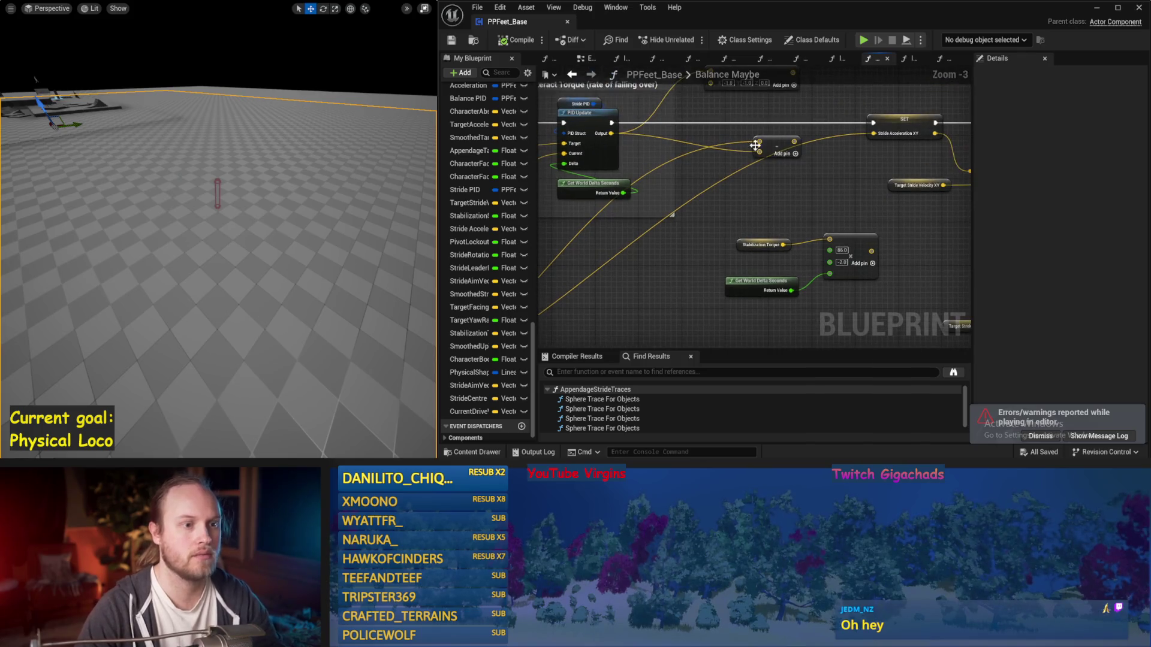
{"action": "left_click", "coordinate": [774, 120]}
{"action": "left_click_drag", "start_coordinate": [762, 194], "coordinate": [964, 147]}
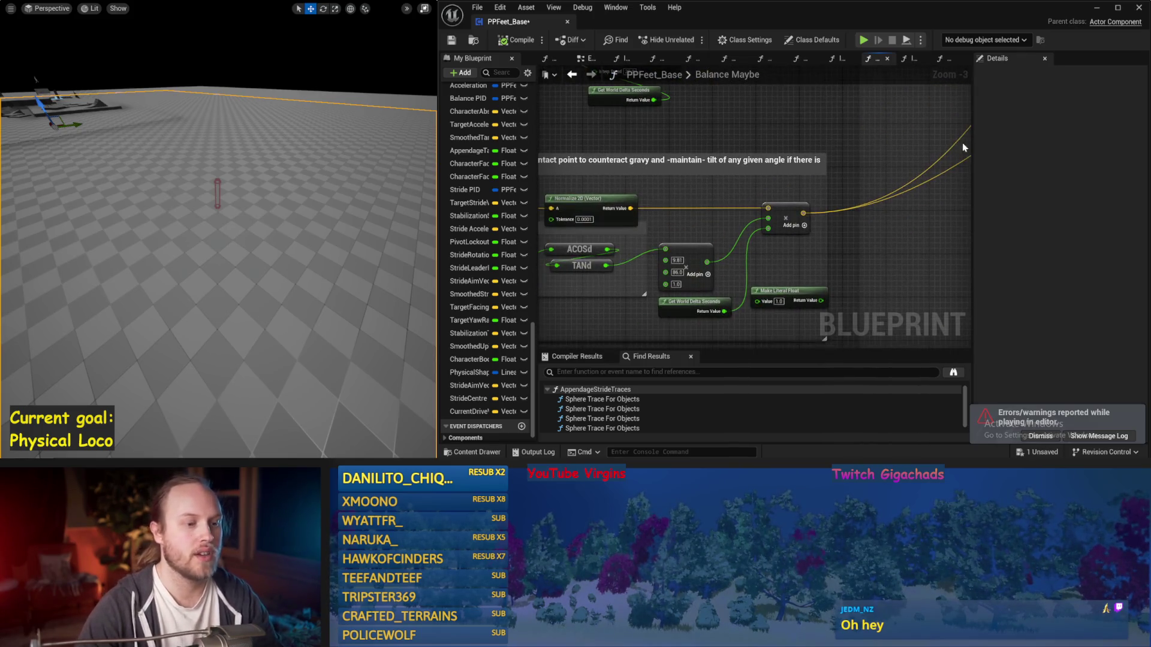
{"action": "left_click_drag", "start_coordinate": [615, 276], "coordinate": [733, 264]}
Save the blueprint and run a short simulation test
{"action": "key", "text": "ctrl+s"}
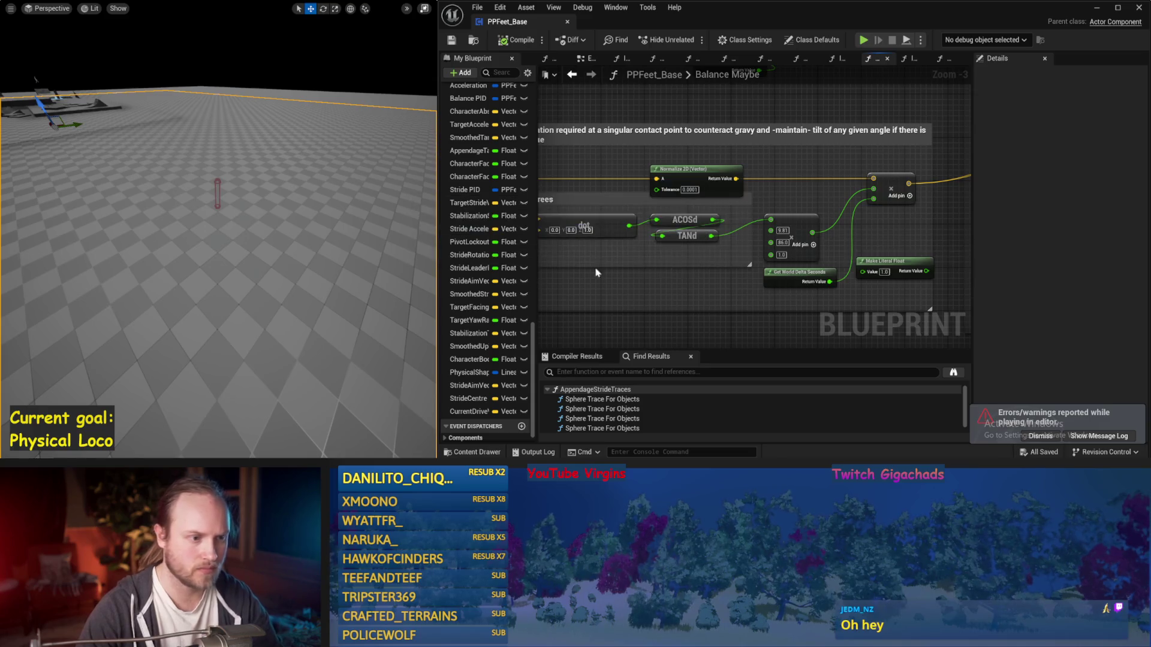
{"action": "key", "text": "alt+p"}
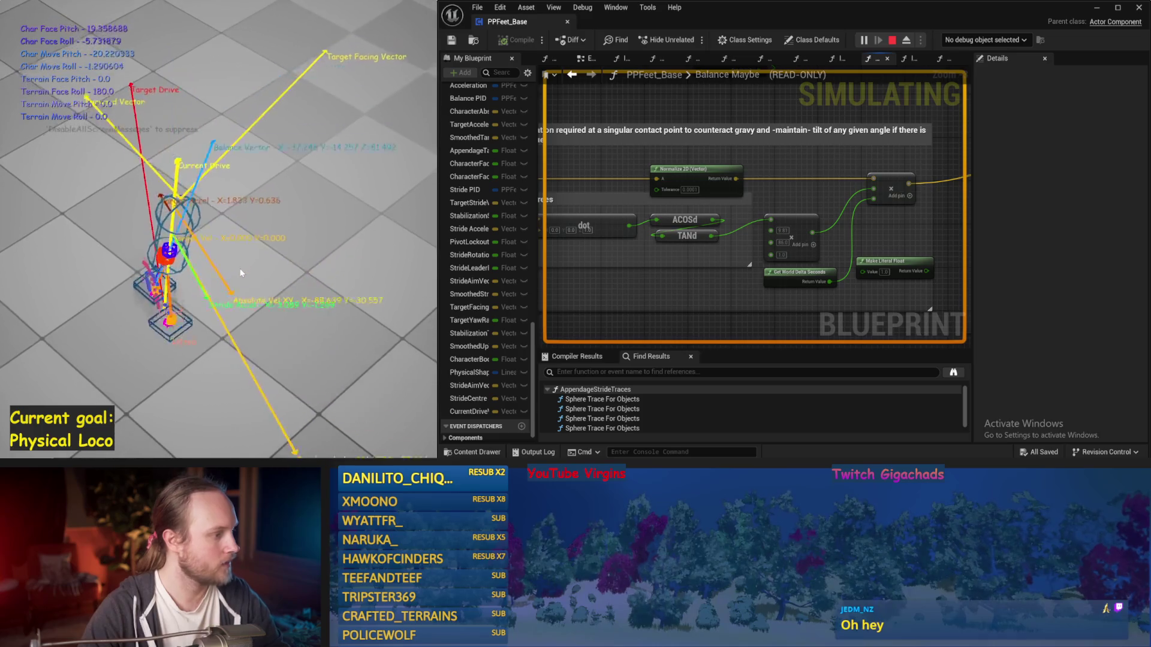
{"action": "key", "text": "Escape"}
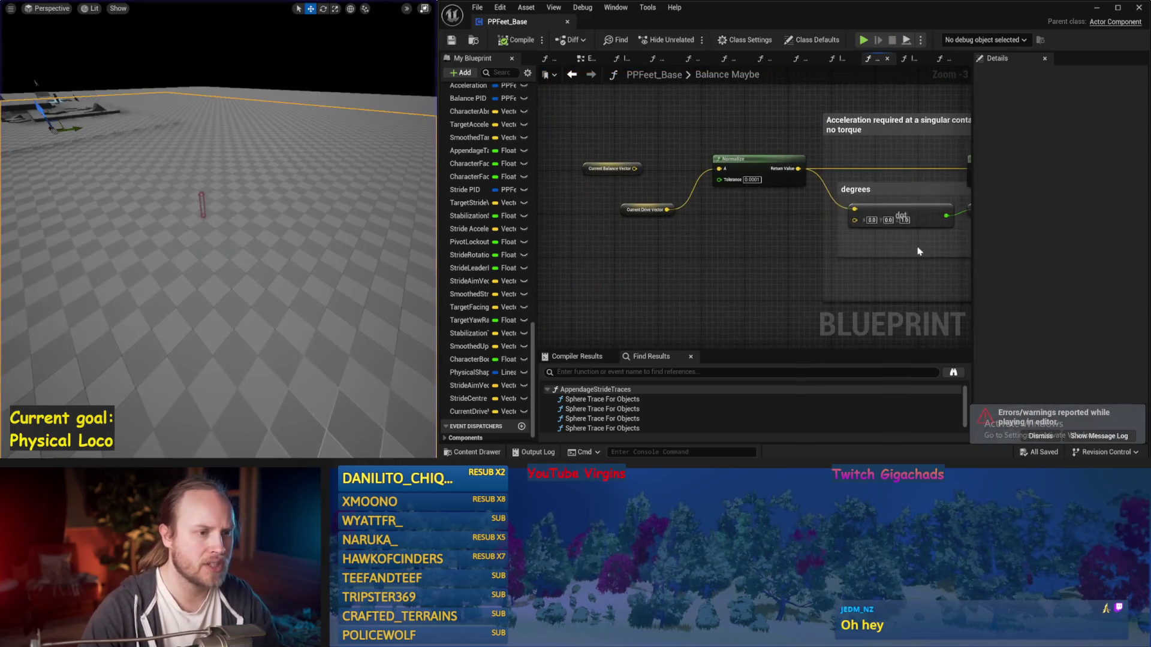
Wire Current Balance Vector into the Normalize input and test it in simulation
{"action": "left_click_drag", "start_coordinate": [714, 170], "coordinate": [719, 168]}
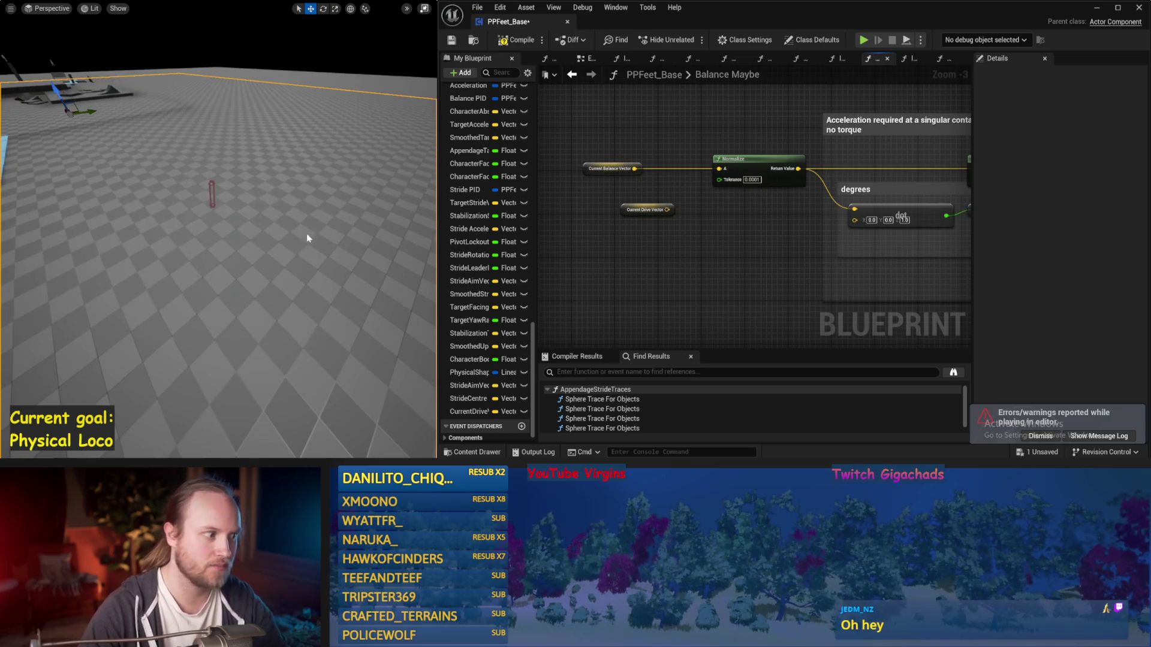
{"action": "key", "text": "alt+p"}
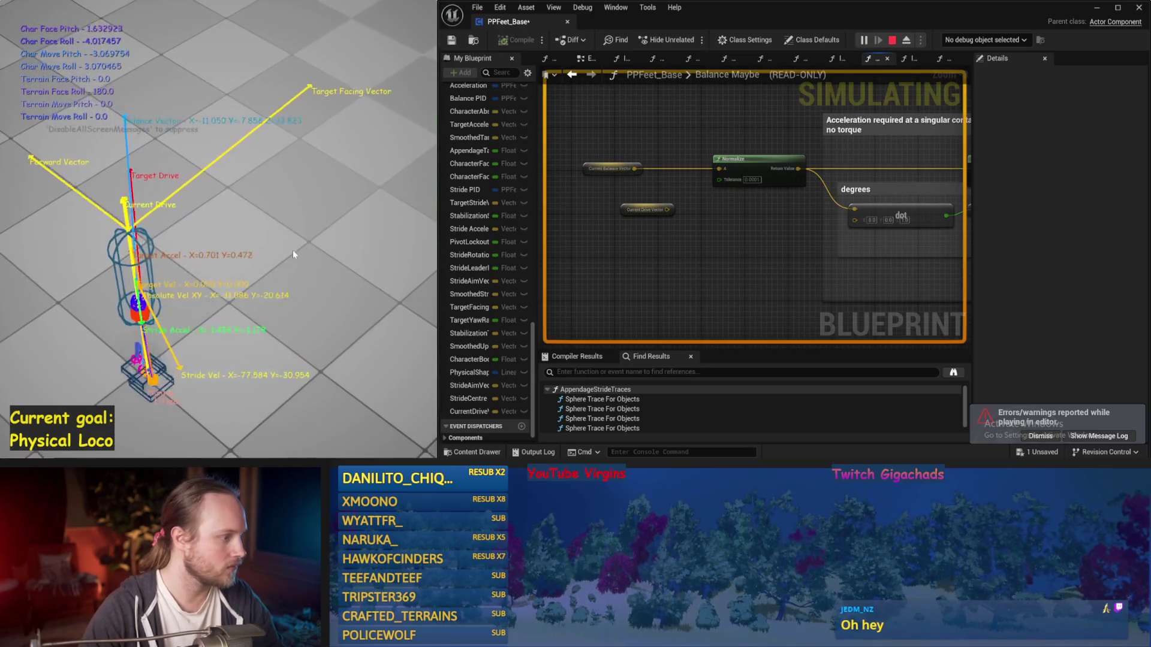
{"action": "key", "text": "Escape"}
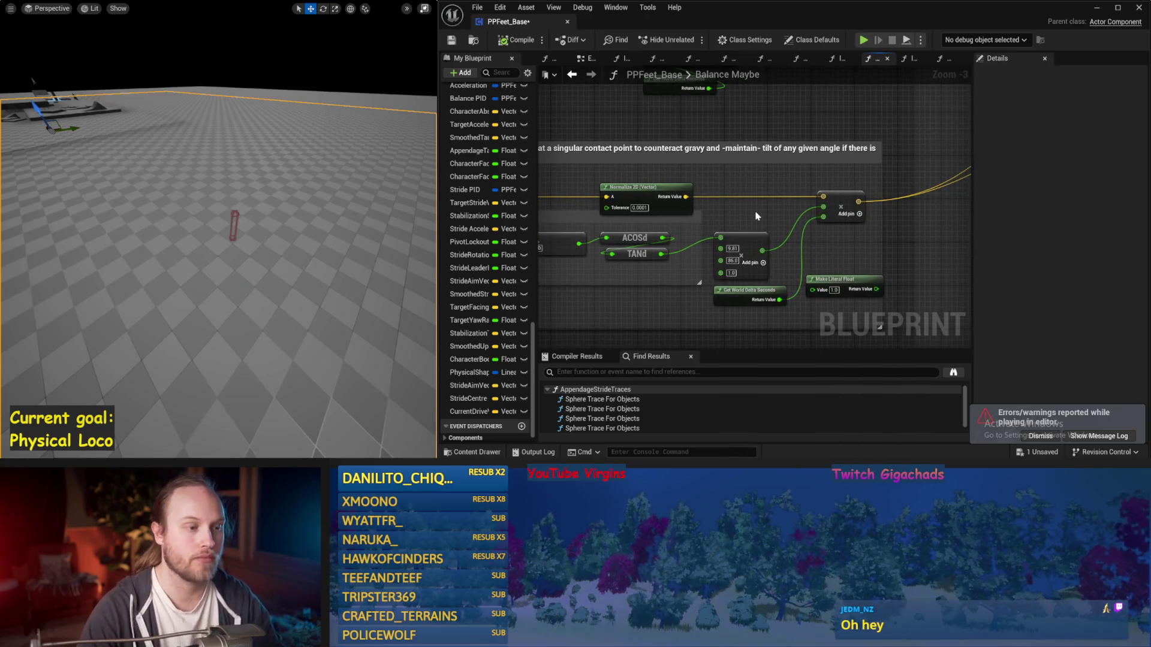
Pan through the tilt calculation to Current Balance Vector and Normalize, then simulate again
{"action": "left_click_drag", "start_coordinate": [755, 216], "coordinate": [833, 226]}
{"action": "left_click_drag", "start_coordinate": [719, 254], "coordinate": [592, 284]}
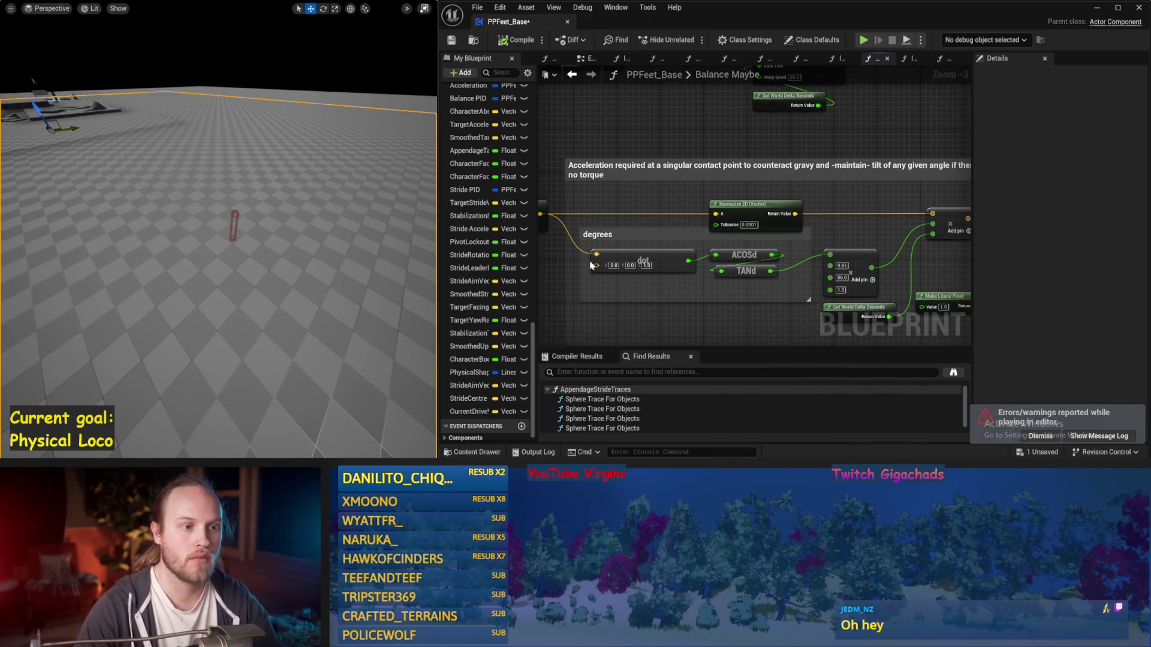
{"action": "left_click_drag", "start_coordinate": [672, 190], "coordinate": [563, 197]}
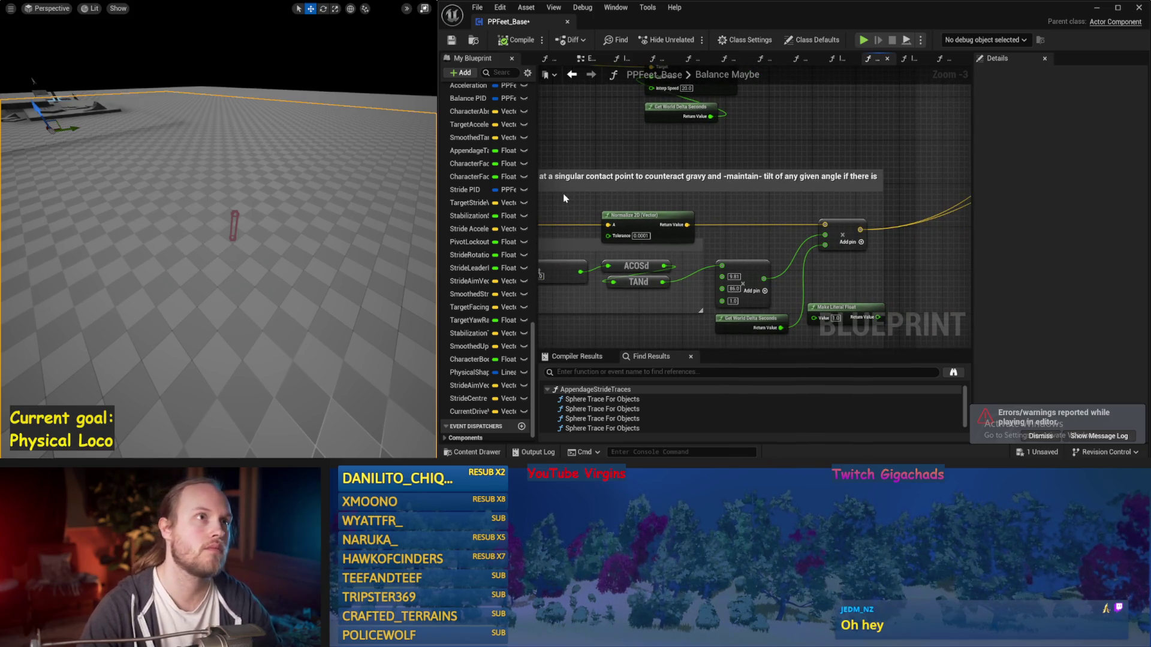
{"action": "left_click_drag", "start_coordinate": [562, 196], "coordinate": [753, 210]}
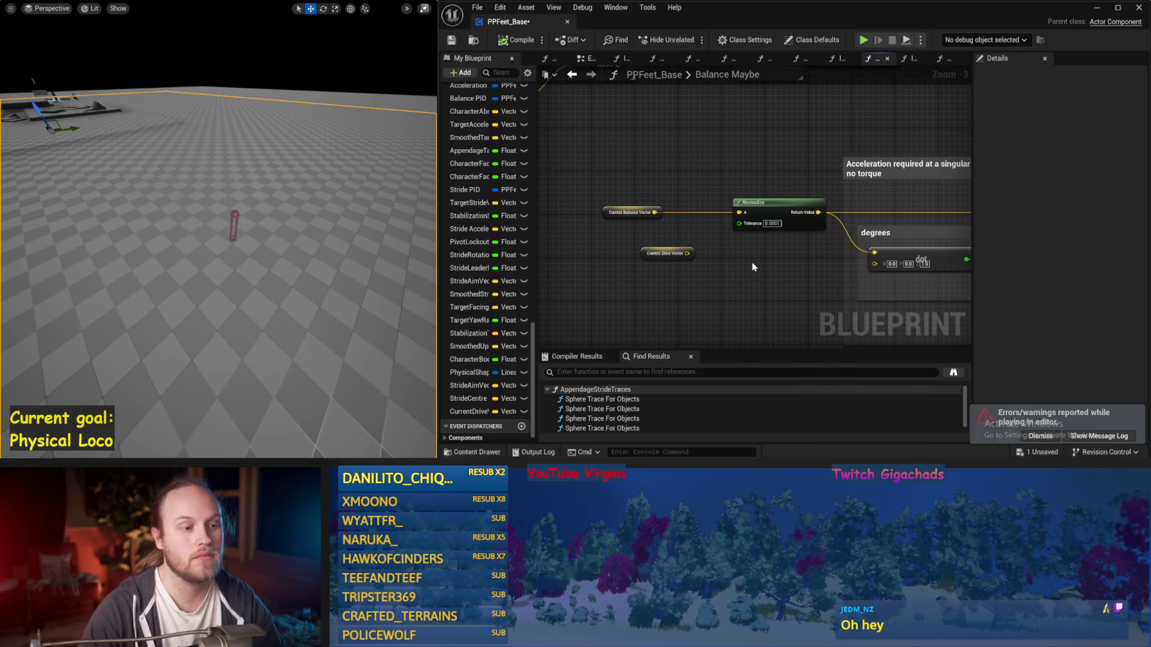
{"action": "key", "text": "alt+s"}
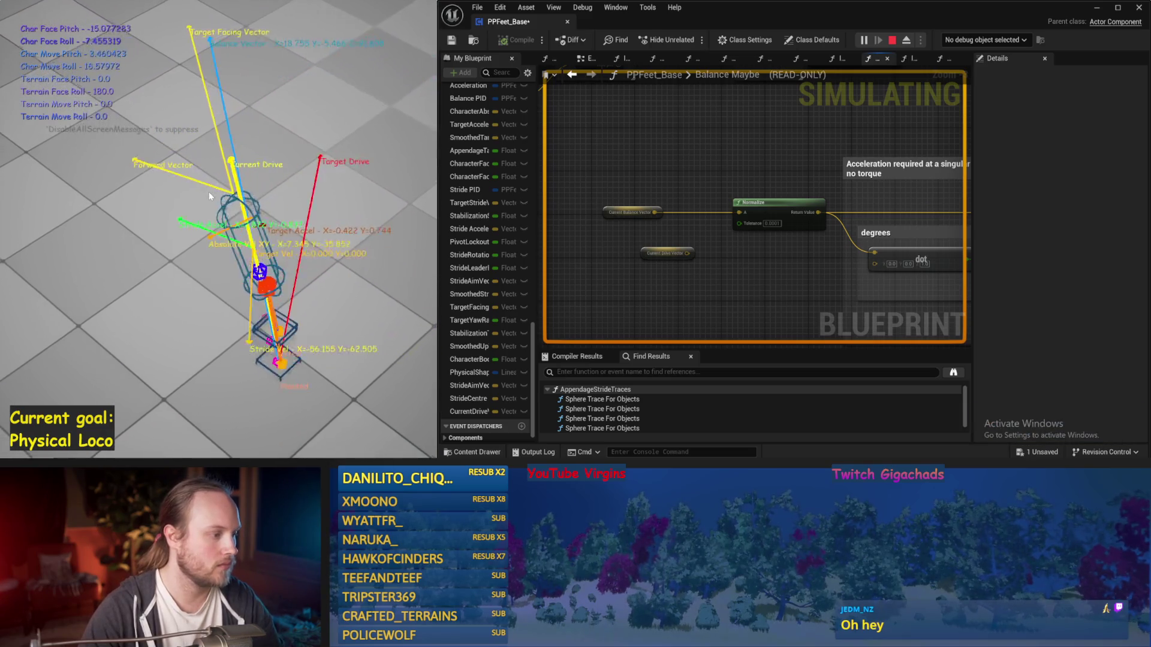
{"action": "key", "text": "Escape"}
Rewire Normalize to take Current Drive Vector instead, and test the new wiring
{"action": "left_click_drag", "start_coordinate": [688, 253], "coordinate": [743, 214]}
{"action": "scroll", "coordinate": [259, 174], "scroll_direction": "down", "scroll_amount": 2}
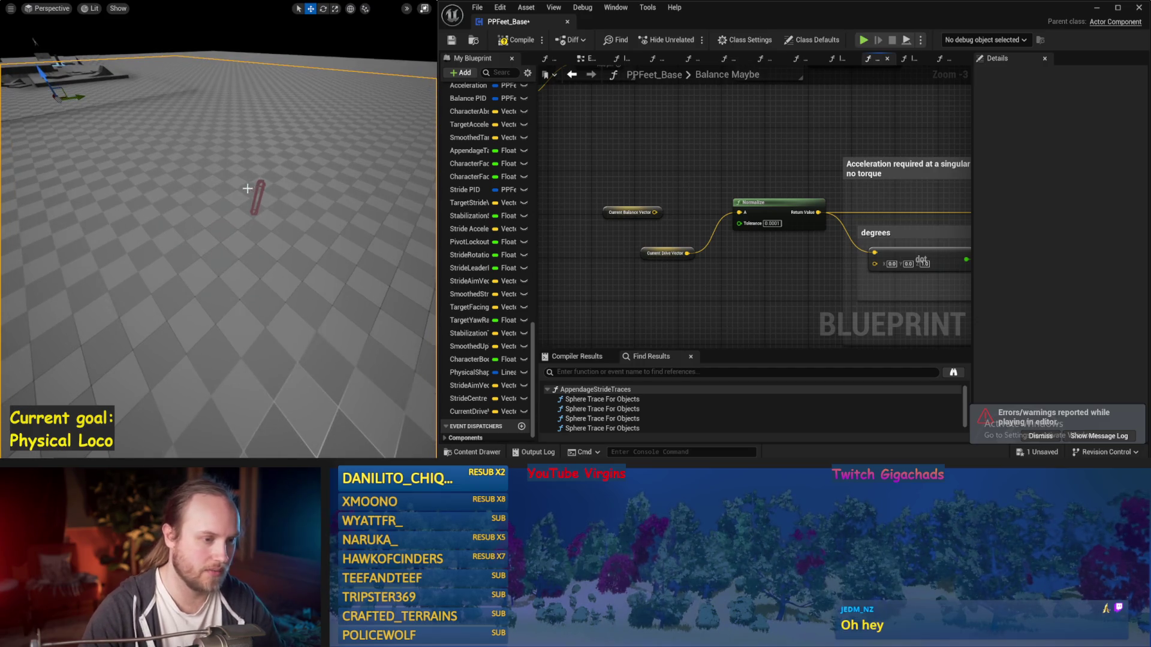
{"action": "key", "text": "alt+s"}
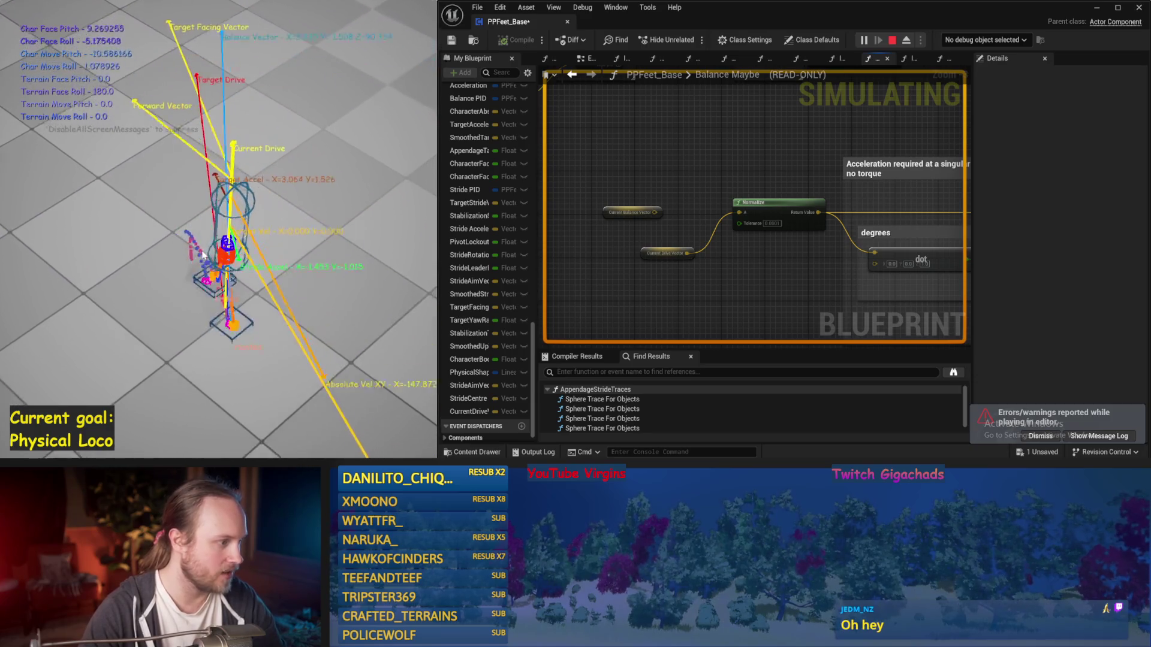
{"action": "key", "text": "Escape"}
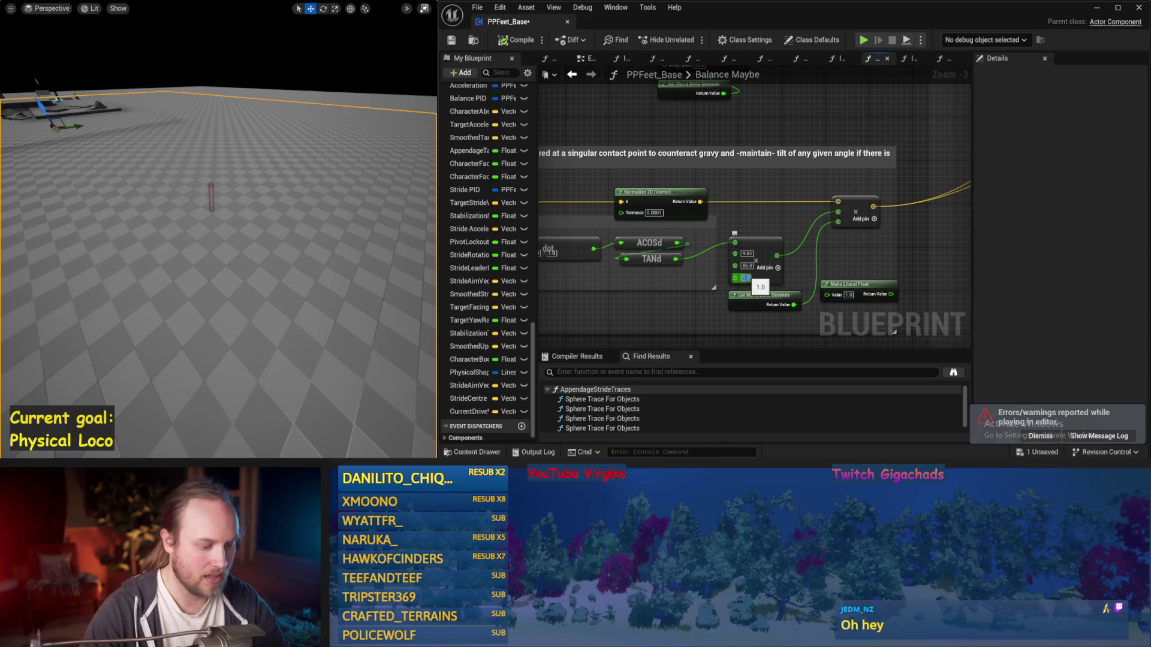
Reposition the level viewport camera and rerun the simulation several times from the start
{"action": "left_click_drag", "start_coordinate": [288, 240], "coordinate": [287, 232]}
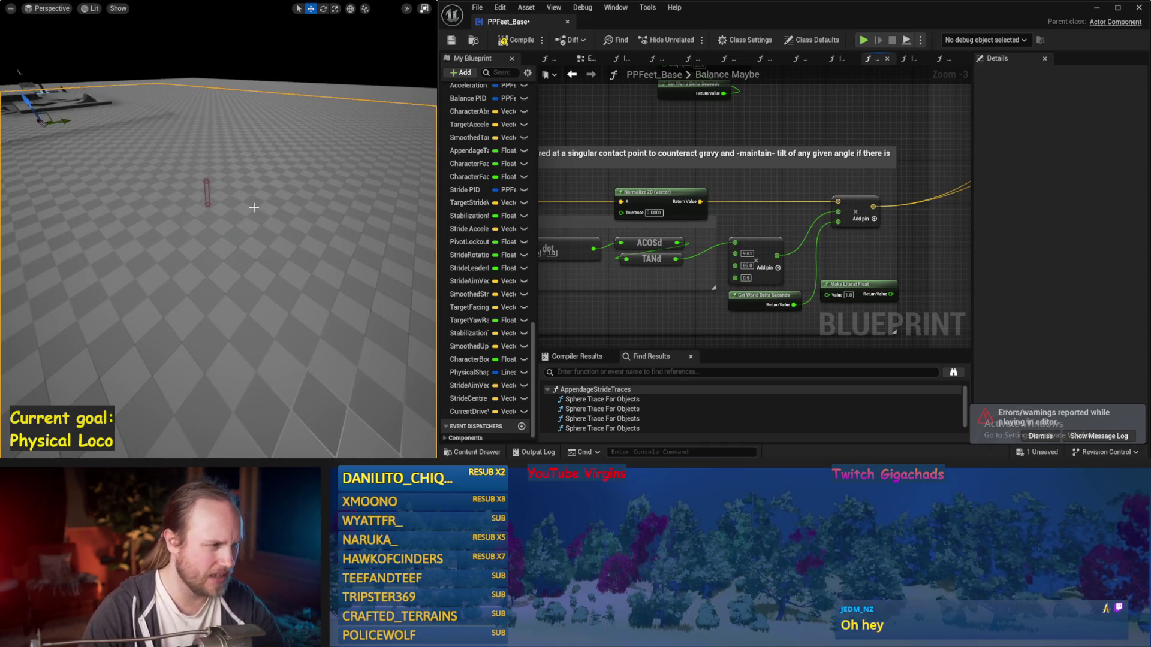
{"action": "key", "text": "alt+s"}
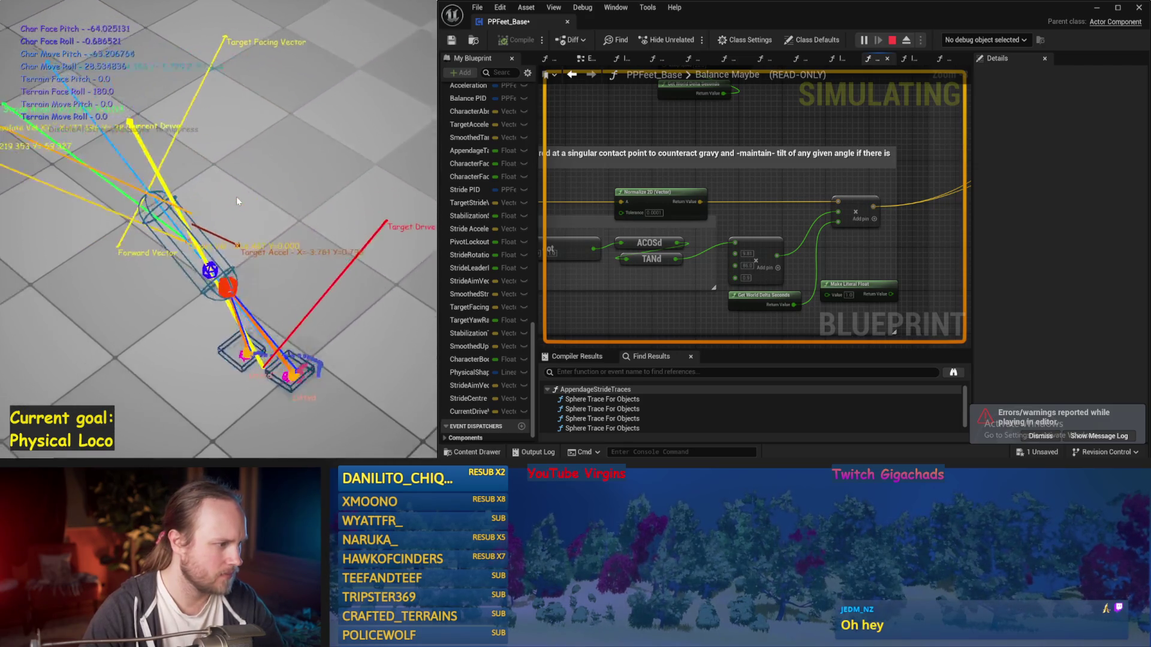
{"action": "key", "text": "Escape"}
{"action": "key", "text": "alt+s"}
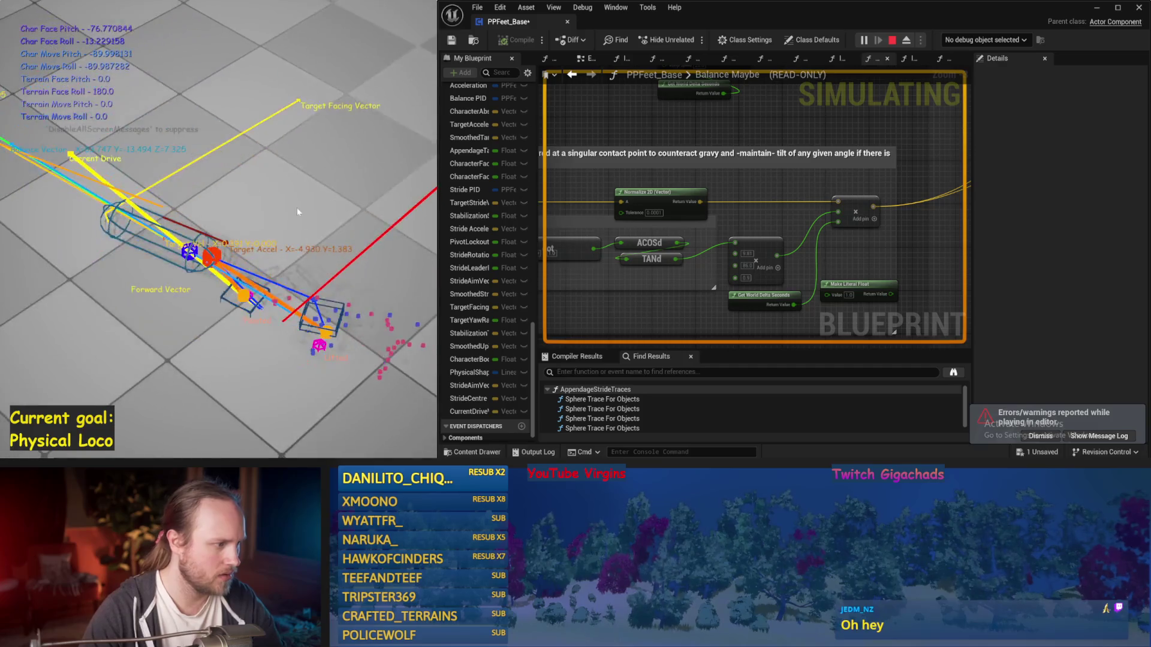
{"action": "key", "text": "Escape"}
{"action": "left_click_drag", "start_coordinate": [289, 255], "coordinate": [206, 234]}
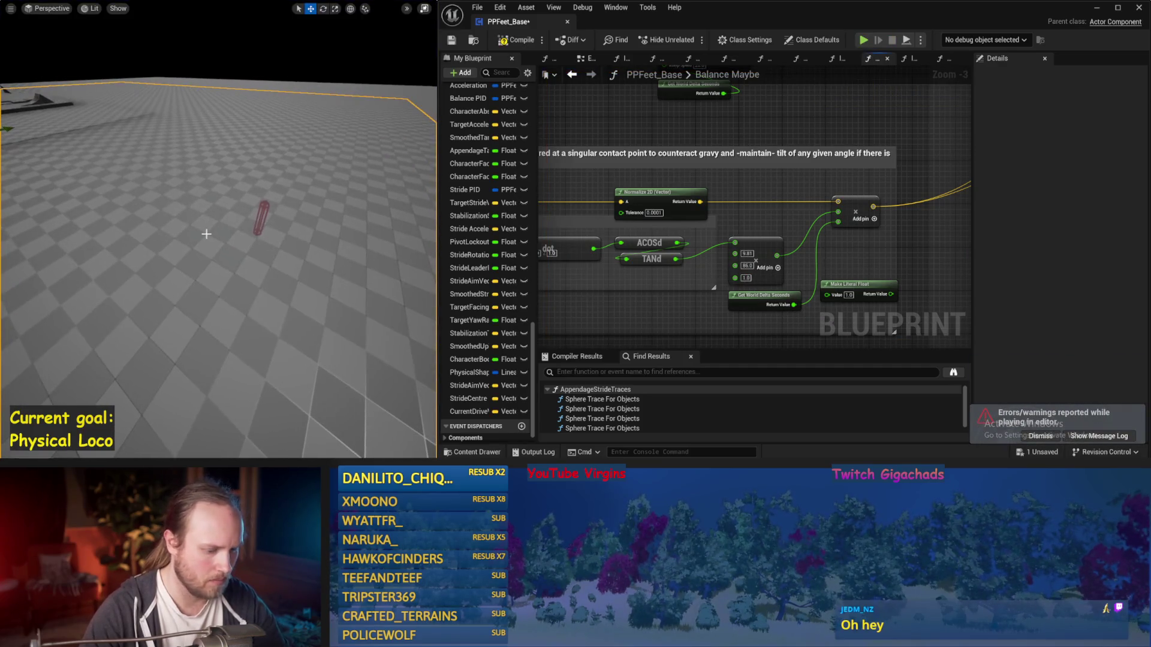
{"action": "key", "text": "alt+s"}
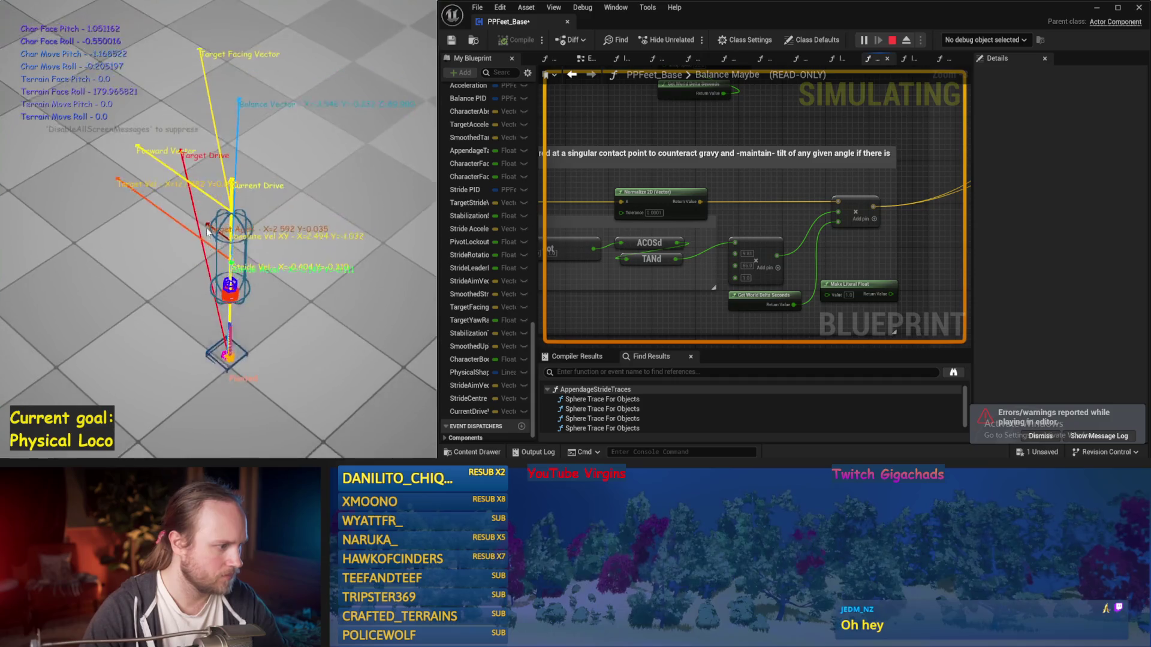
{"action": "key", "text": "Escape"}
{"action": "key", "text": "alt+s"}
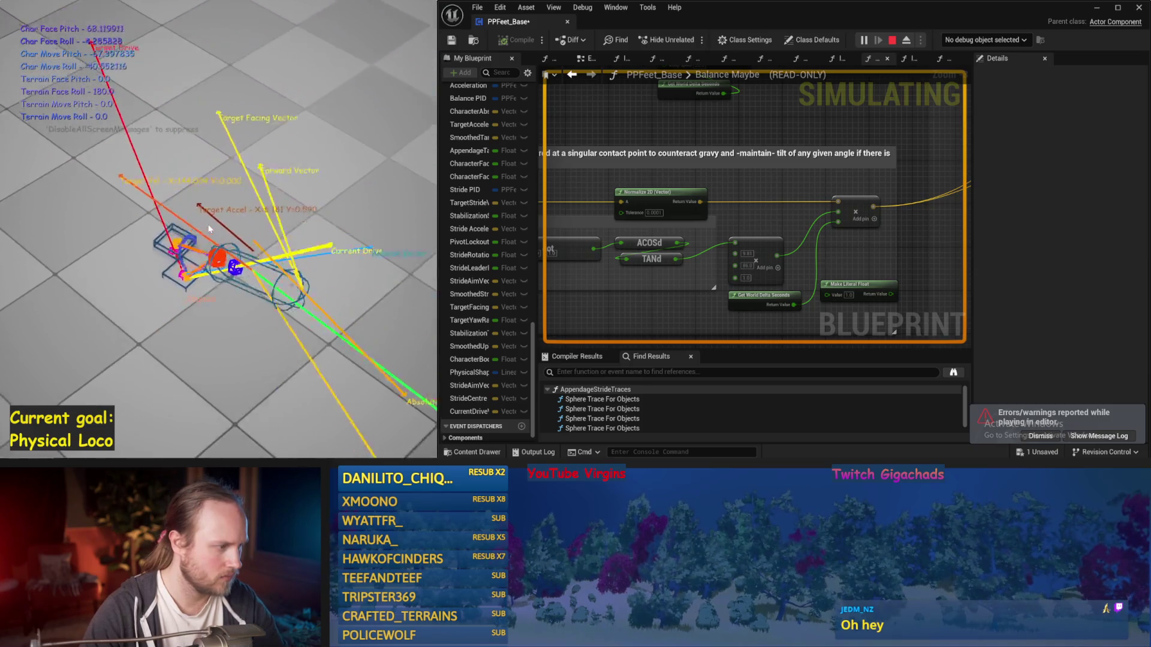
{"action": "key", "text": "Escape"}
Save, nudge the stabilization torque add node lower, and pan to the Counteract Torque block
{"action": "key", "text": "ctrl+s"}
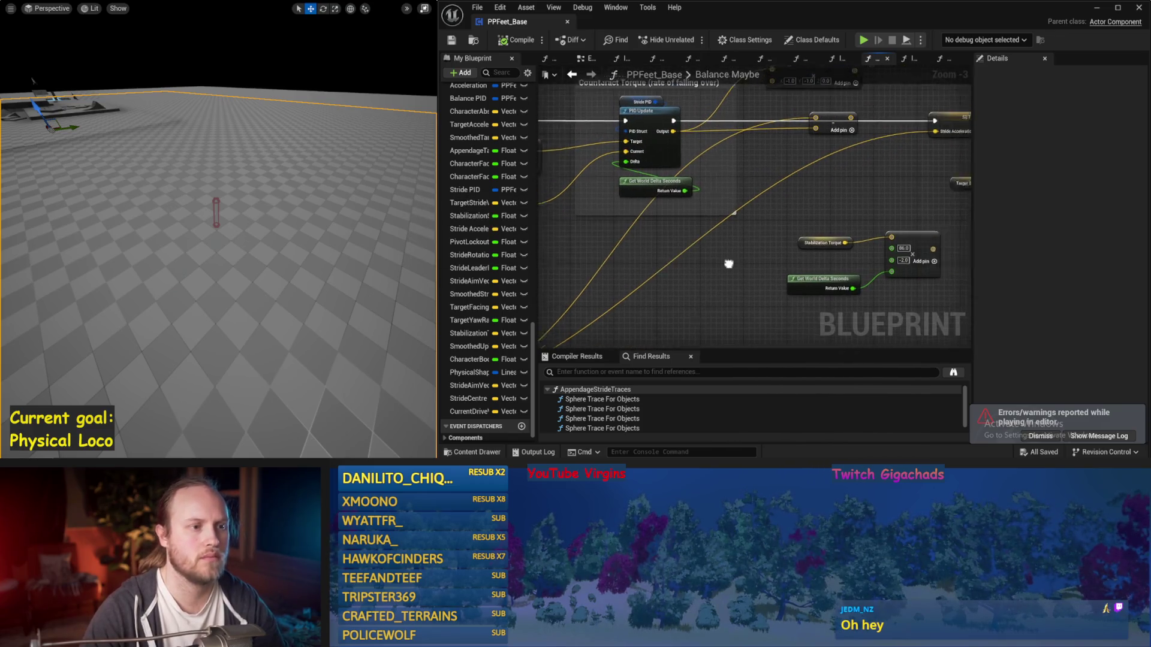
{"action": "mouse_move", "coordinate": [774, 133]}
{"action": "left_mouse_down"}
{"action": "mouse_move", "coordinate": [801, 164]}
{"action": "mouse_move", "coordinate": [905, 177]}
{"action": "left_mouse_up"}
{"action": "left_click_drag", "start_coordinate": [724, 262], "coordinate": [805, 307]}
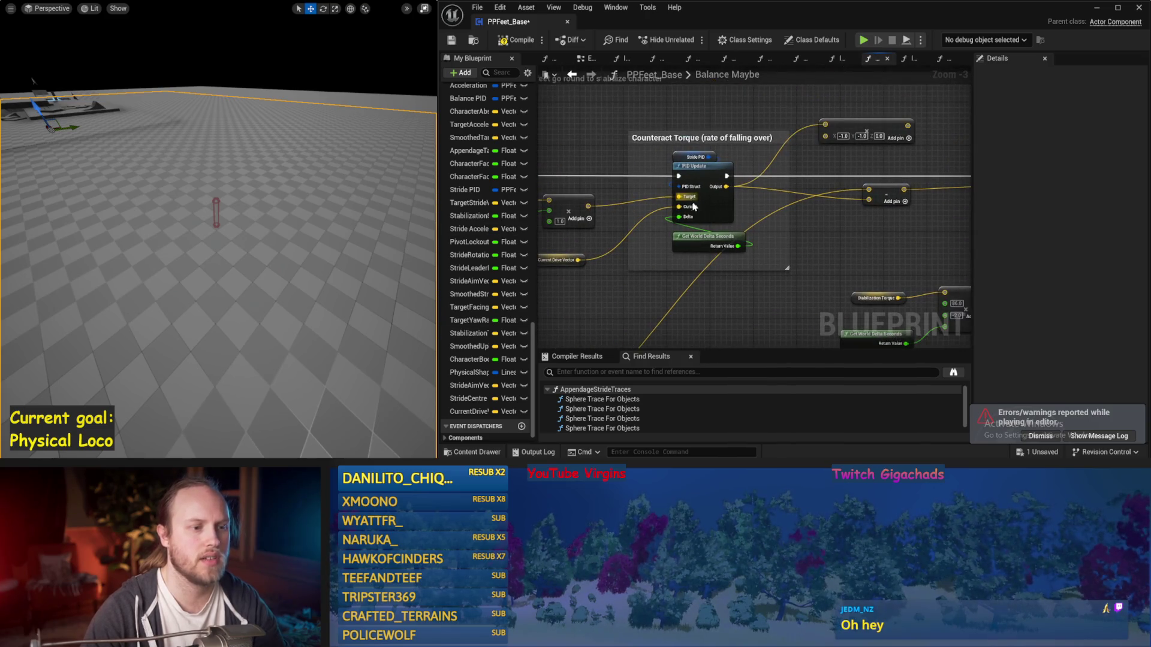
{"action": "left_click_drag", "start_coordinate": [705, 126], "coordinate": [656, 177]}
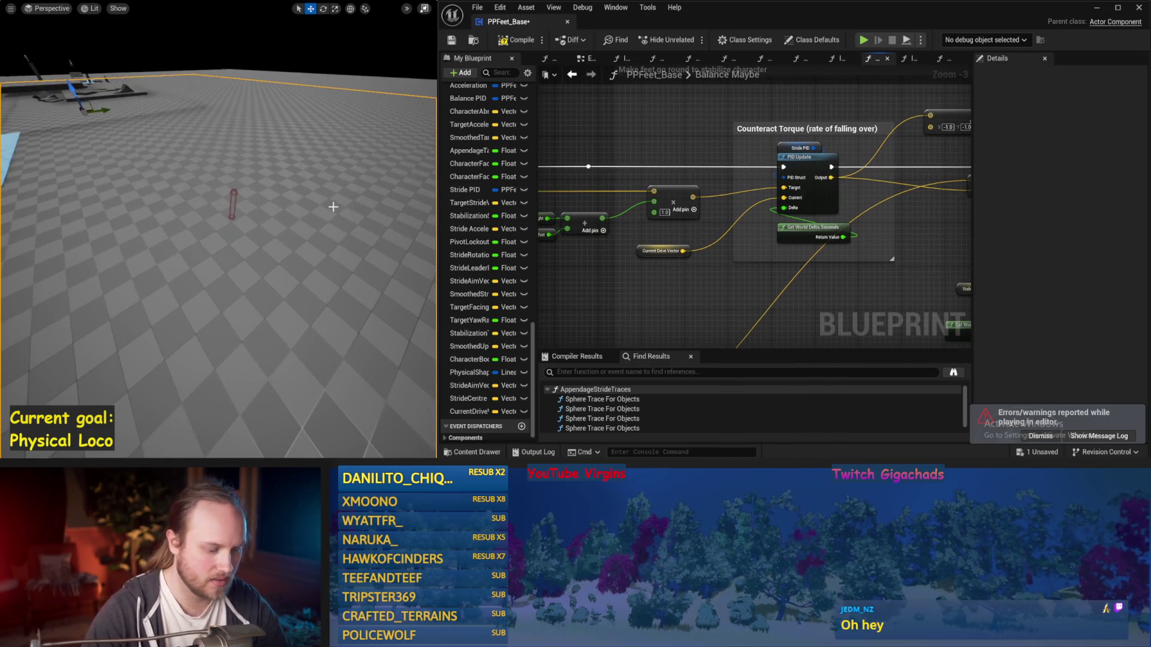
Simulate to test balance, save the blueprint, and select Stride PID to show its defaults
{"action": "key", "text": "alt+s"}
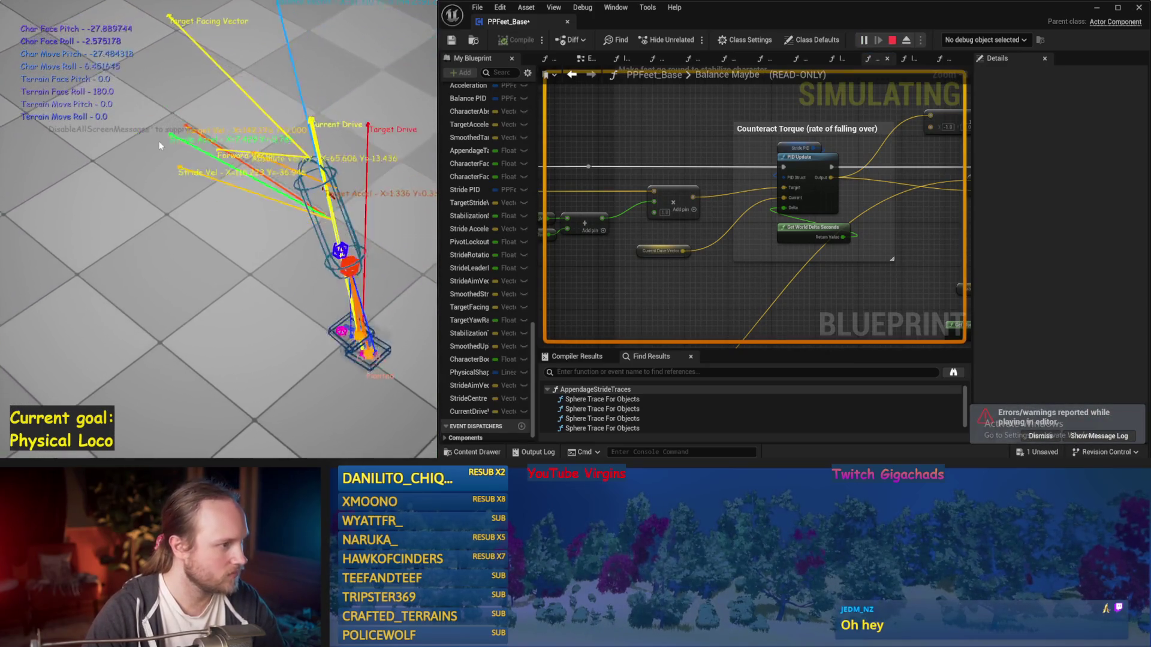
{"action": "key", "text": "Escape"}
{"action": "key", "text": "ctrl+s"}
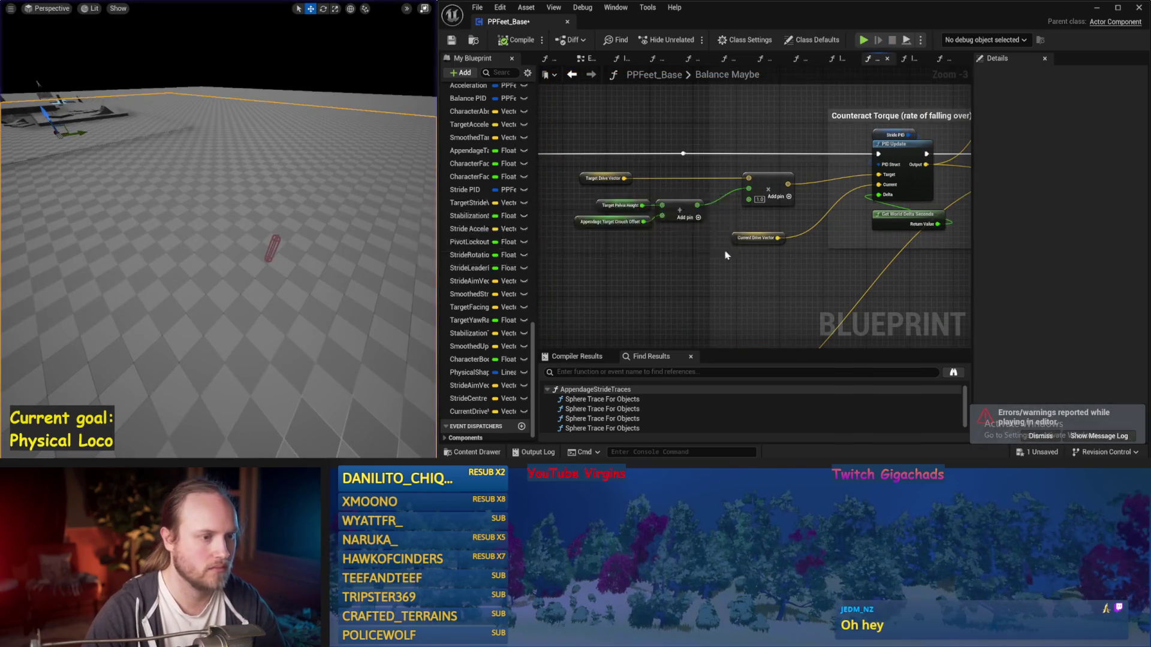
{"action": "left_click", "coordinate": [857, 138]}
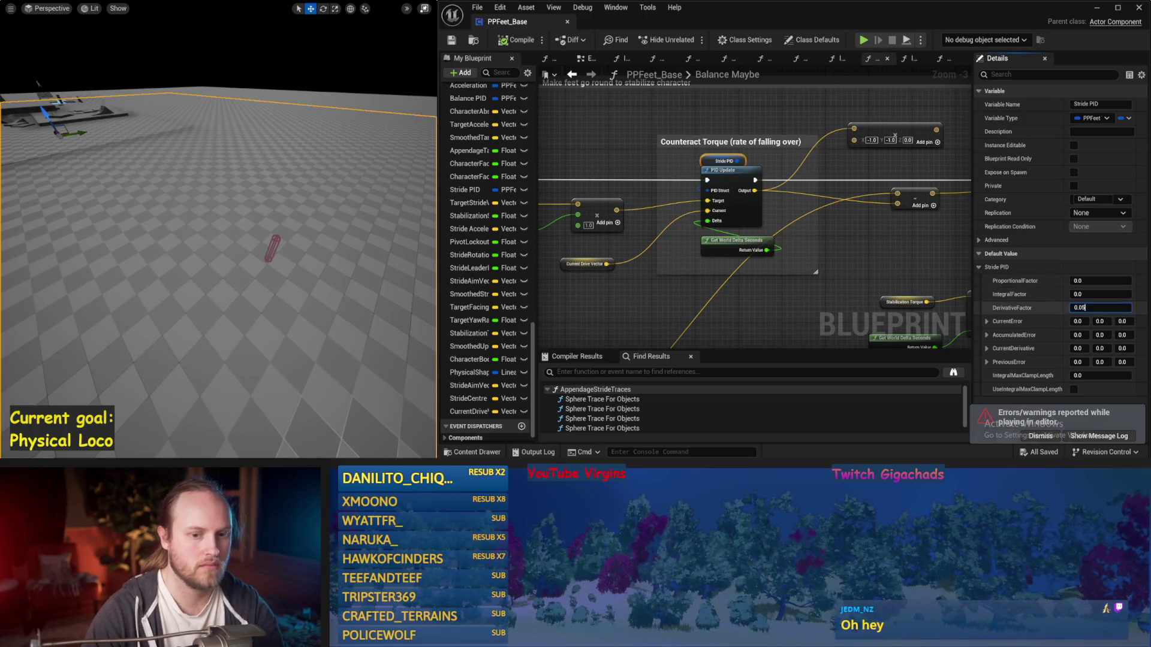
Change the Stride PID derivative factor to 0.02 and test it in simulation
{"action": "key", "text": "BackSpace"}
{"action": "type", "text": "2"}
{"action": "key", "text": "Return"}
{"action": "scroll", "coordinate": [371, 262], "scroll_direction": "up", "scroll_amount": 2}
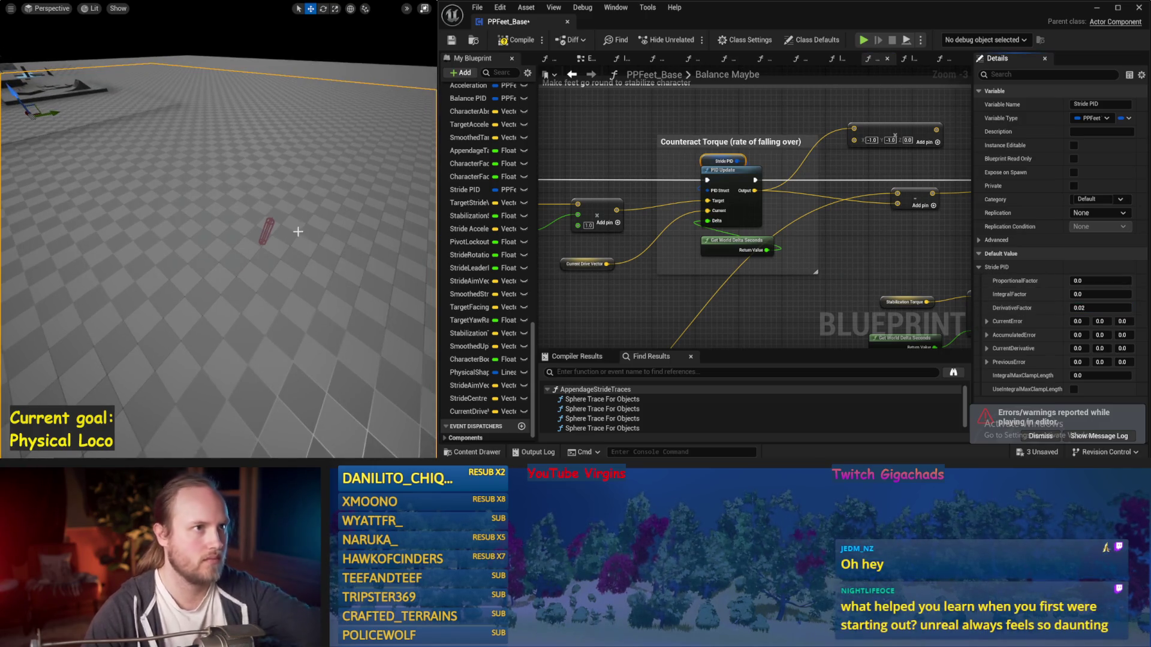
{"action": "key", "text": "alt+s"}
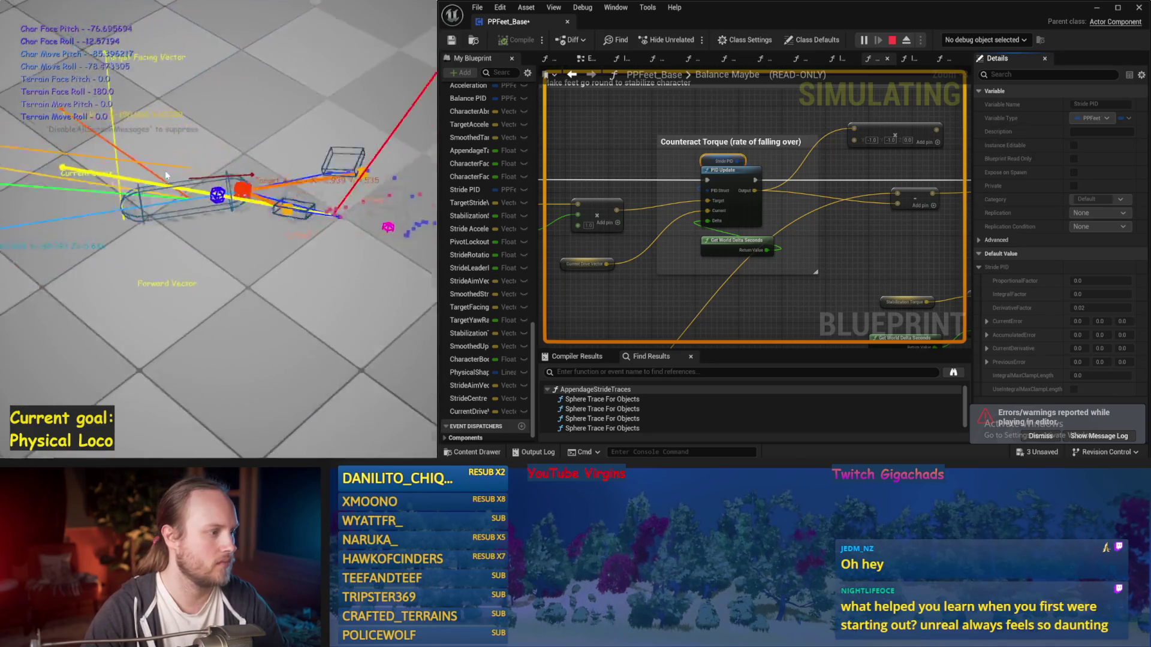
{"action": "key", "text": "Escape"}
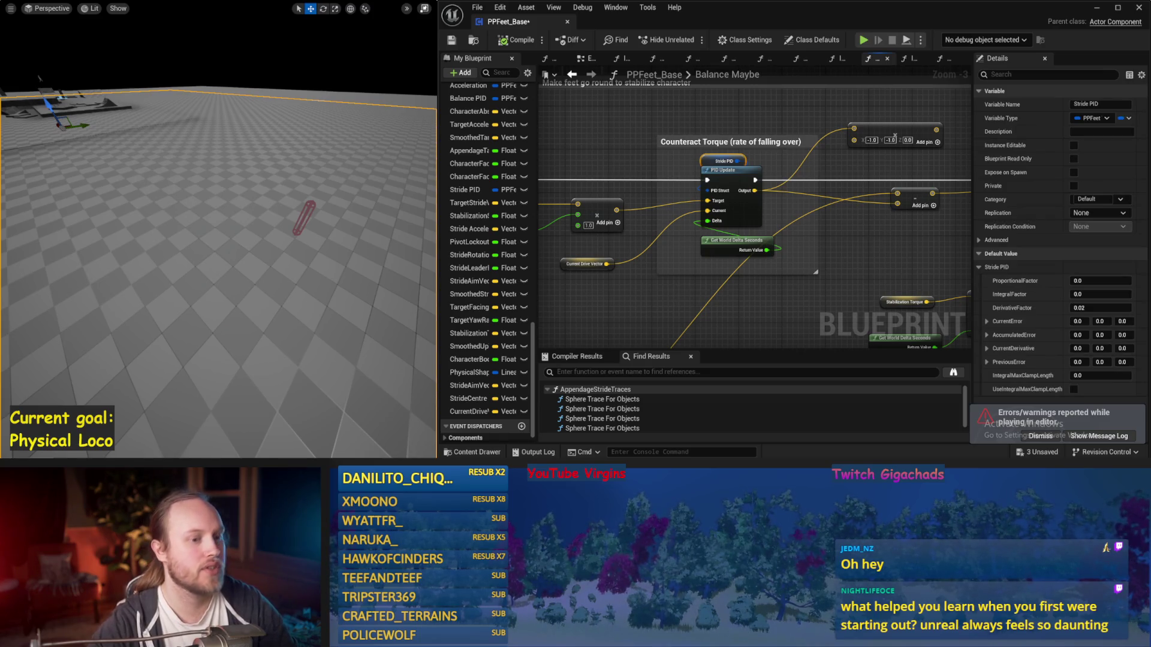
Dismiss the errors and warnings notice, nudge the multiply node, and save the blueprint
{"action": "left_click_drag", "start_coordinate": [794, 209], "coordinate": [781, 172]}
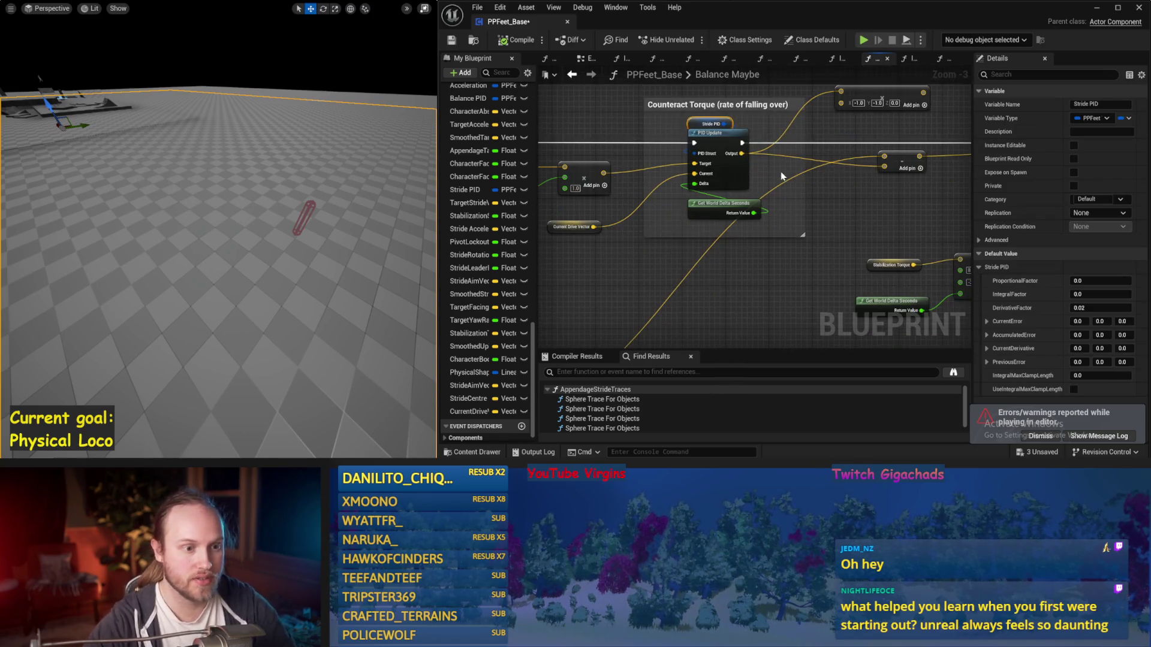
{"action": "left_click", "coordinate": [1031, 434]}
{"action": "left_click_drag", "start_coordinate": [939, 191], "coordinate": [758, 185]}
{"action": "key", "text": "ctrl+s"}
{"action": "mouse_move", "coordinate": [770, 225]}
{"action": "left_mouse_down"}
{"action": "mouse_move", "coordinate": [795, 157]}
{"action": "mouse_move", "coordinate": [822, 194]}
{"action": "mouse_move", "coordinate": [814, 201]}
{"action": "mouse_move", "coordinate": [660, 207]}
{"action": "left_mouse_up"}
{"action": "left_click", "coordinate": [660, 207]}
{"action": "key", "text": "ctrl+s"}
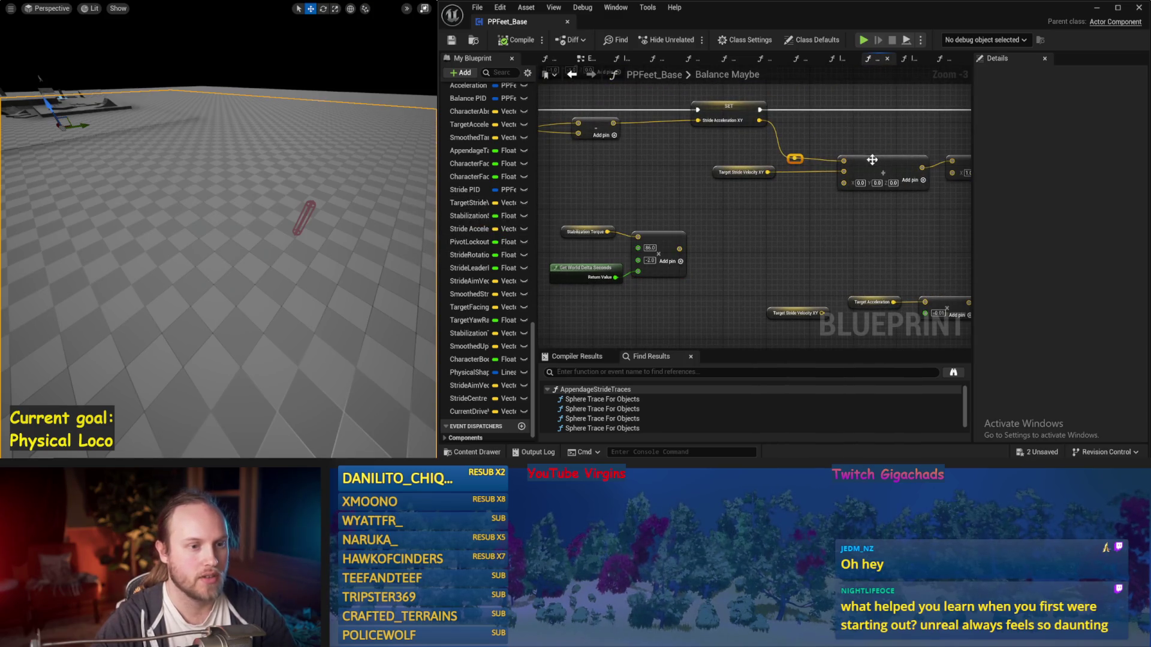
Move the VInterp To group above the SET nodes and save the blueprint
{"action": "left_click", "coordinate": [890, 136]}
{"action": "key", "text": "ctrl+s"}
{"action": "scroll", "coordinate": [769, 209], "scroll_direction": "down", "scroll_amount": 1}
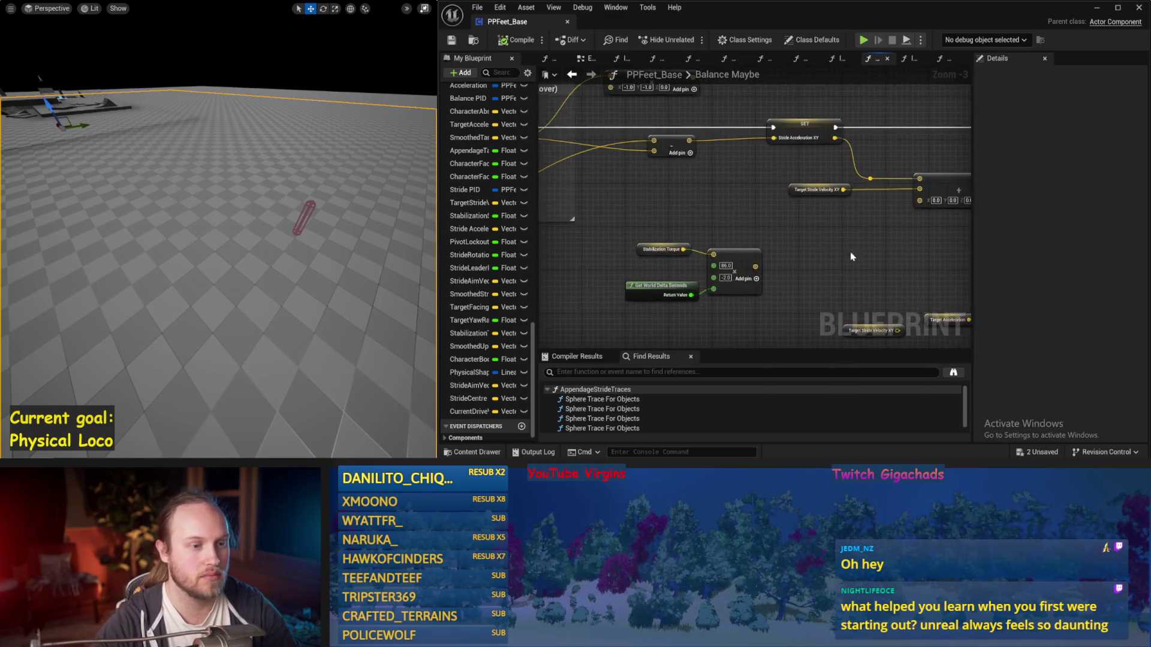
{"action": "mouse_move", "coordinate": [811, 253]}
{"action": "left_mouse_down"}
{"action": "mouse_move", "coordinate": [717, 278]}
{"action": "mouse_move", "coordinate": [861, 298]}
{"action": "mouse_move", "coordinate": [864, 165]}
{"action": "mouse_move", "coordinate": [633, 221]}
{"action": "left_mouse_up"}
{"action": "scroll", "coordinate": [861, 298], "scroll_direction": "up", "scroll_amount": 1}
{"action": "left_click_drag", "start_coordinate": [662, 132], "coordinate": [861, 218]}
{"action": "mouse_move", "coordinate": [917, 251]}
{"action": "left_mouse_down"}
{"action": "mouse_move", "coordinate": [737, 158]}
{"action": "mouse_move", "coordinate": [617, 146]}
{"action": "mouse_move", "coordinate": [690, 153]}
{"action": "mouse_move", "coordinate": [625, 84]}
{"action": "left_mouse_up"}
{"action": "key", "text": "ctrl+s"}
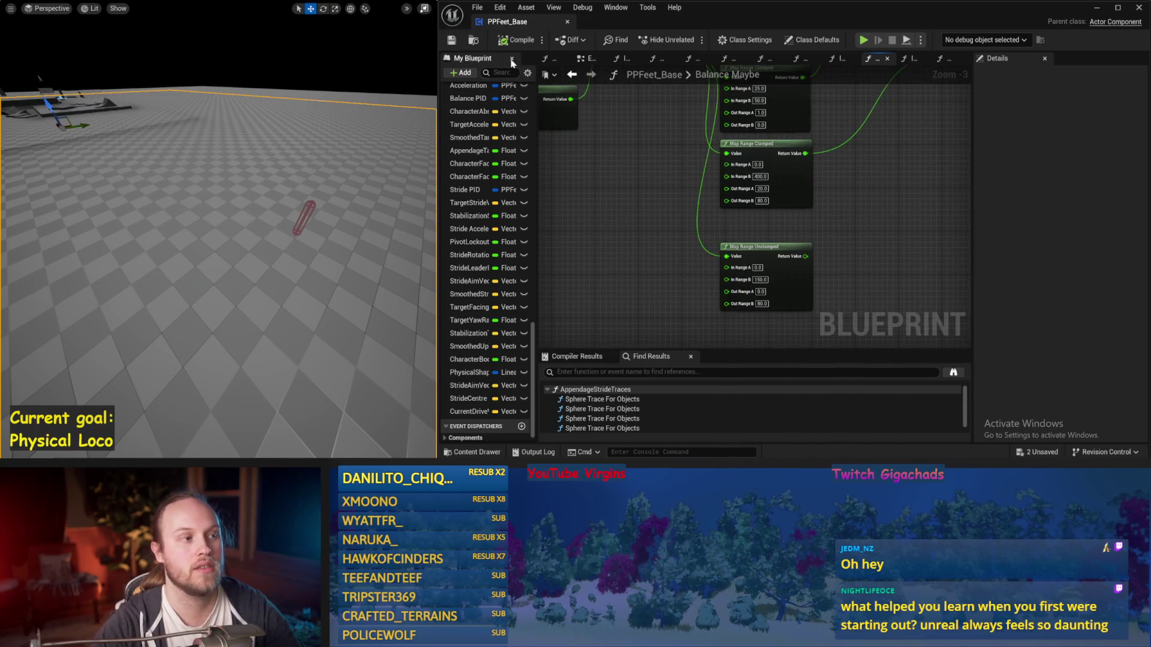
Test the rearranged graph in two simulation runs, saving between them, then return to Counteract Torque
{"action": "key", "text": "alt+p"}
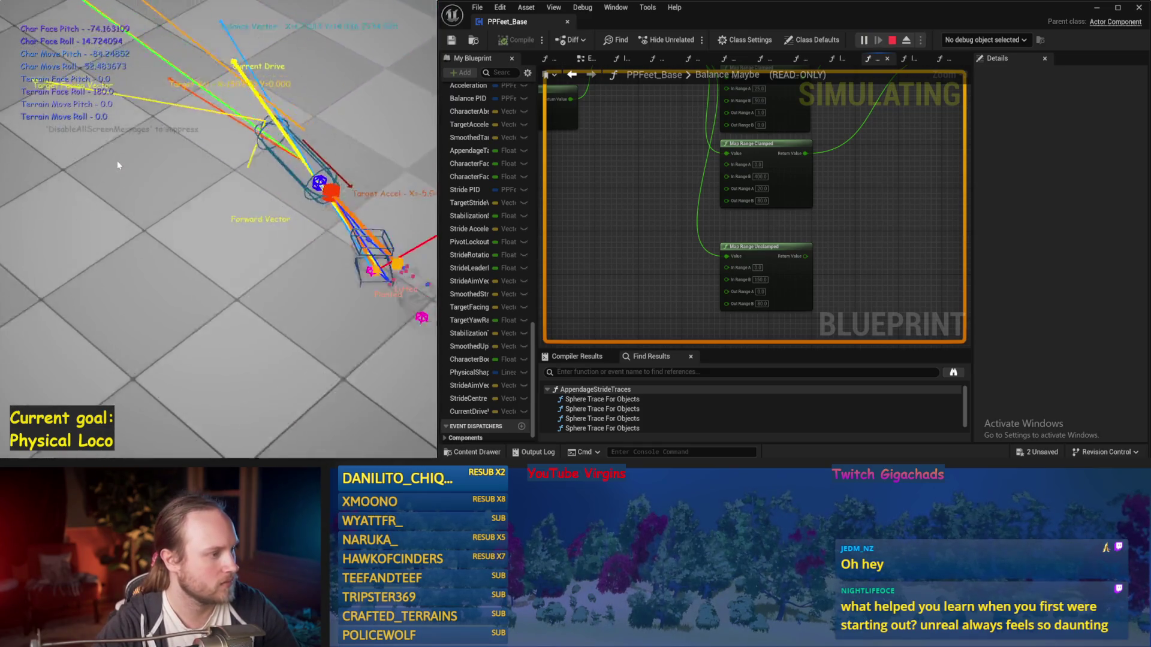
{"action": "key", "text": "Escape"}
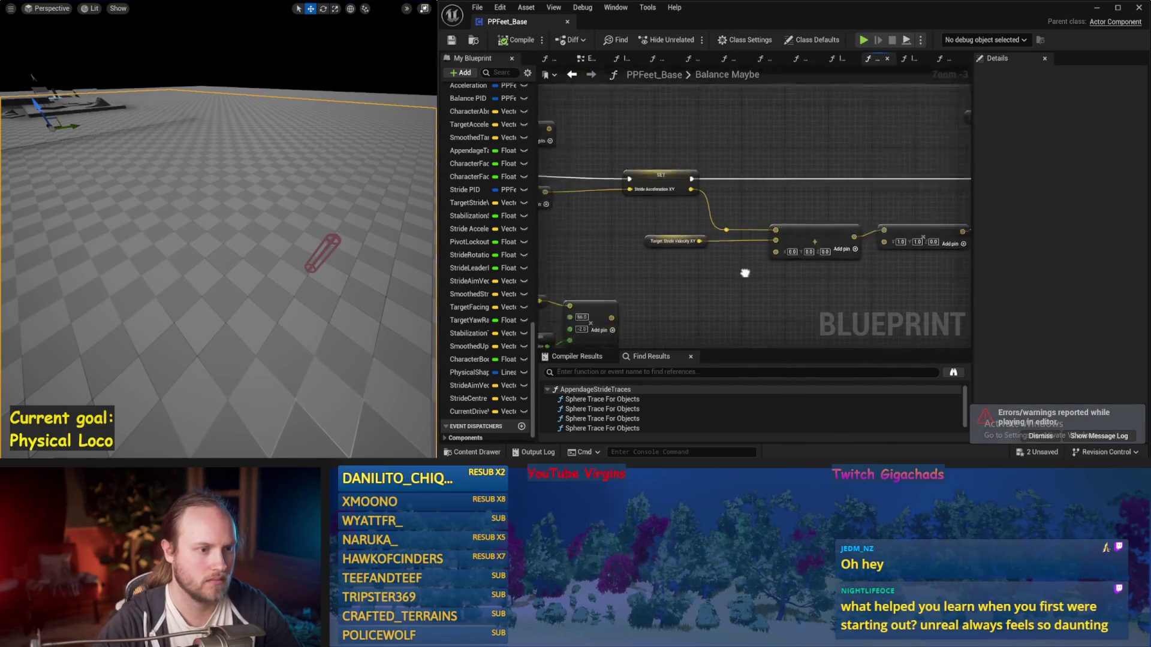
{"action": "scroll", "coordinate": [760, 264], "scroll_direction": "down", "scroll_amount": 1}
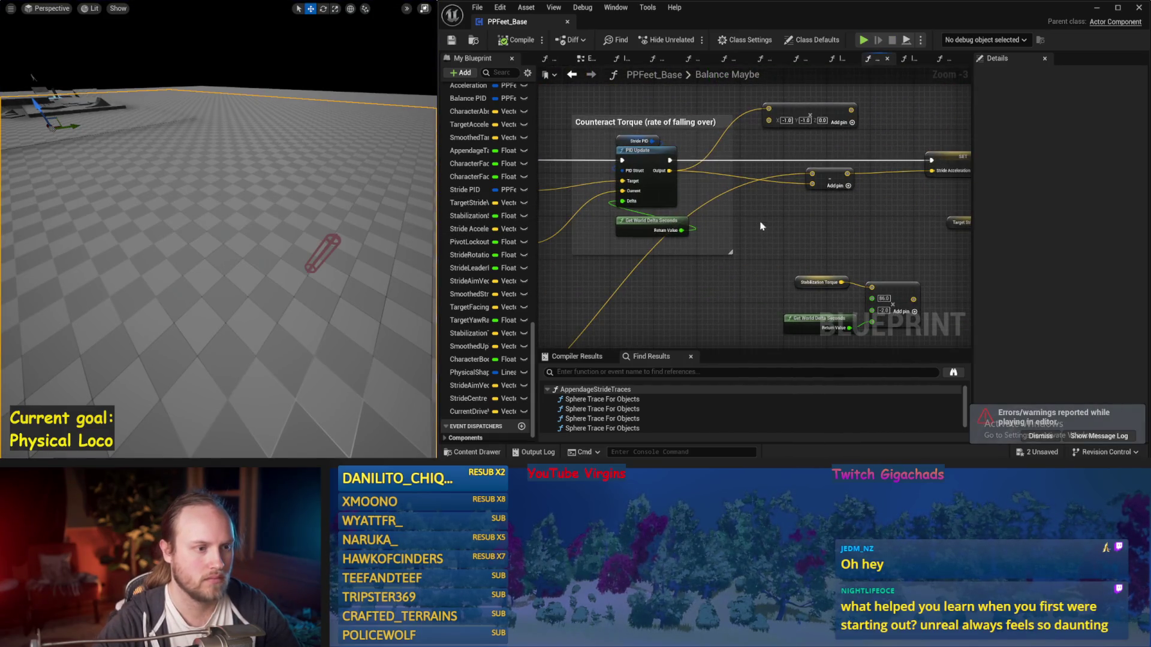
{"action": "scroll", "coordinate": [679, 215], "scroll_direction": "up", "scroll_amount": 1}
{"action": "left_click_drag", "start_coordinate": [641, 228], "coordinate": [971, 257]}
{"action": "key", "text": "ctrl+s"}
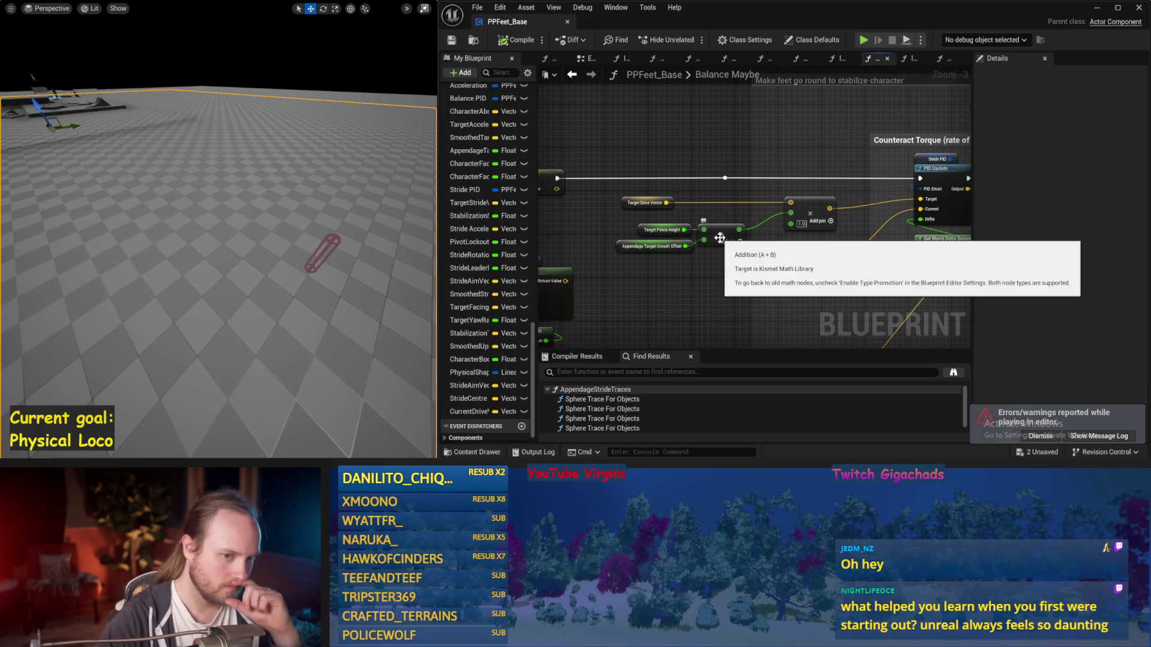
{"action": "key", "text": "alt+p"}
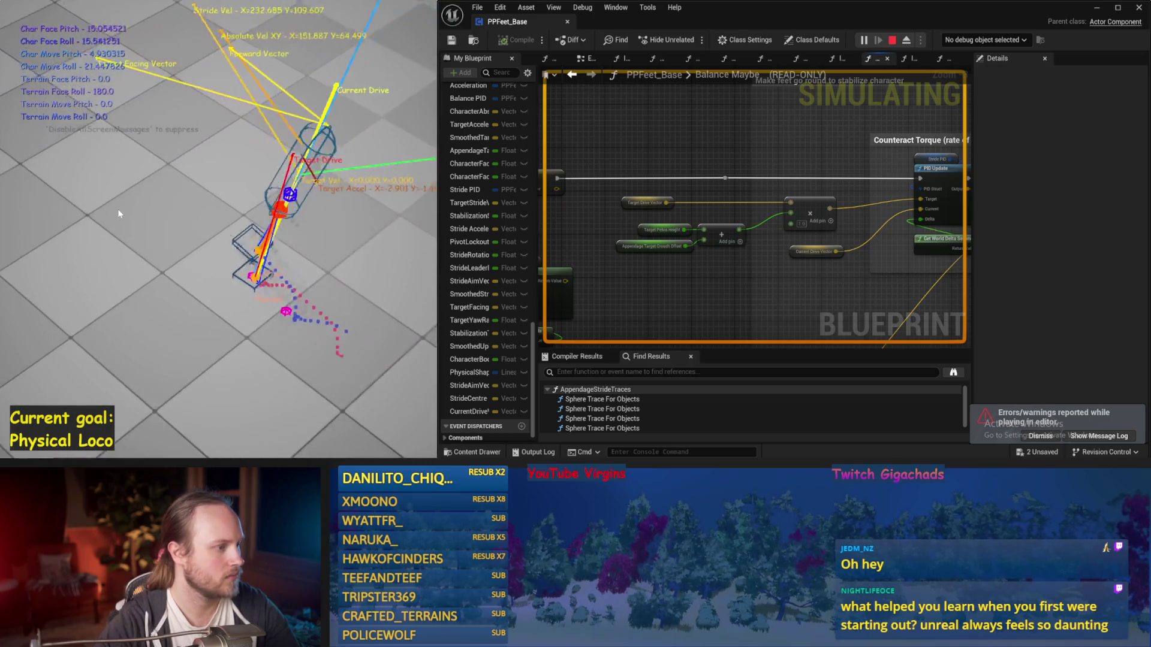
{"action": "key", "text": "Escape"}
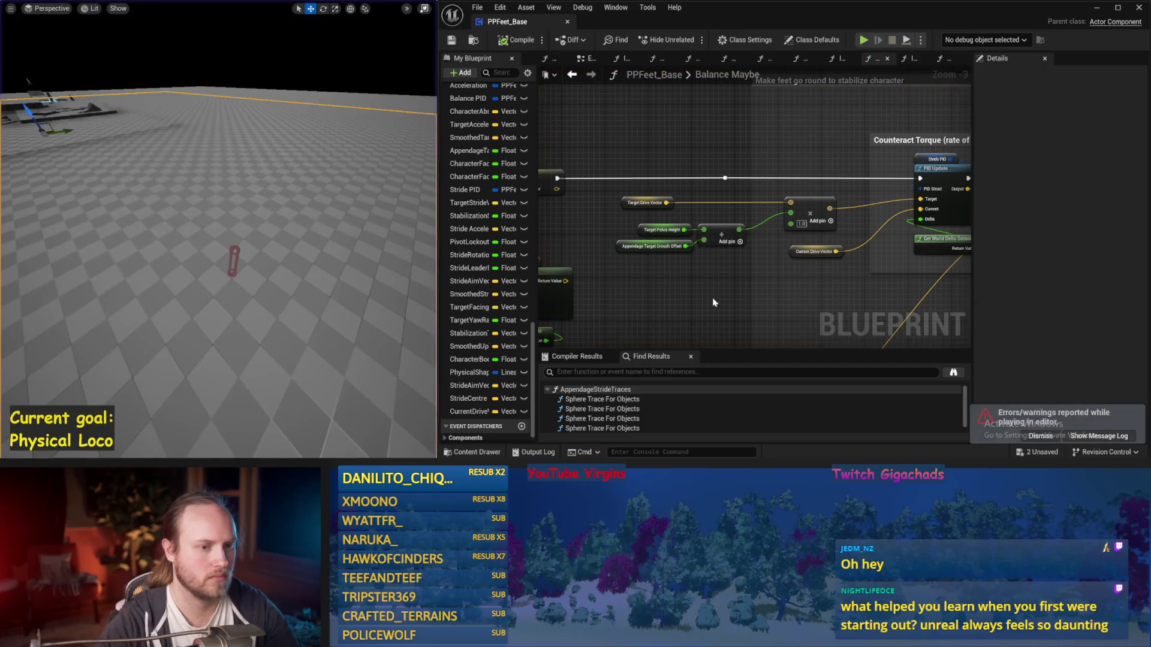
{"action": "left_click_drag", "start_coordinate": [731, 290], "coordinate": [639, 278]}
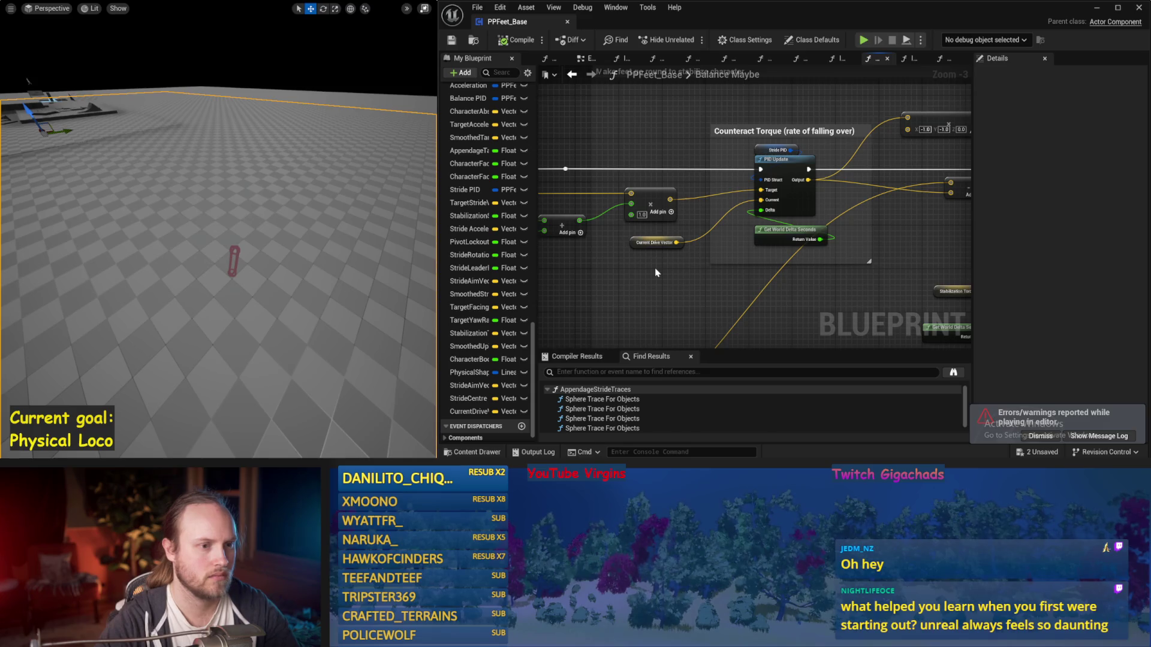
Set the Stride PID proportional factor to 1.0 and test it in simulation
{"action": "left_click", "coordinate": [763, 151]}
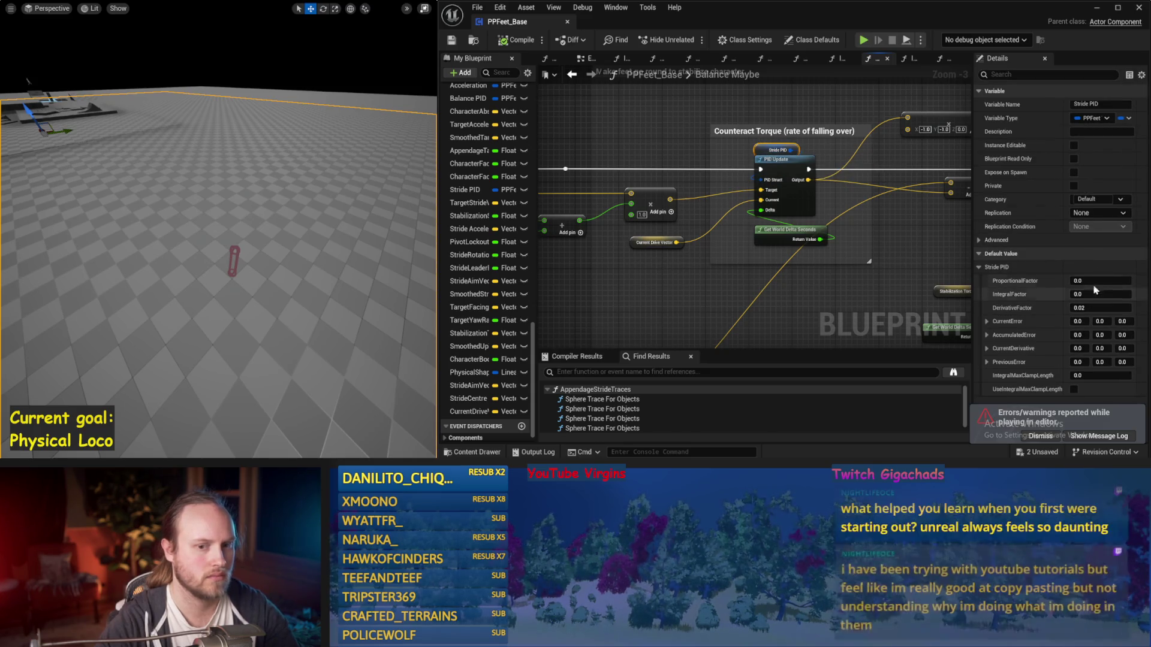
{"action": "type", "text": "1"}
{"action": "key", "text": "Return"}
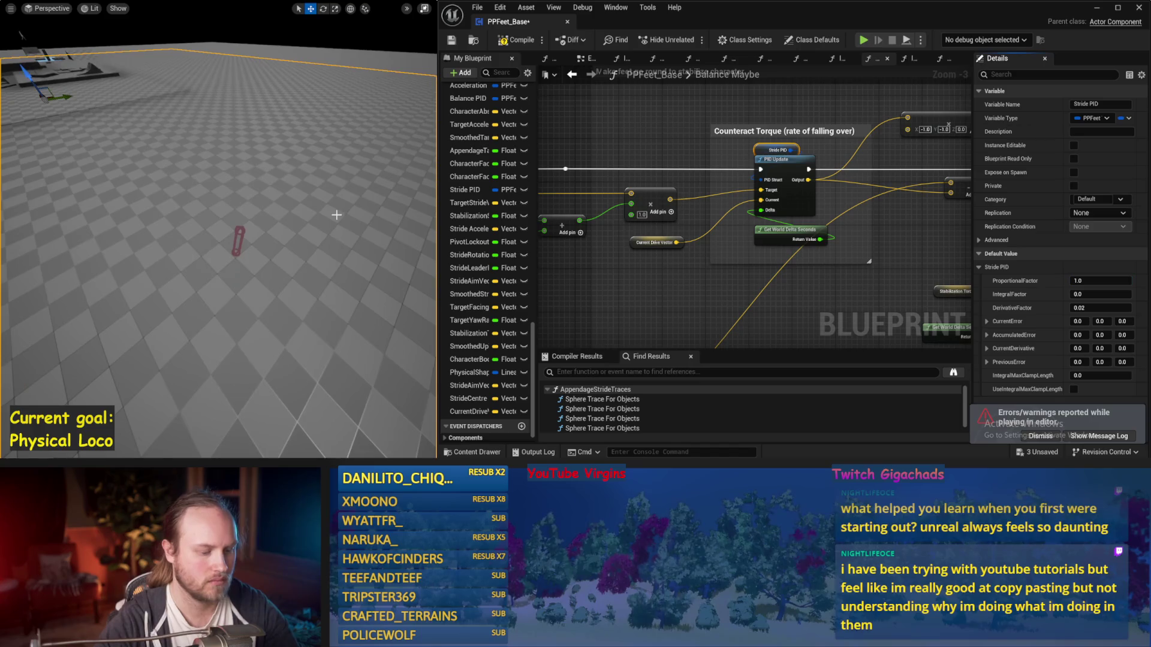
{"action": "key", "text": "alt+s"}
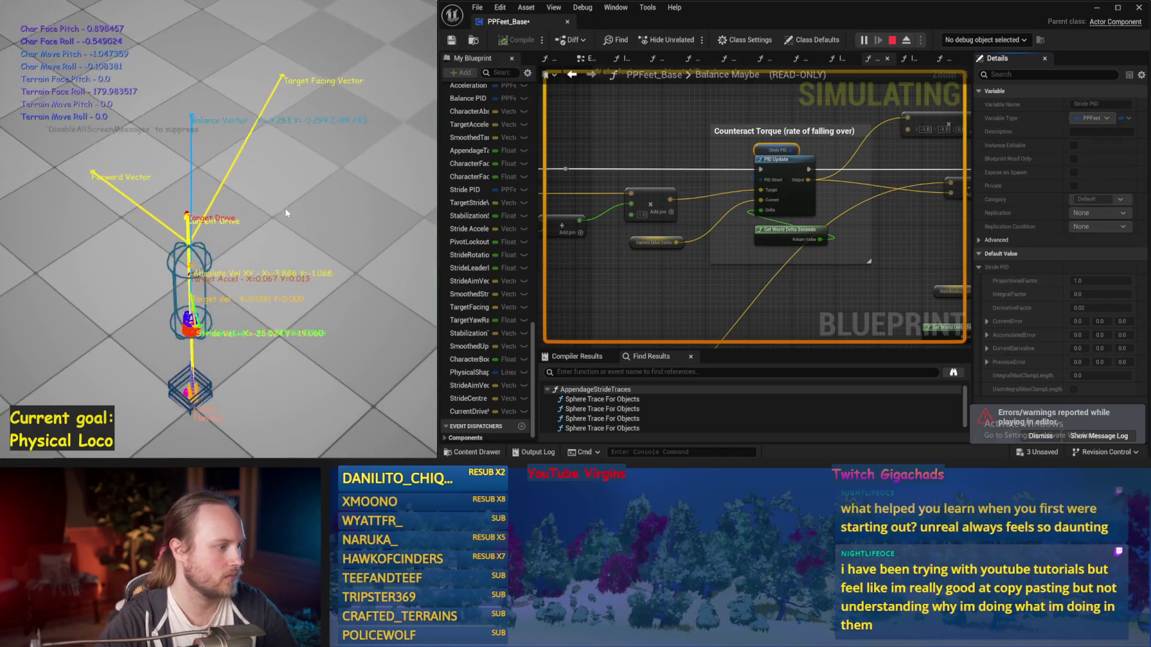
{"action": "key", "text": "Escape"}
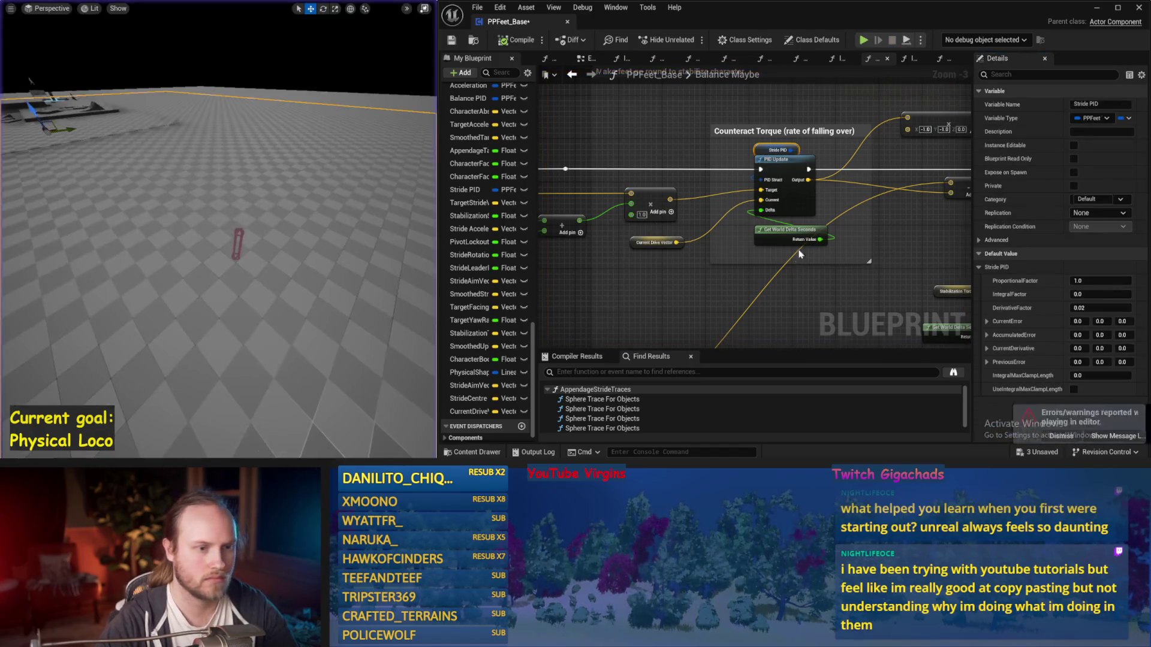
Set the Stride PID derivative factor to 1.0 and simulate again
{"action": "left_click", "coordinate": [1099, 308]}
{"action": "type", "text": "1"}
{"action": "key", "text": "Return"}
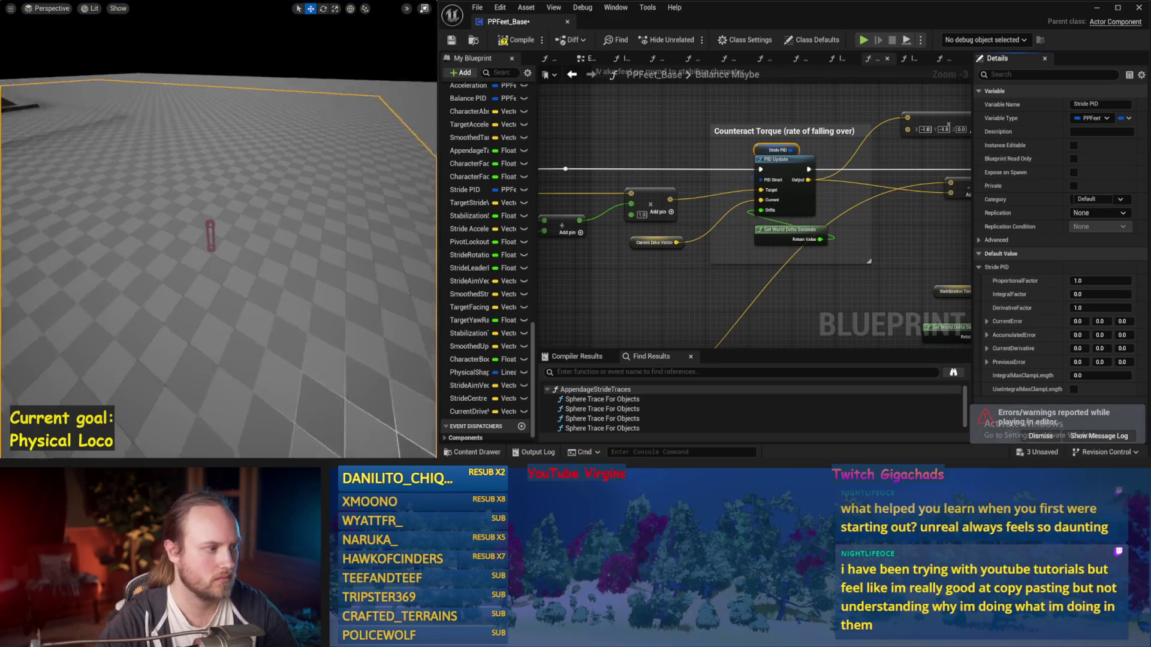
{"action": "key", "text": "alt+s"}
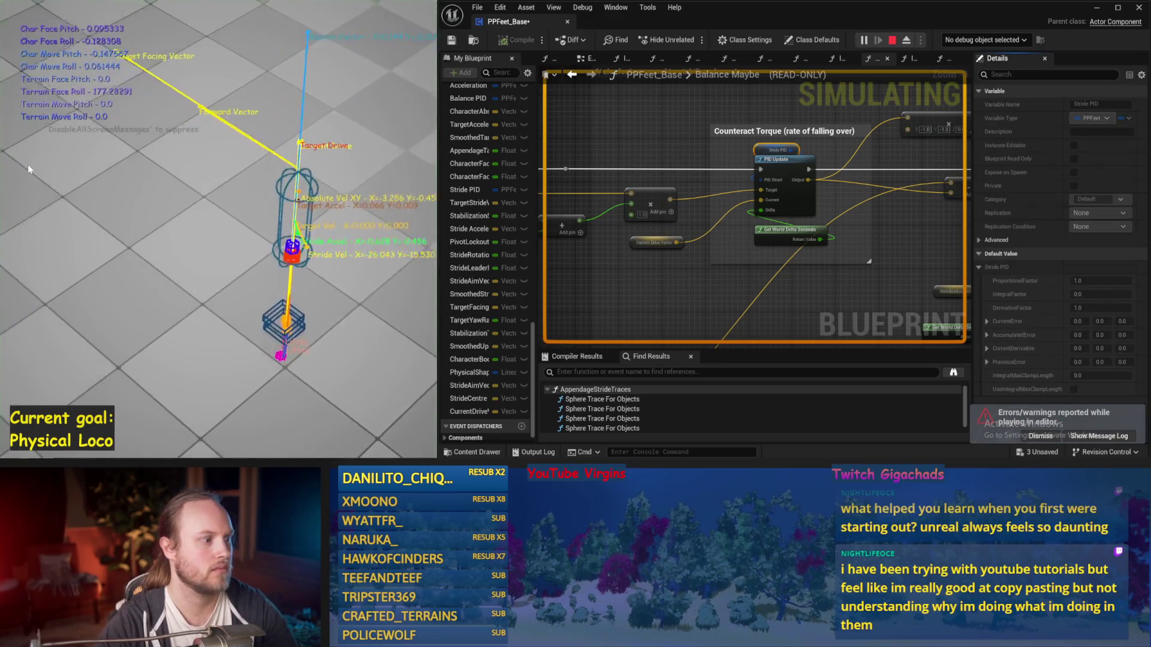
{"action": "key", "text": "Escape"}
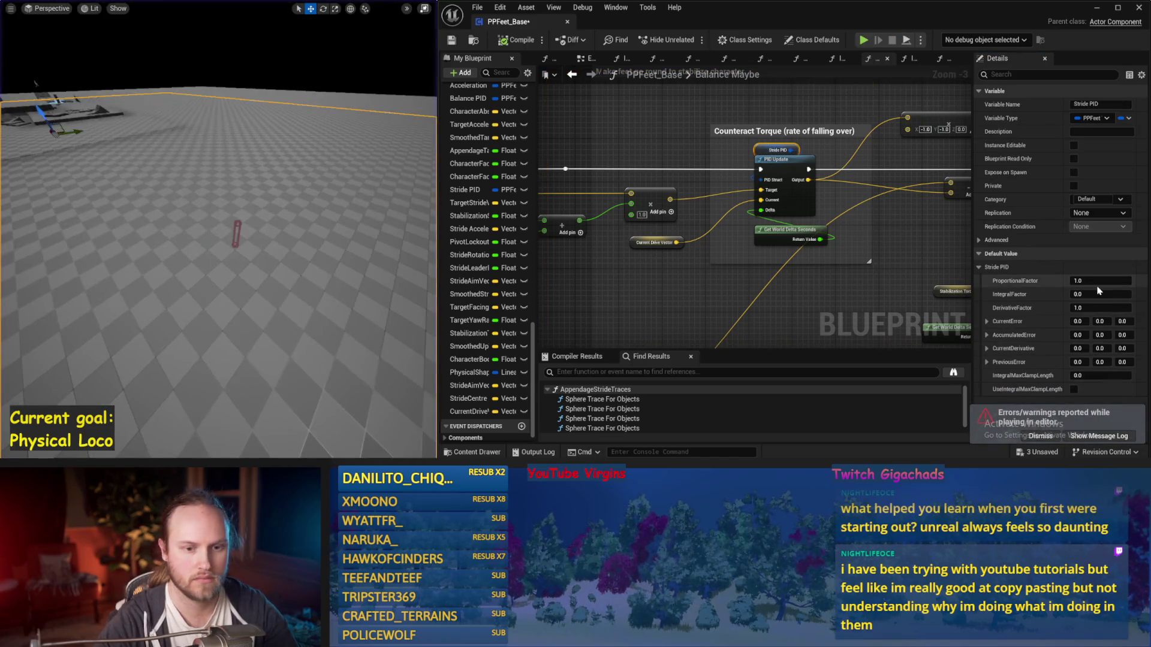
{"action": "left_click", "coordinate": [1101, 281]}
{"action": "type", "text": "0"}
Return the proportional factor to 0.0 and test the revised gains
{"action": "key", "text": "Return"}
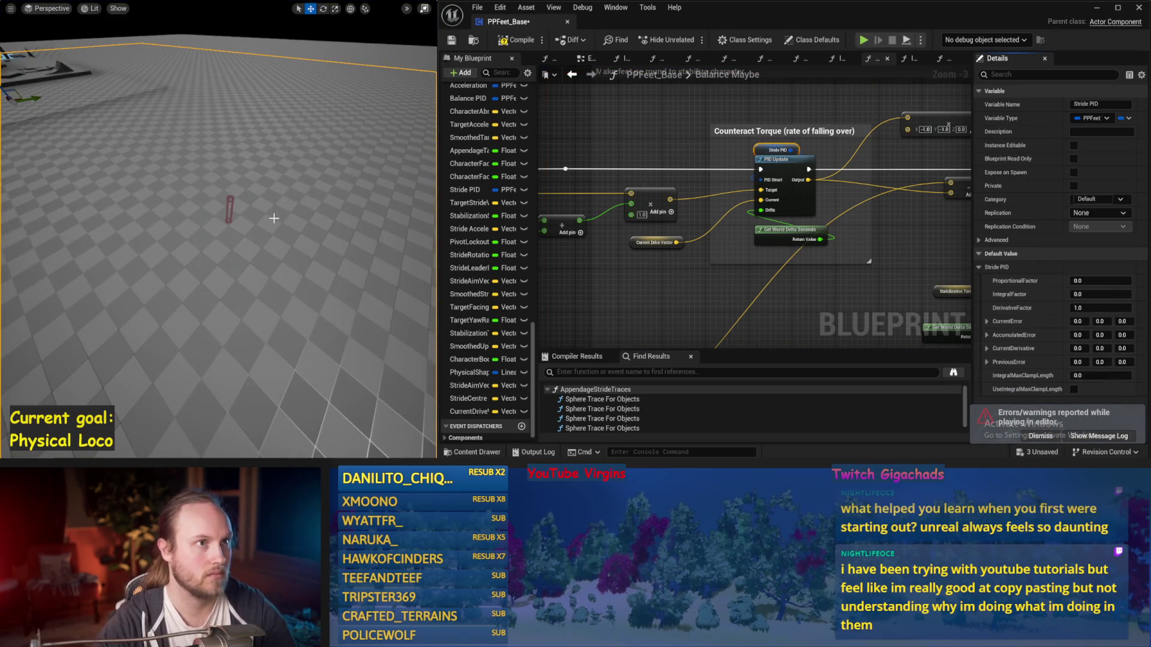
{"action": "key", "text": "alt+s"}
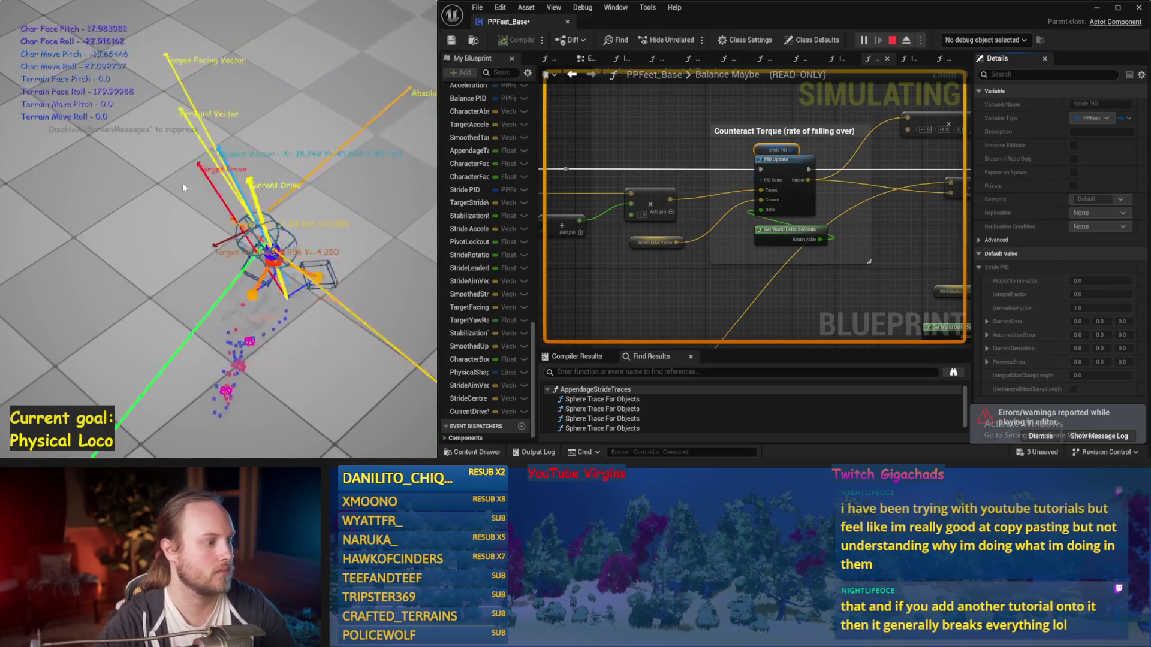
{"action": "key", "text": "Escape"}
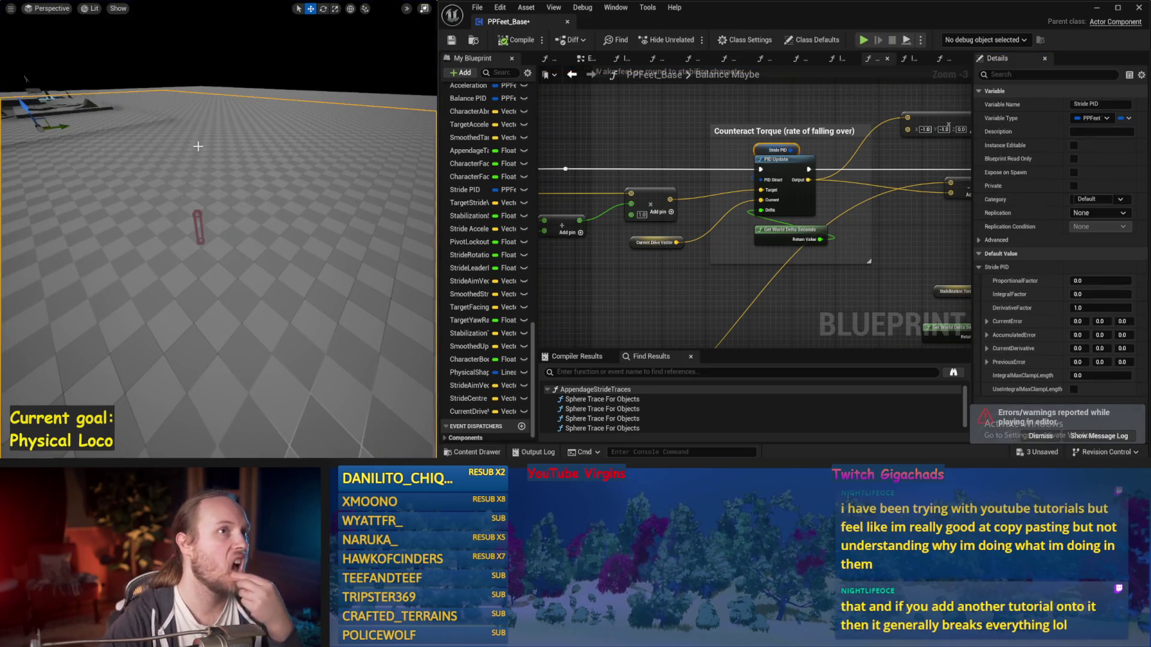